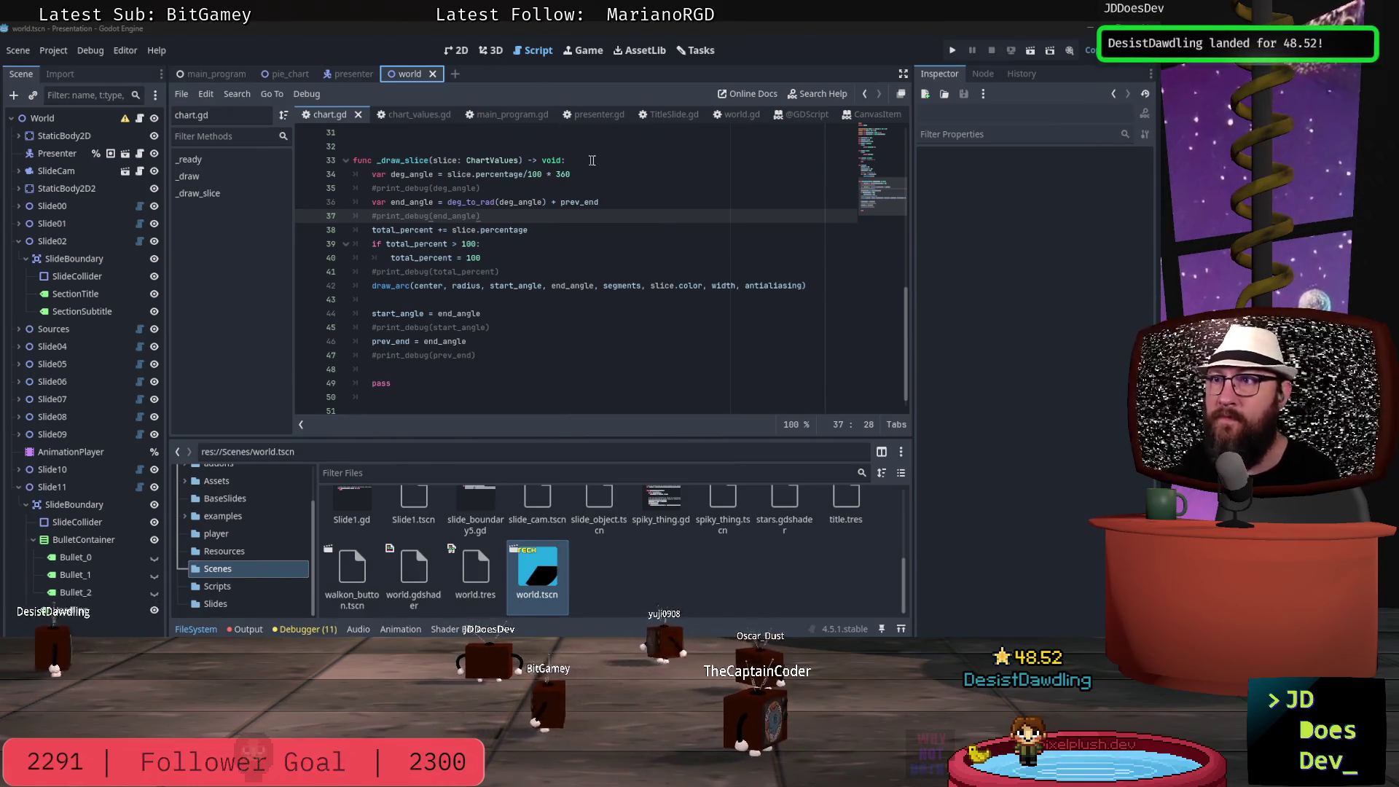
- Show the slide in the 2D view and make the Twitch bullet visible
scroll(521, 285, up, 5)
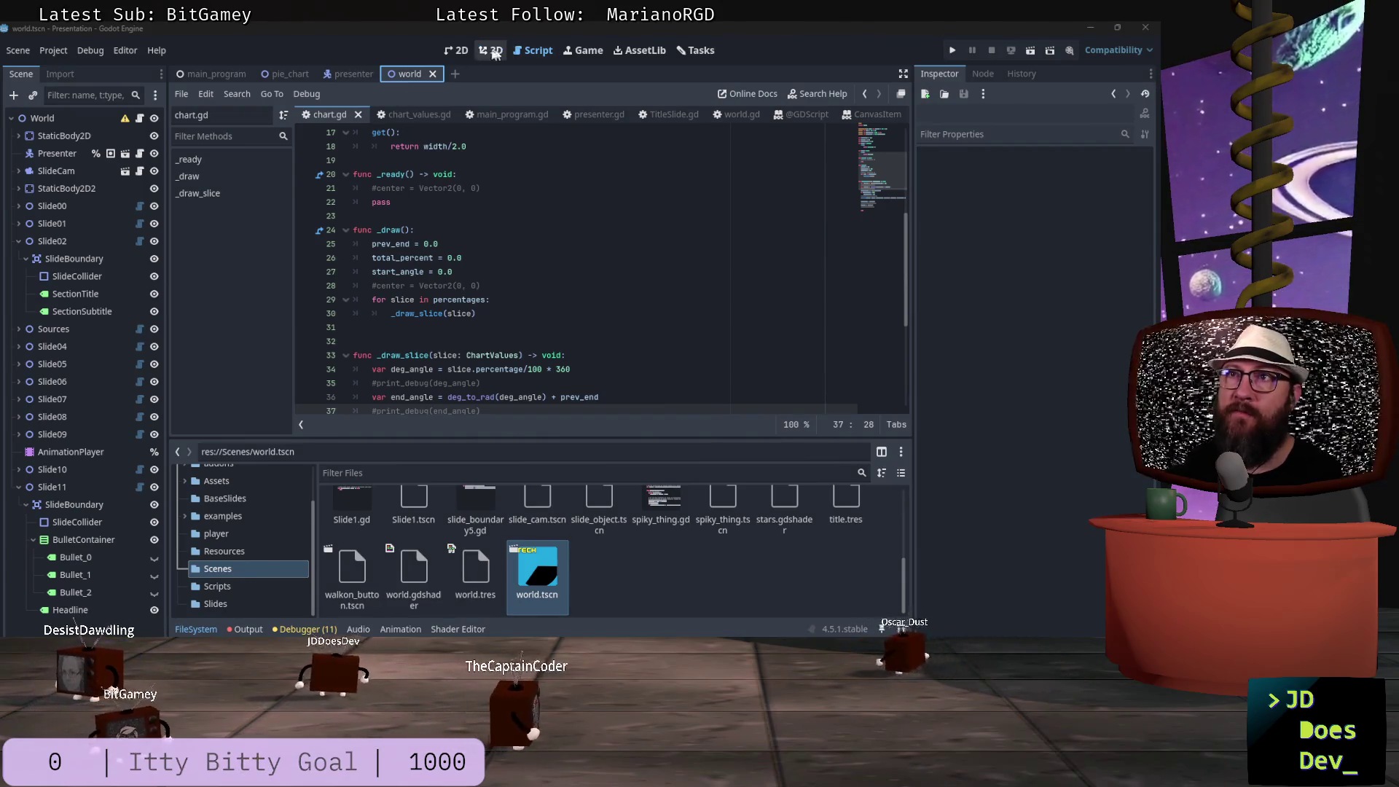
click(460, 52)
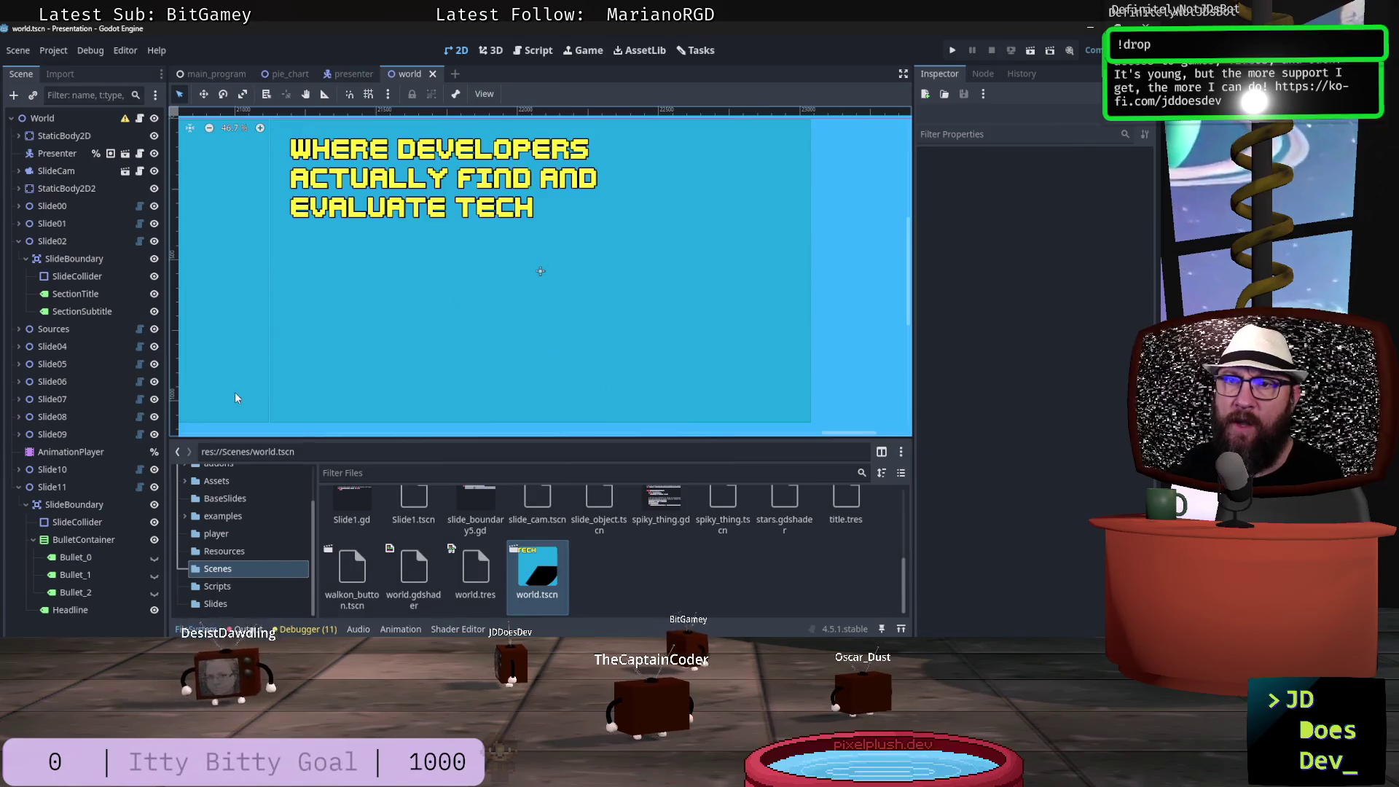
click(154, 590)
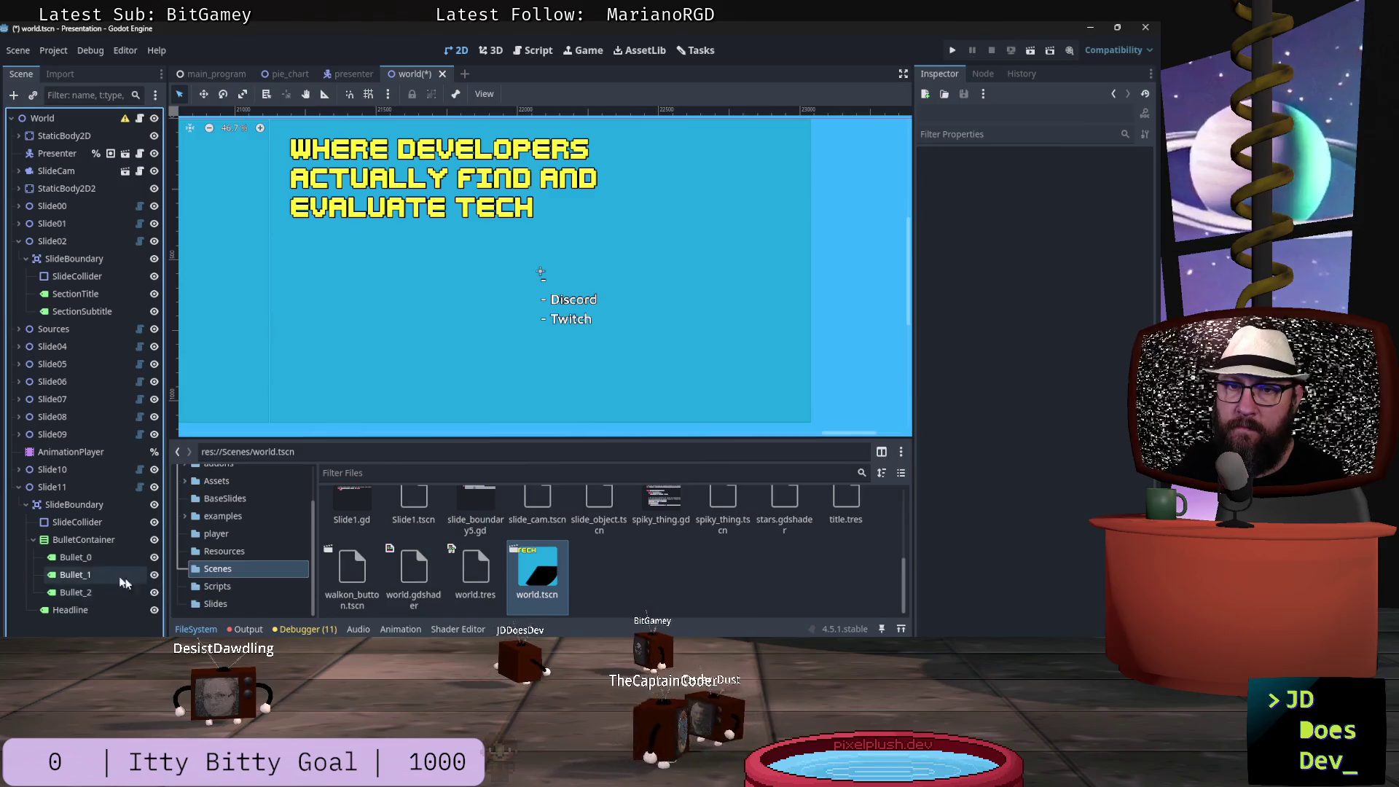
- Select Bullet_0, then Slide11, and open its first Bullet Points entry for editing
click(88, 560)
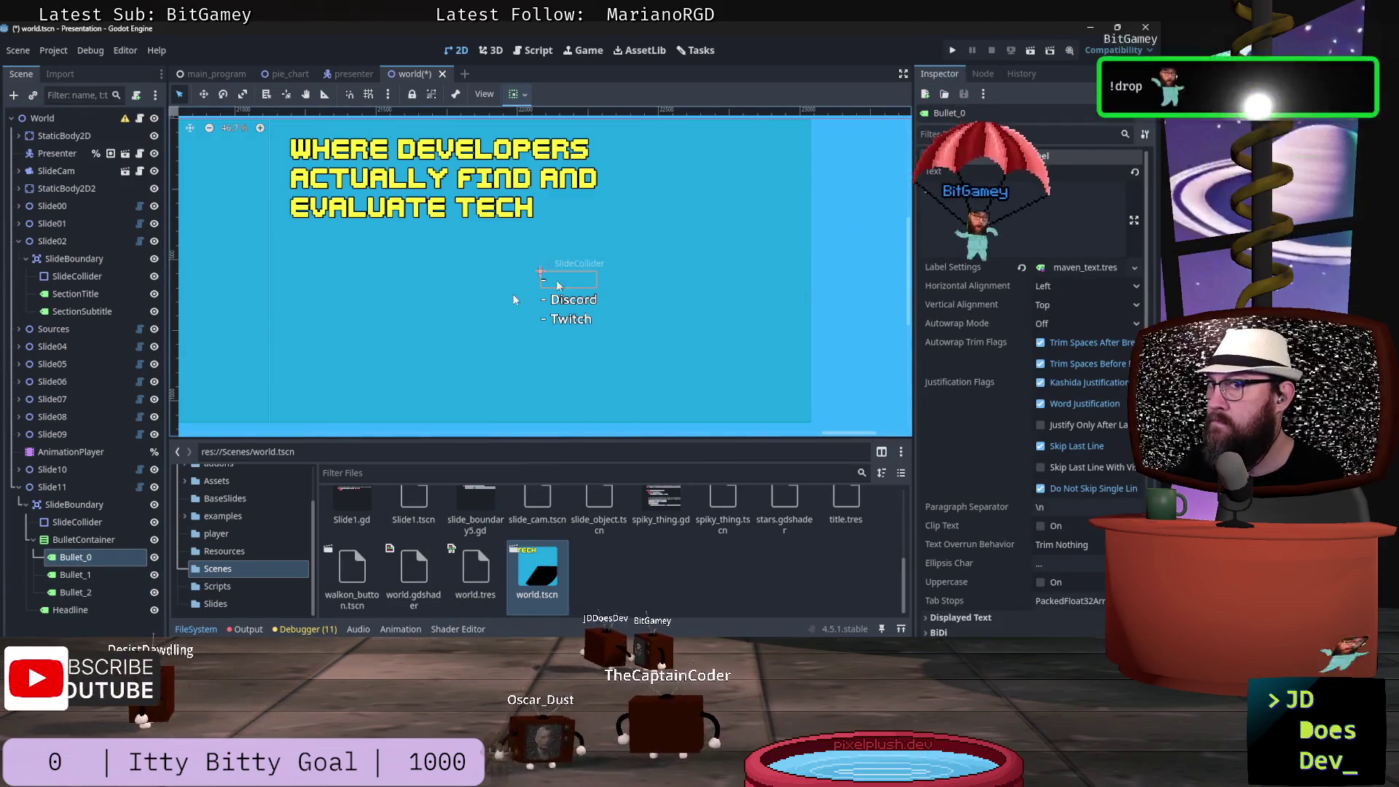
click(54, 487)
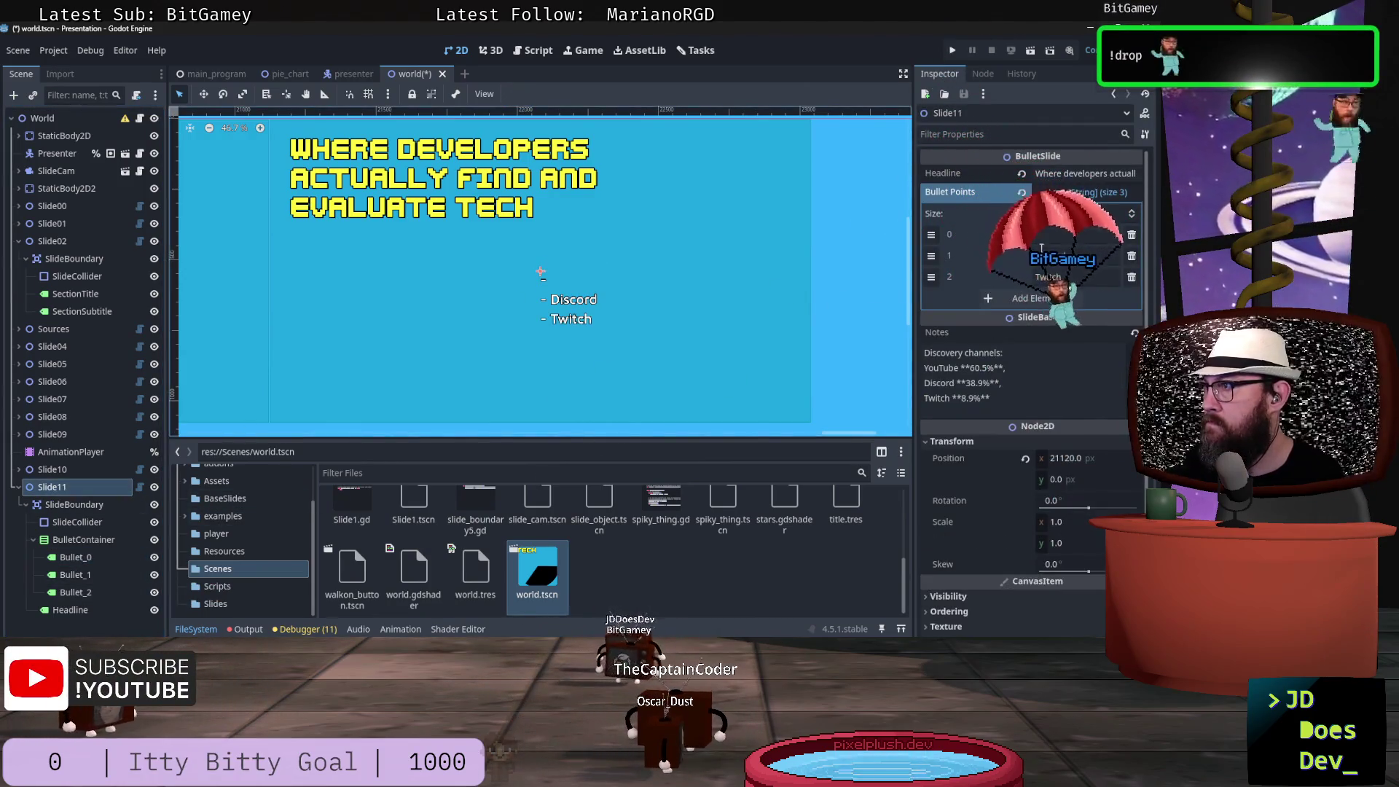
click(1064, 235)
- Set the first bullet point to YouTube and make the YouTube, Discord and Twitch bullets visible
text(YouTube)
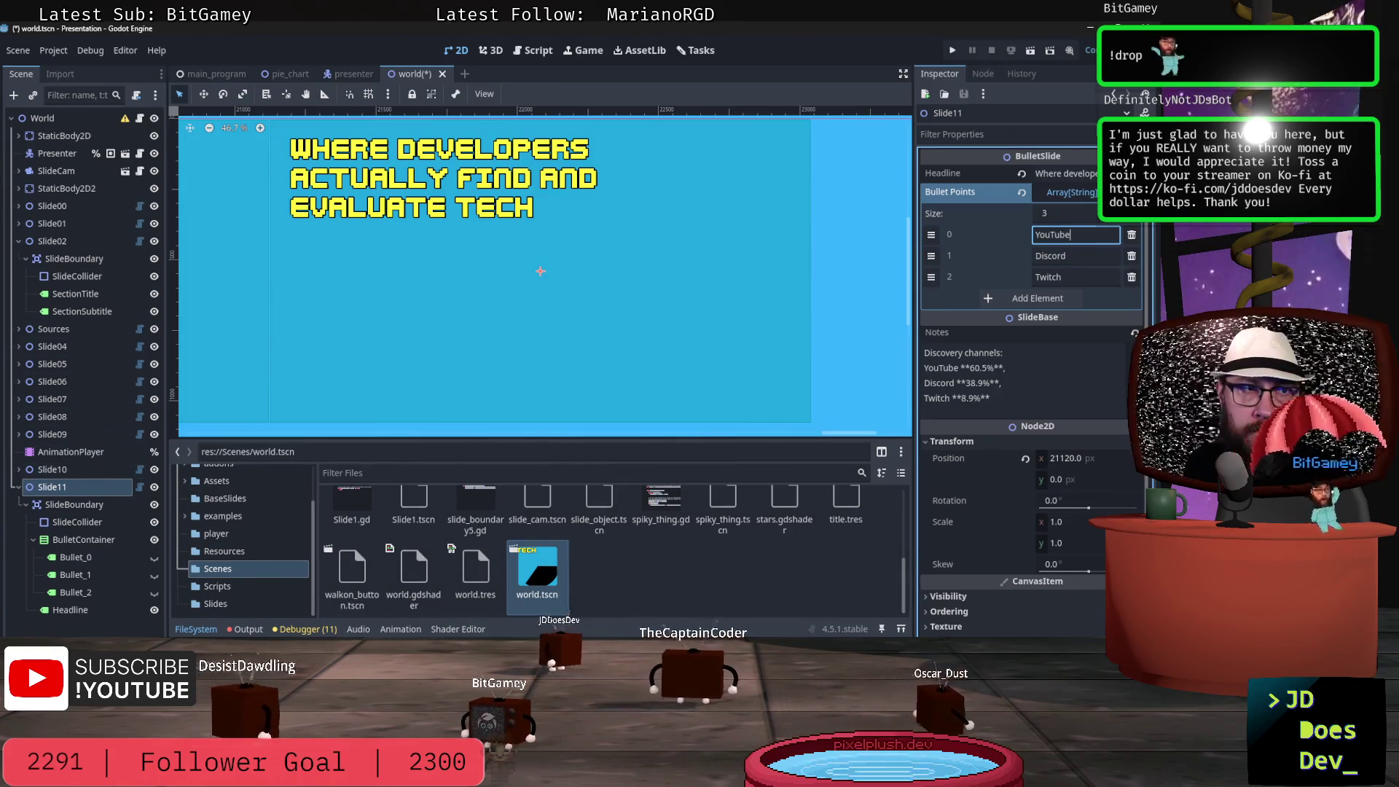
click(154, 557)
click(153, 576)
click(154, 592)
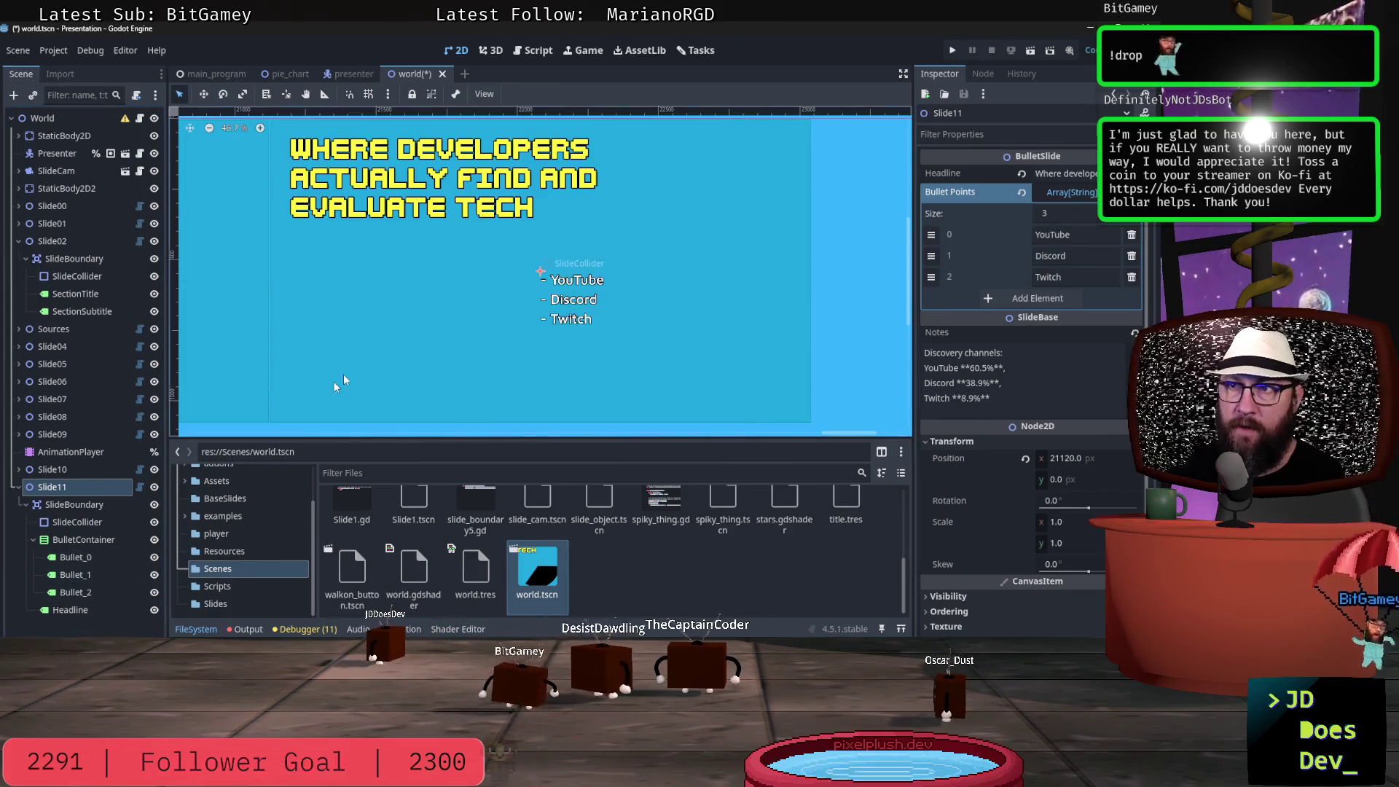
- Move the BulletContainer up and left so the list sits under the headline
key(w)
drag(568, 289, 500, 289)
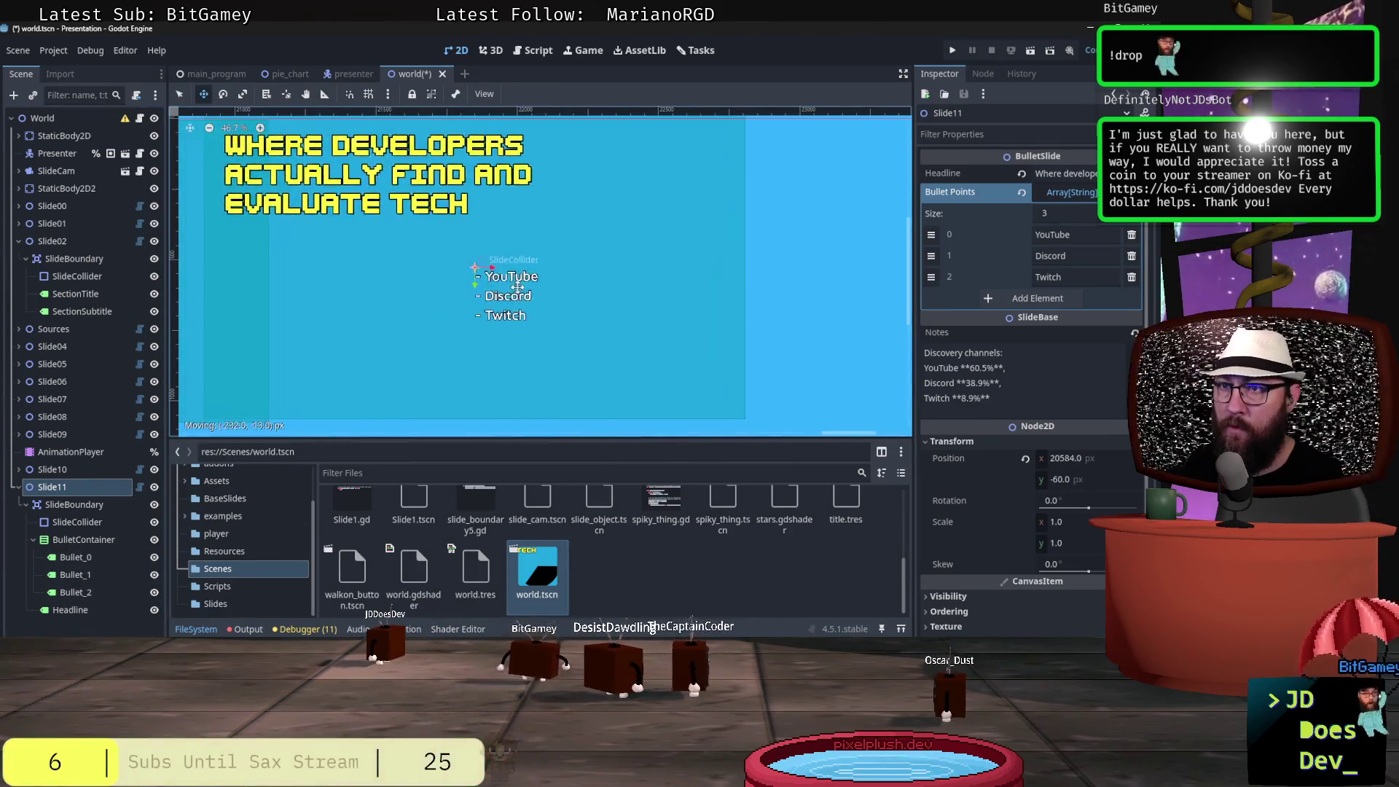
key(Escape)
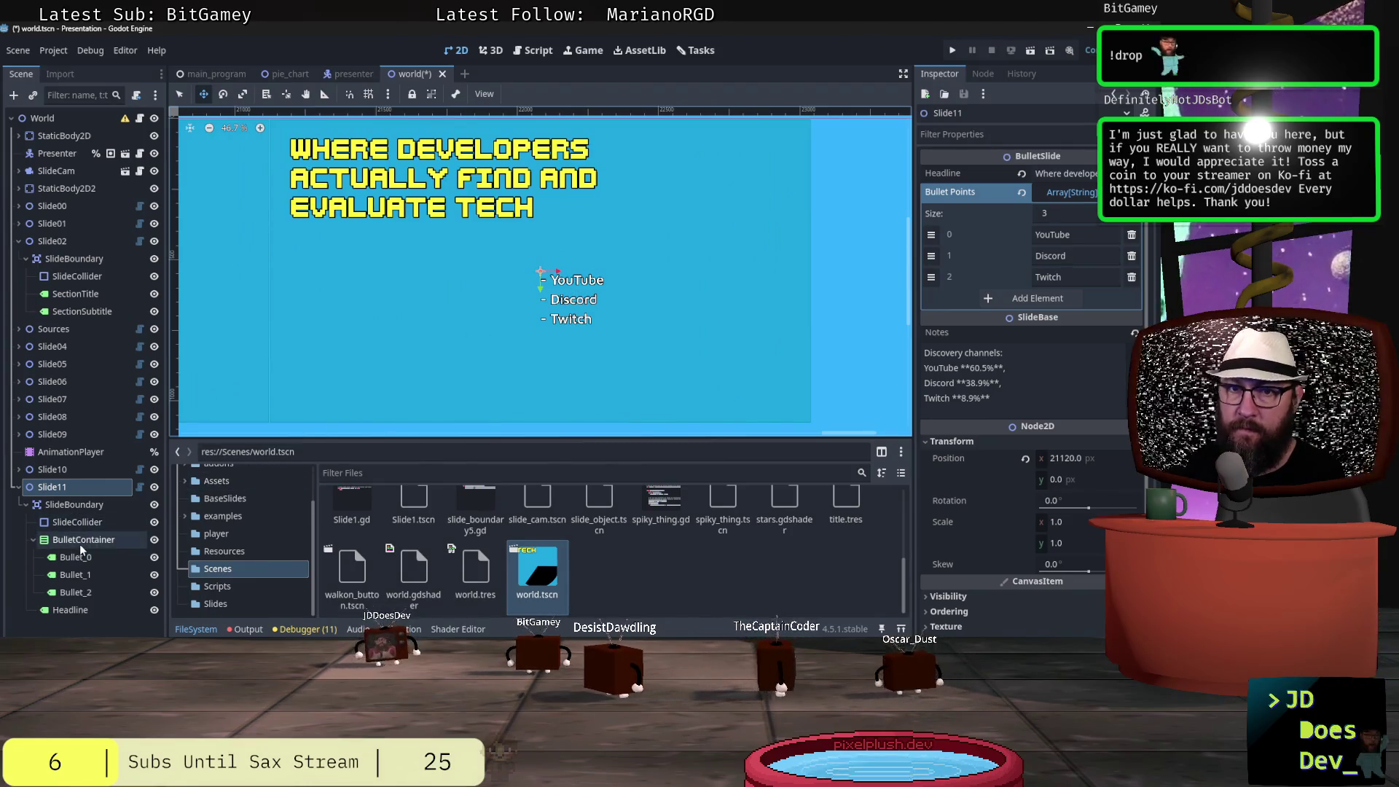
click(80, 544)
drag(559, 304, 330, 266)
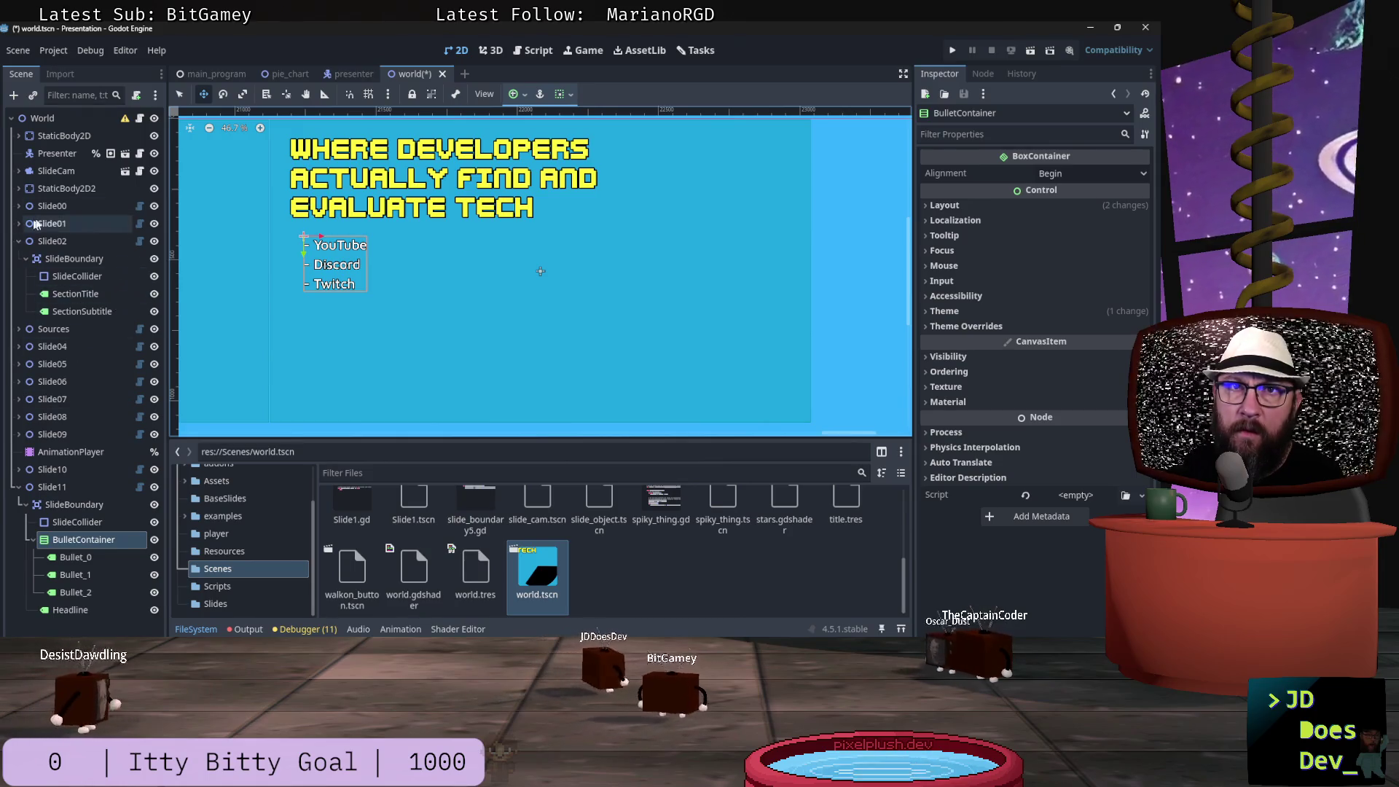
- Inspect the maven_text label style's font, size and colour on the Sources and YouTube bullets
click(20, 331)
click(75, 401)
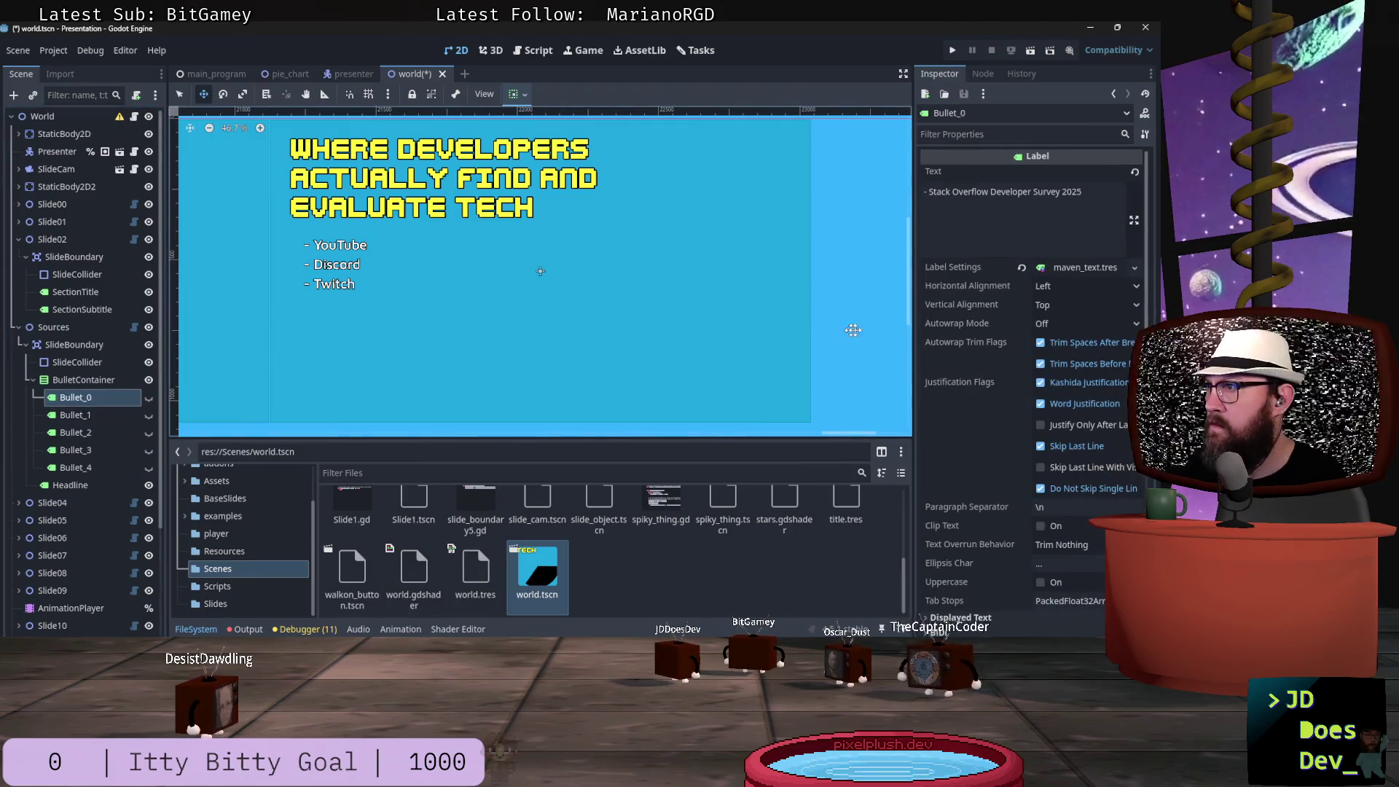
click(1079, 269)
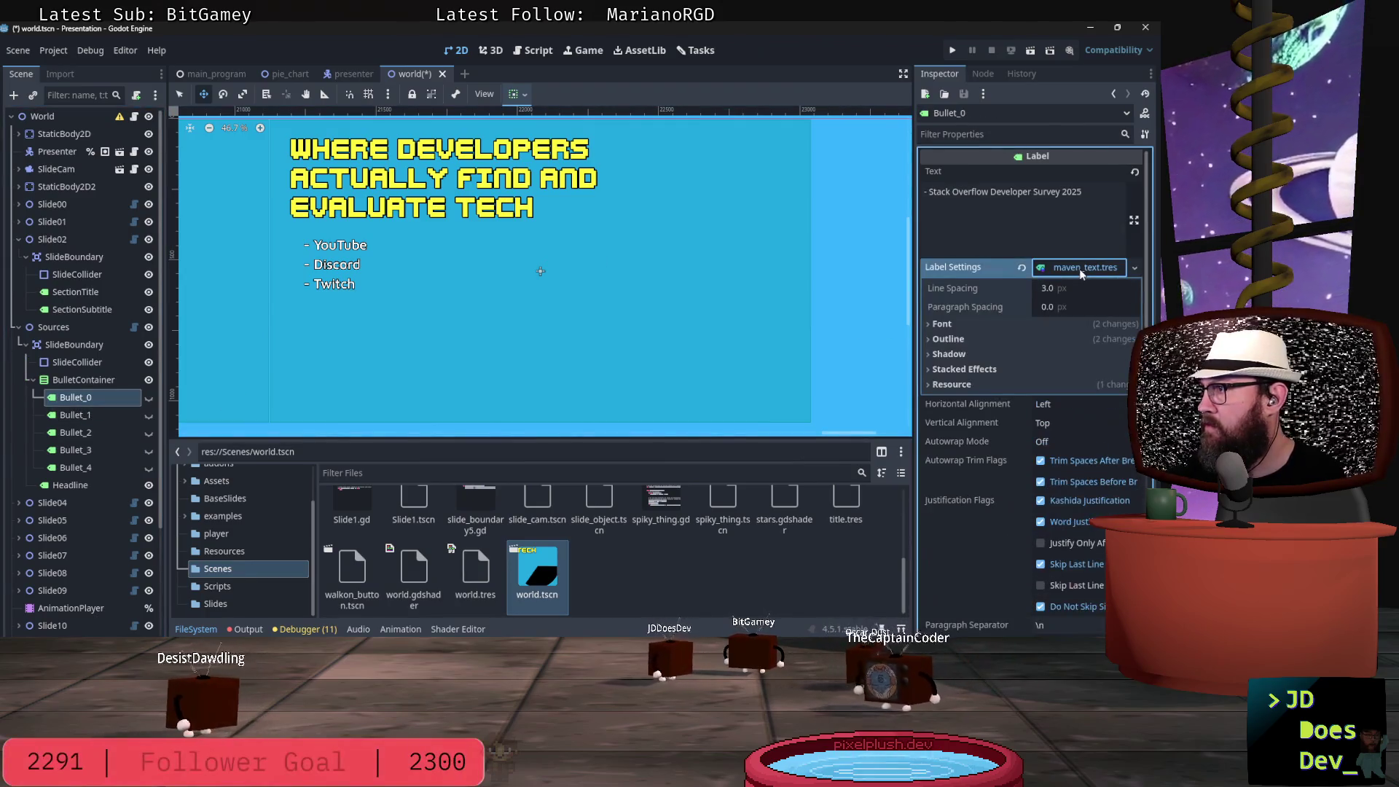
click(973, 322)
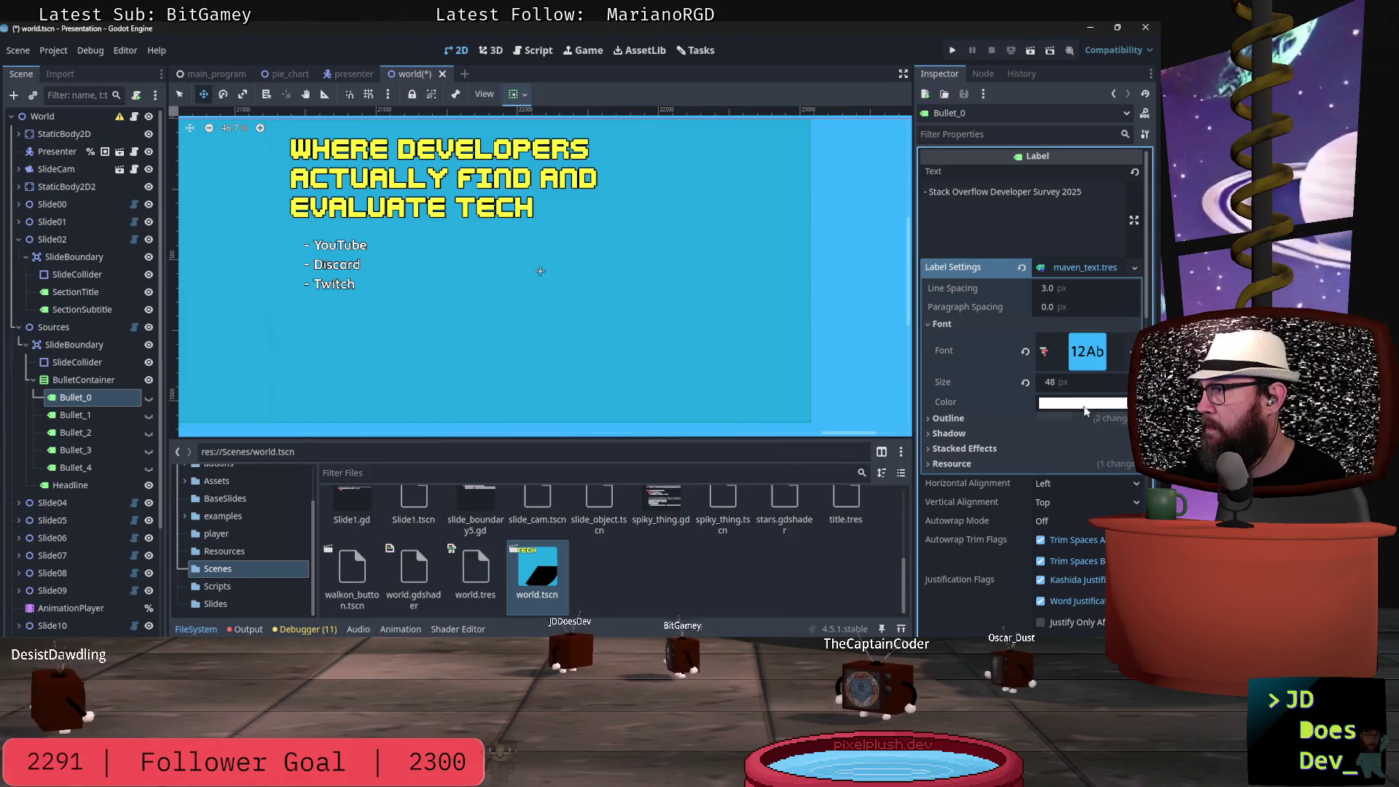
scroll(80, 598, down, 4)
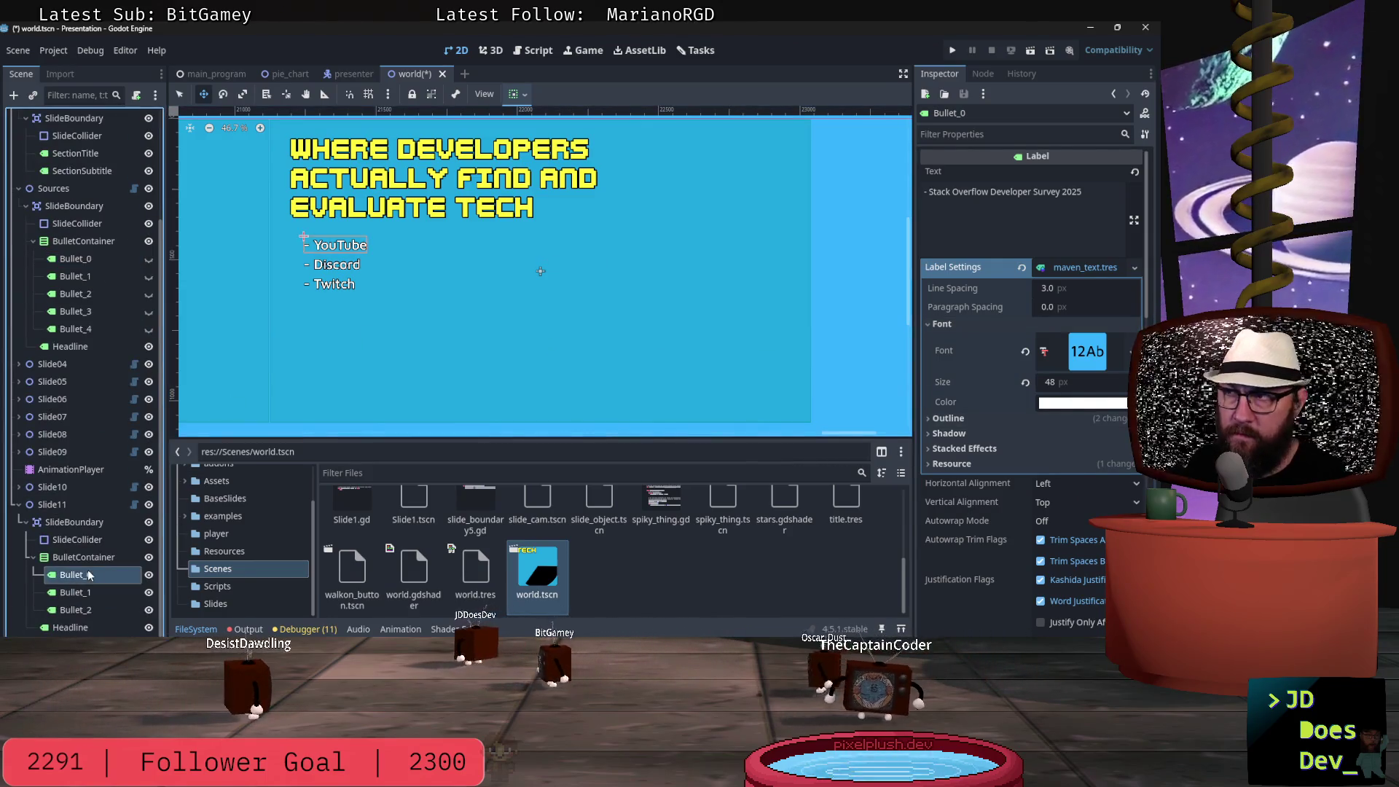
click(89, 575)
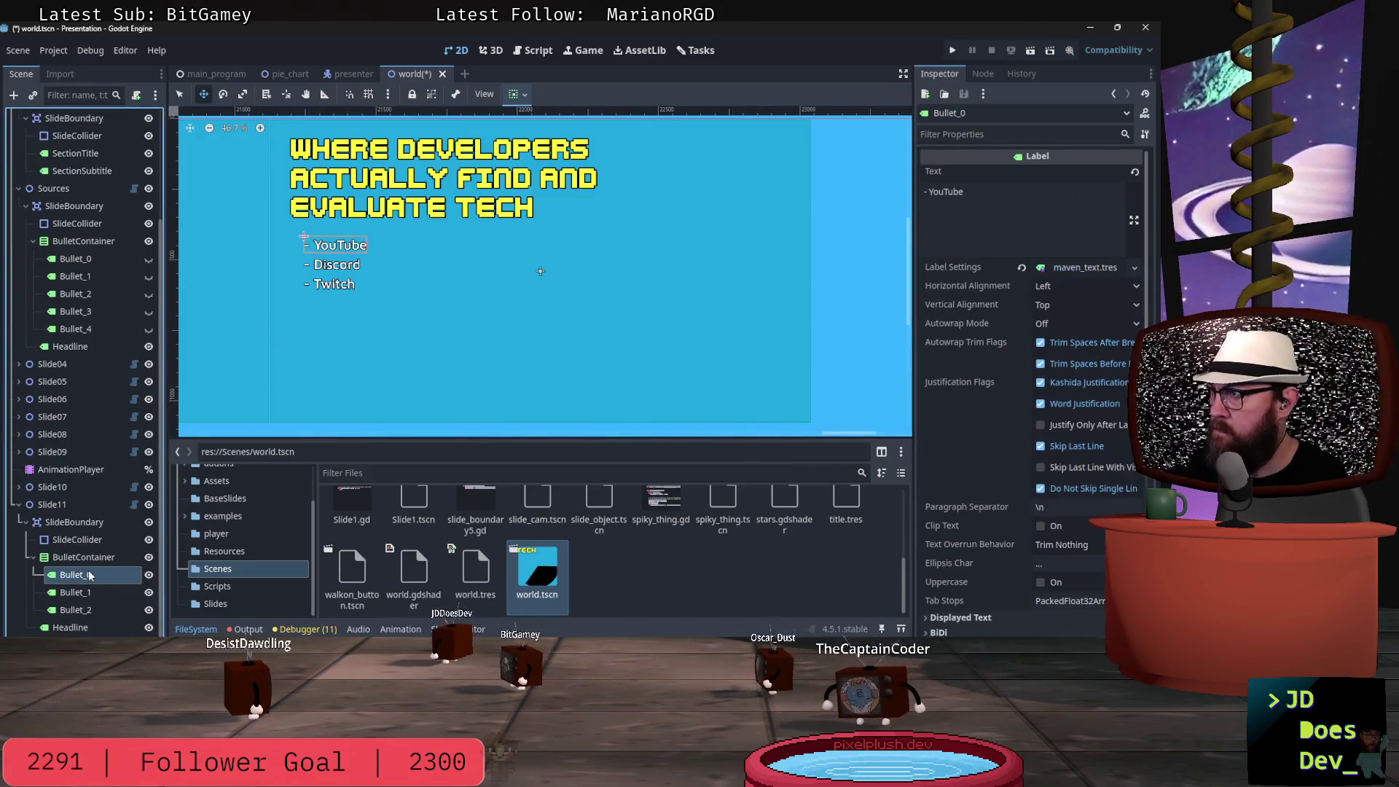
click(1082, 266)
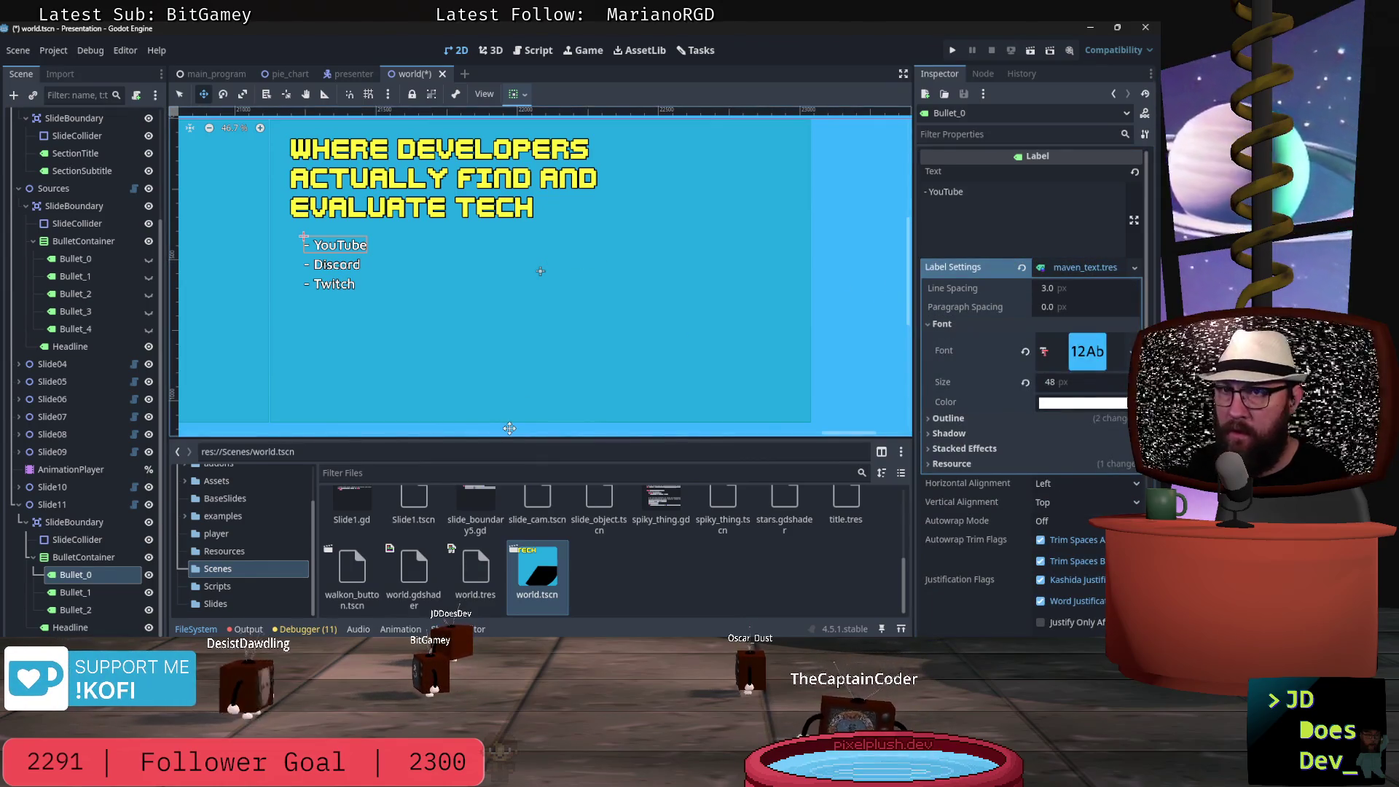
scroll(391, 365, down, 2)
scroll(393, 368, up, 1)
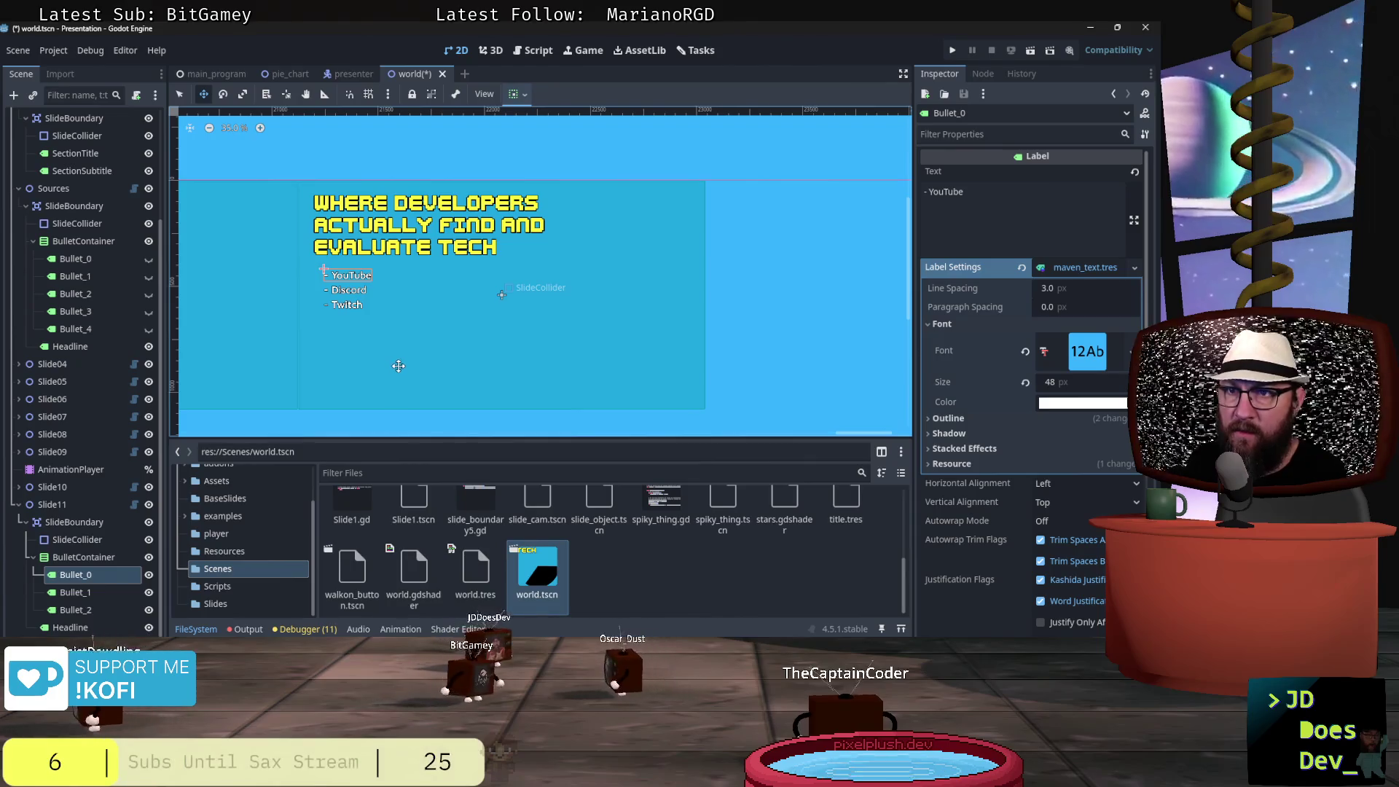
- Raise the bullet list about 23 px and append '- 60' to the YouTube bullet text
click(334, 304)
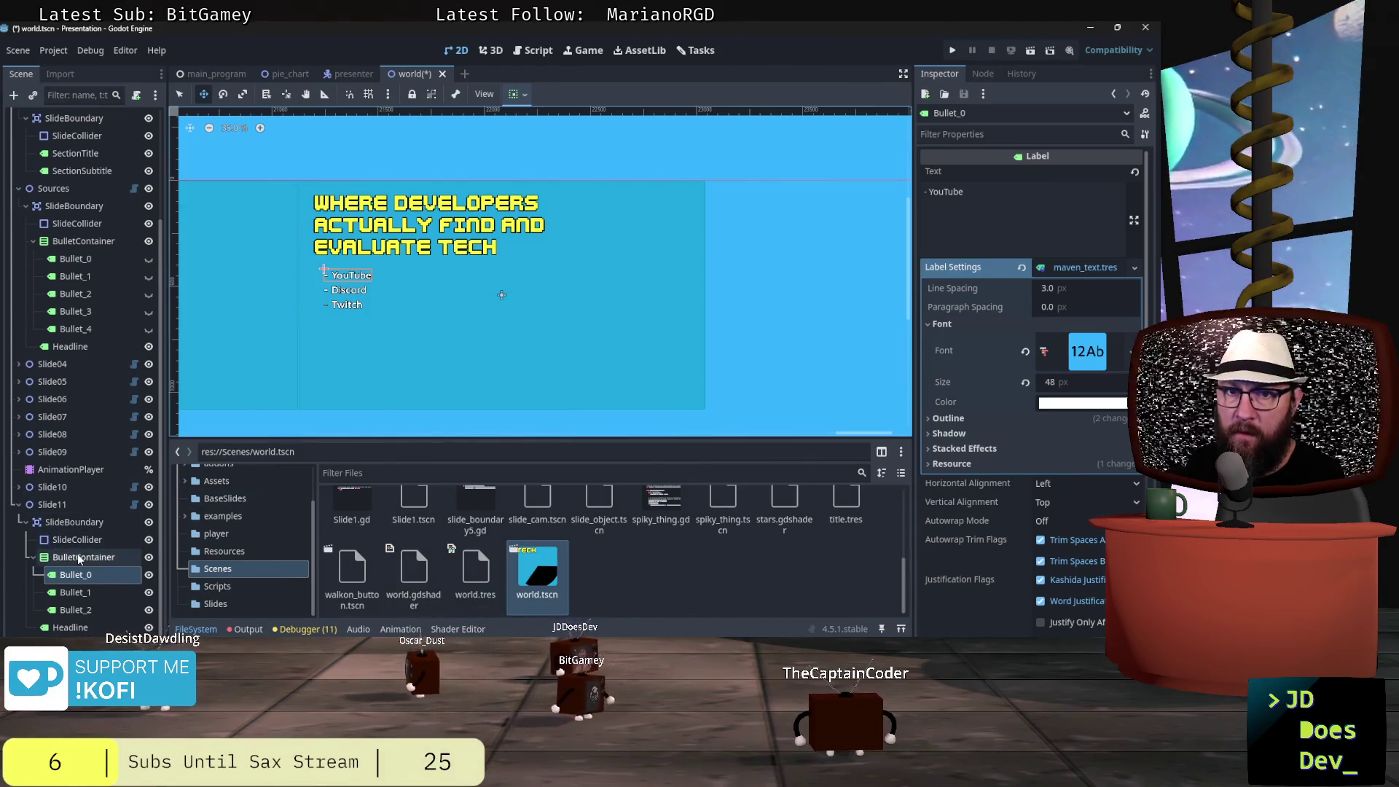
drag(333, 306, 340, 288)
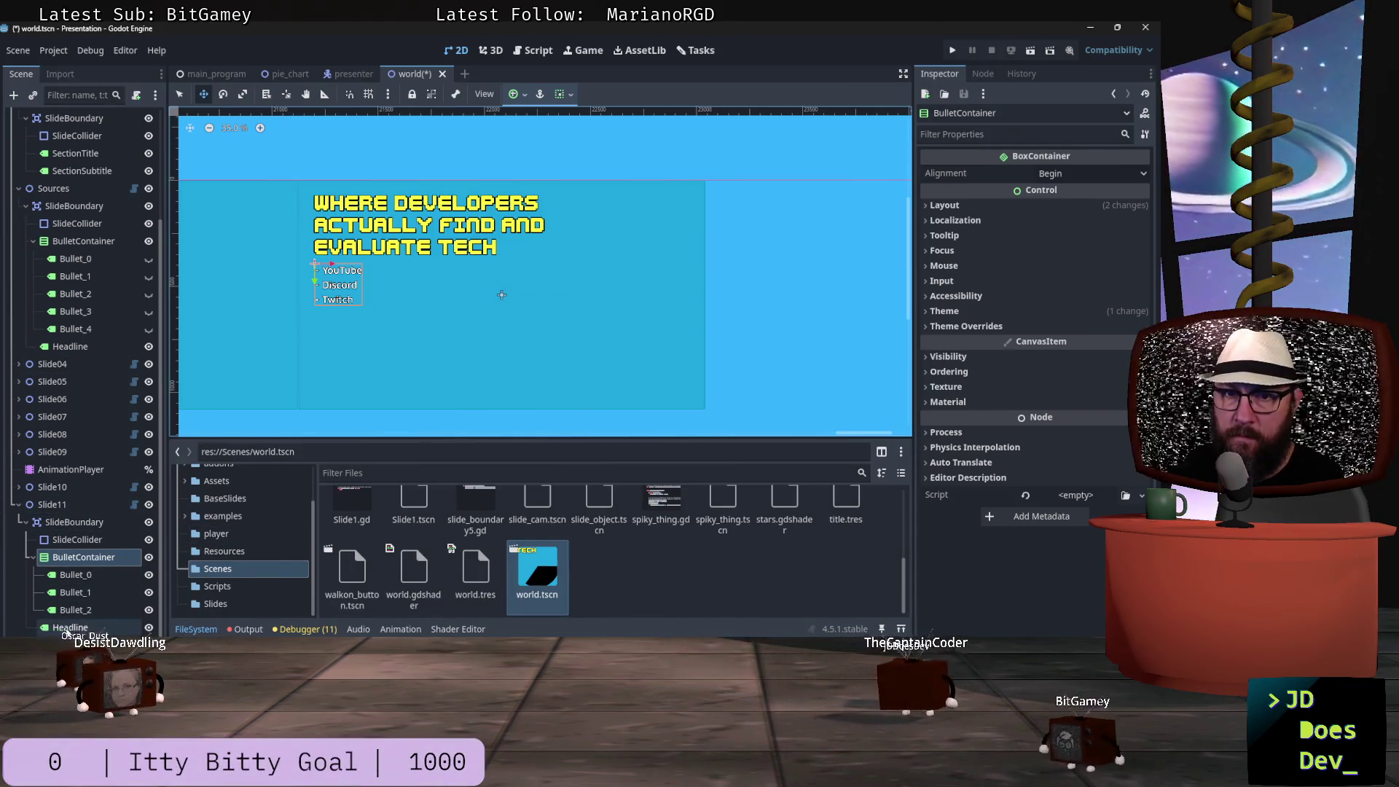
click(88, 577)
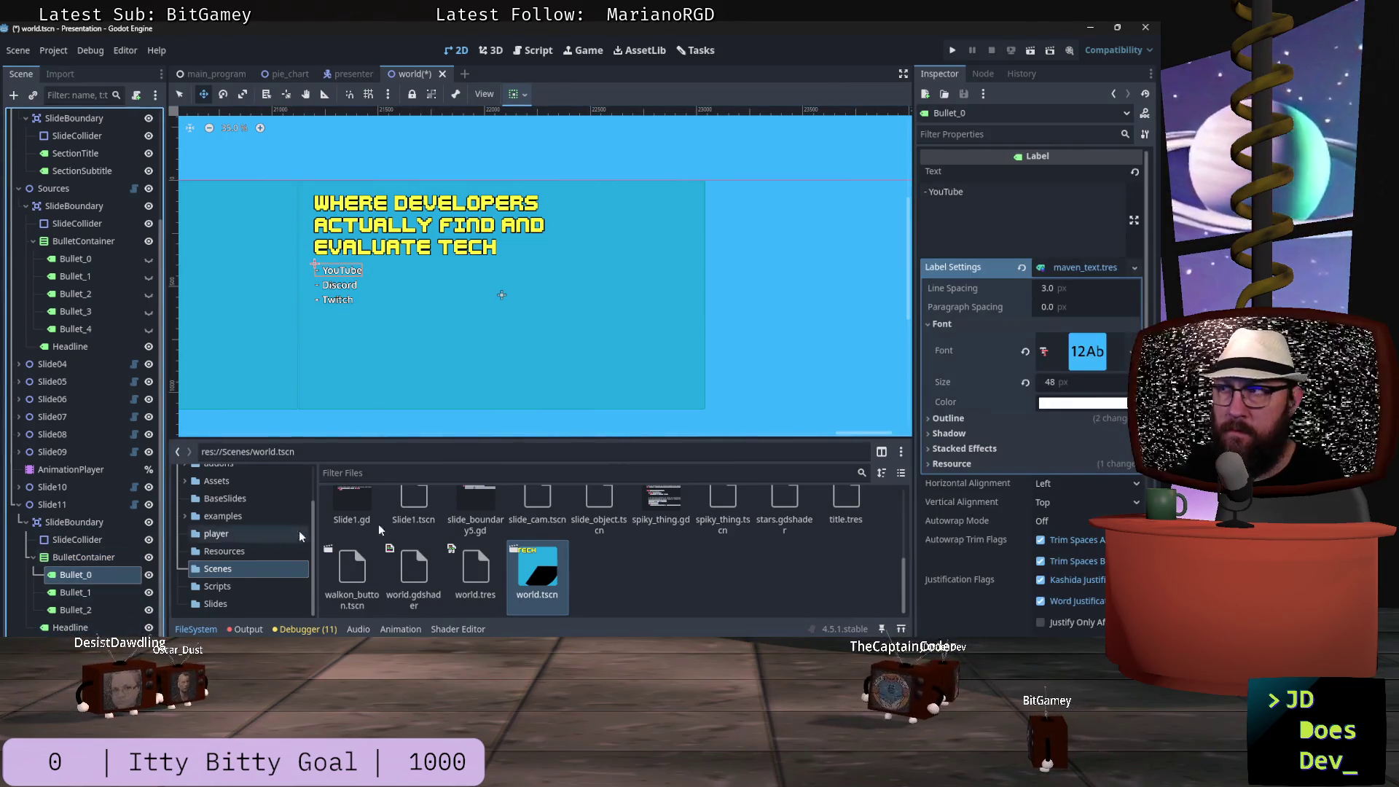
click(1019, 199)
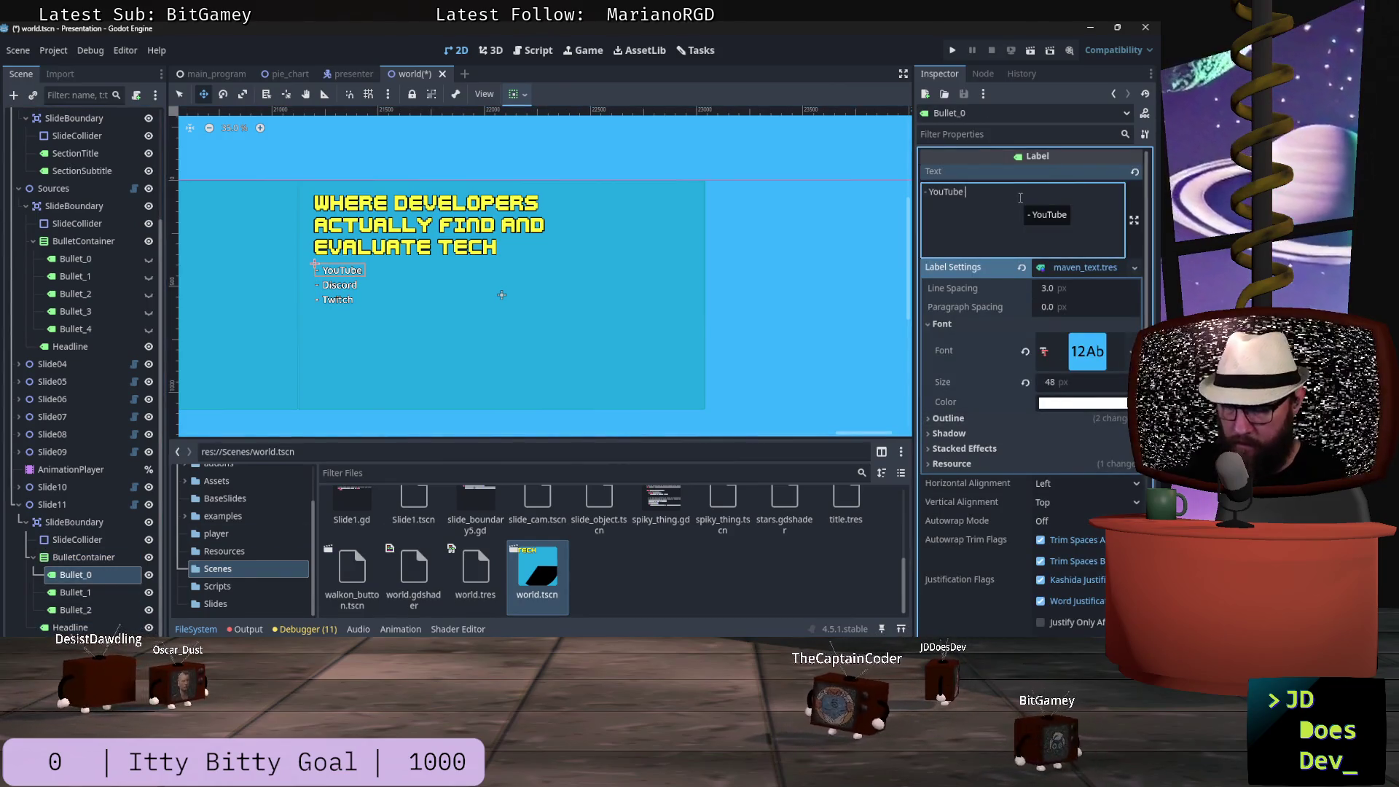
text(- )
text(60.)
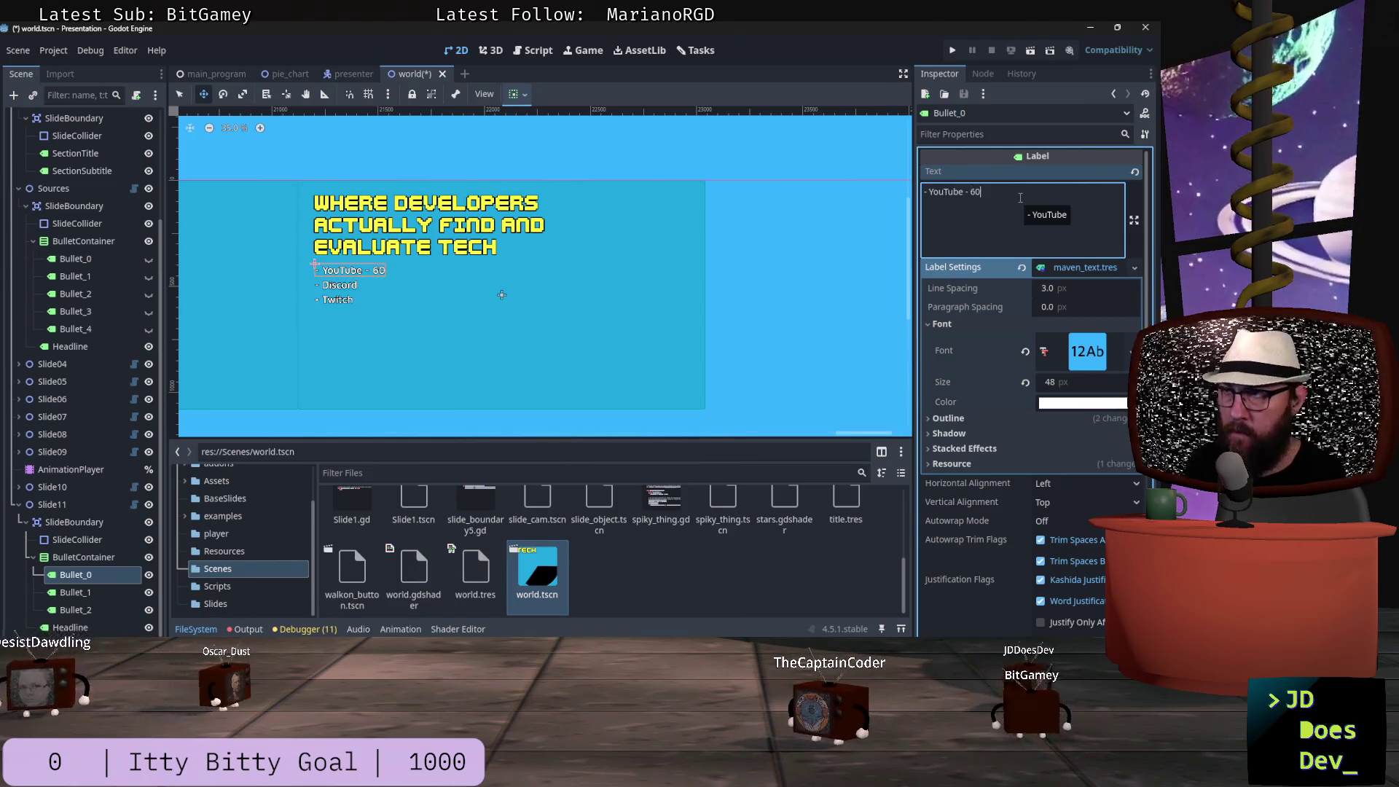
key(alt+Tab)
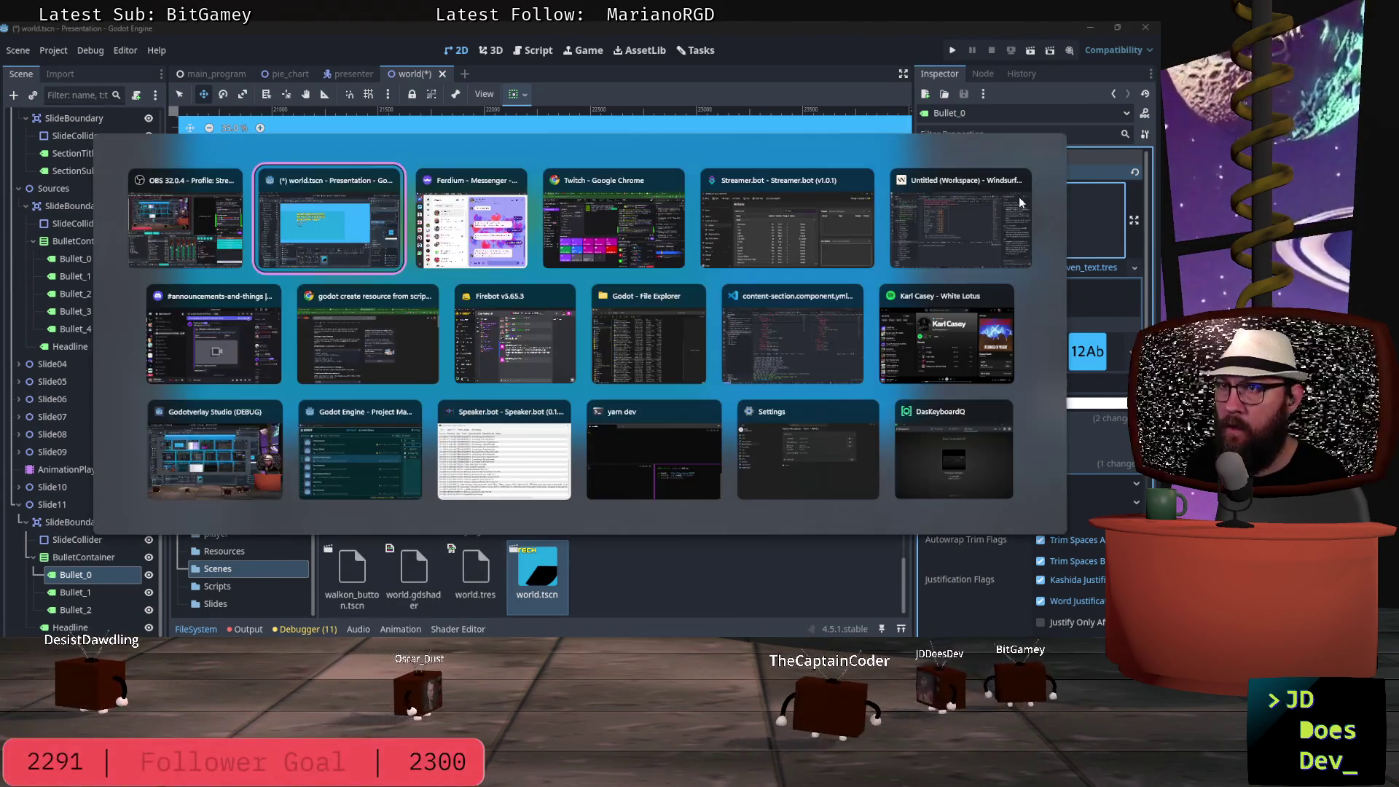
- Review the developer discovery survey sections in presentation_data.md, then head back to Godot's world.tscn
key(alt+Tab)
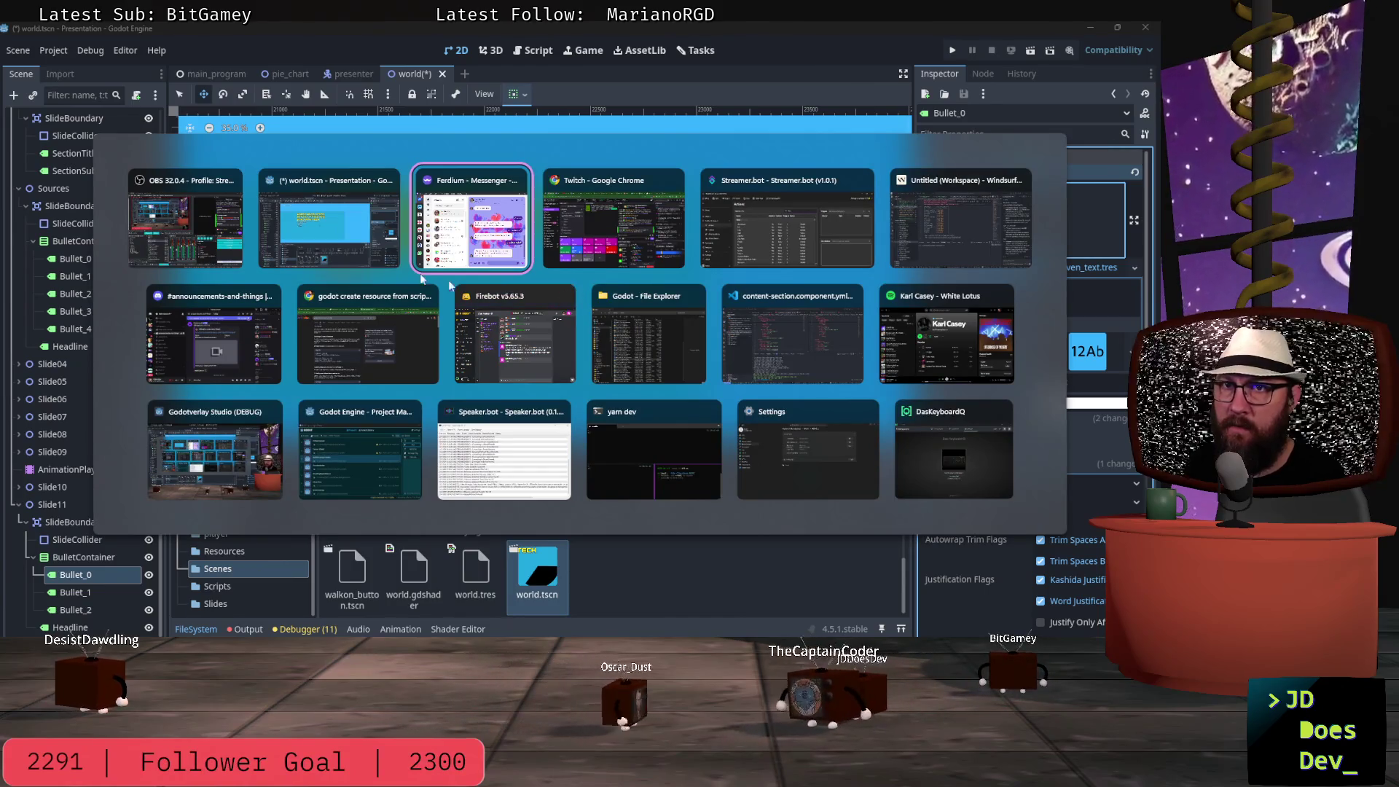
click(944, 207)
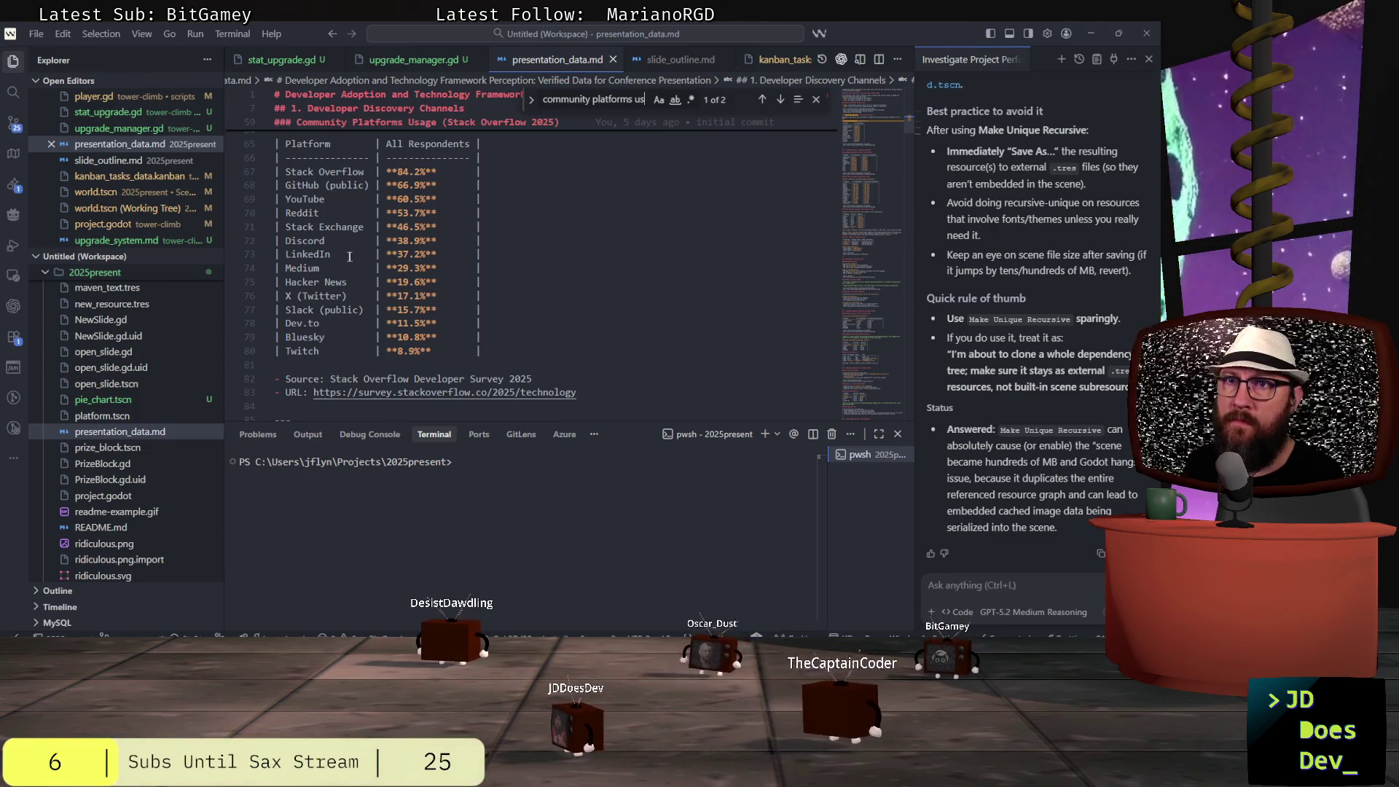
scroll(474, 259, up, 2)
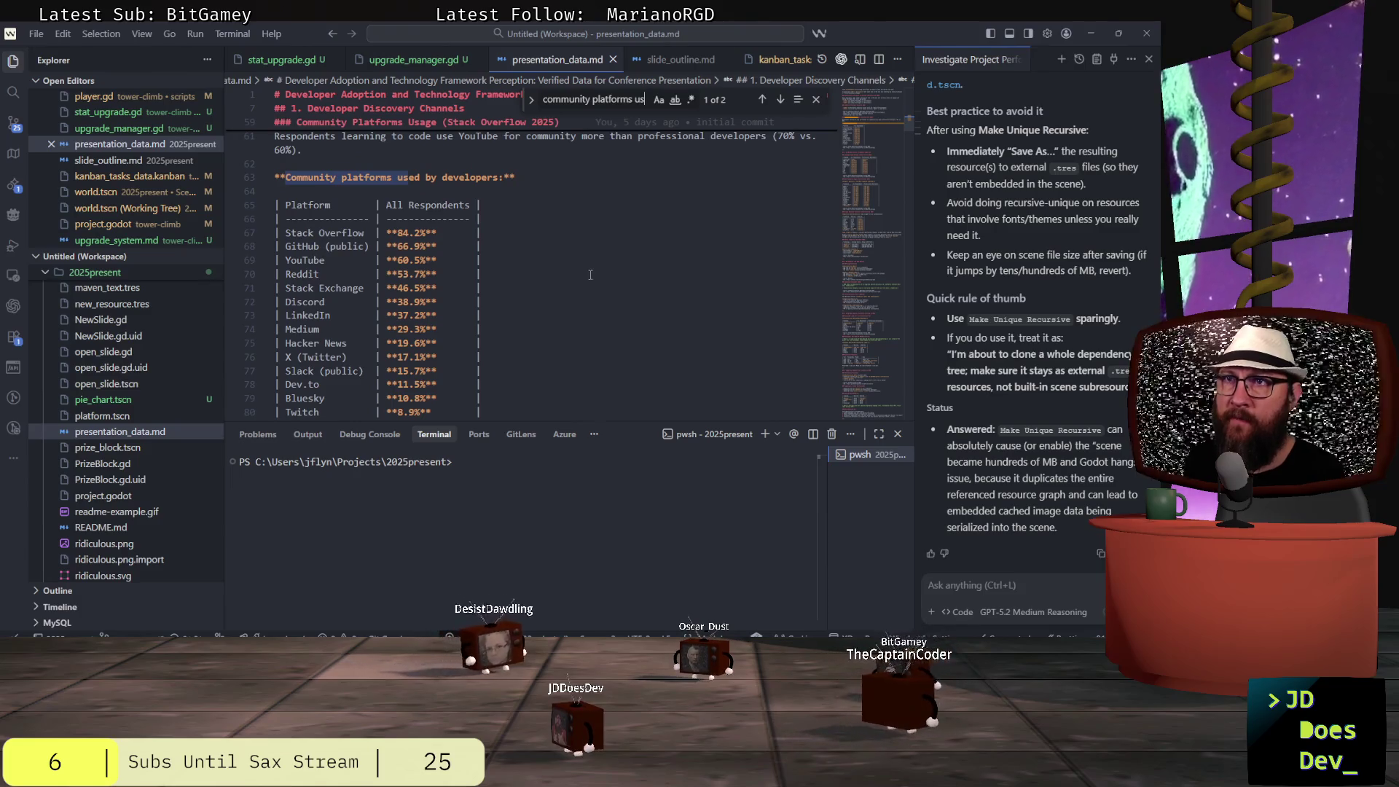
scroll(588, 276, up, 1)
key(alt+Tab)
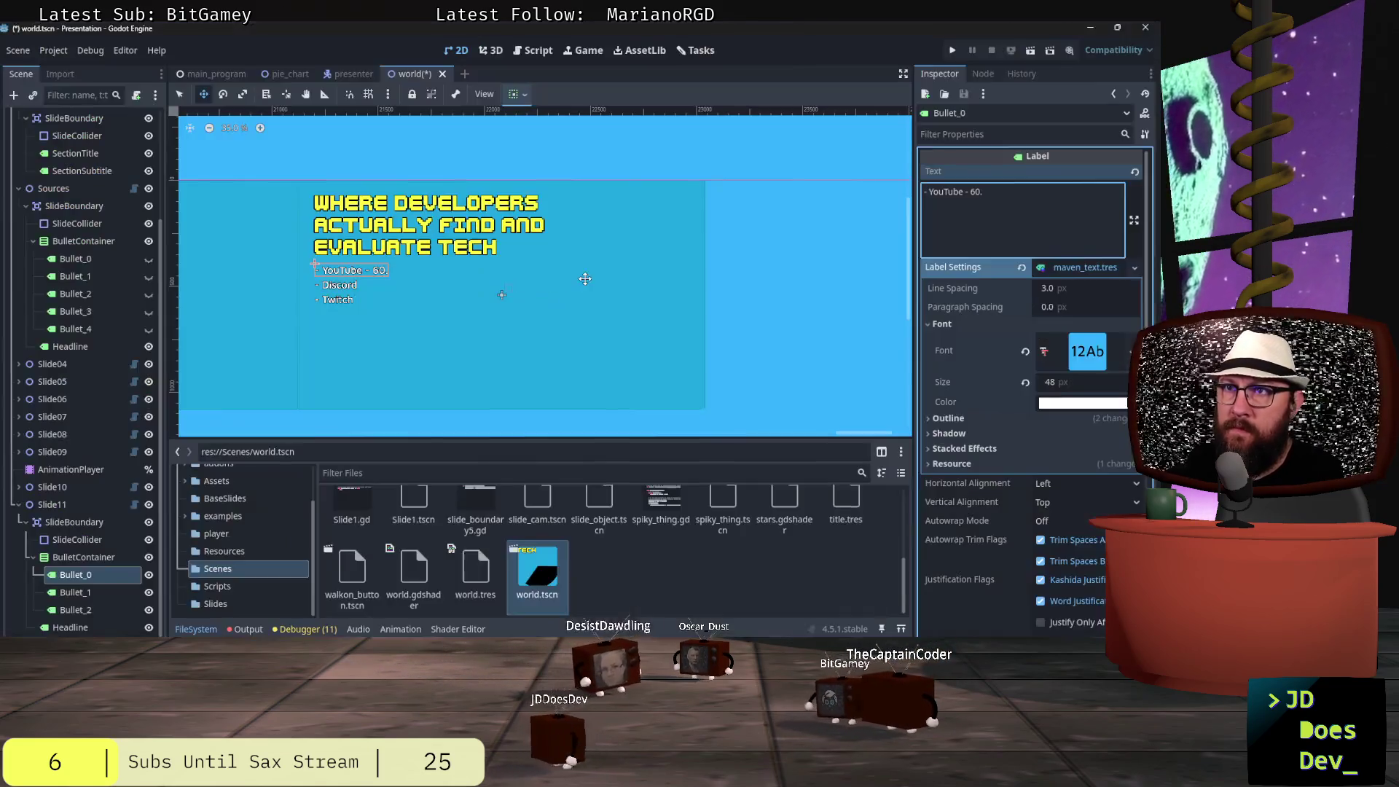
key(alt+Tab)
scroll(518, 253, up, 2)
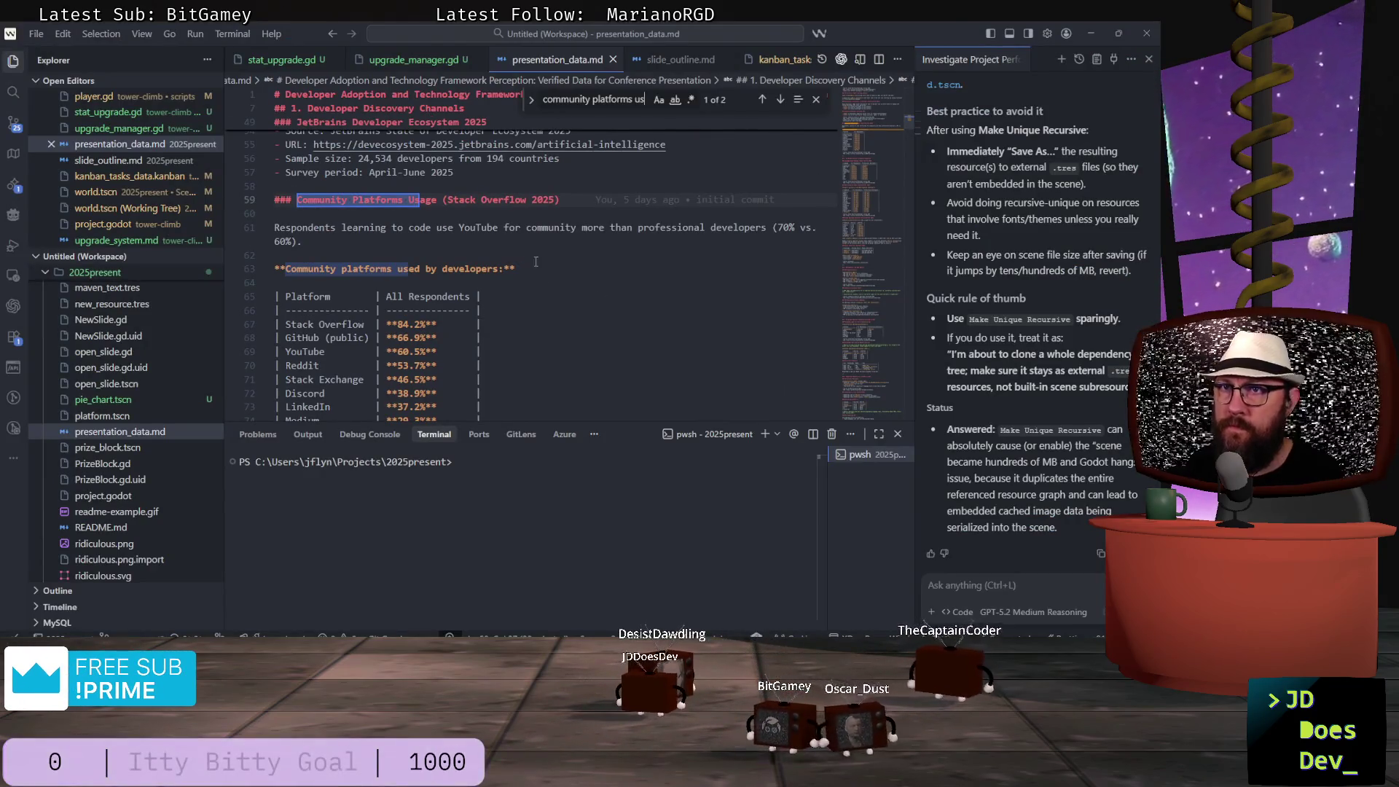
scroll(543, 262, up, 2)
scroll(556, 284, up, 4)
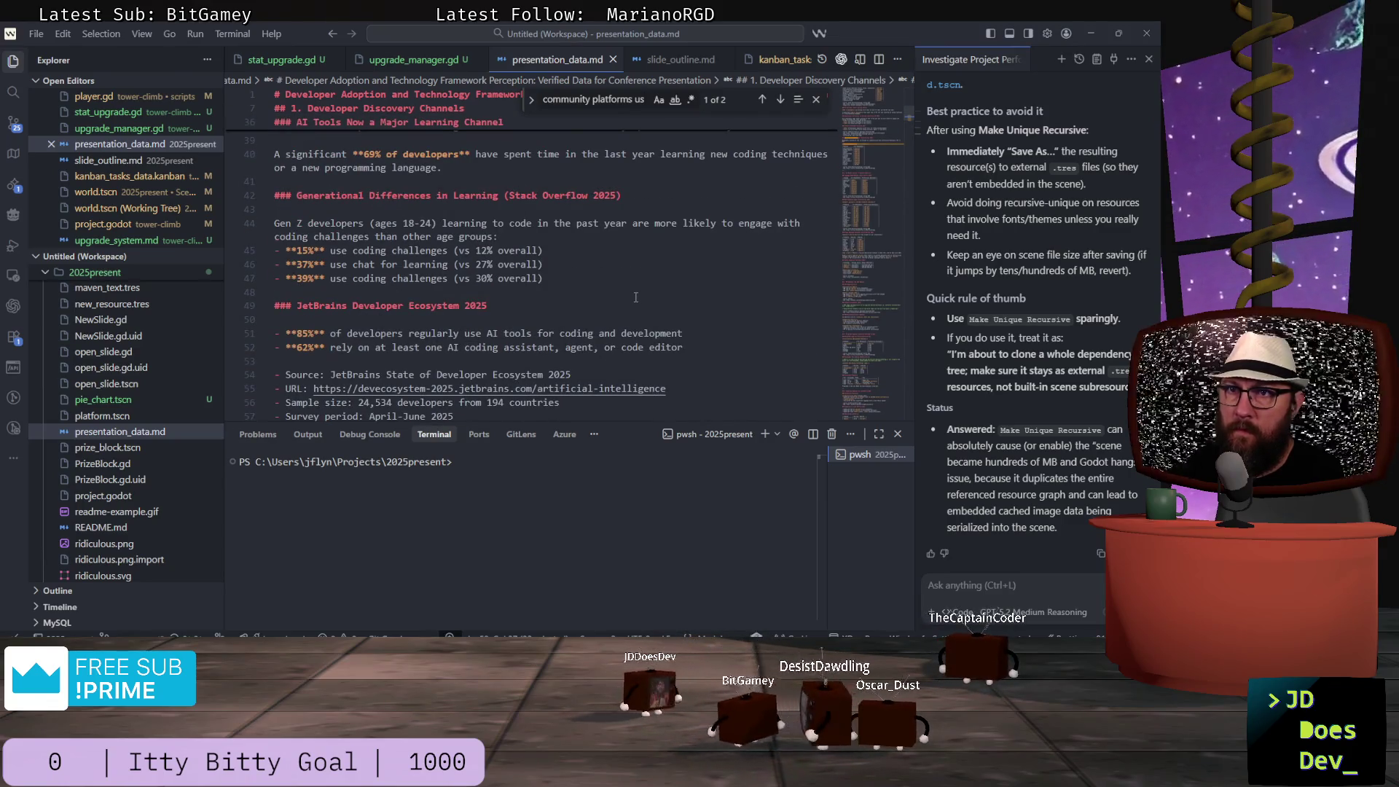
key(alt+Tab)
key(alt+Tab)
key(alt+Tab)
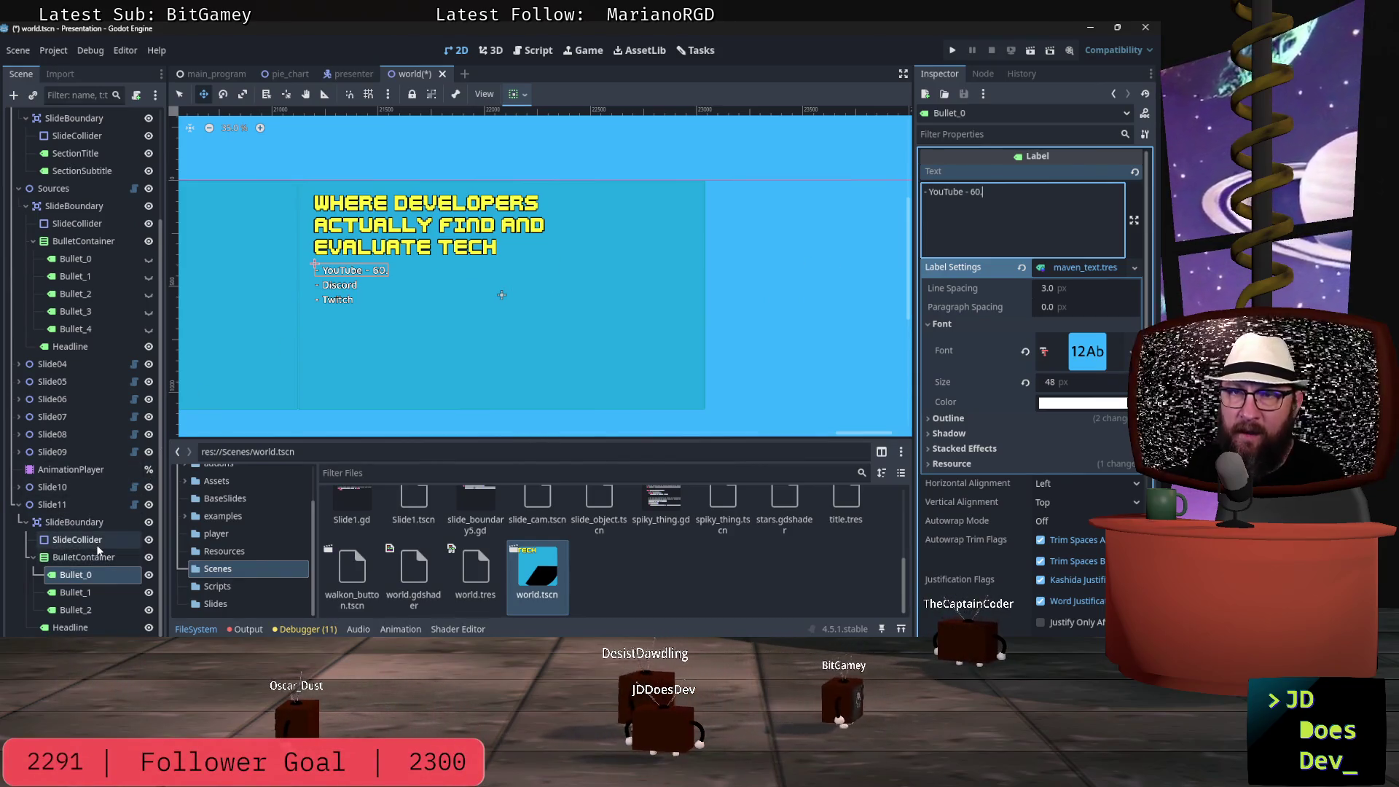
- Scroll presentation_data.md to the Community Platforms Usage table and open its Stack Overflow survey link
key(alt+Tab)
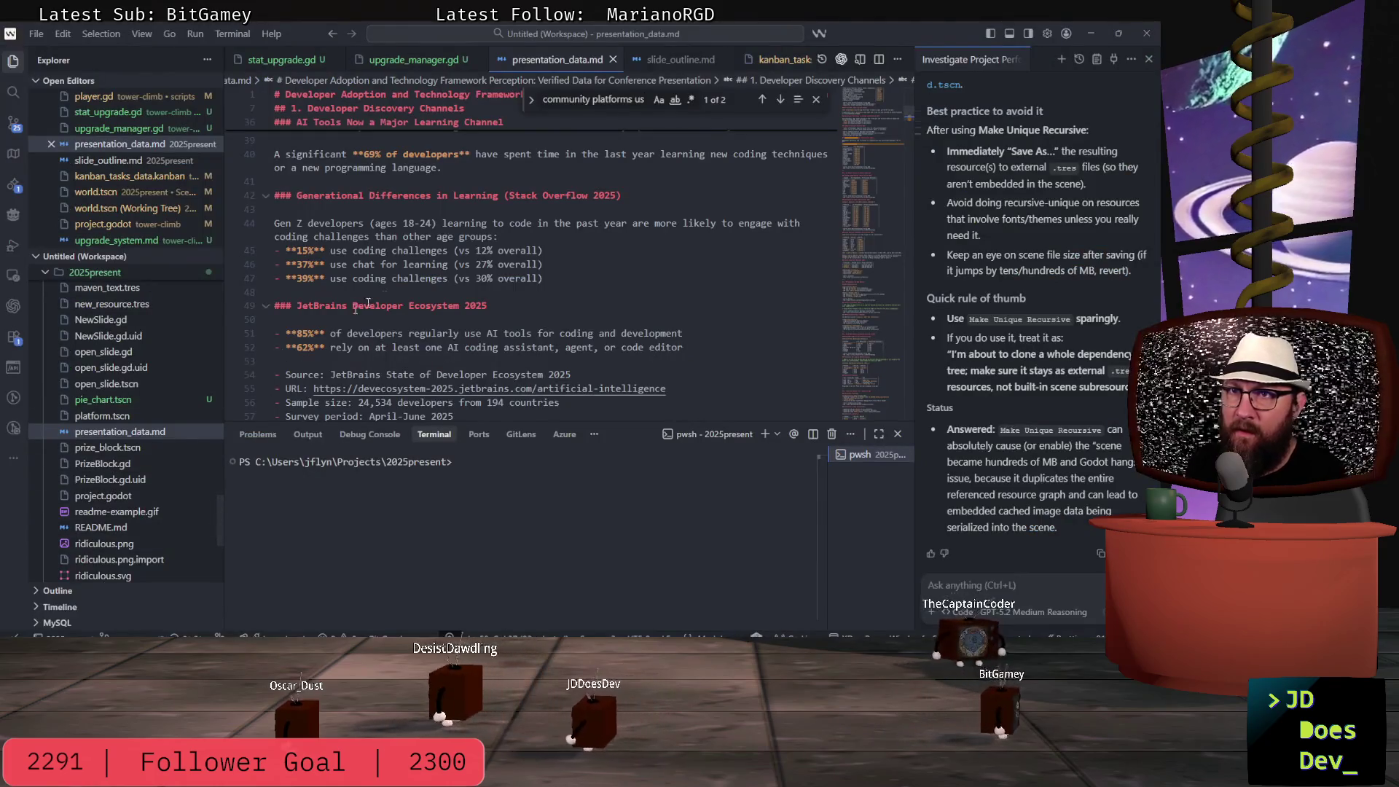
scroll(368, 302, down, 4)
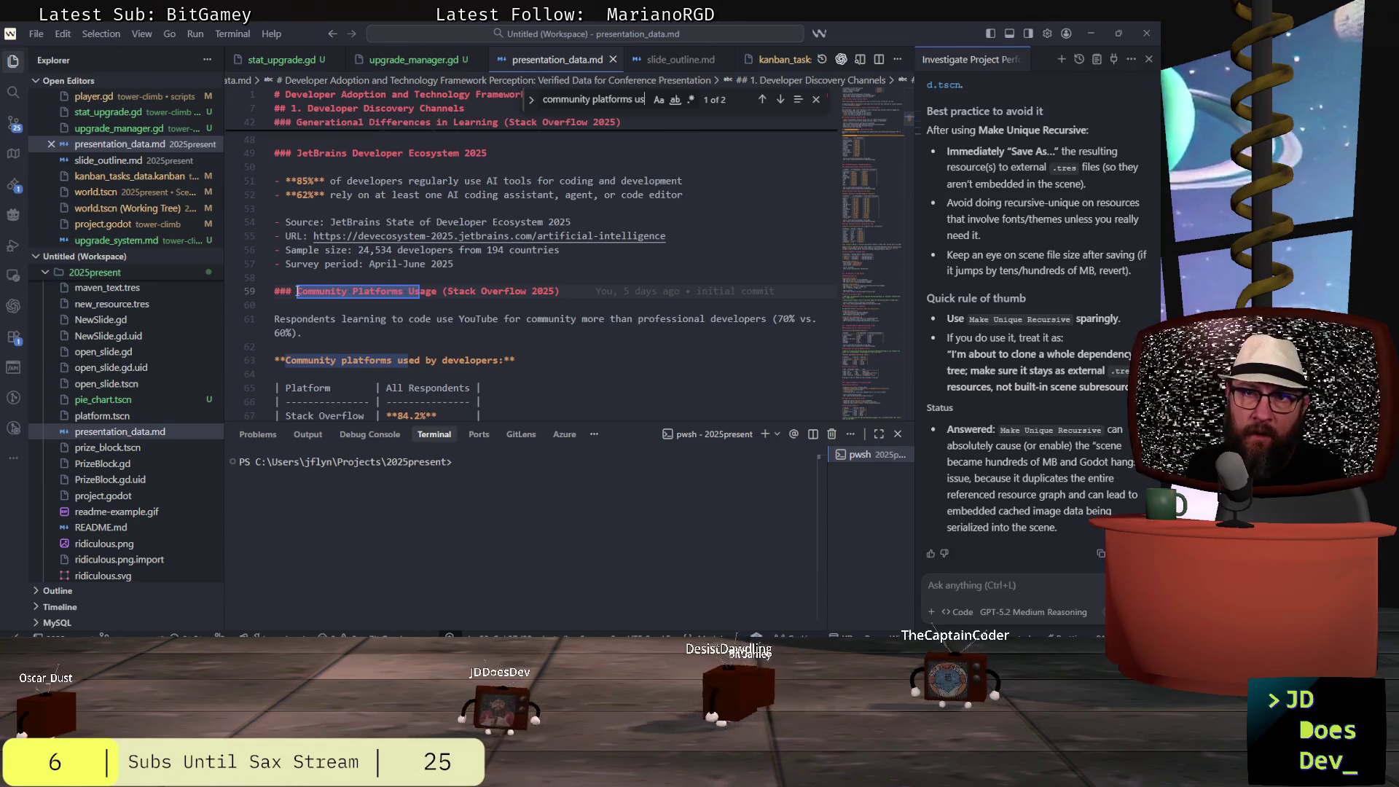
key(alt+Tab)
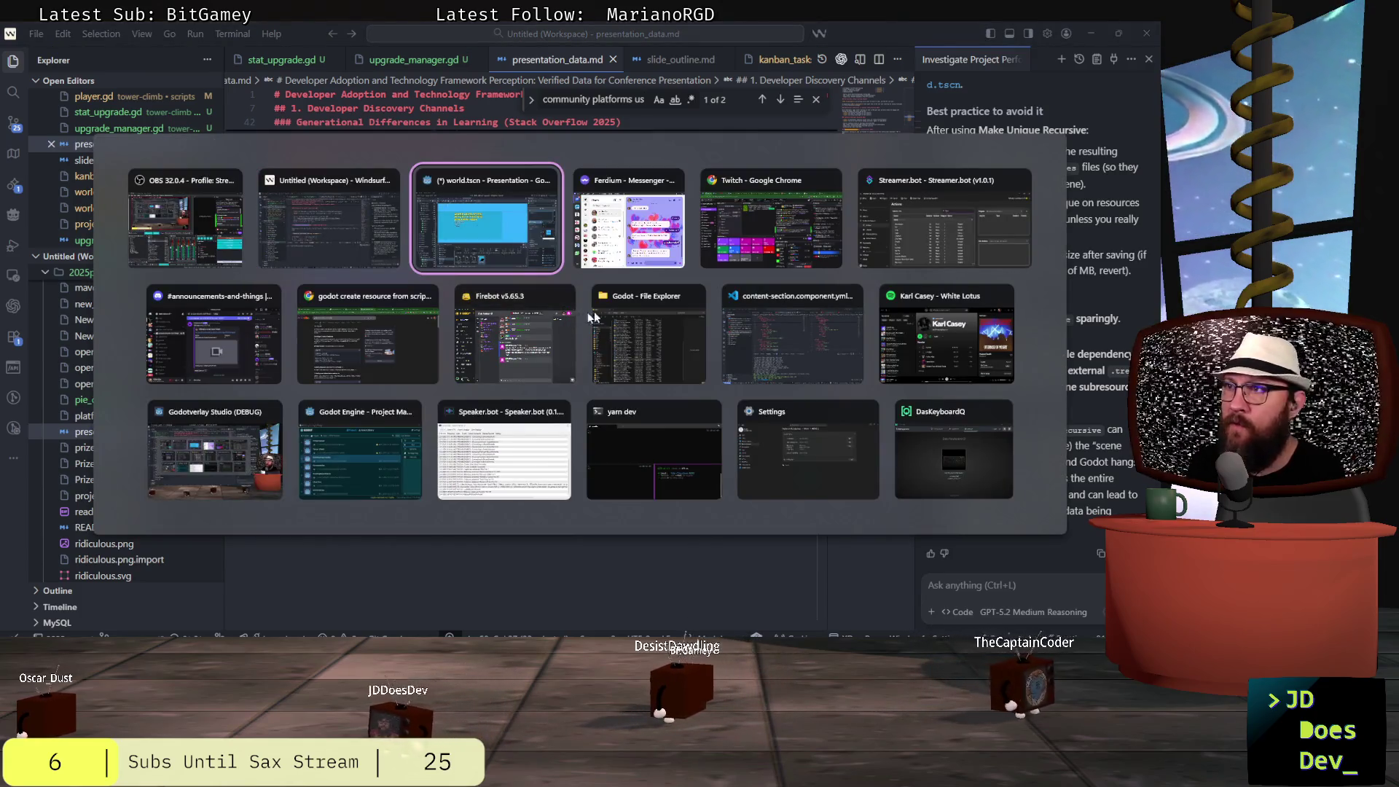
key(Tab)
key(Tab)
key(Escape)
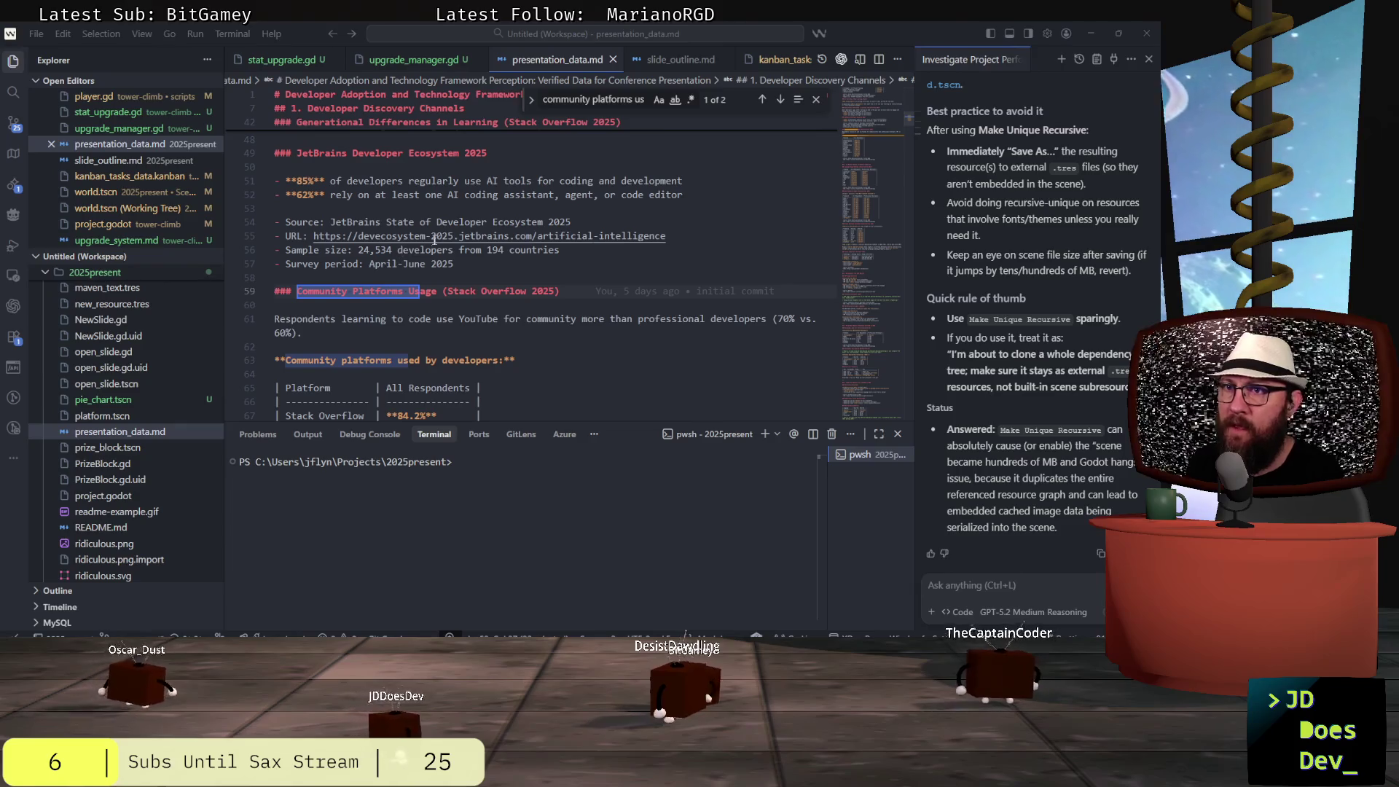
scroll(503, 299, down, 5)
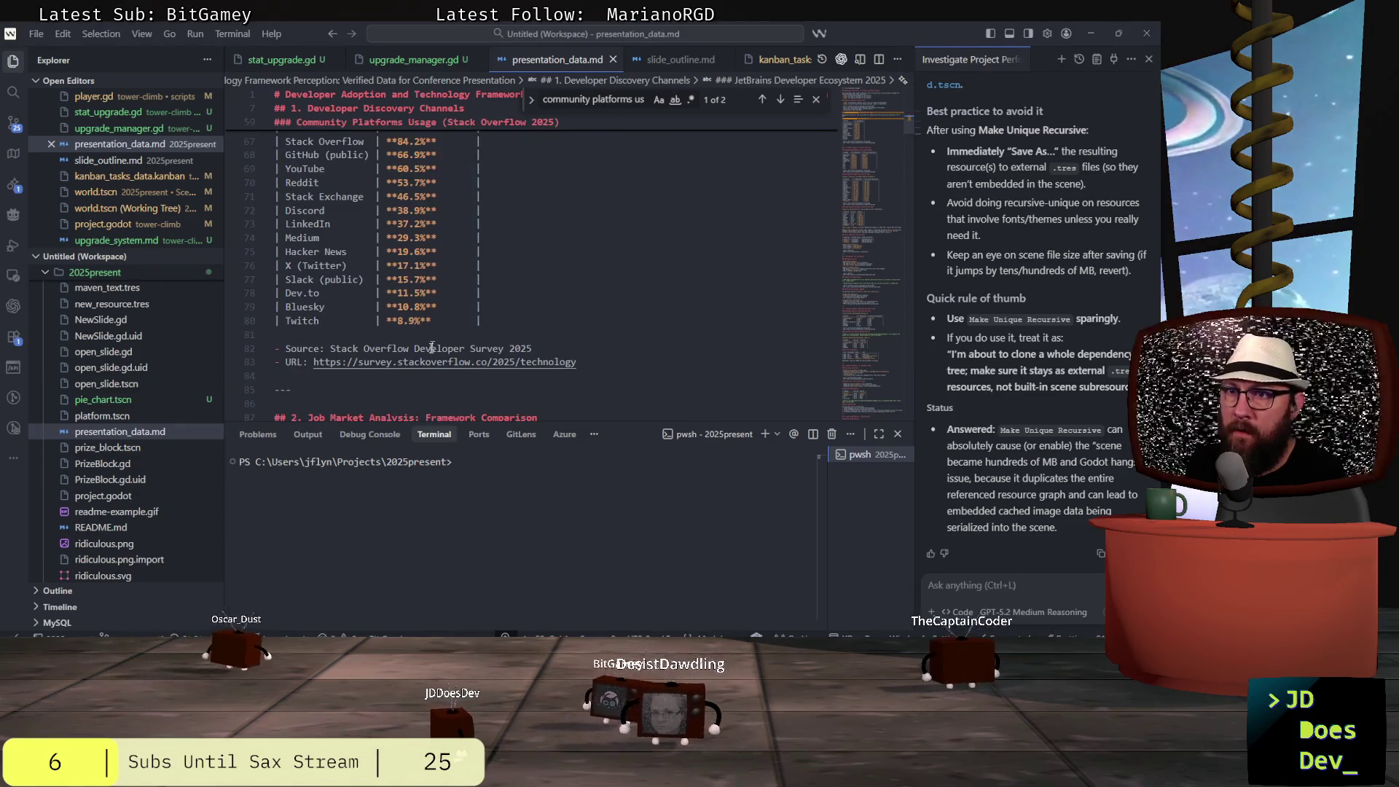
key(super)
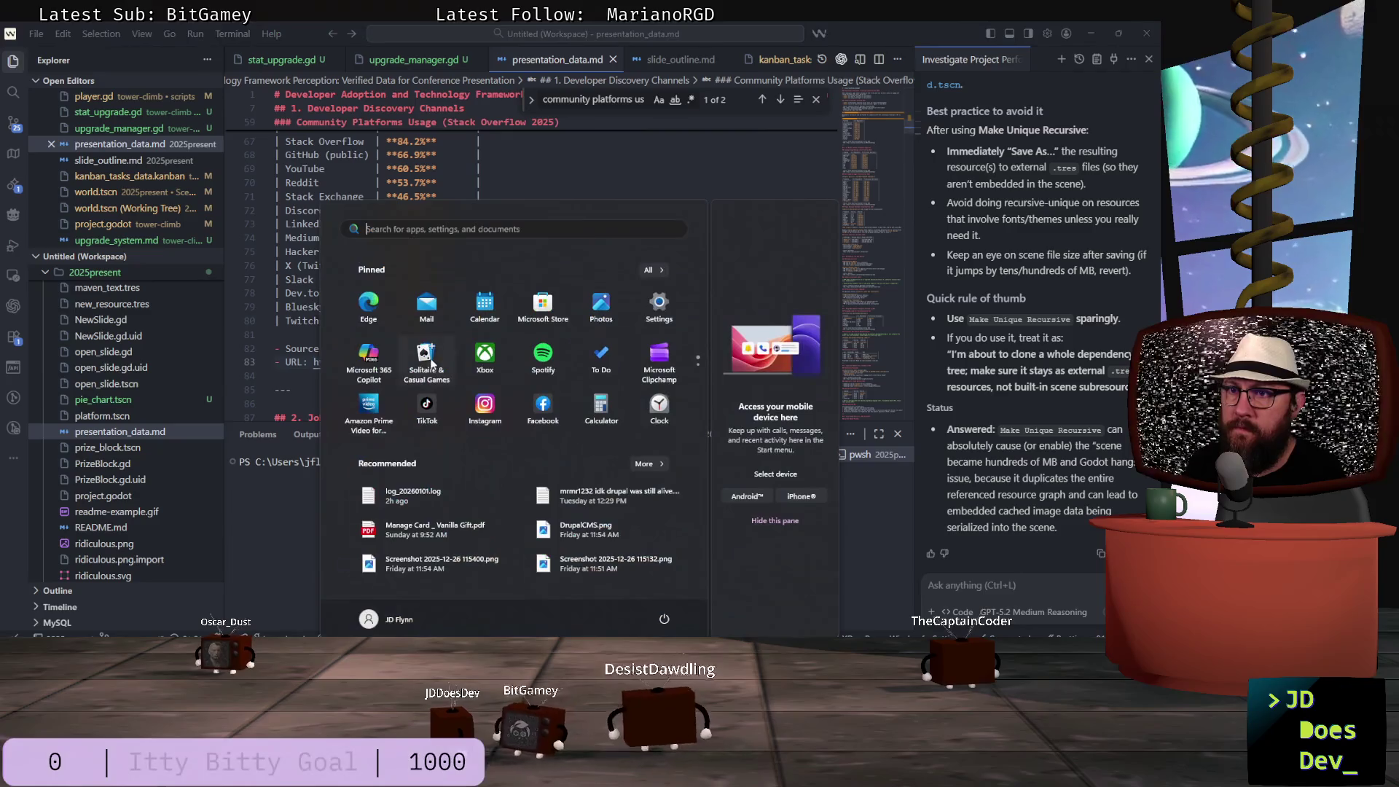
key(Escape)
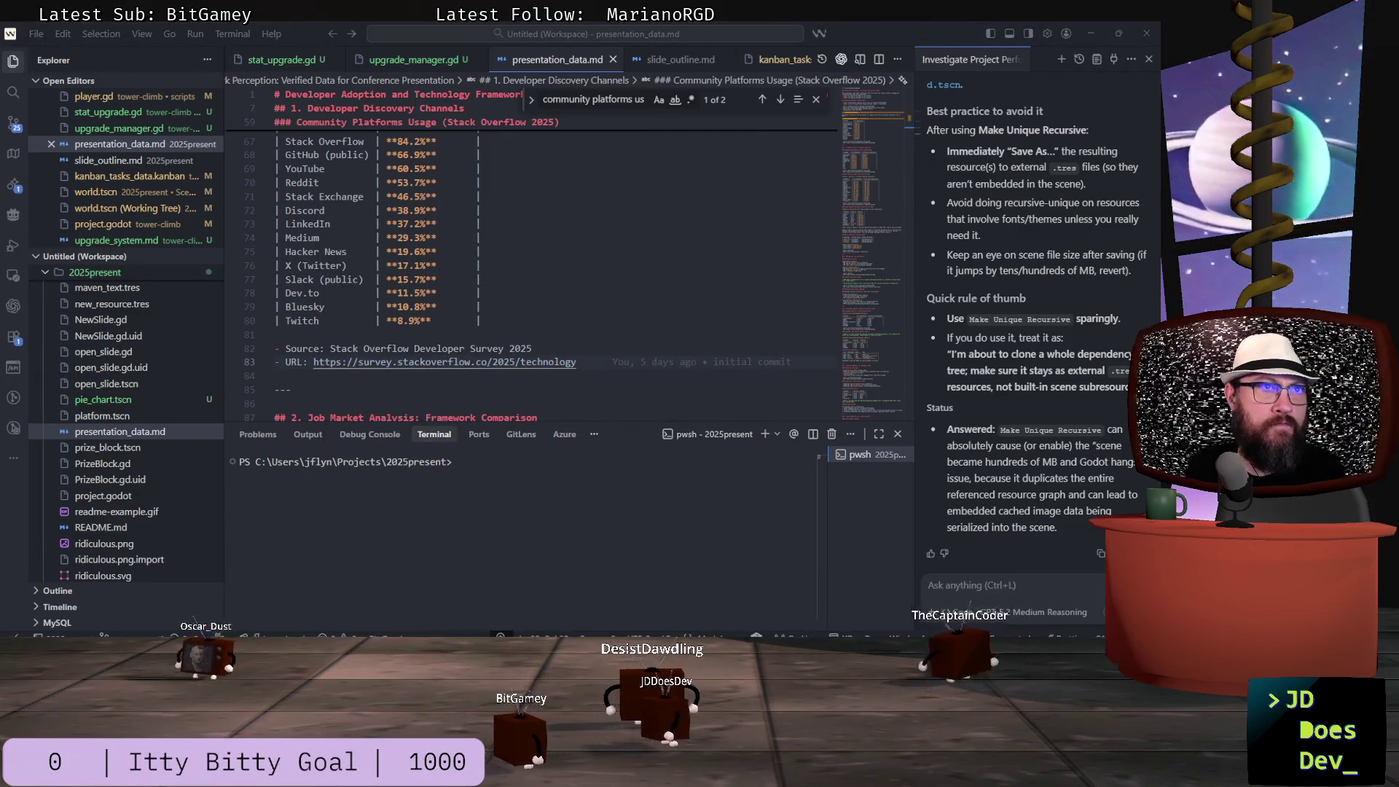
ctrl+click(445, 362)
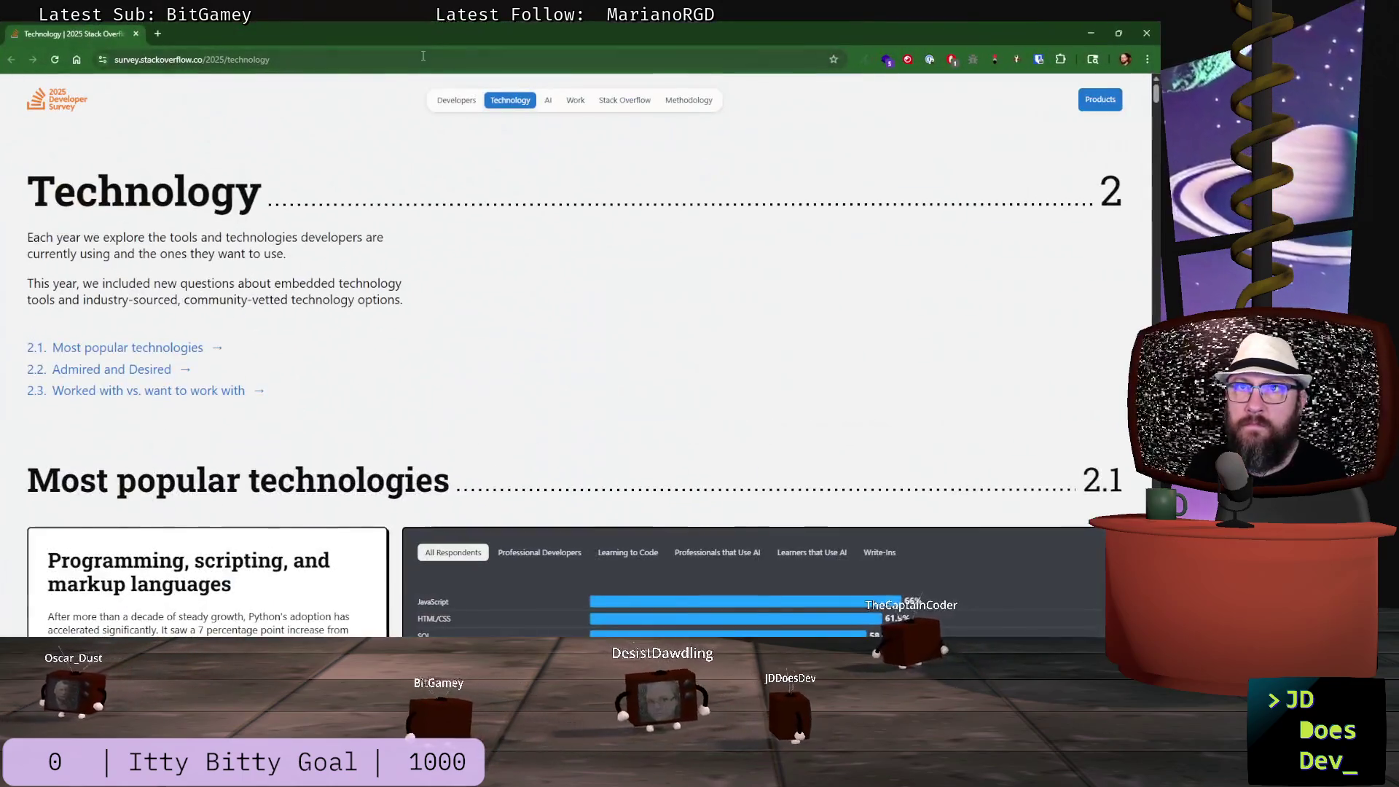
- Scroll the 2025 survey Technology page to the Community platforms chart and view Professional Developers figures
scroll(512, 266, down, 12)
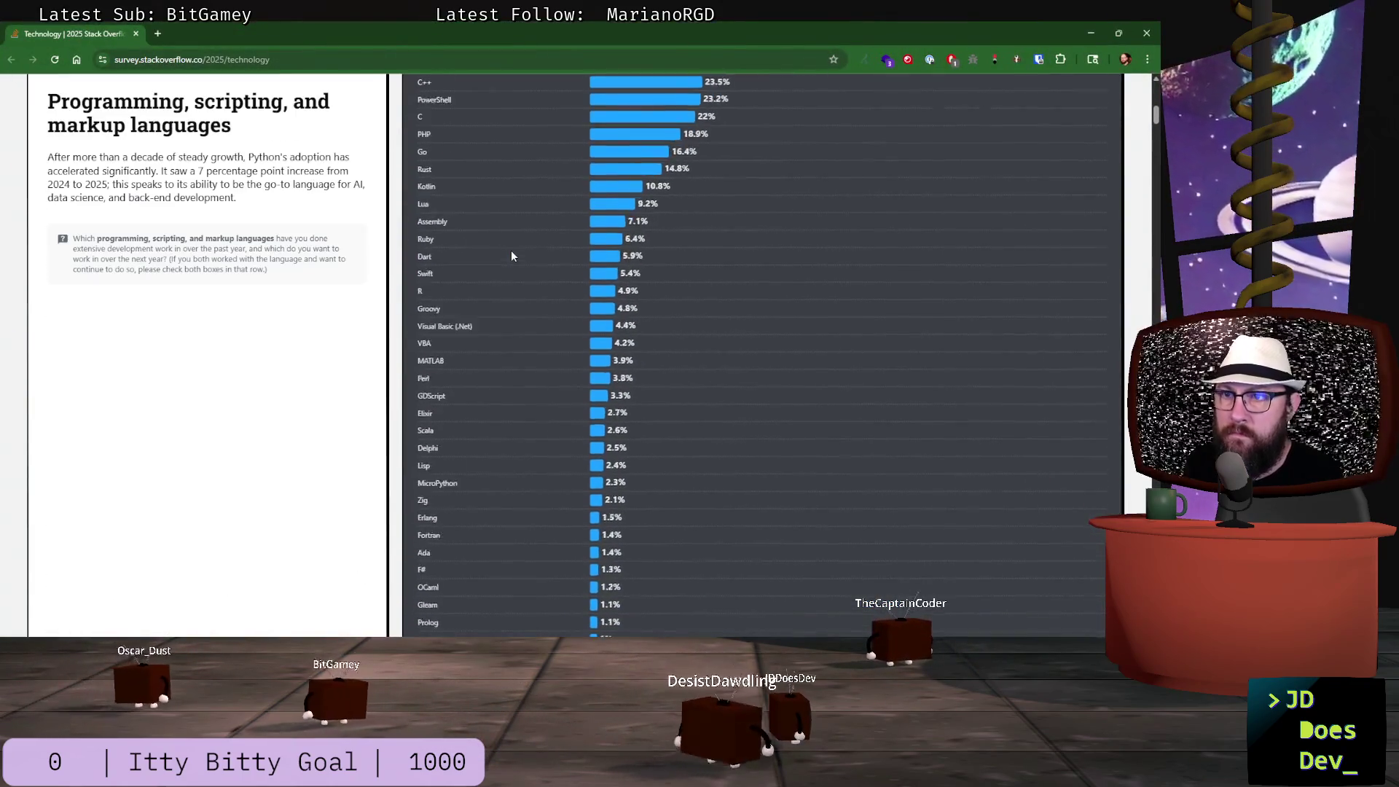
scroll(512, 255, down, 15)
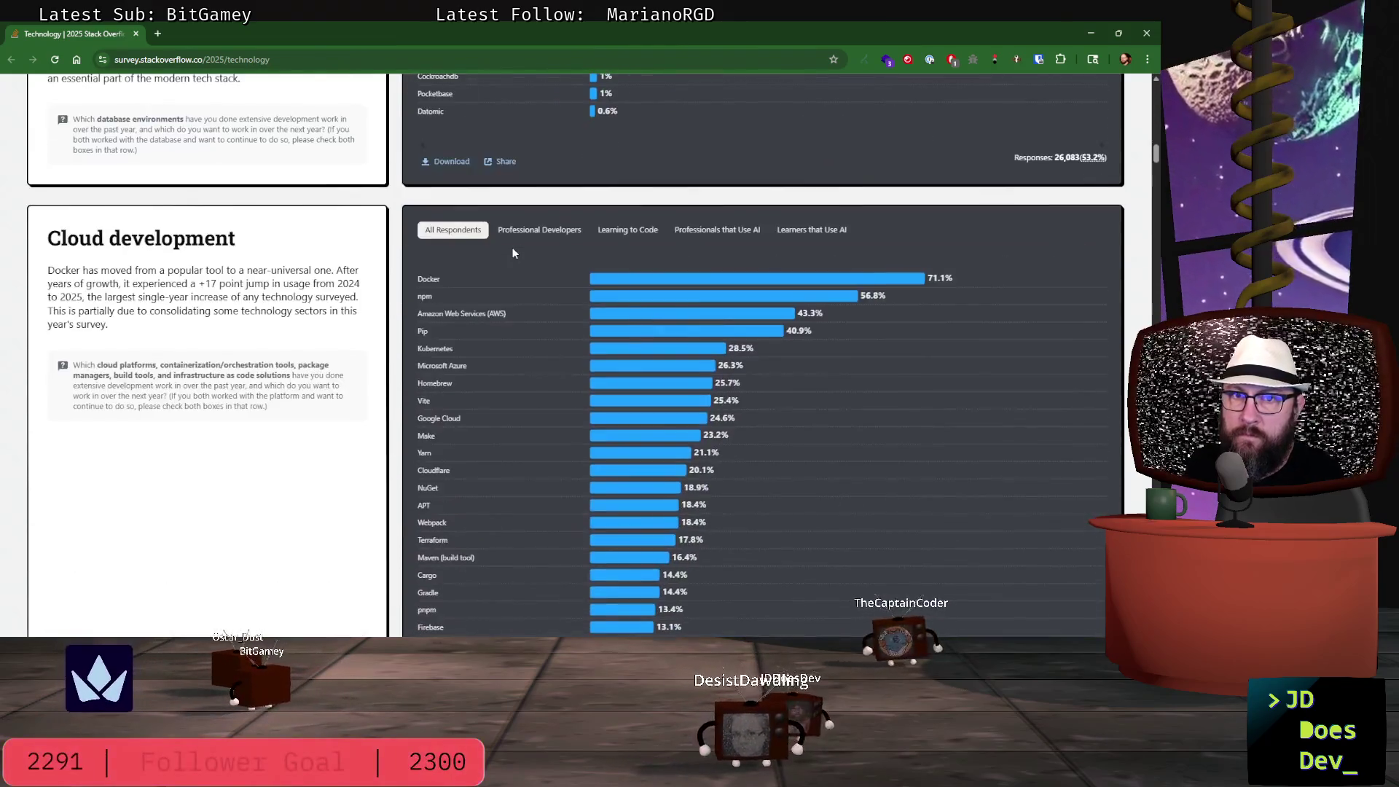
scroll(513, 250, down, 15)
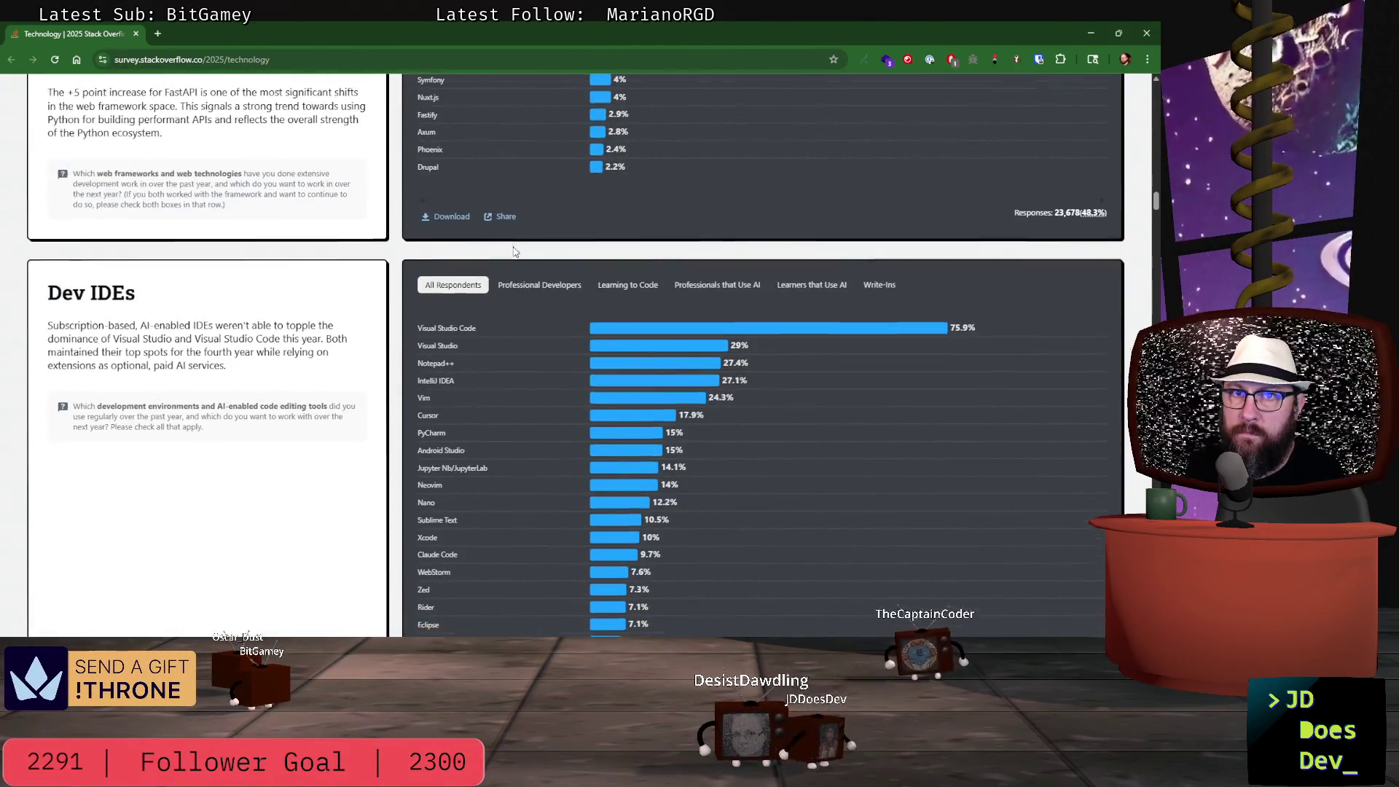
scroll(513, 251, down, 10)
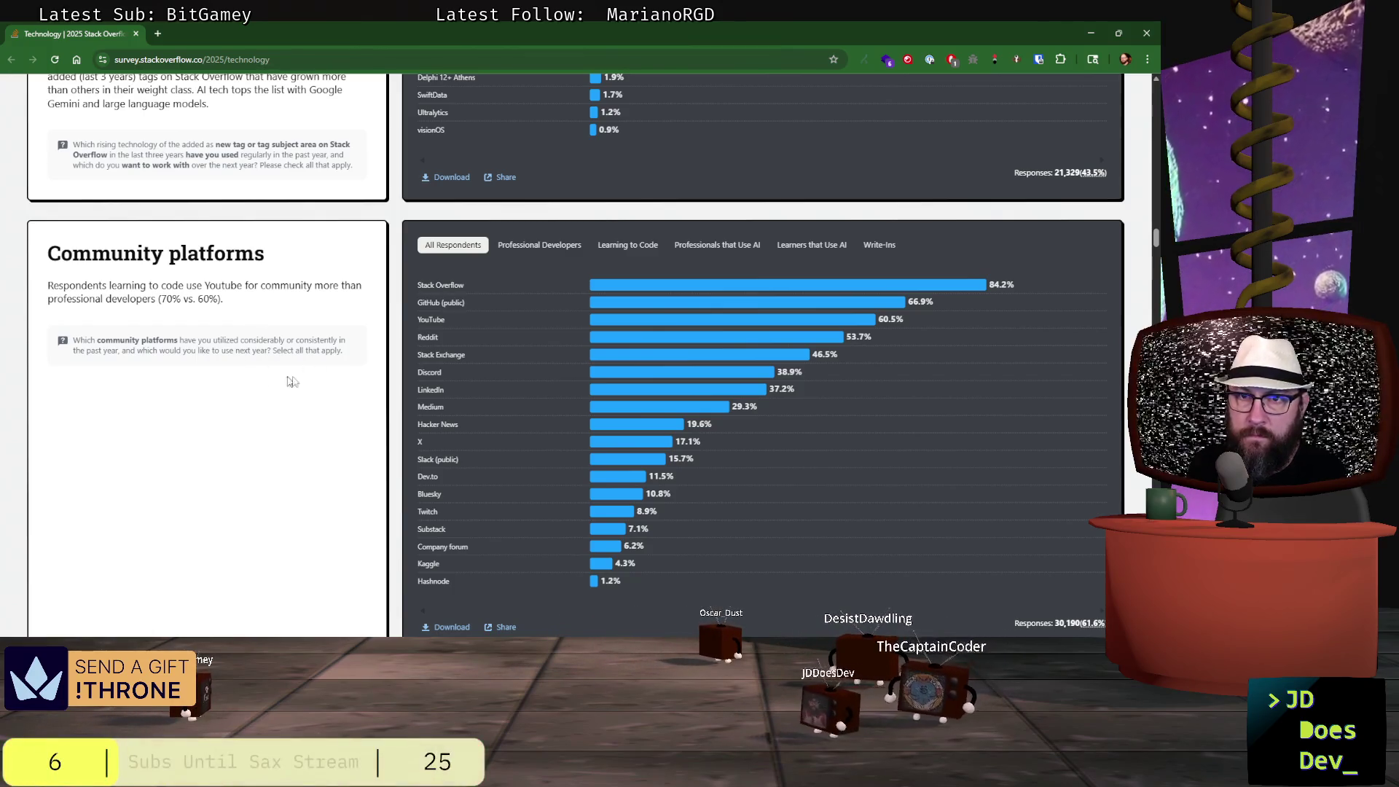
scroll(181, 394, down, 1)
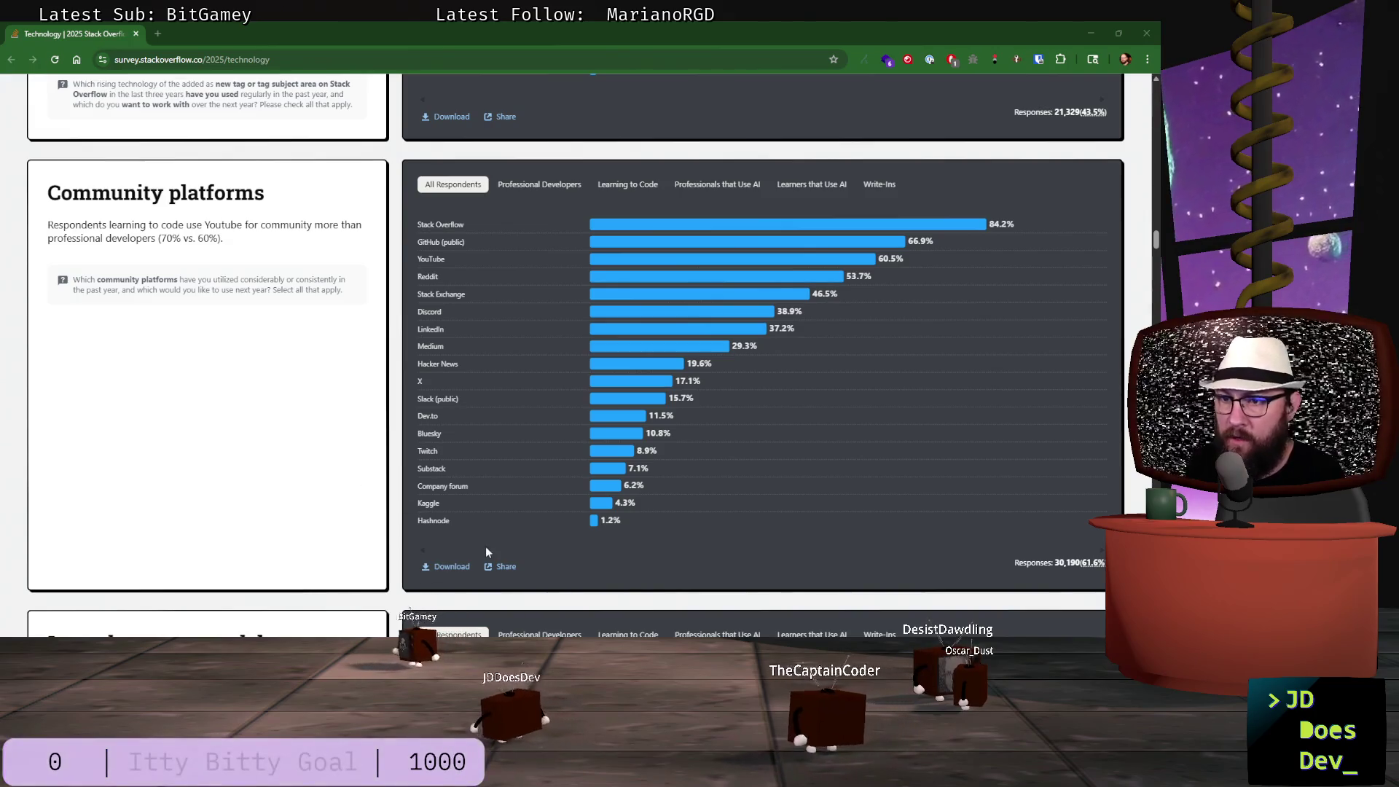
scroll(524, 452, down, 2)
scroll(554, 423, up, 1)
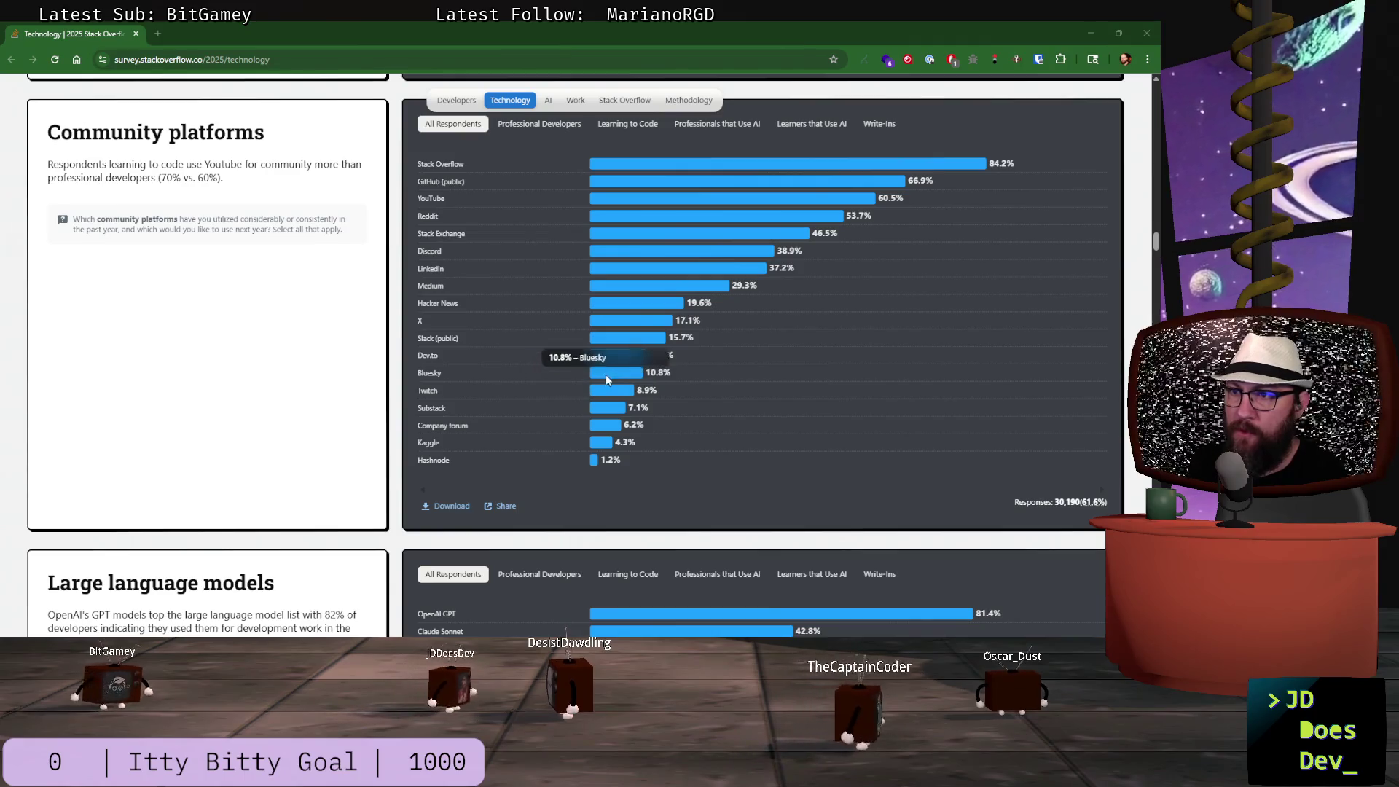
click(523, 125)
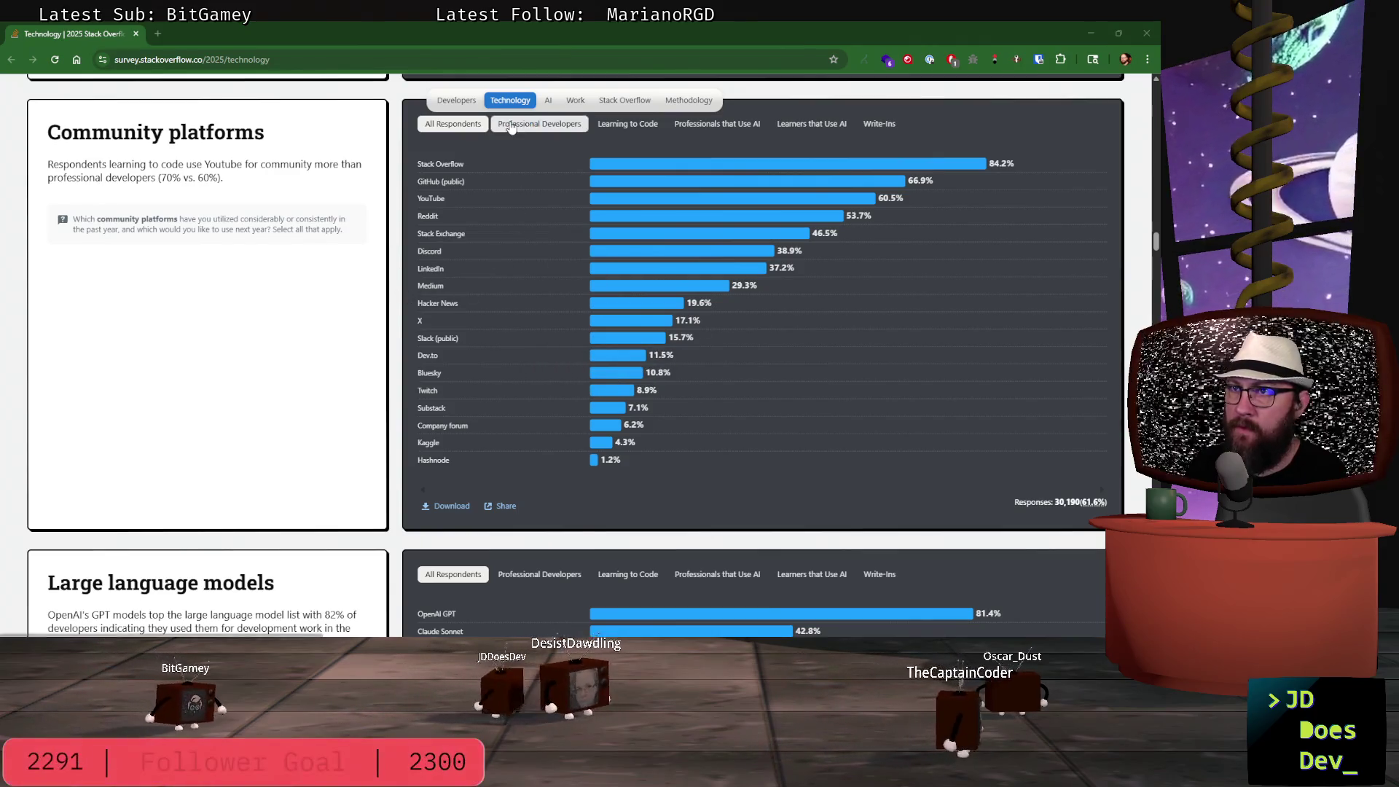
- Compare the Community platforms chart for learners, AI-using learners and write-ins, then return to all respondents
click(620, 123)
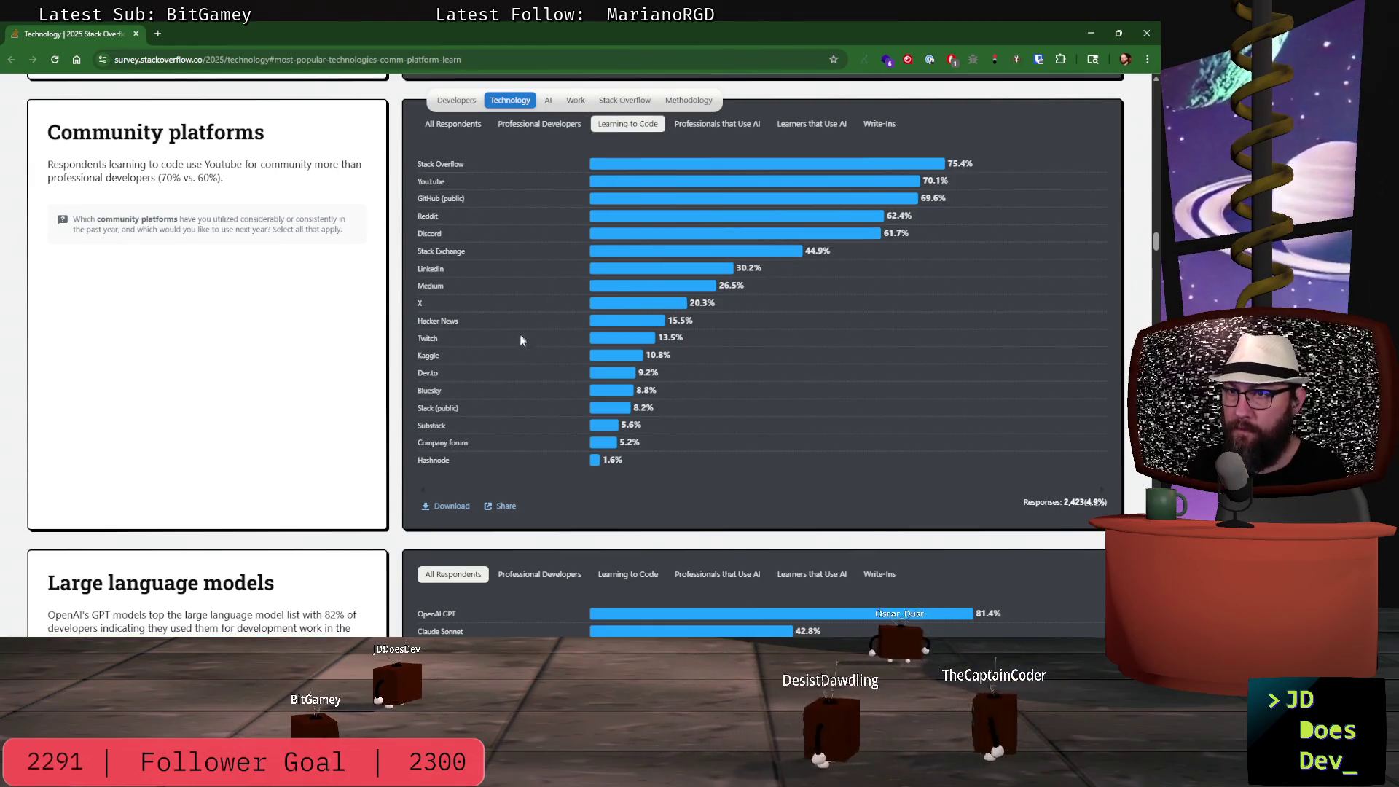
mouse_move(627, 344)
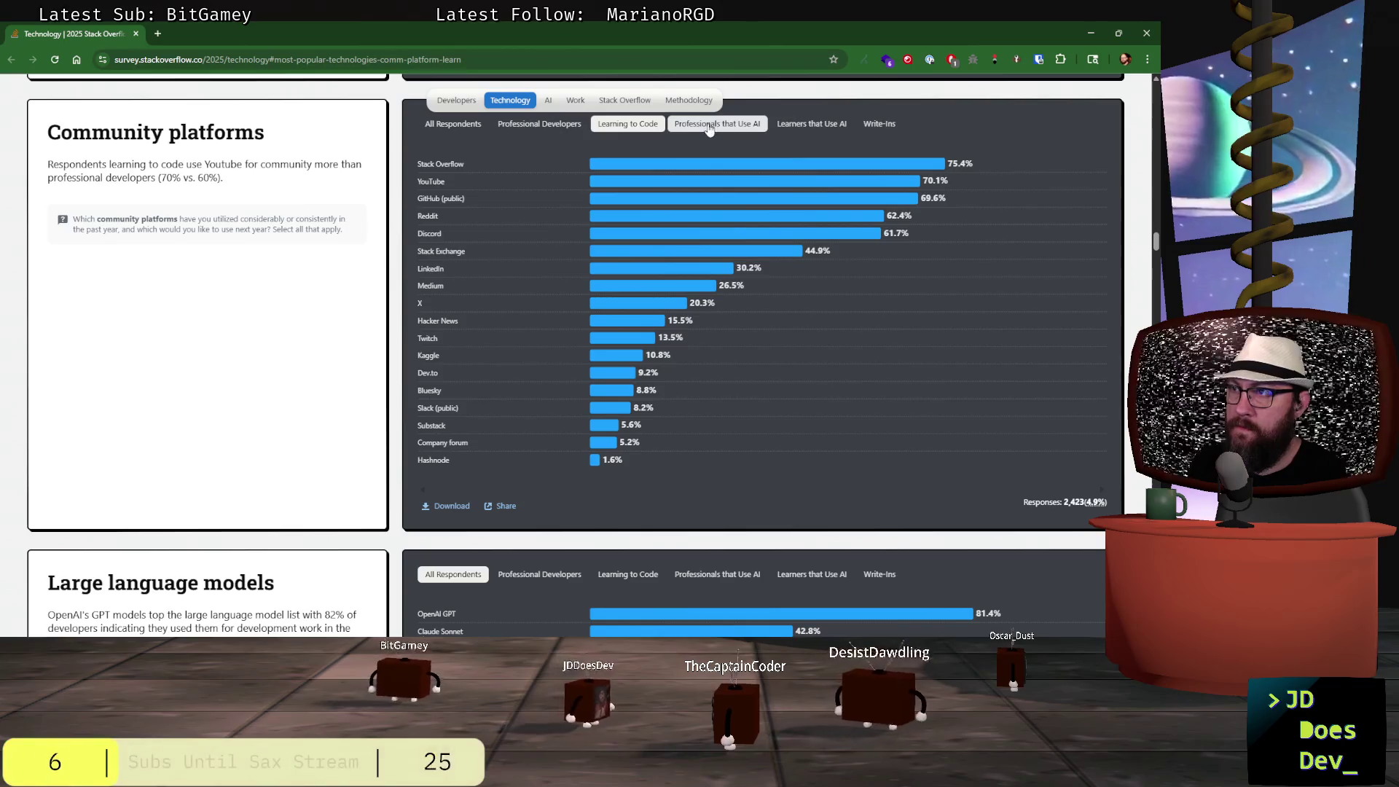
click(812, 124)
click(881, 124)
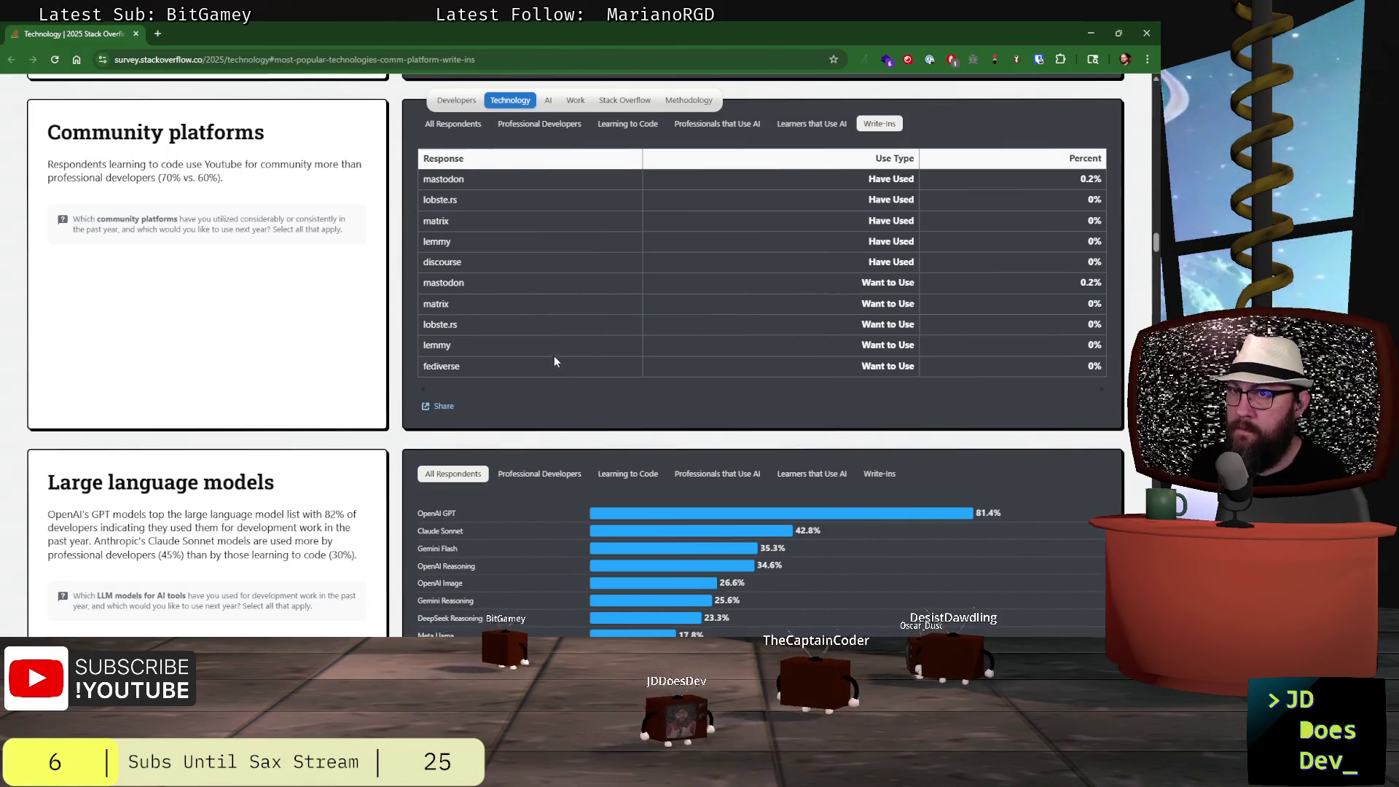
click(462, 127)
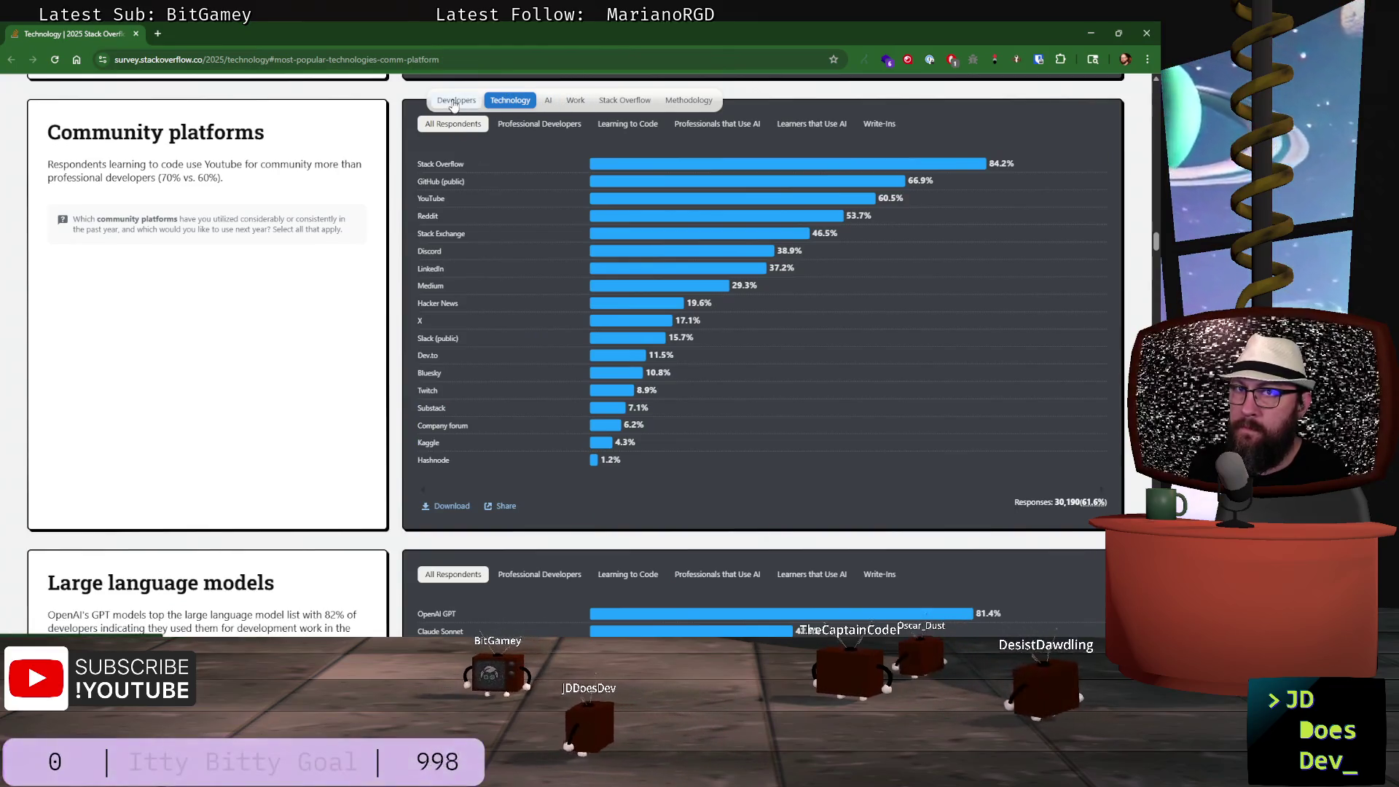
- Visit the Developers section, then return to Technology and scroll back to the Community platforms chart
click(457, 100)
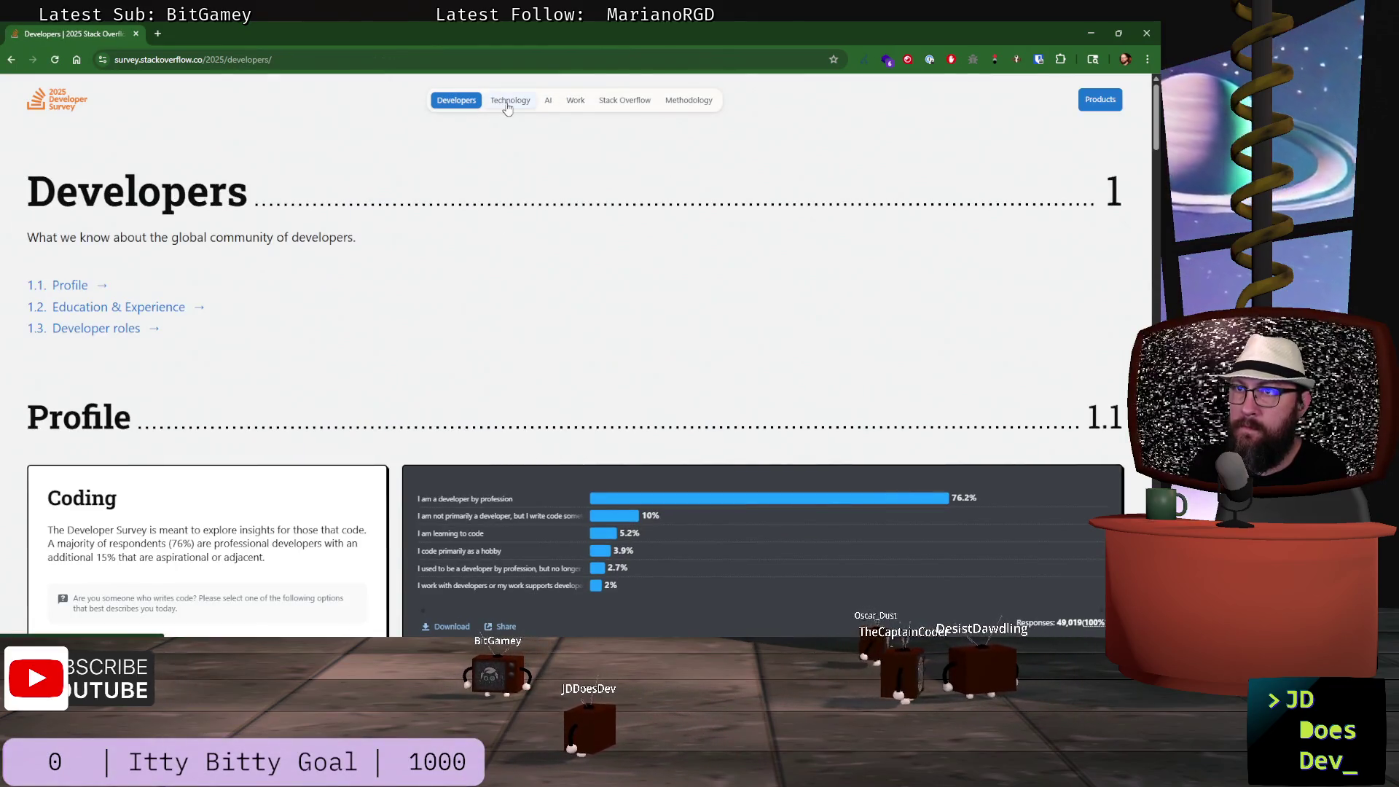
click(509, 102)
scroll(459, 276, down, 20)
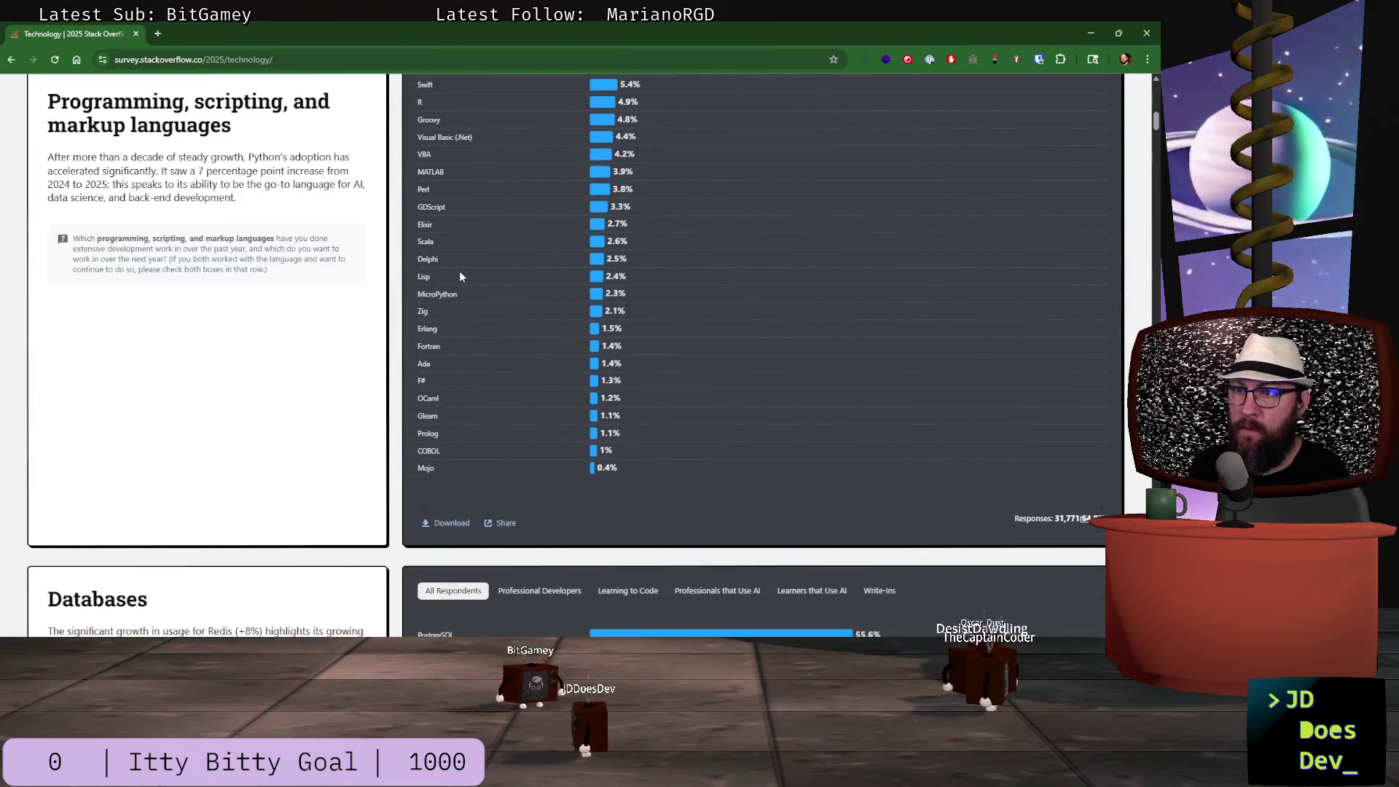
scroll(460, 276, down, 20)
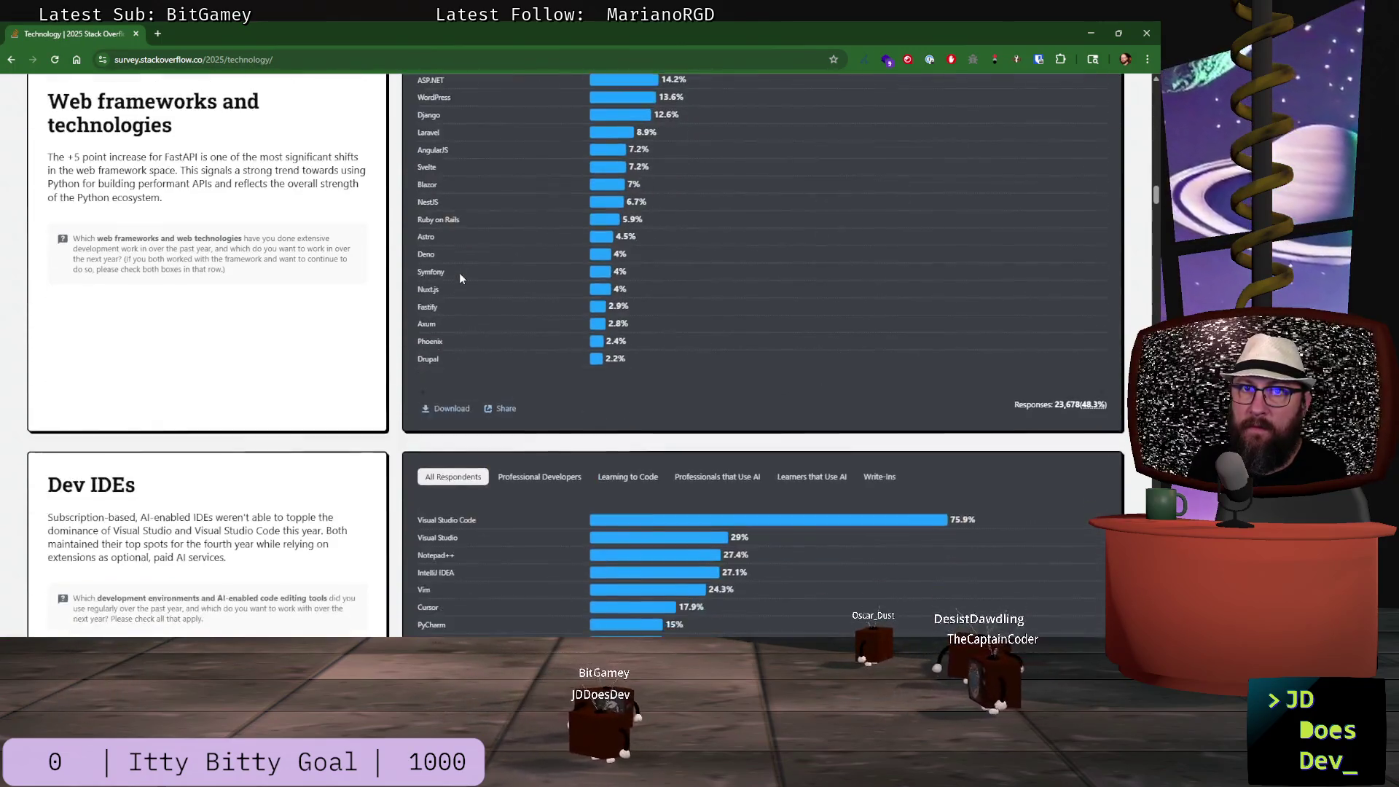
scroll(459, 277, down, 3)
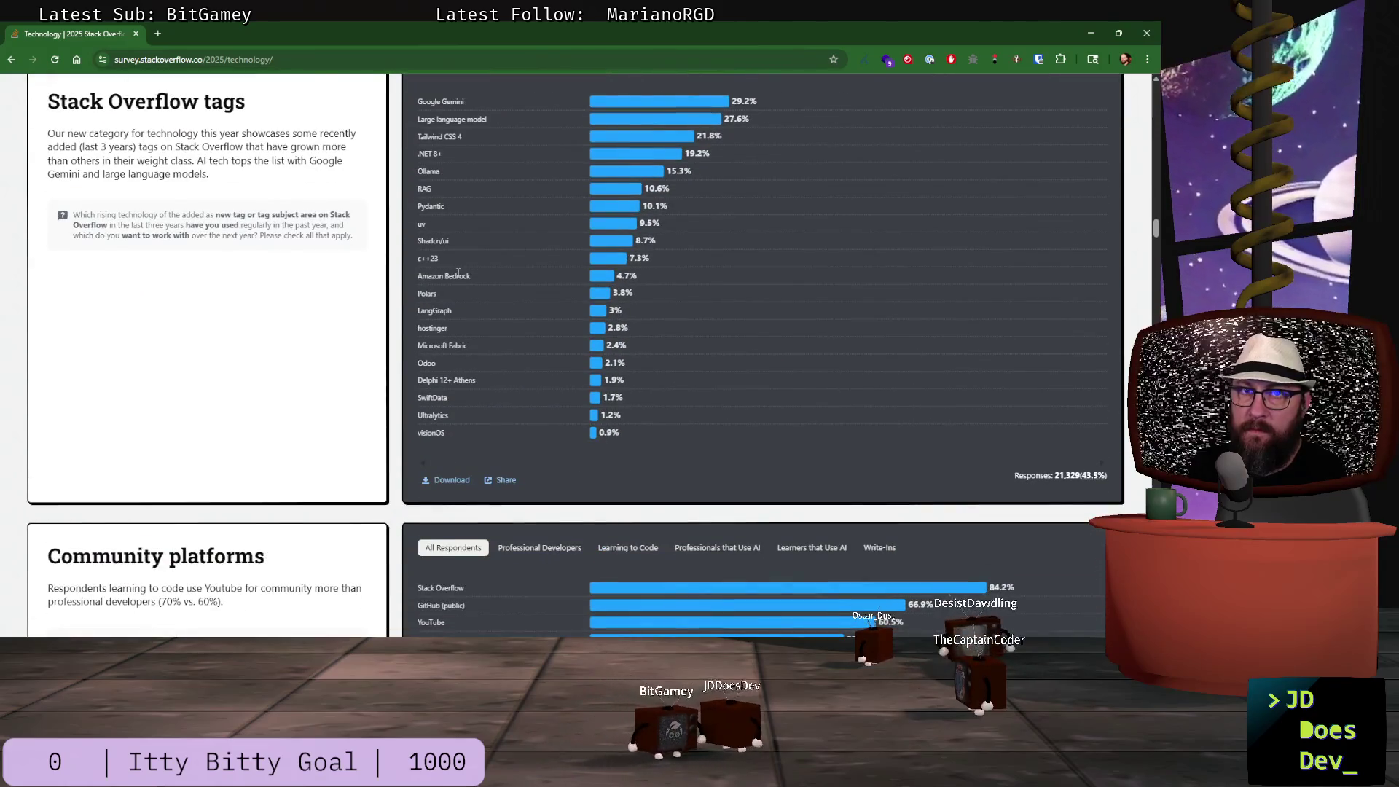
scroll(458, 271, down, 4)
scroll(457, 272, down, 2)
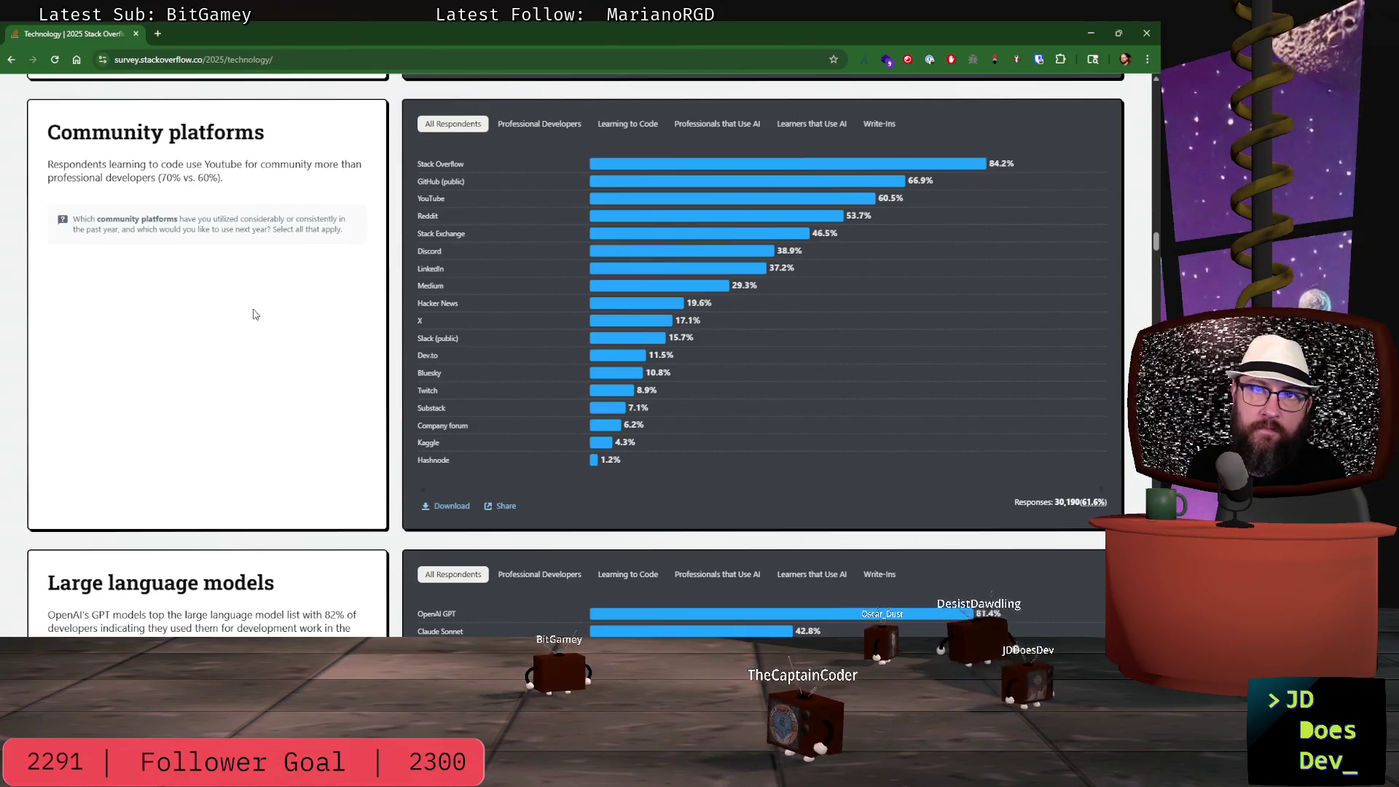
- Return to Godot and select Slide11 to edit its Headline property
key(alt+Tab)
key(alt+Tab)
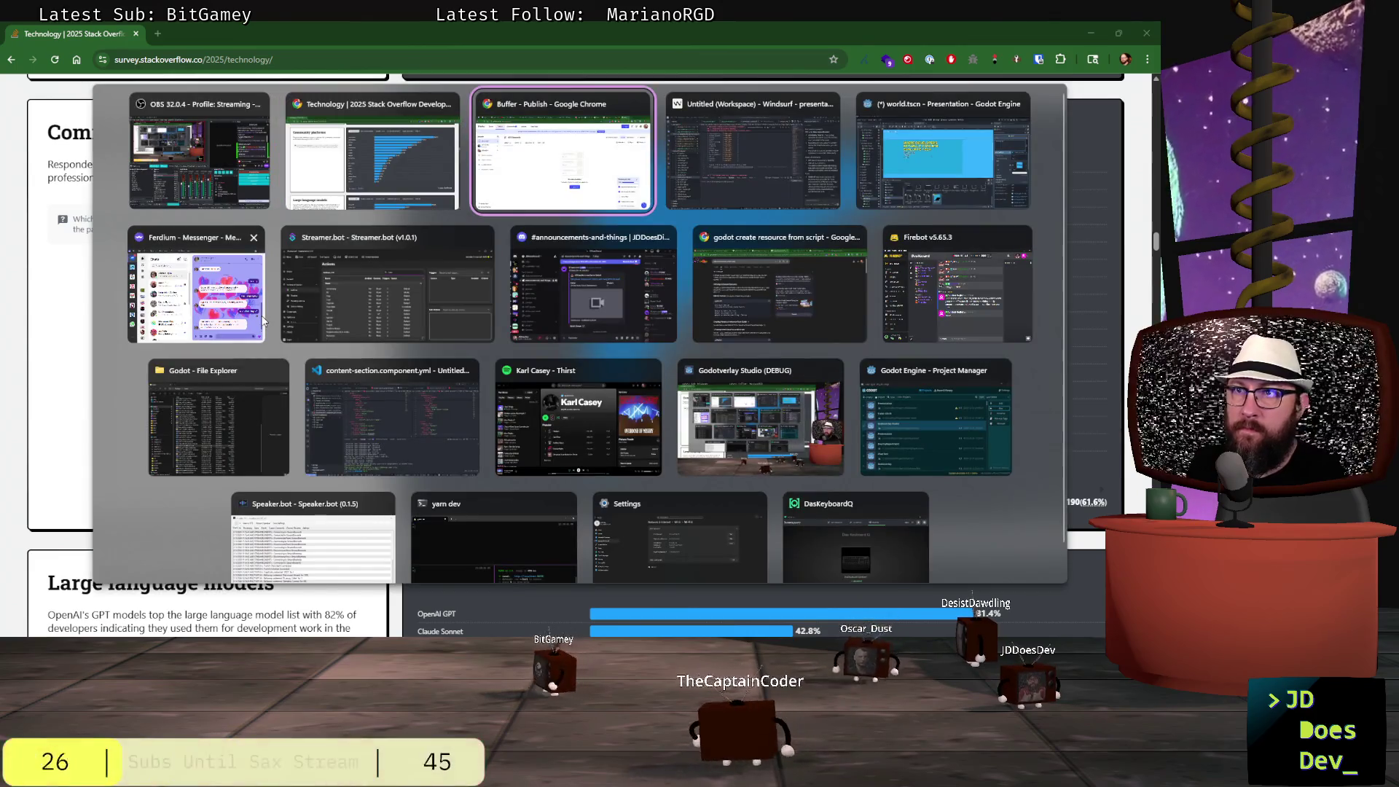
key(alt+Tab)
key(alt+Tab)
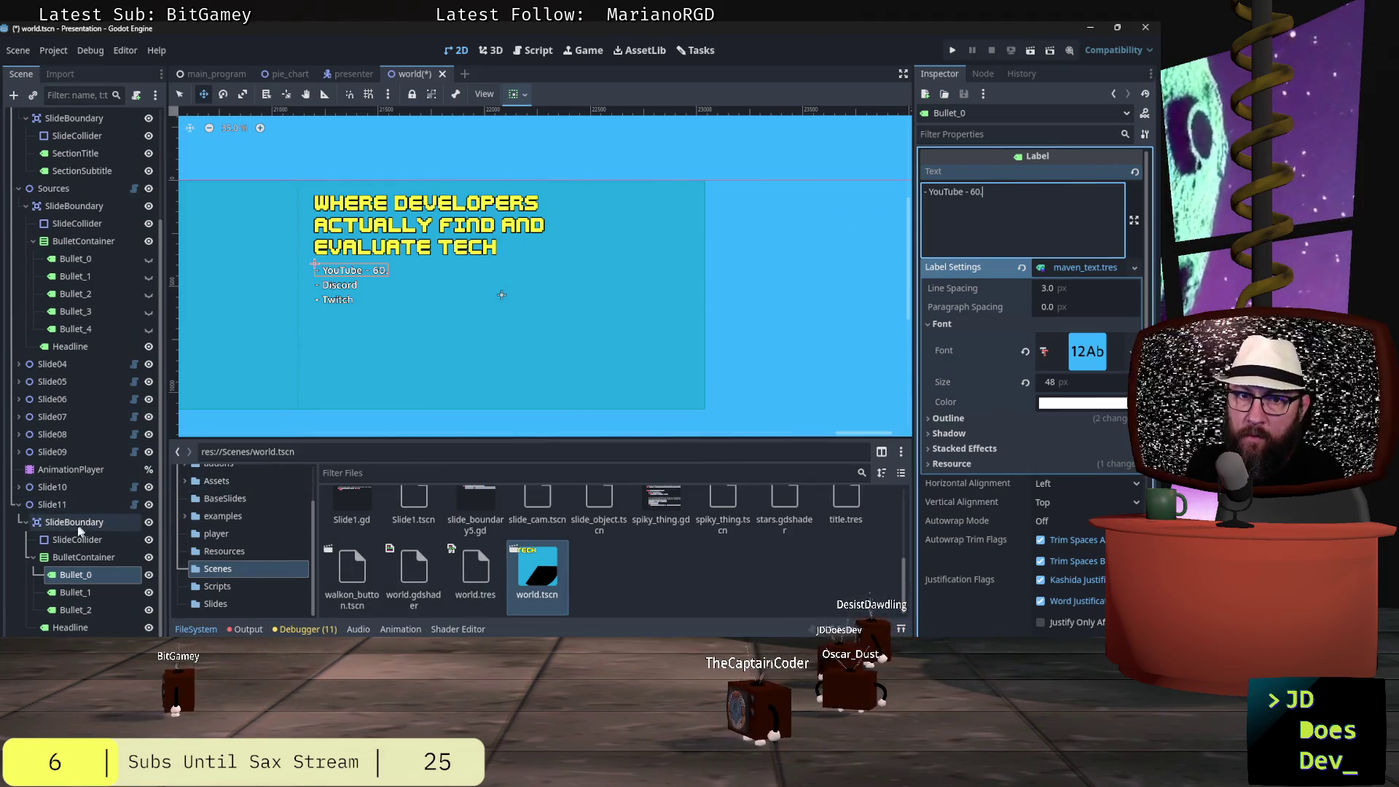
click(48, 505)
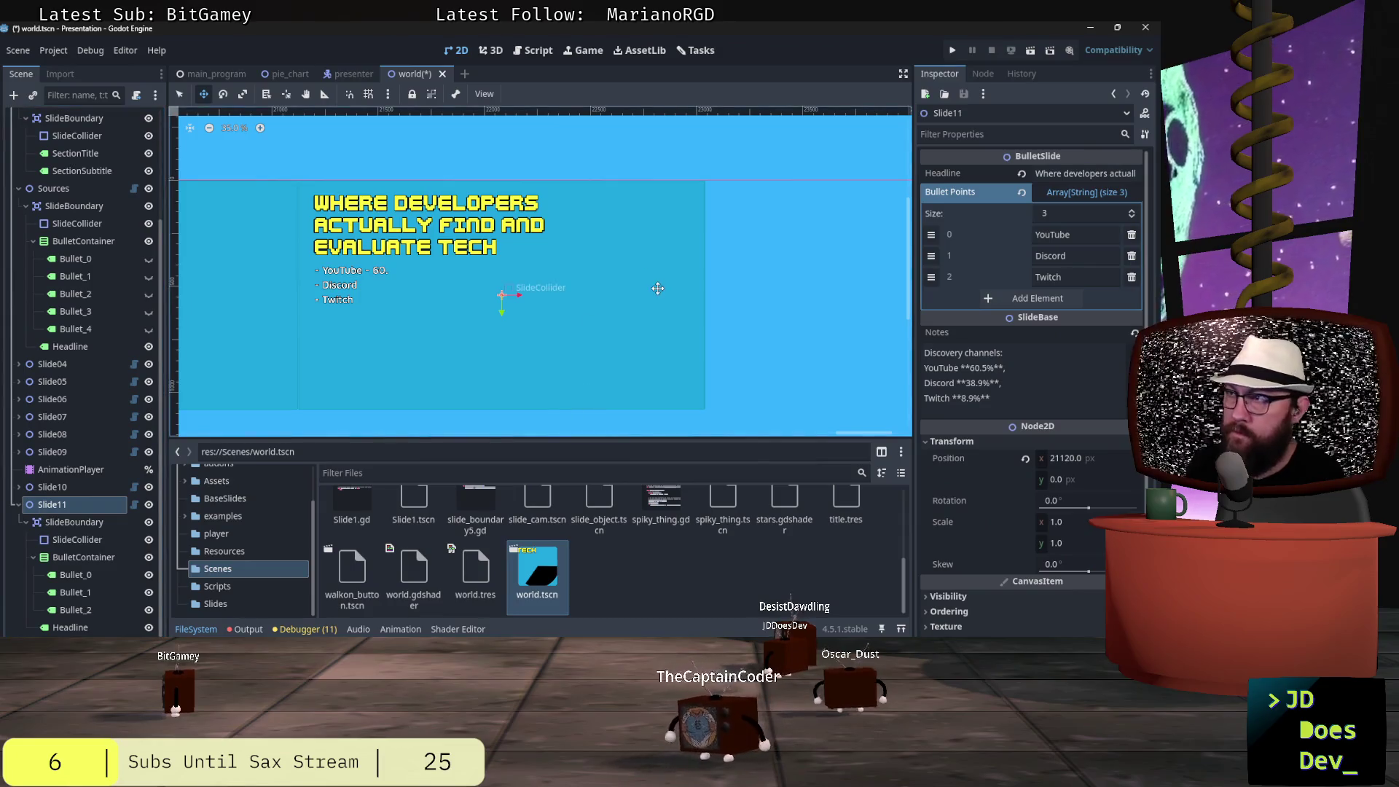
click(1059, 176)
- Rewrite the headline as 'What Communities do Developers actually spend time'
double_click(1049, 173)
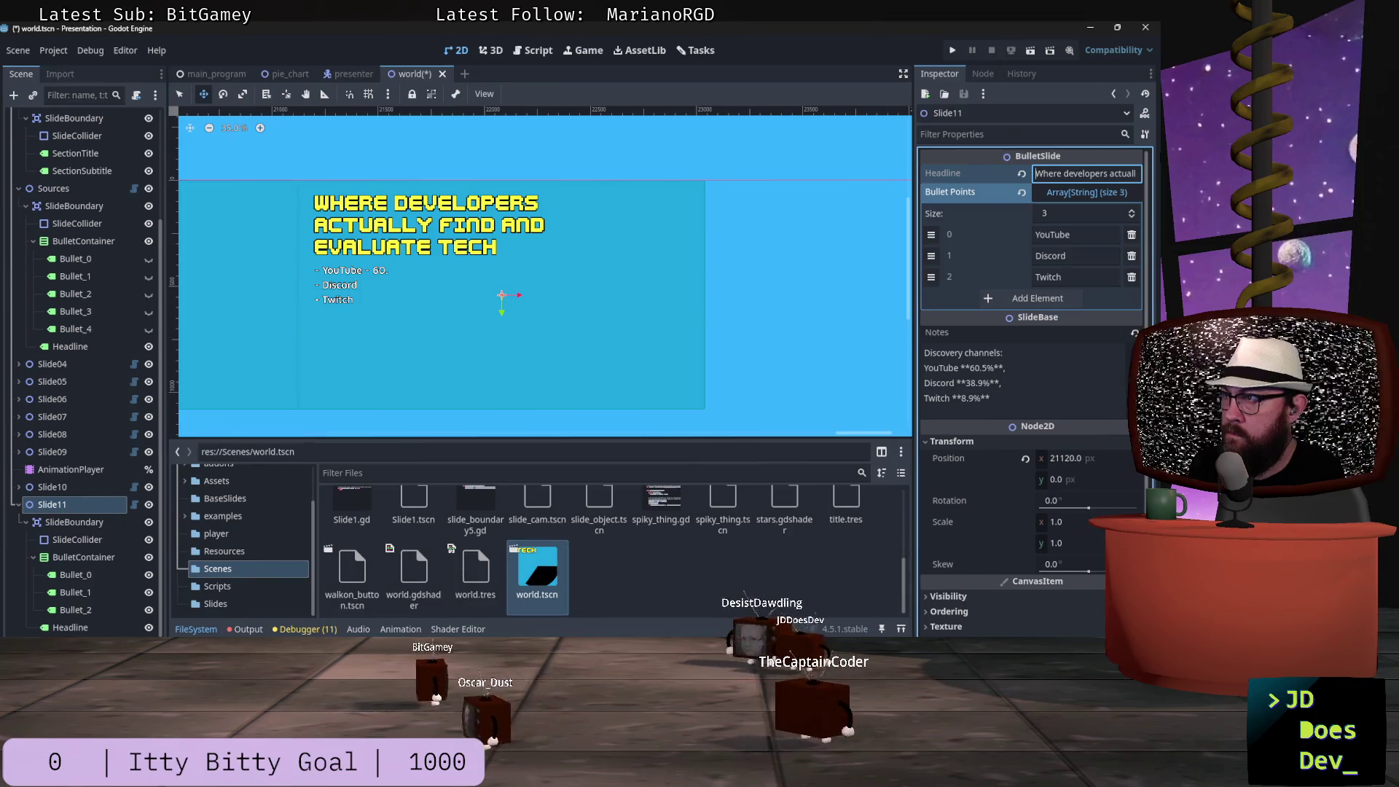
key(End)
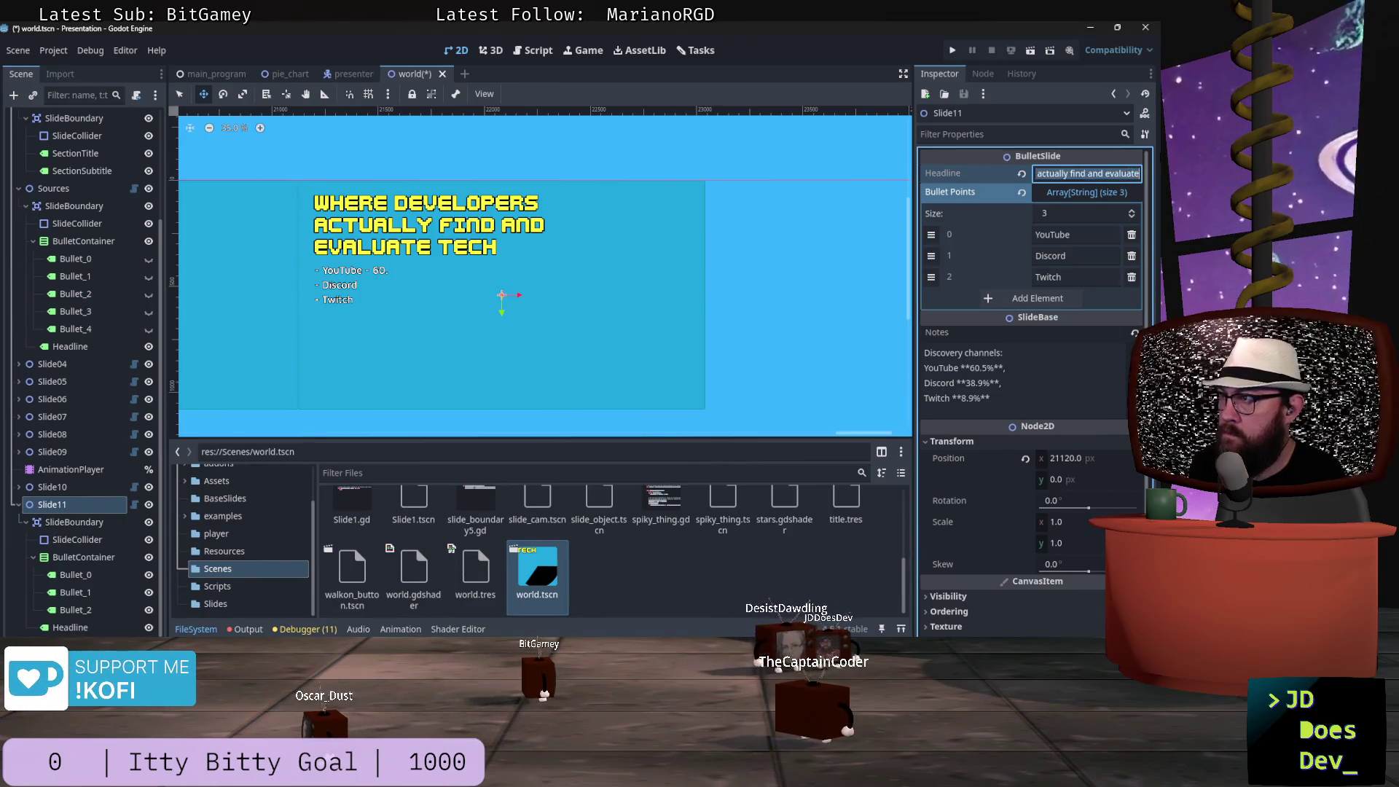
key(ctrl+a)
text(W)
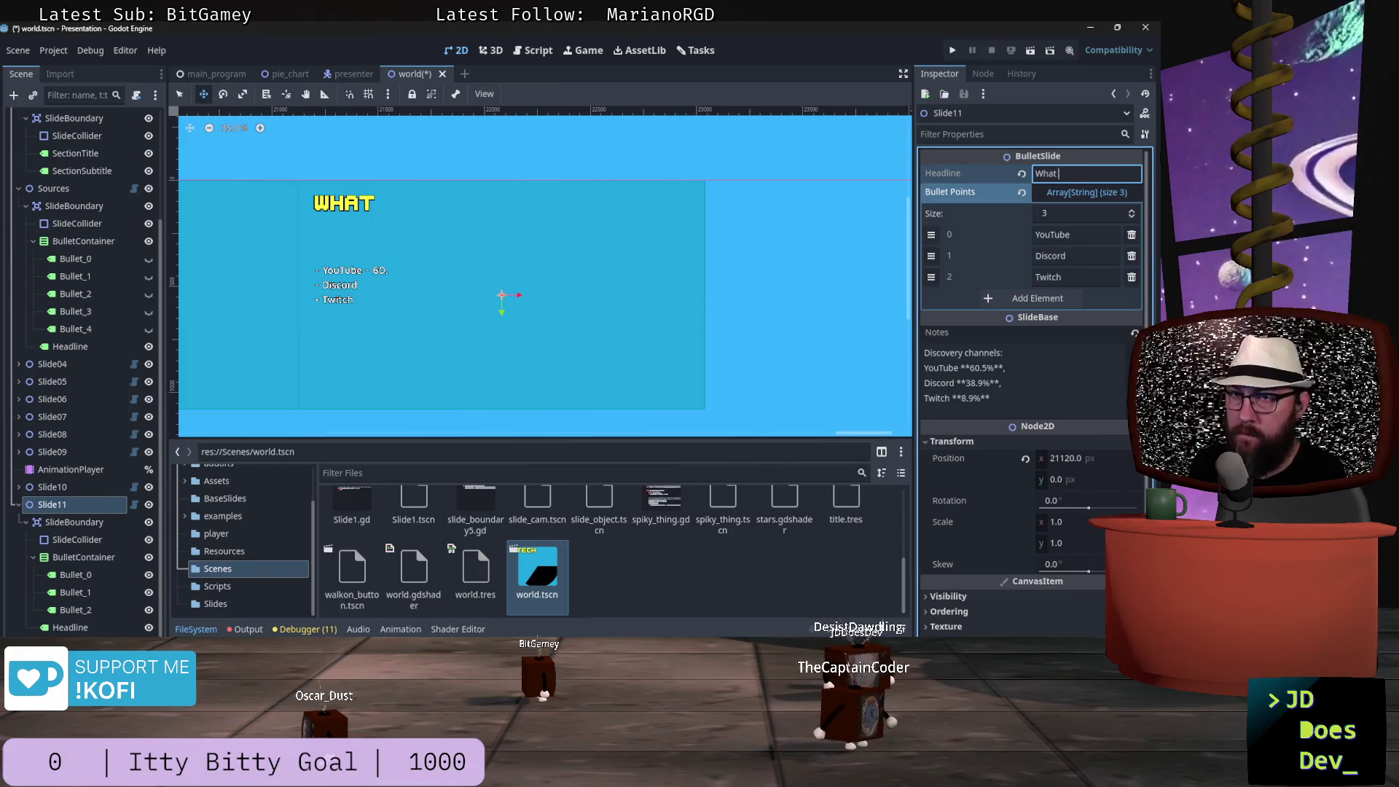
text(tie)
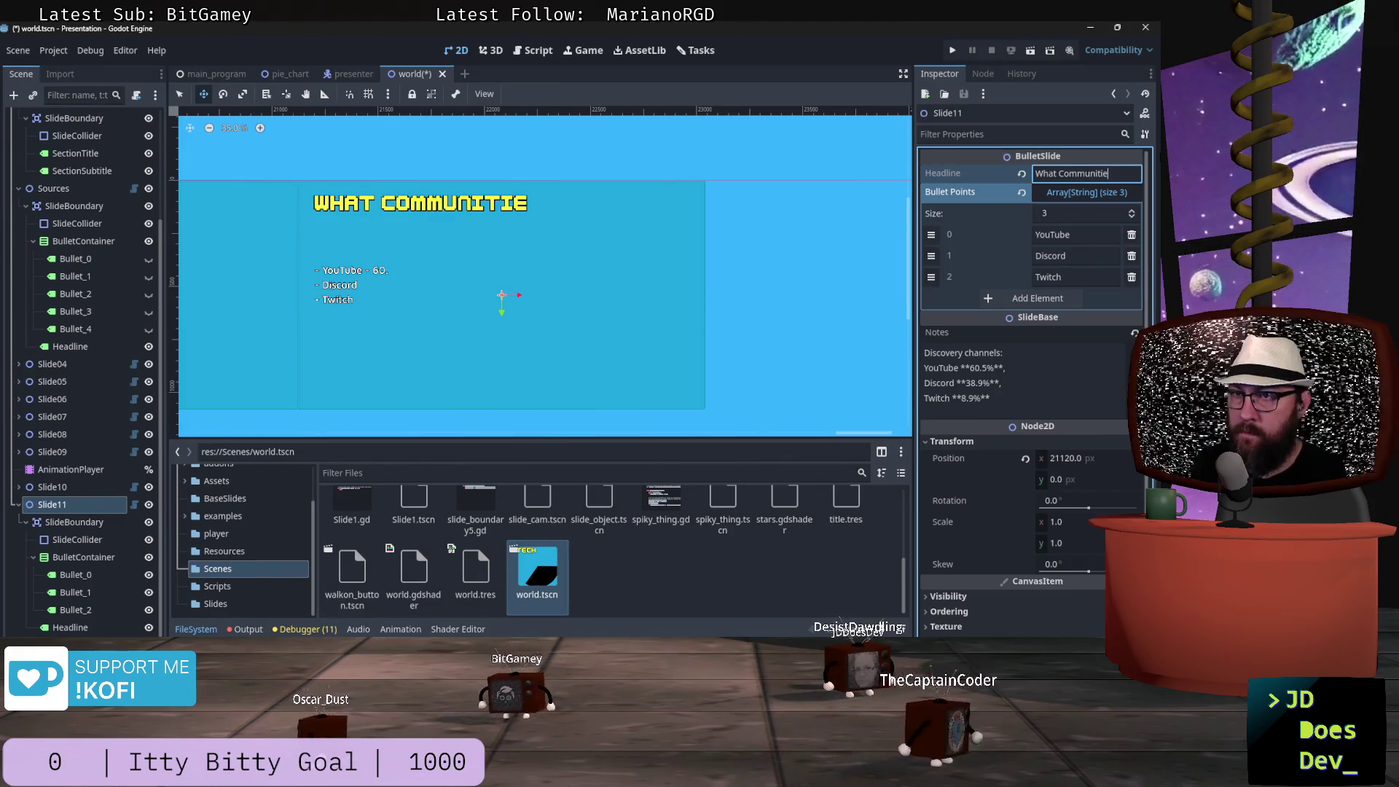
text(s do Deve)
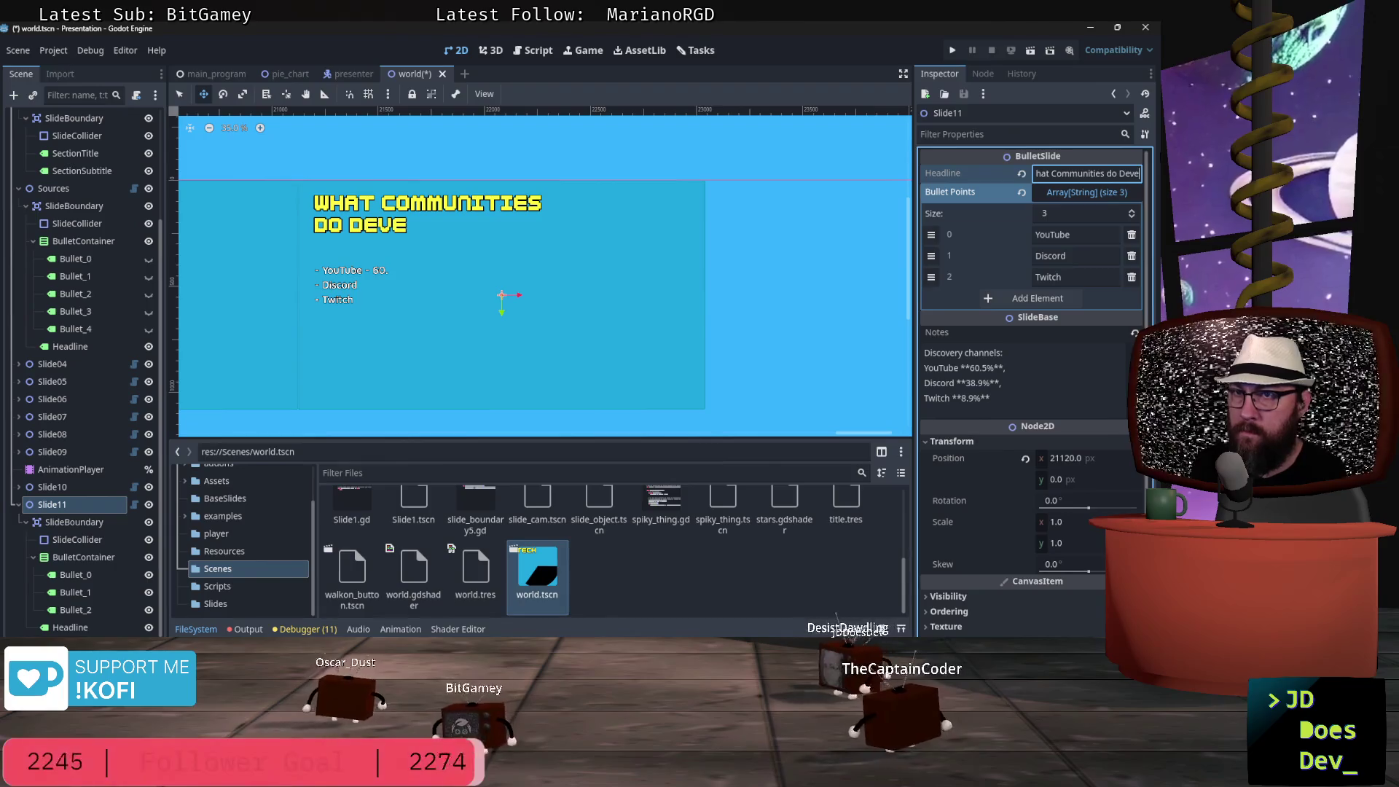
text(lopers spend time in)
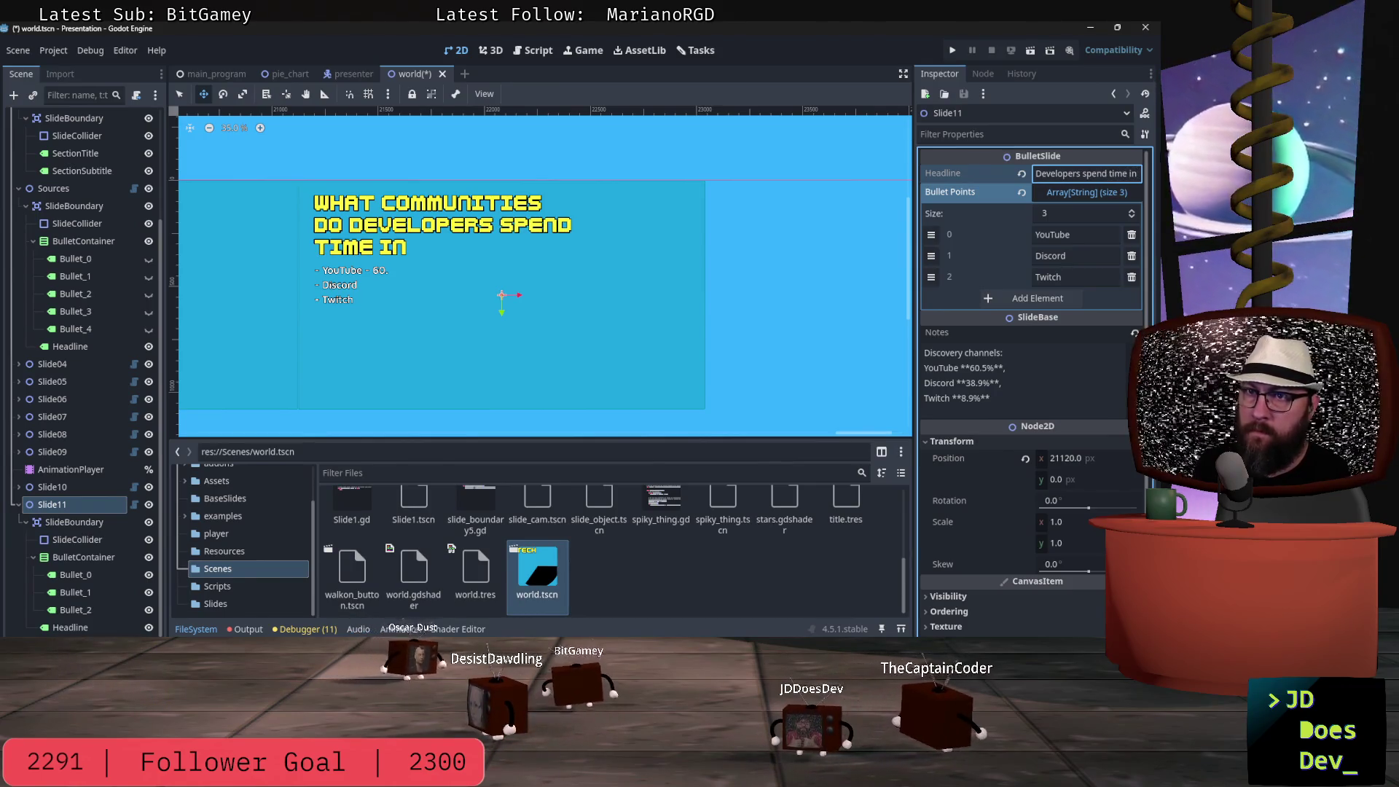
text(Le)
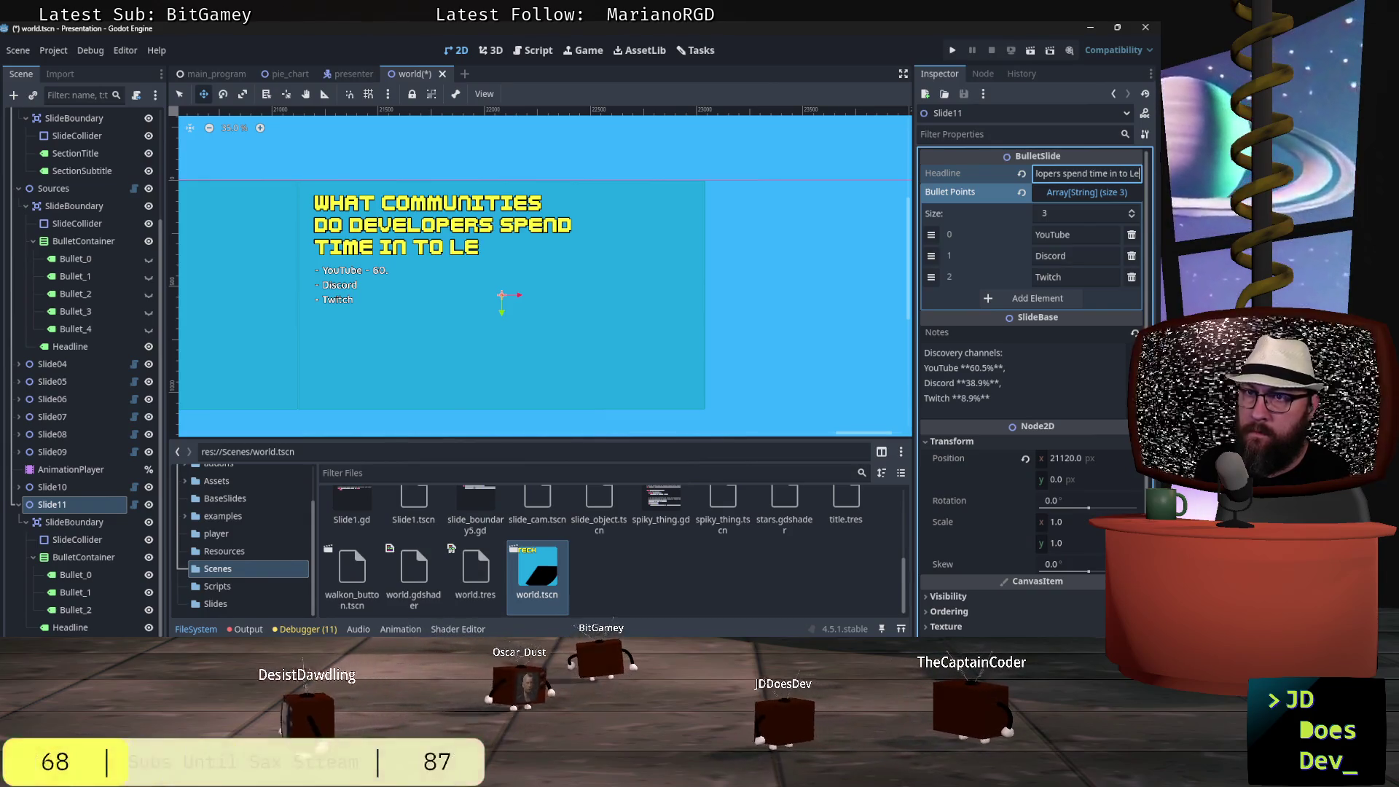
text(arn/Ev)
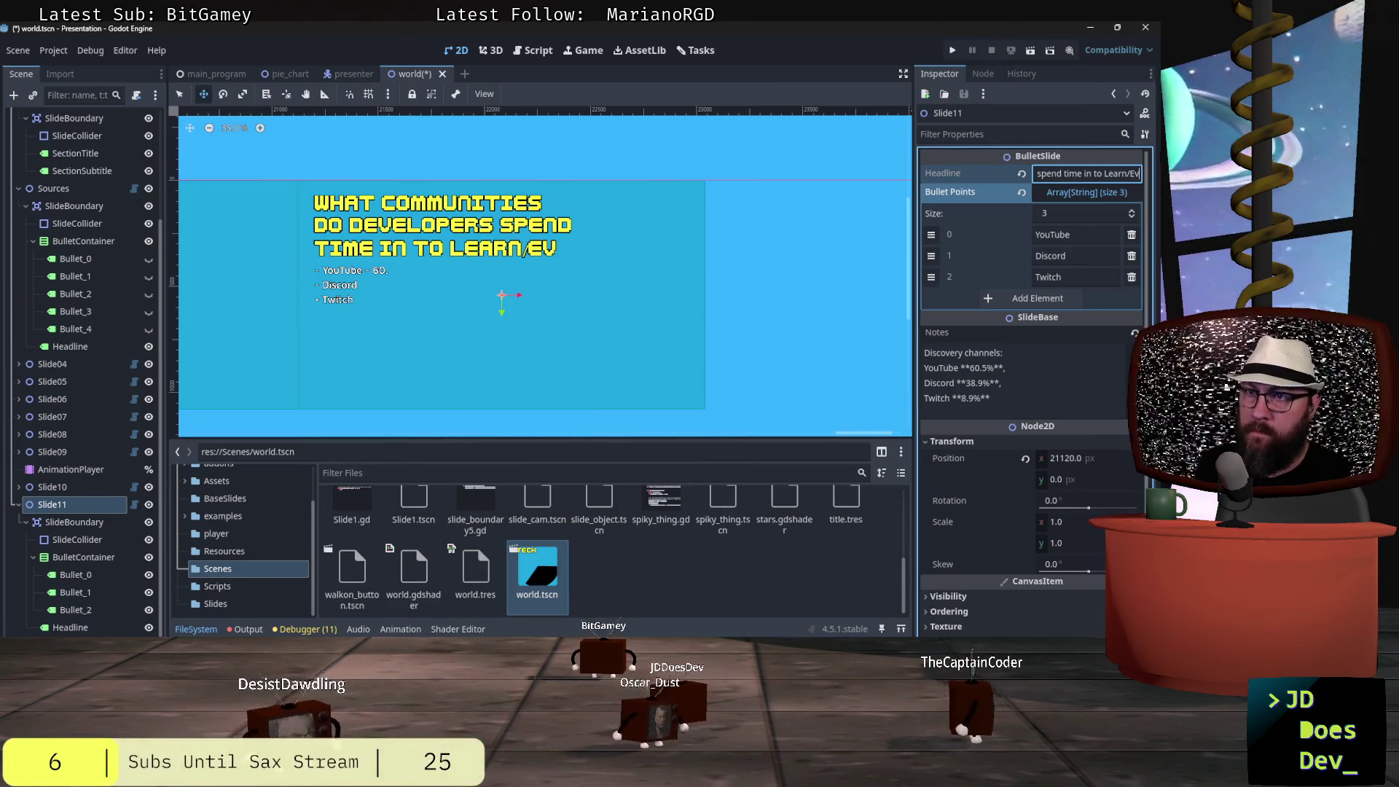
text(al)
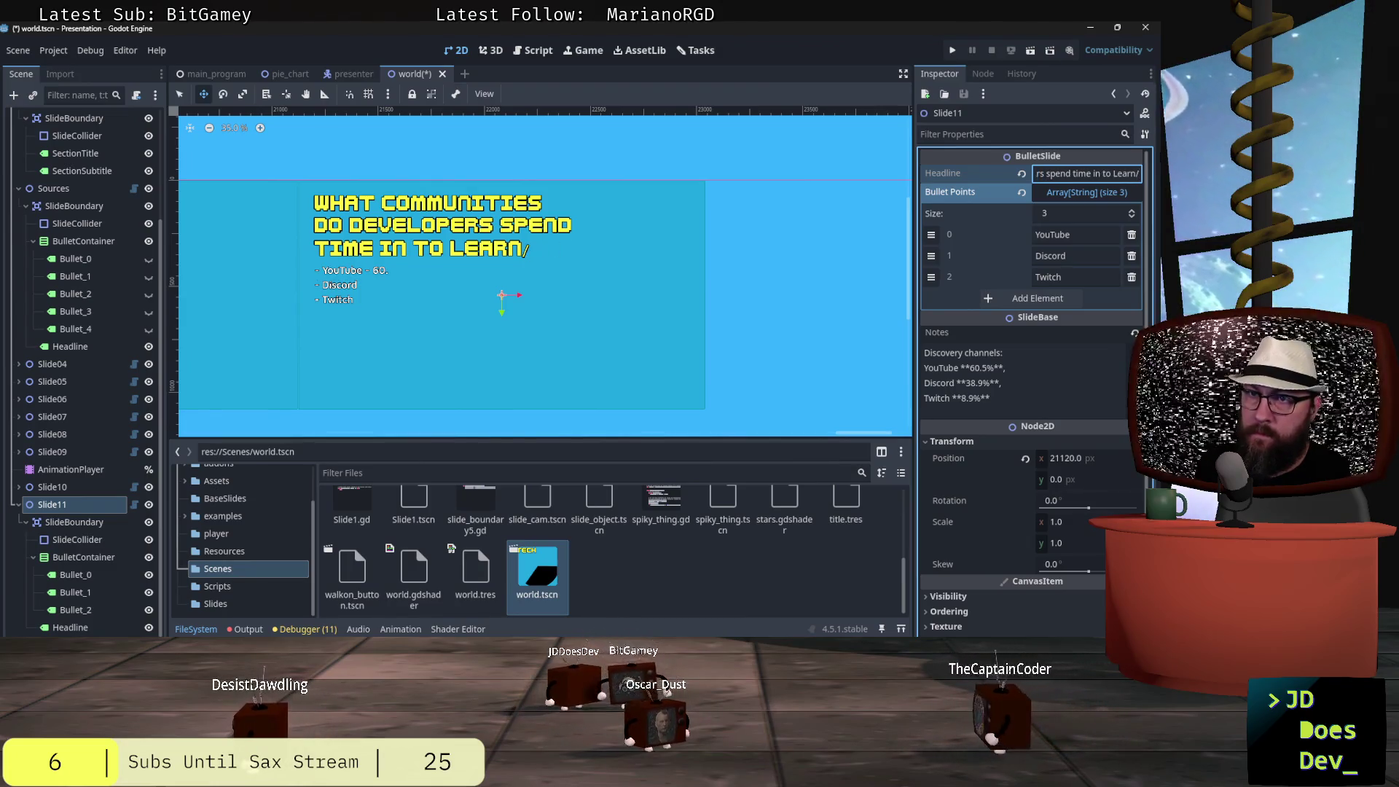
key(BackSpace)
key(BackSpace)
key(BackSpace)
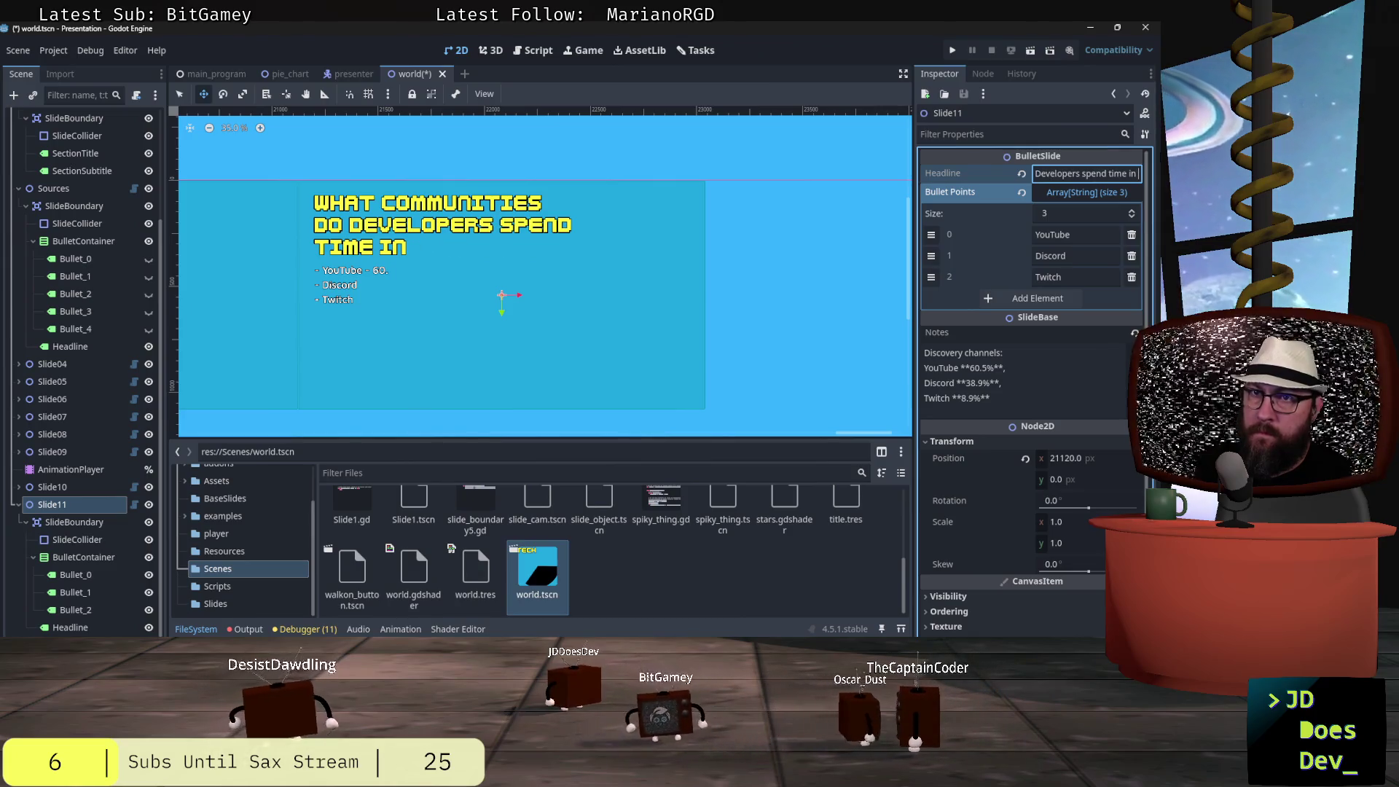
key(BackSpace)
key(BackSpace)
key(BackSpace)
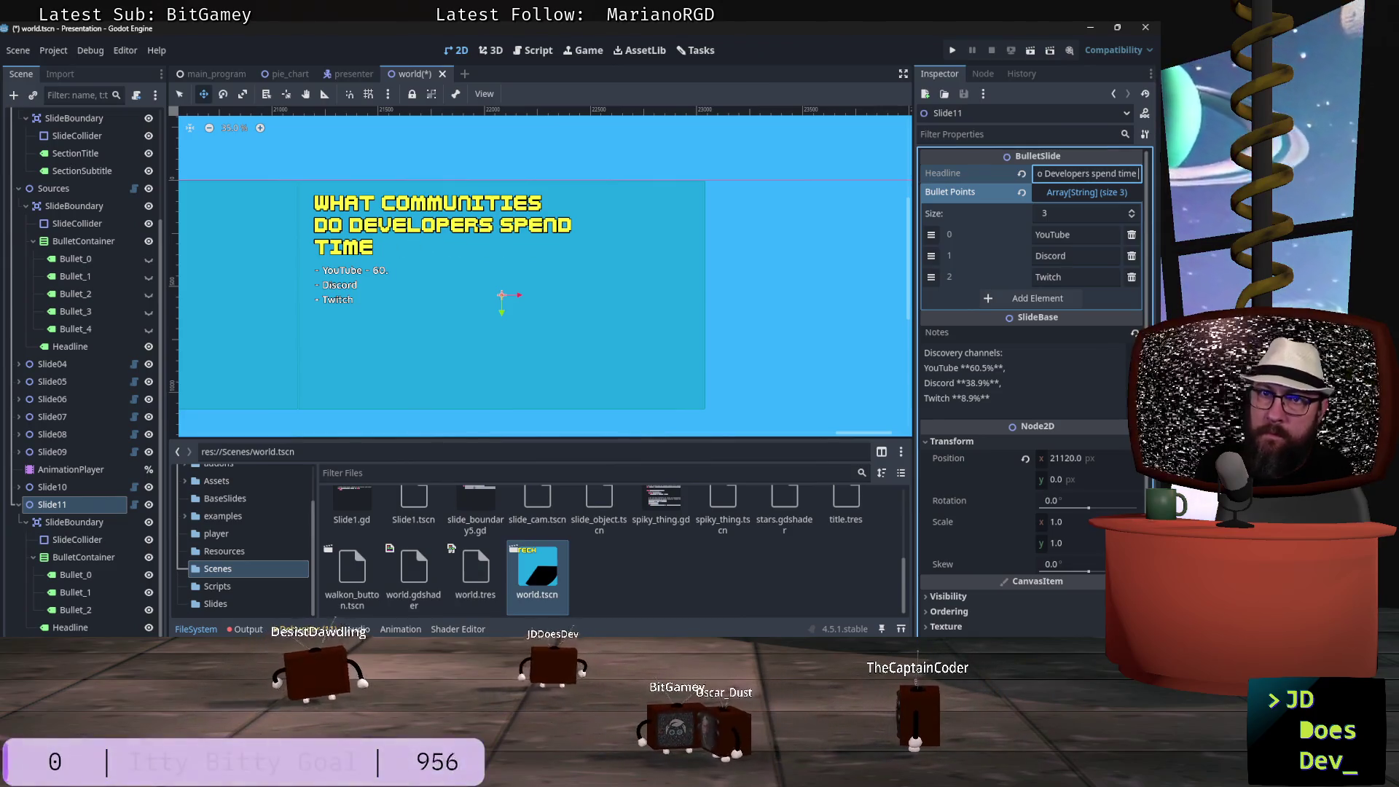
key(Return)
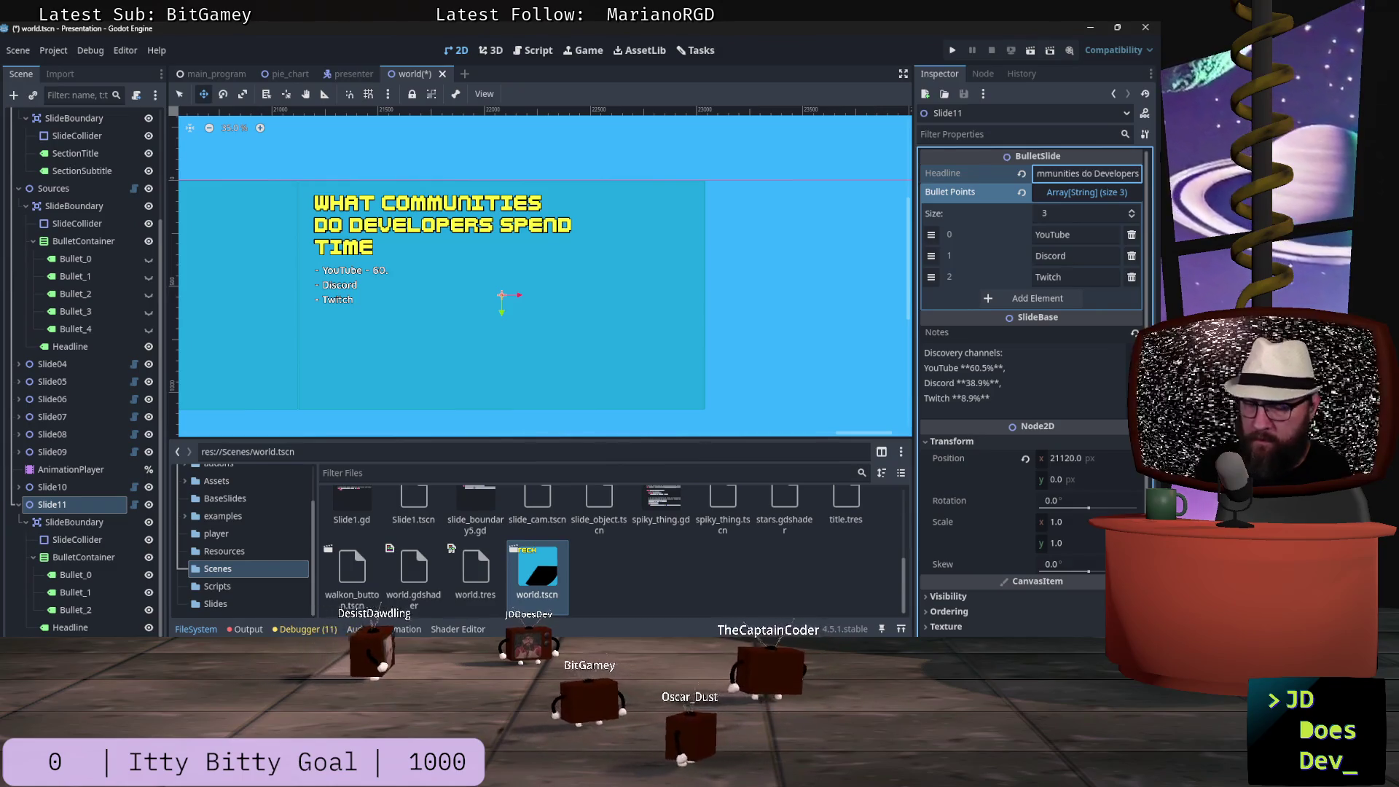
text(actually)
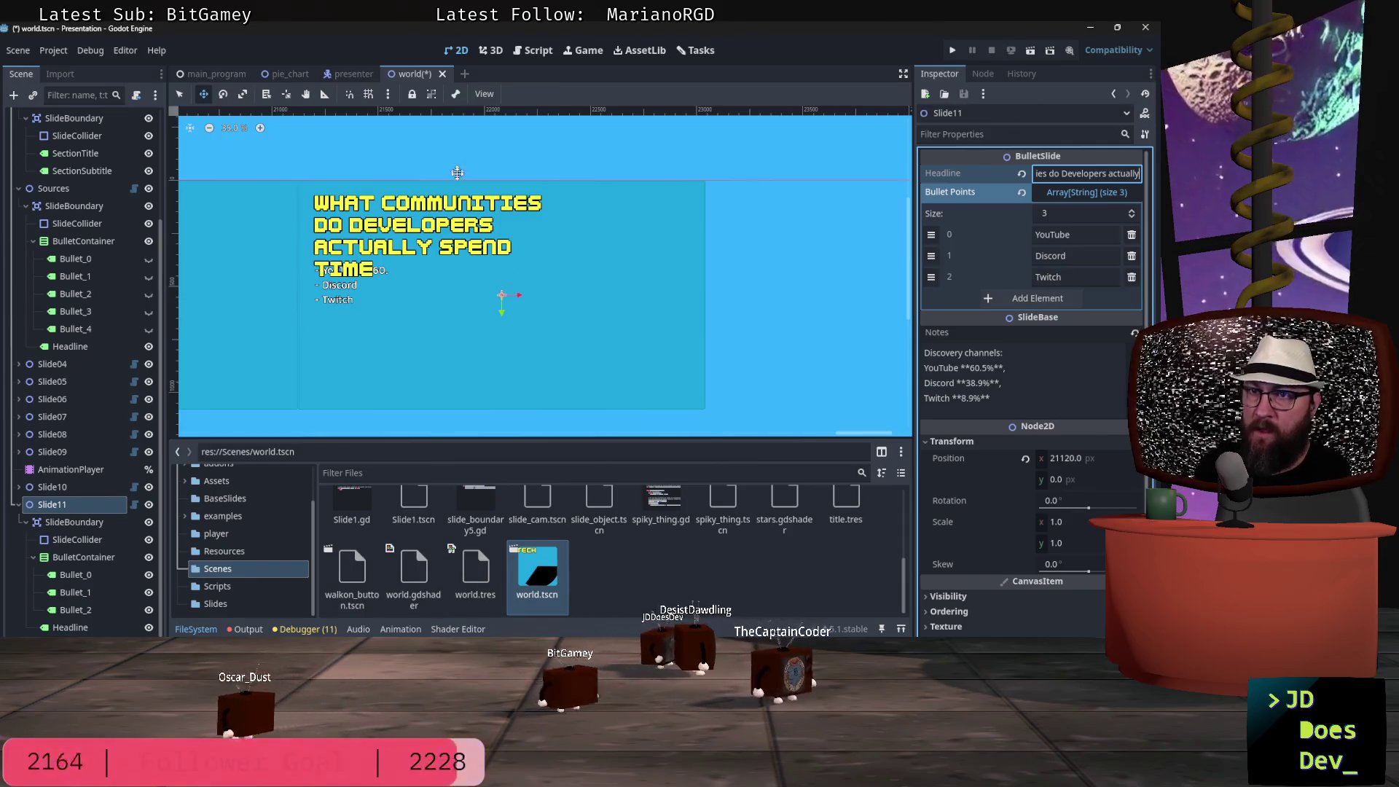
text(q)
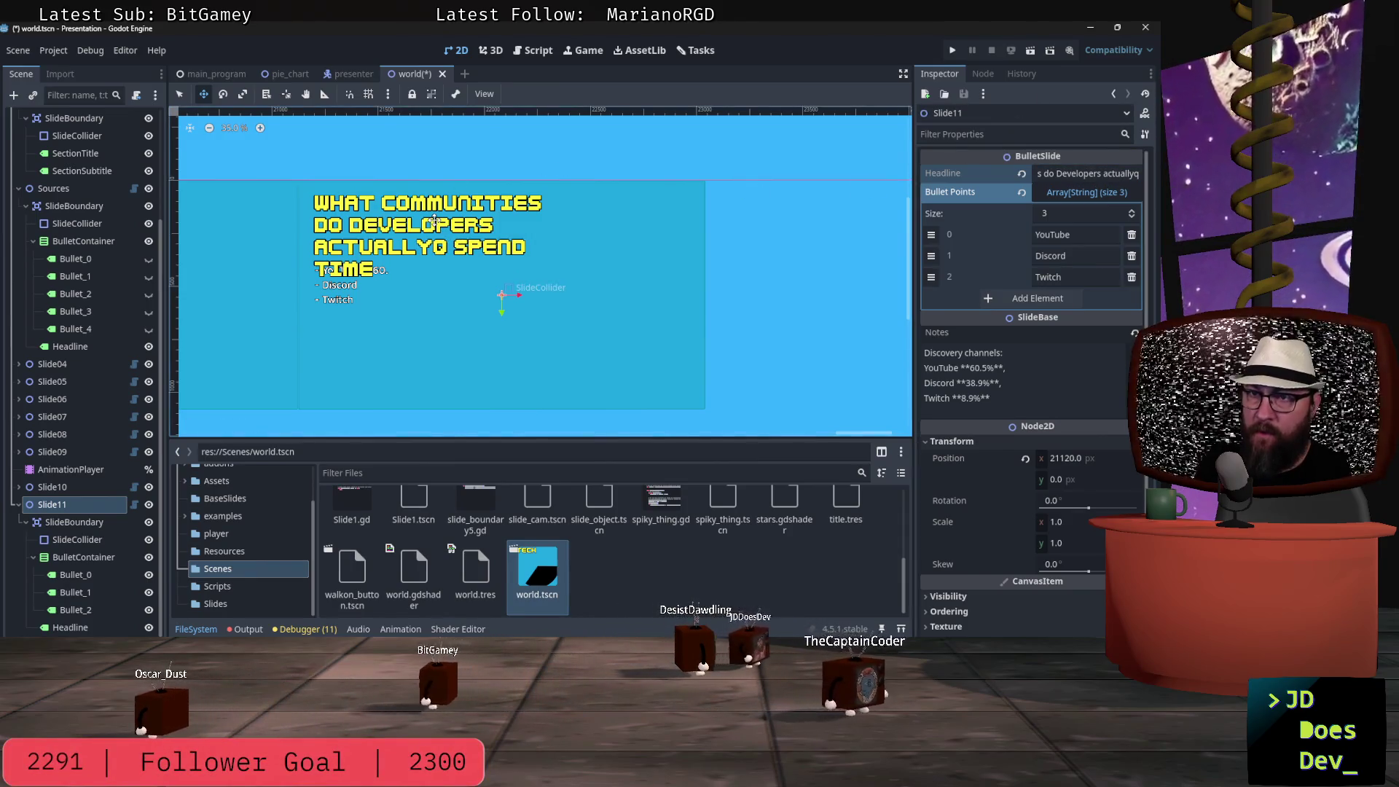
click(436, 227)
- Widen the headline box, remove the stray 'q' and end the title with 'in?'
drag(585, 240, 671, 232)
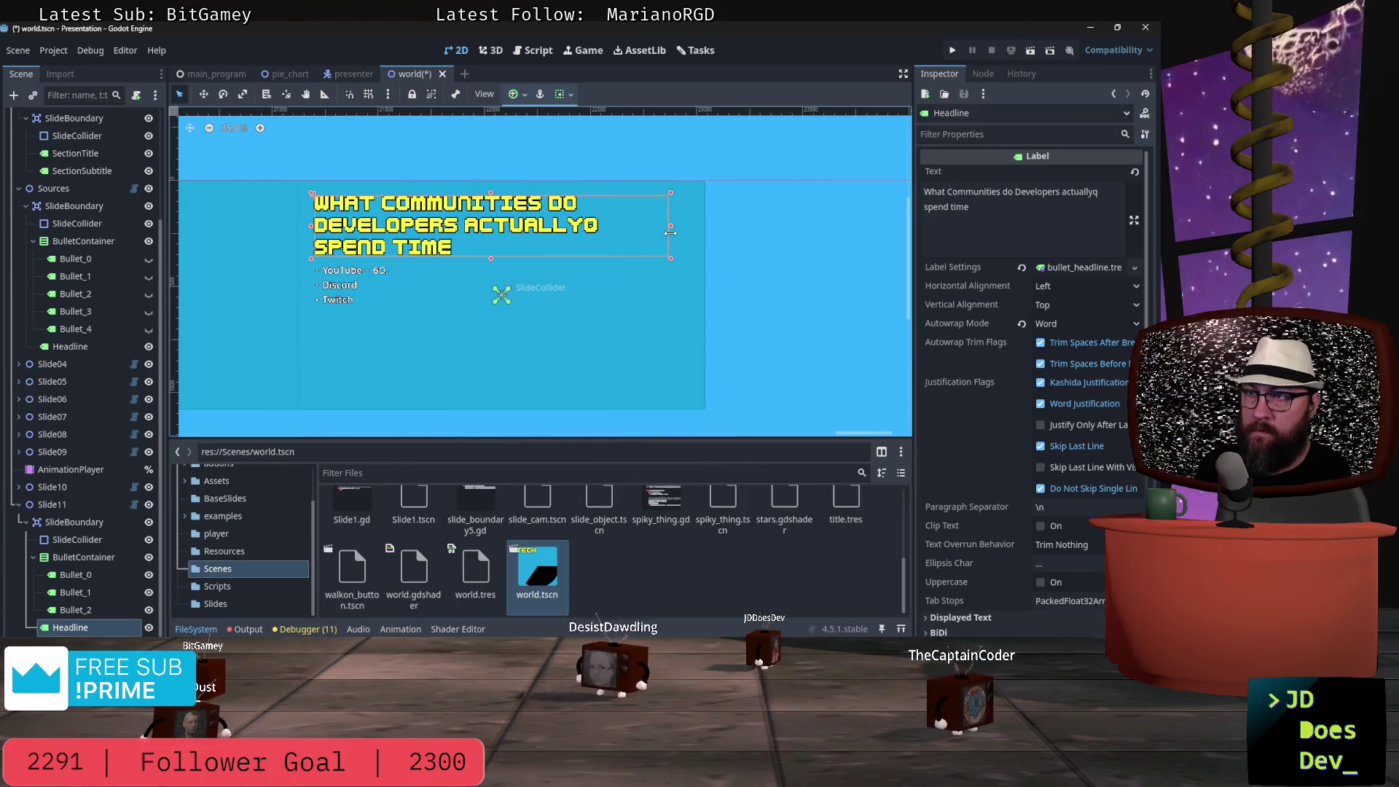
click(1107, 193)
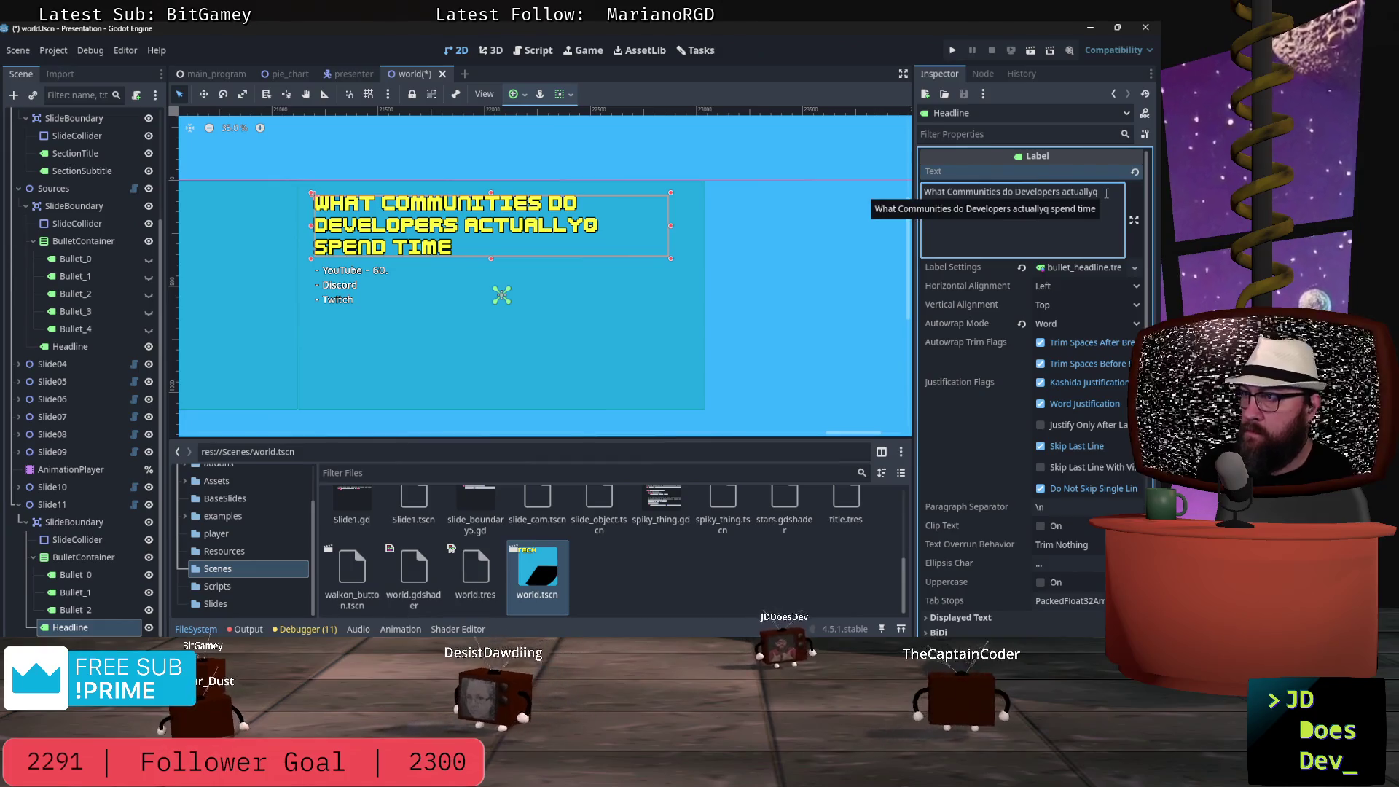
key(Left)
key(BackSpace)
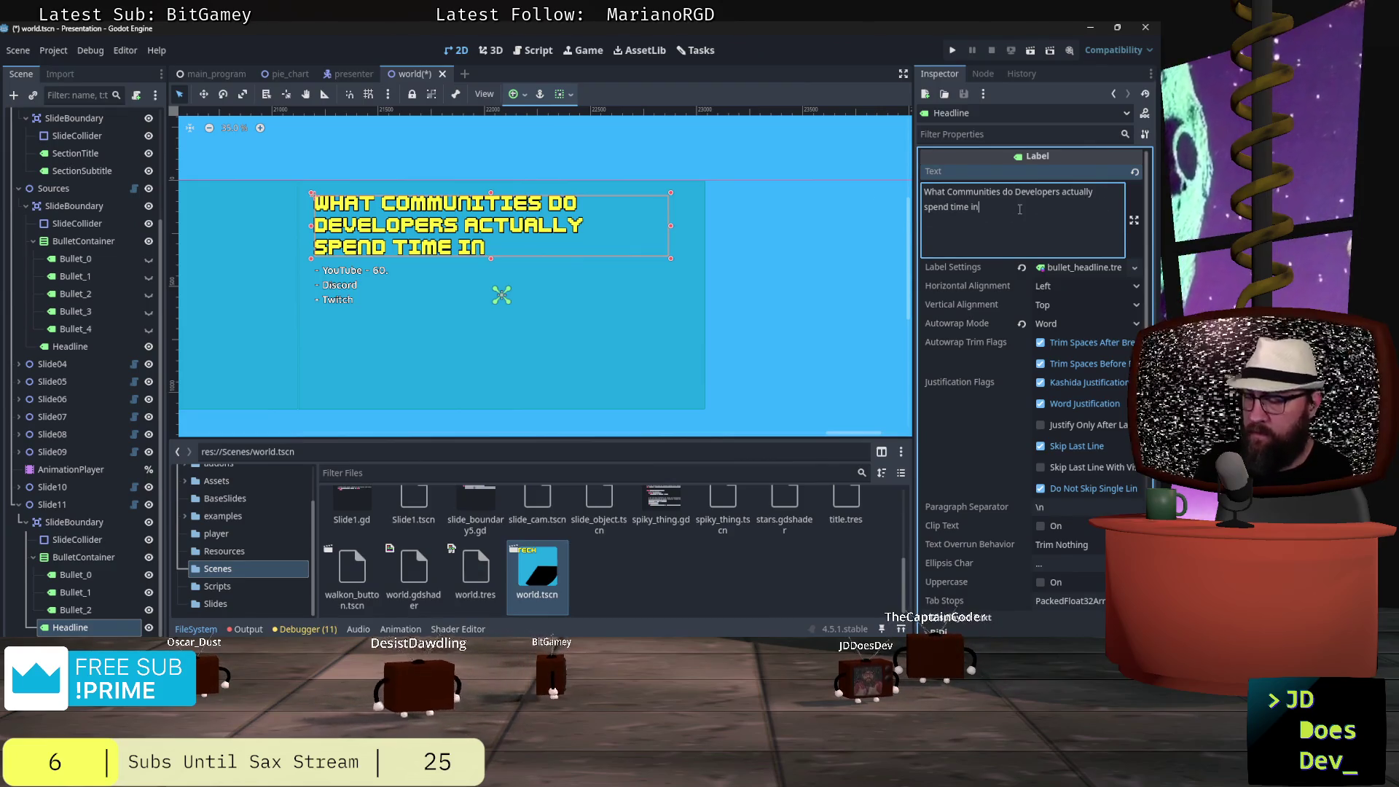
click(1020, 209)
text(?)
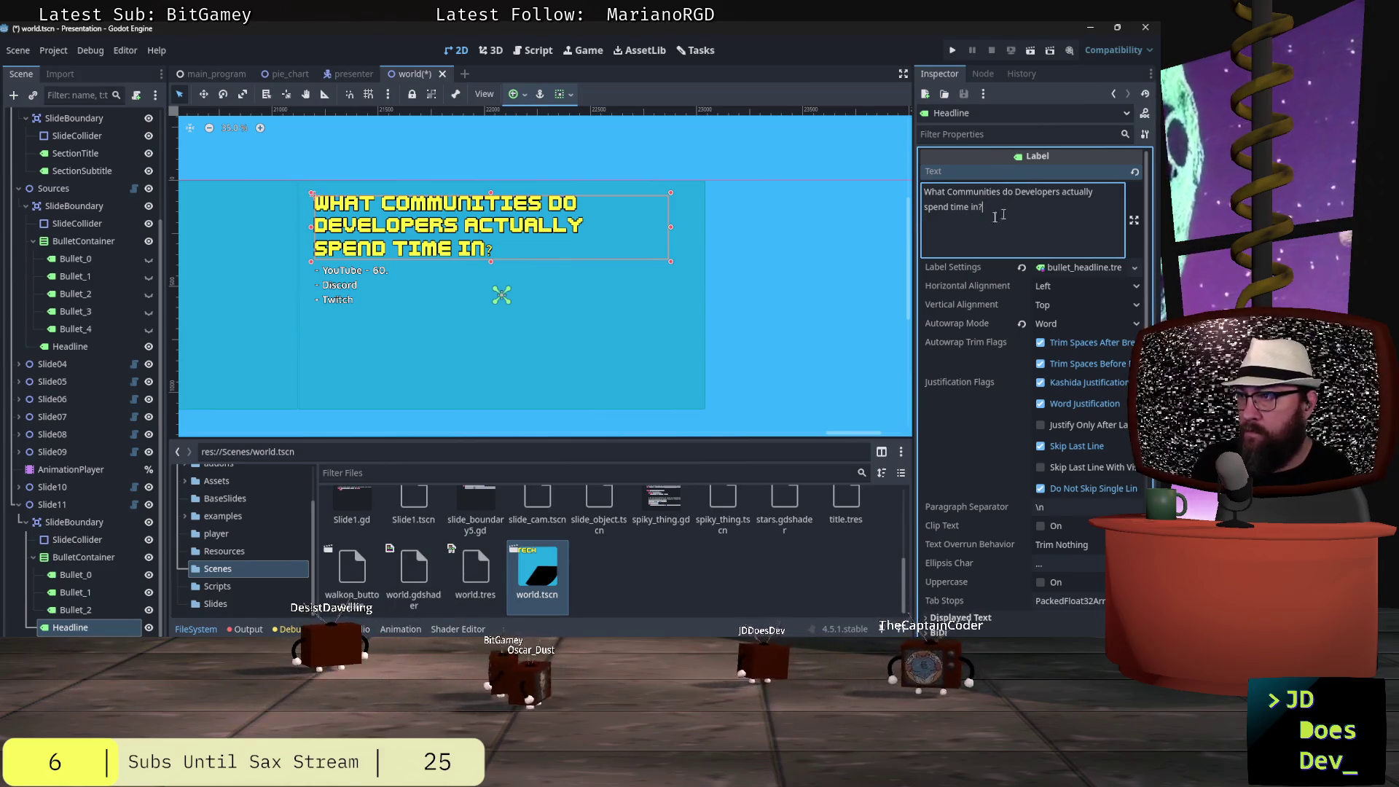
click(397, 275)
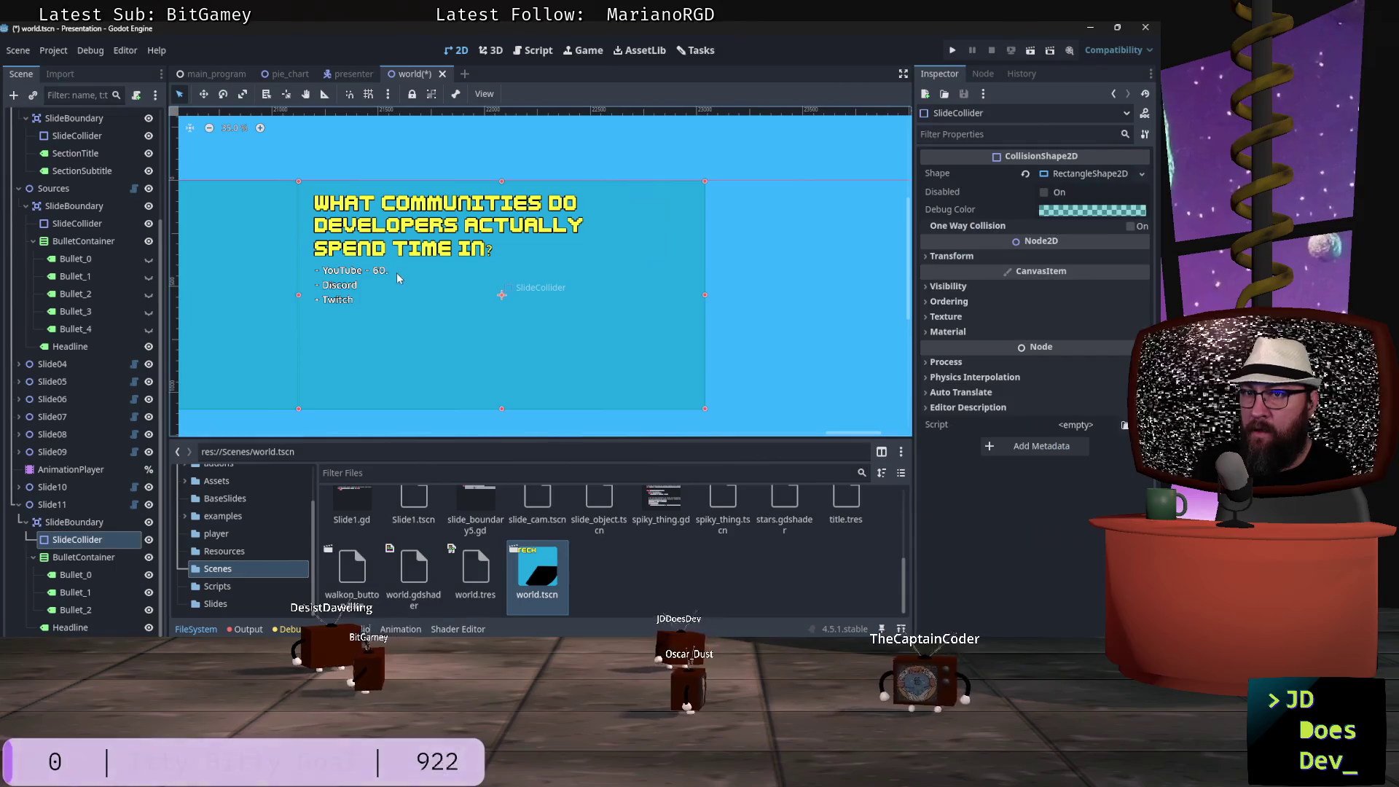
key(alt+Tab)
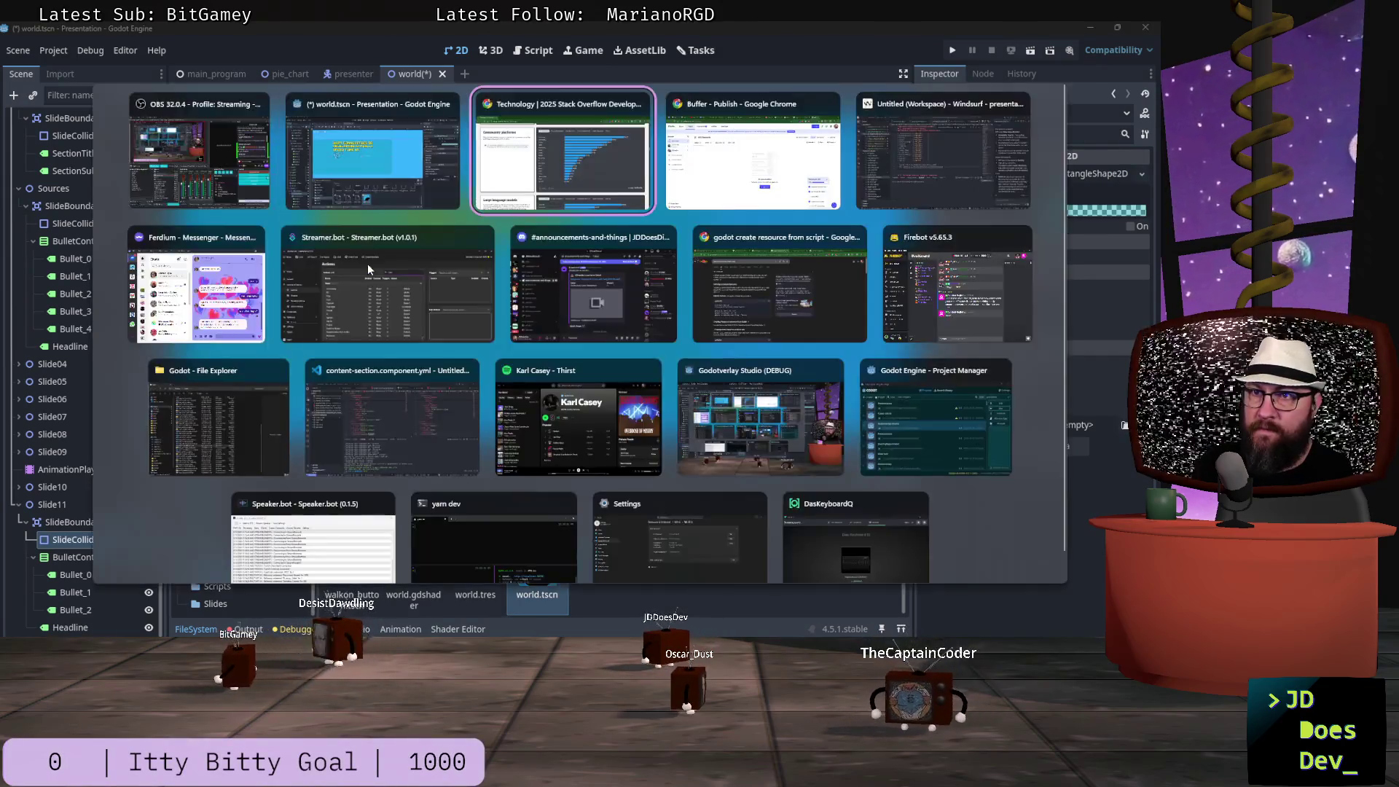
- Compare presentation_data.md's YouTube, Discord and Twitch figures with the survey chart, then return to Godot
key(alt+Tab)
key(alt+Tab)
key(alt+Tab)
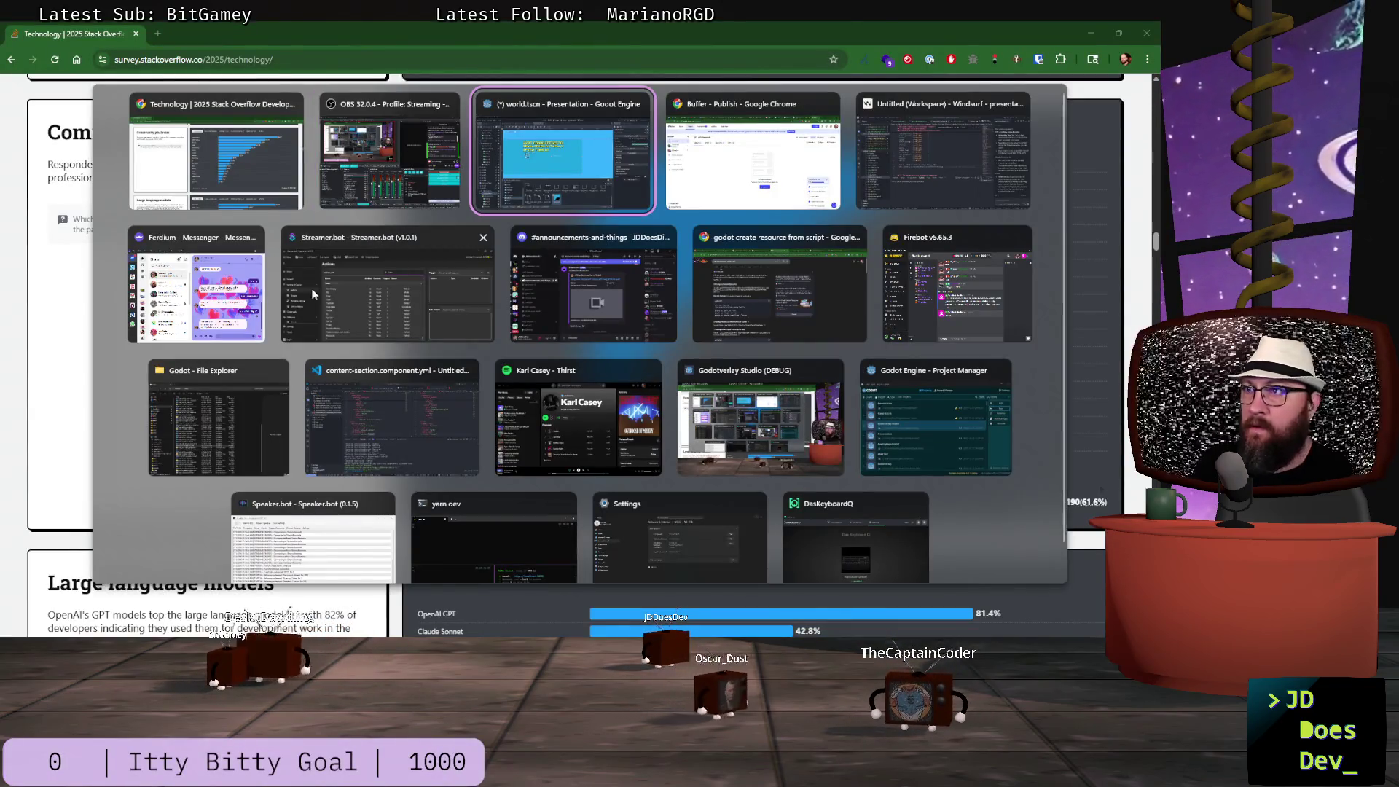
scroll(539, 297, up, 2)
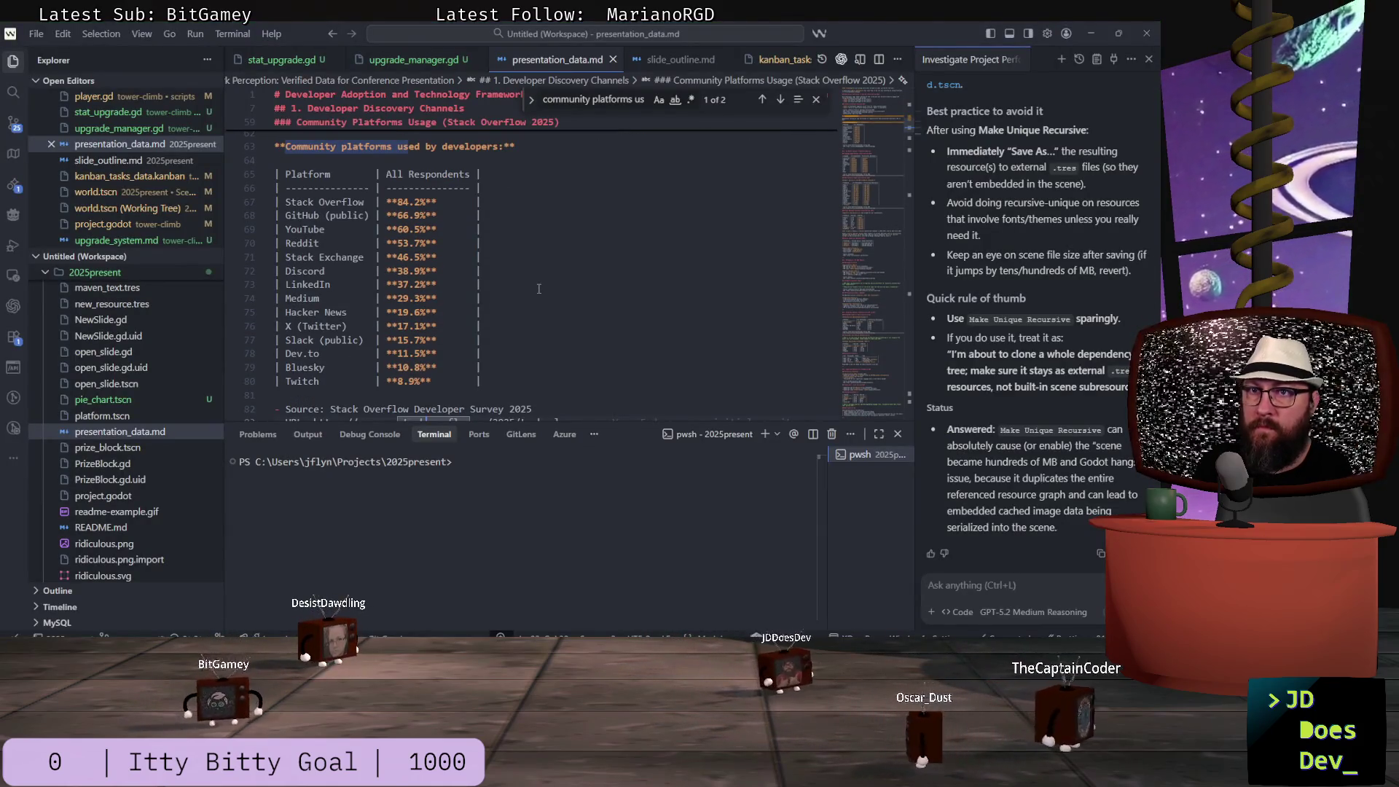
scroll(540, 288, down, 1)
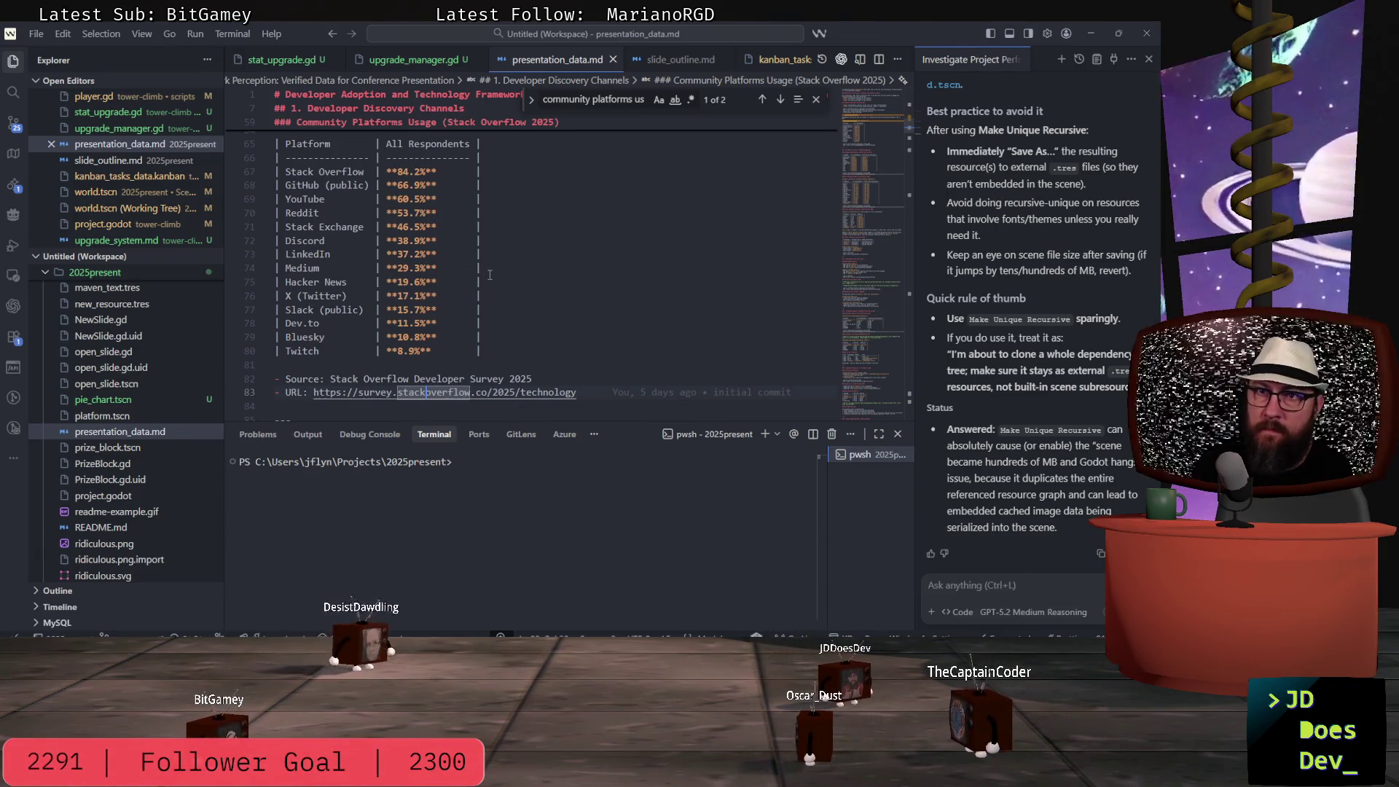
key(alt+Tab)
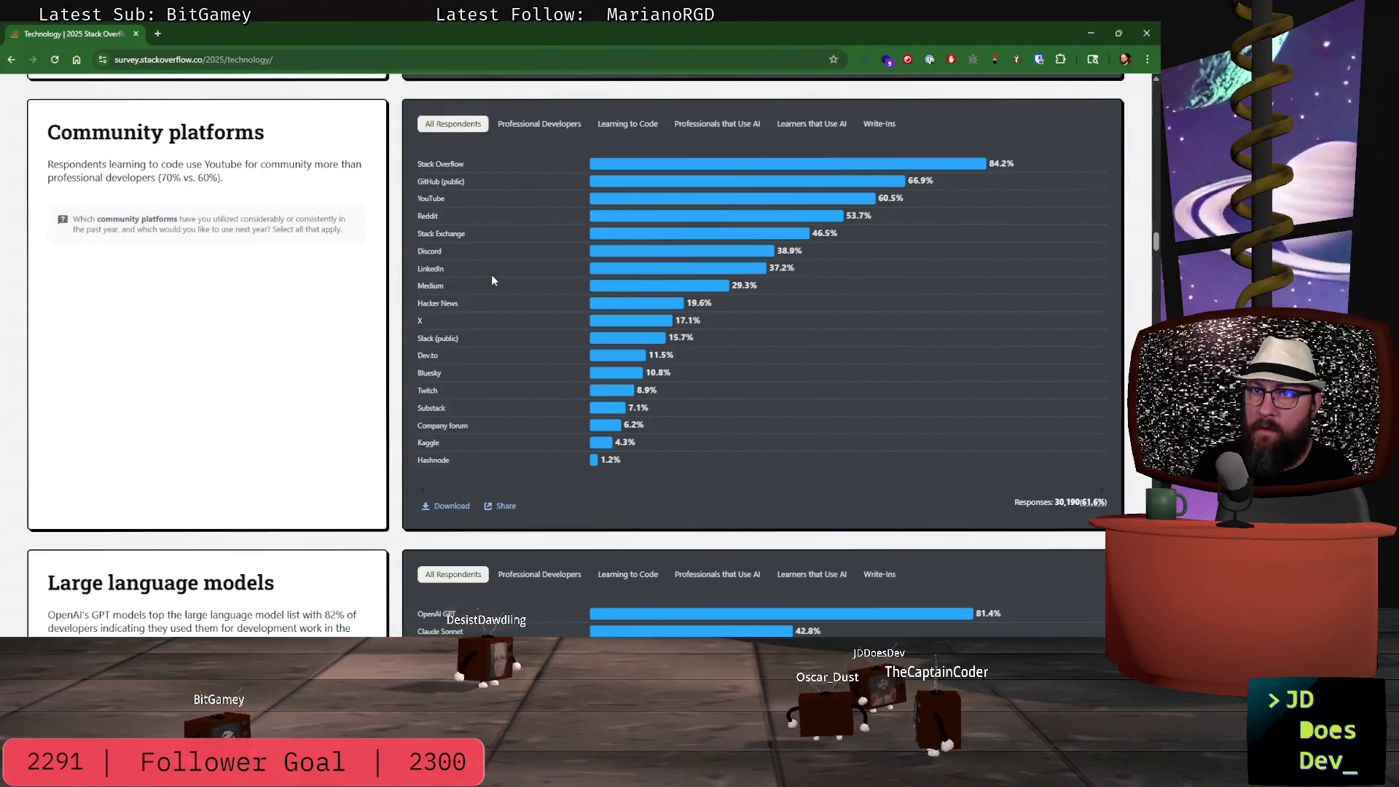
key(alt+Tab)
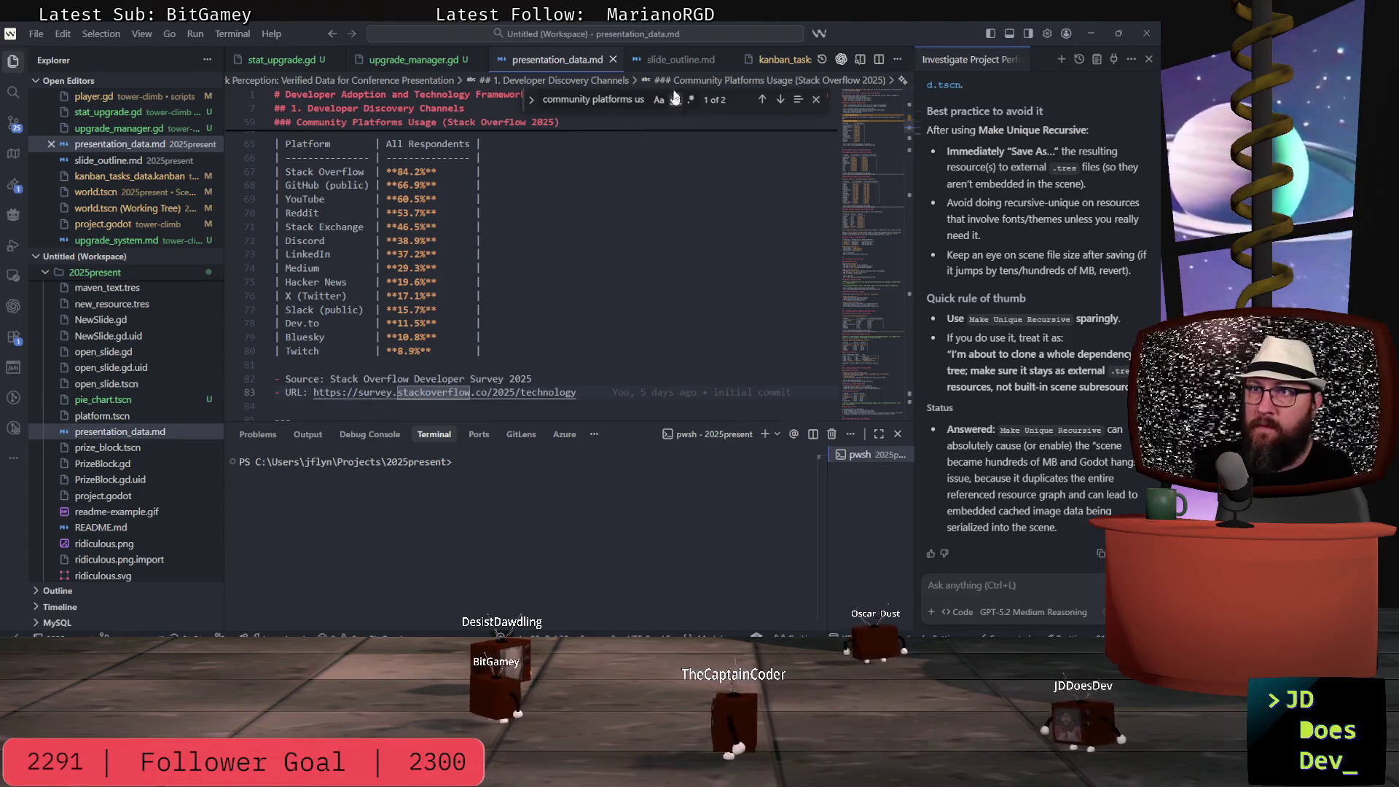
key(alt+Tab)
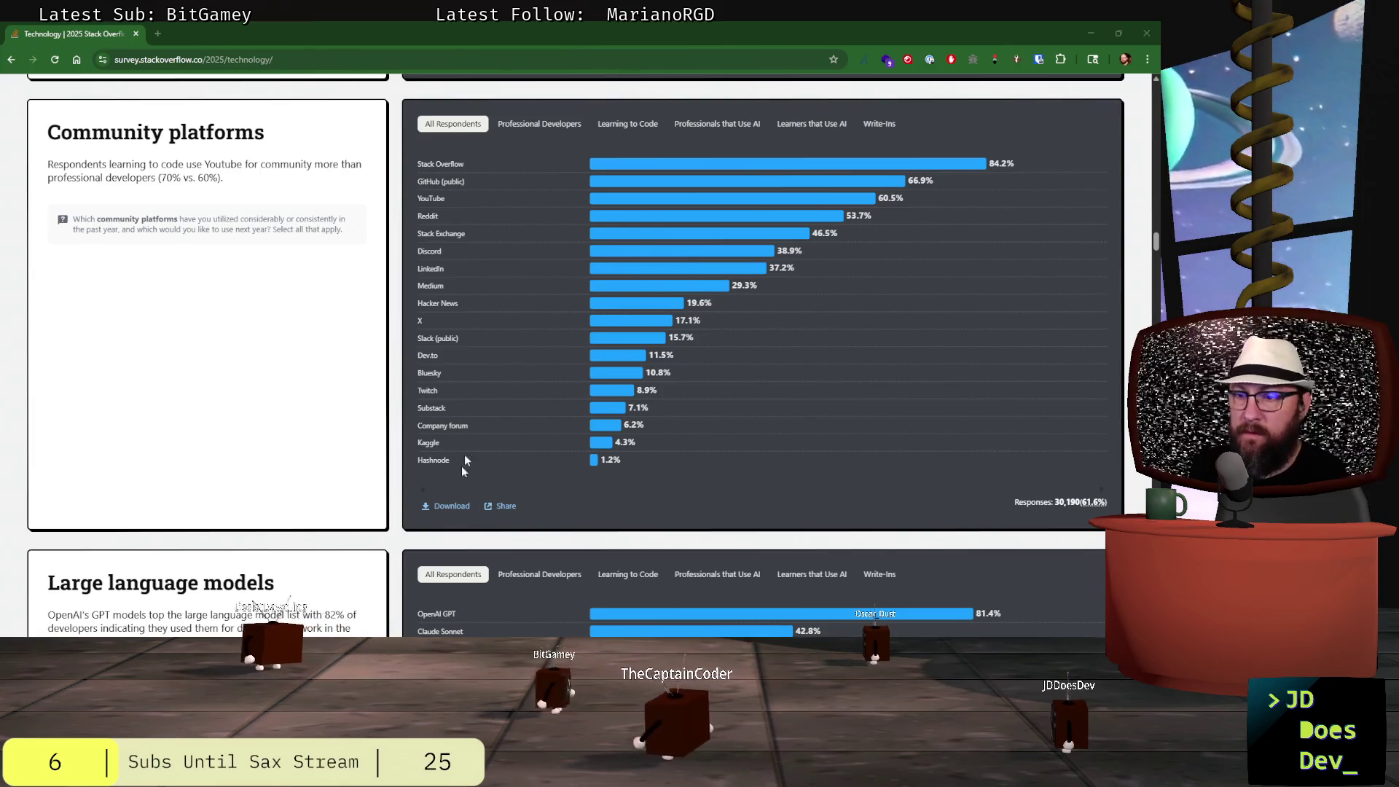
key(alt+Tab)
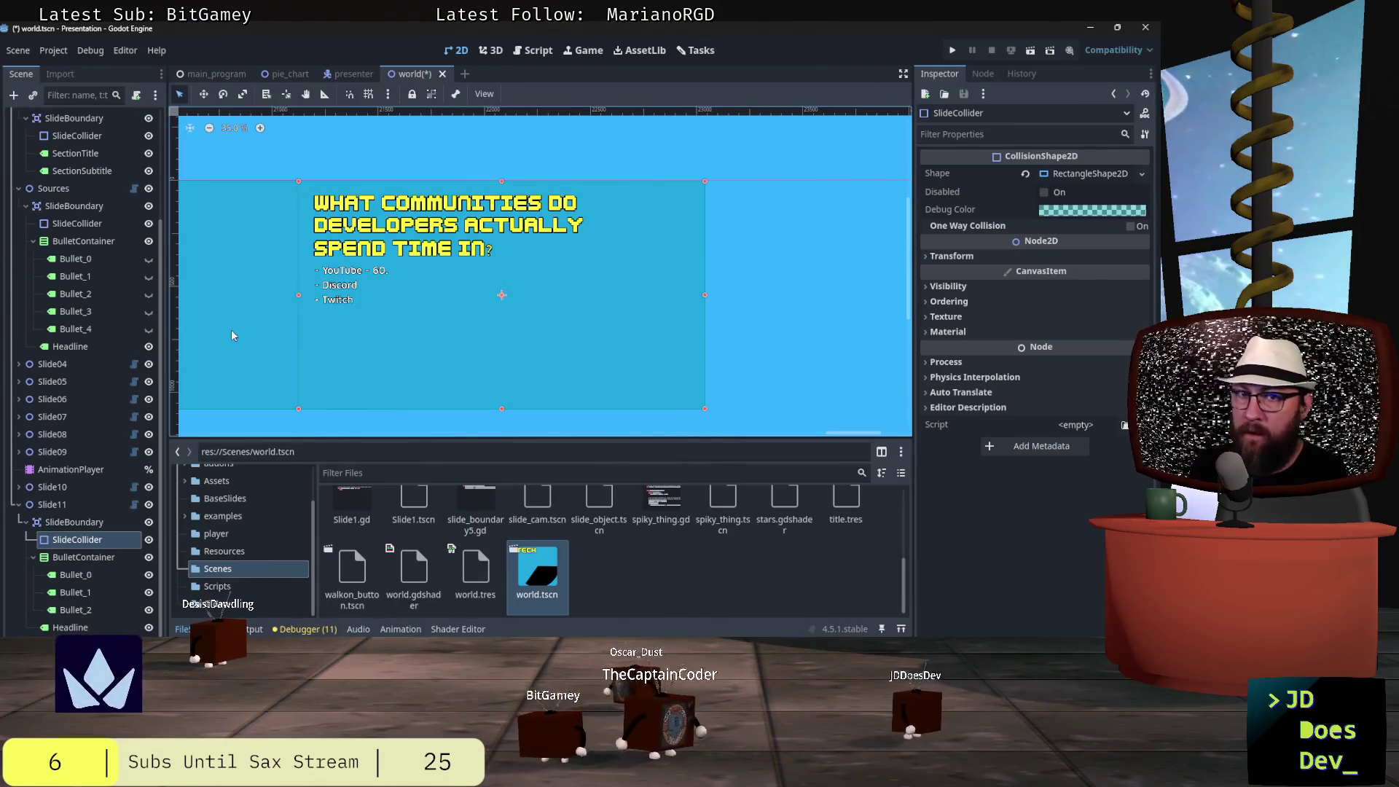
- Select Slide11 and set its first two bullets to YouTube - 60.5% and Reddit - 53.7%
click(66, 524)
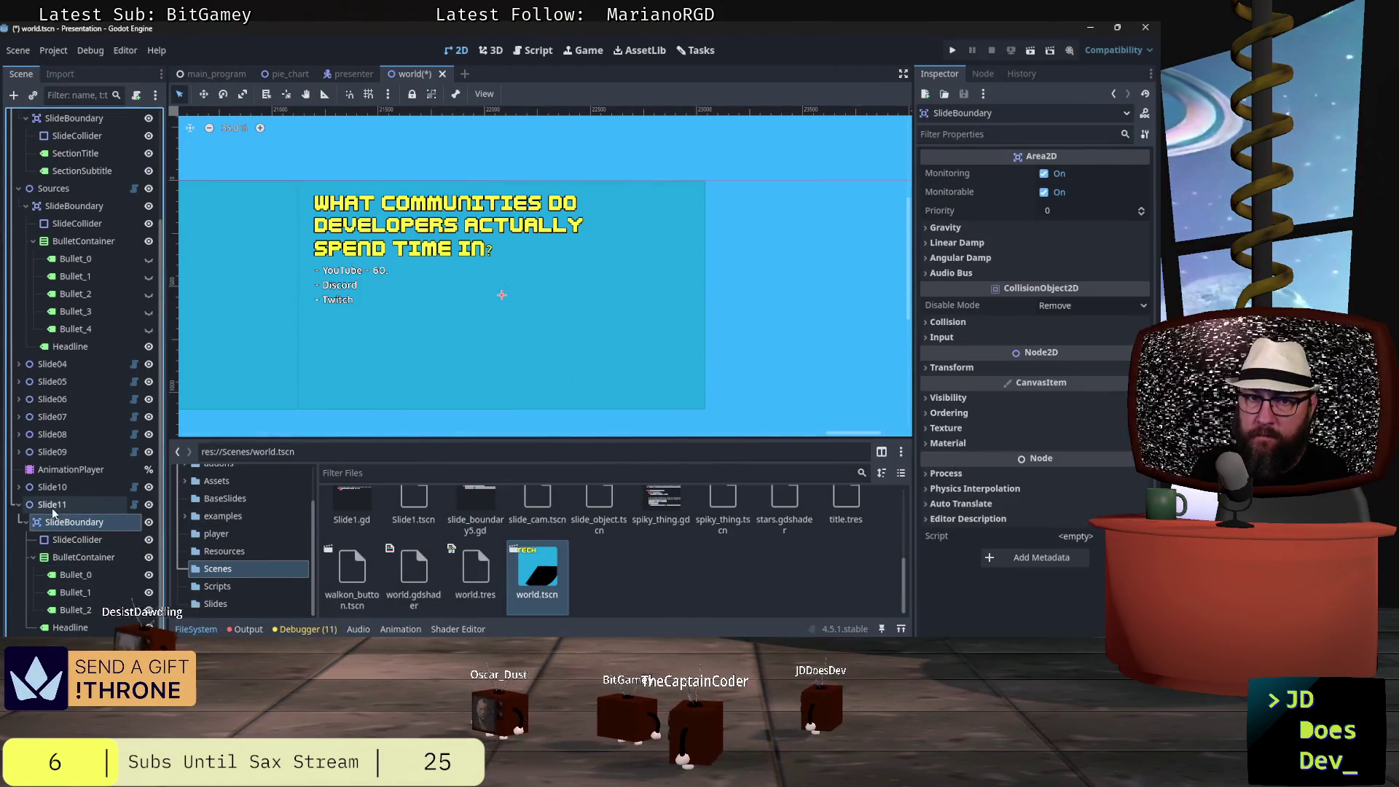
click(52, 509)
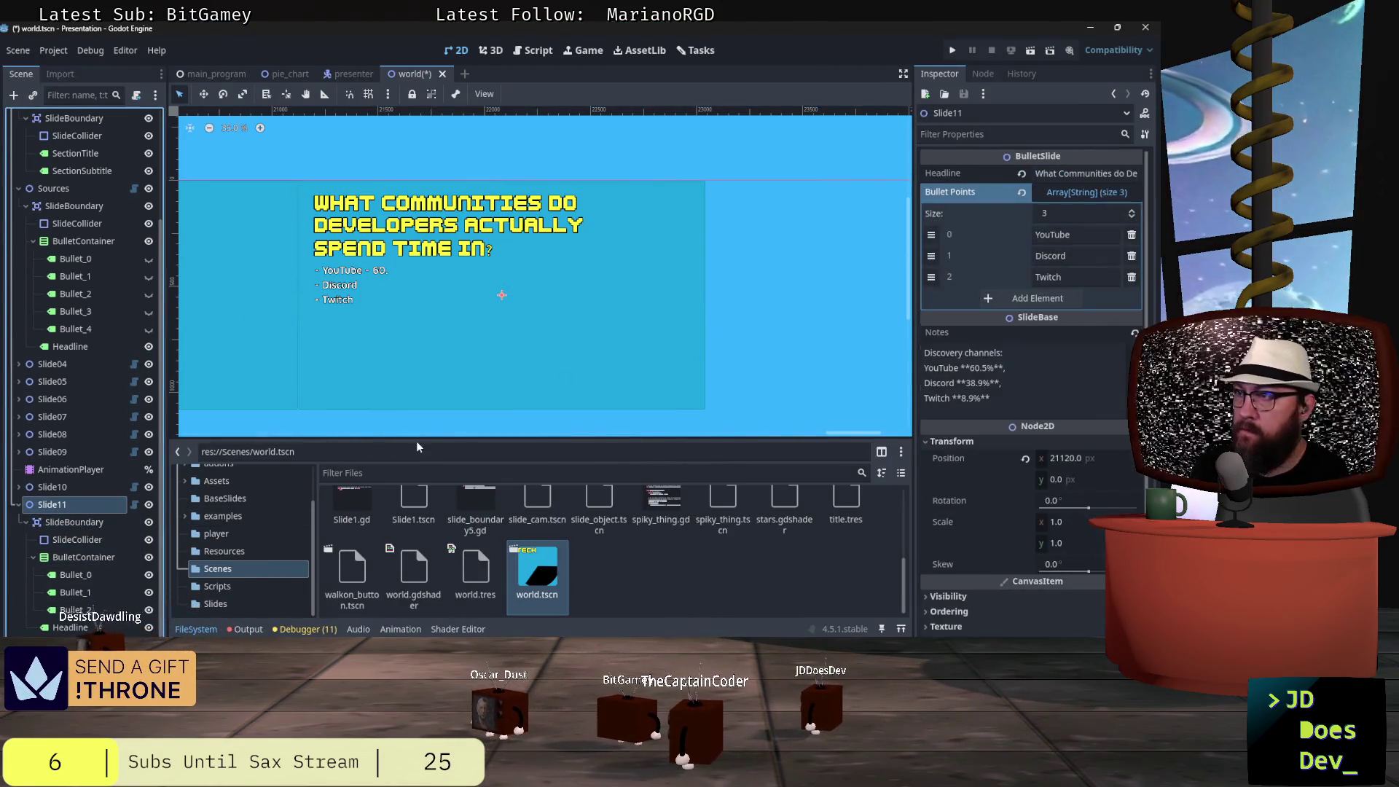
click(1087, 235)
text(- 60.)
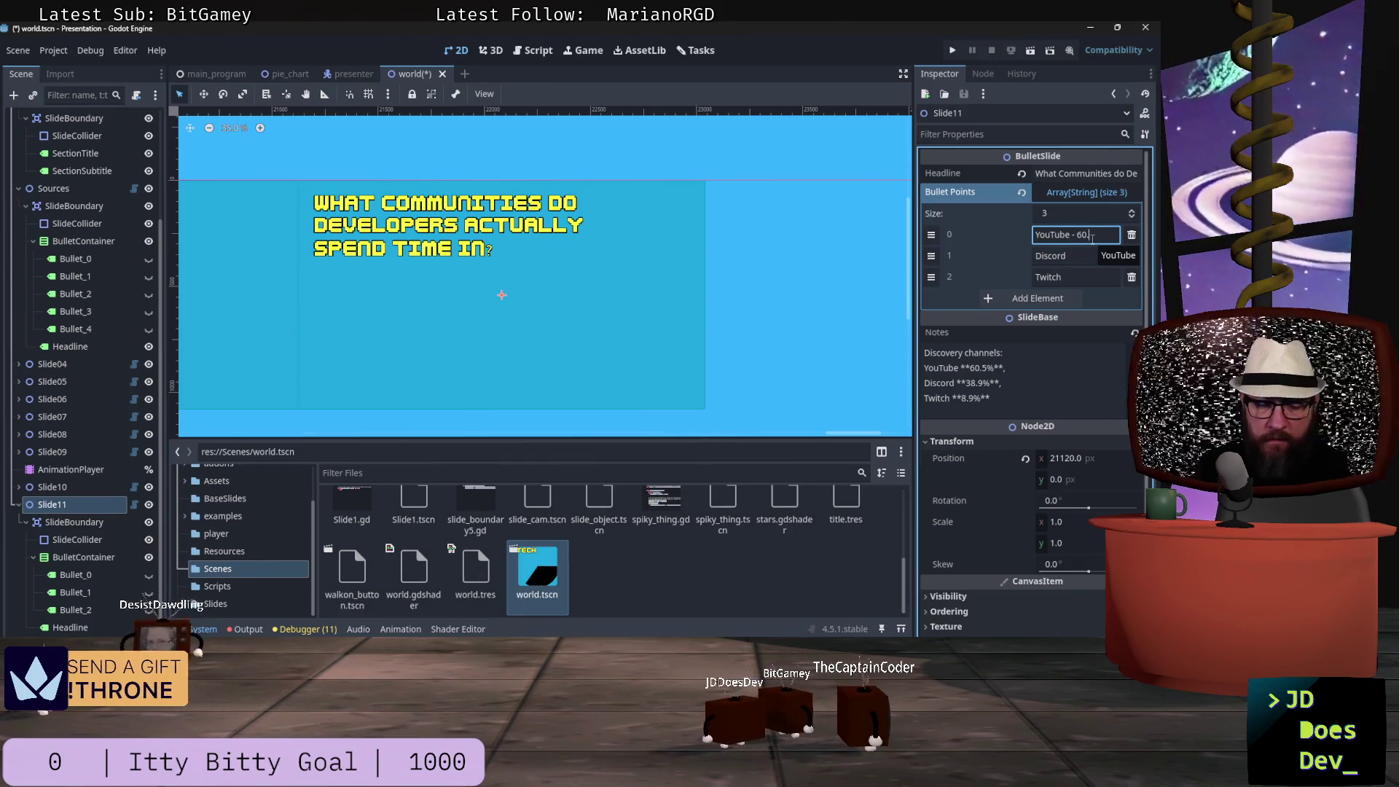
text(5%)
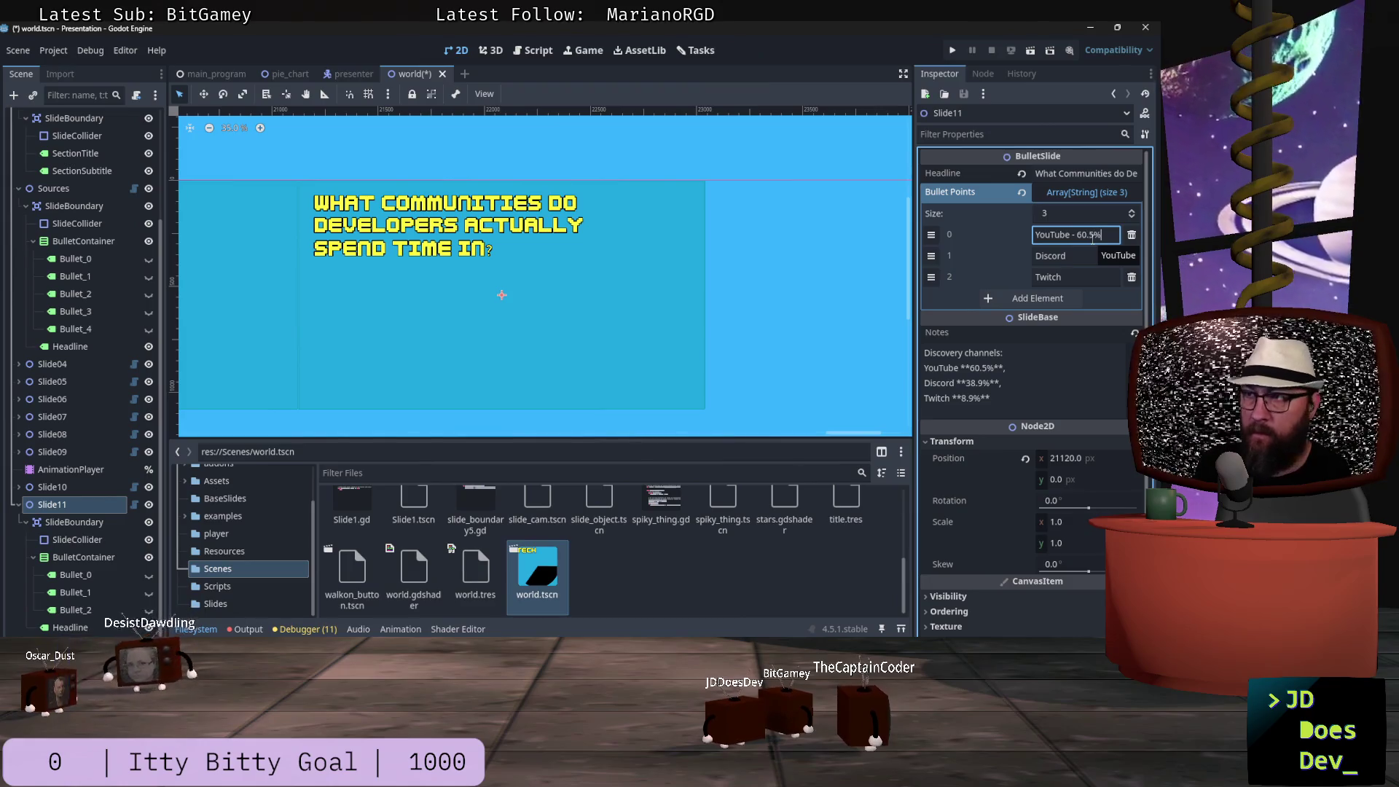
key(Tab)
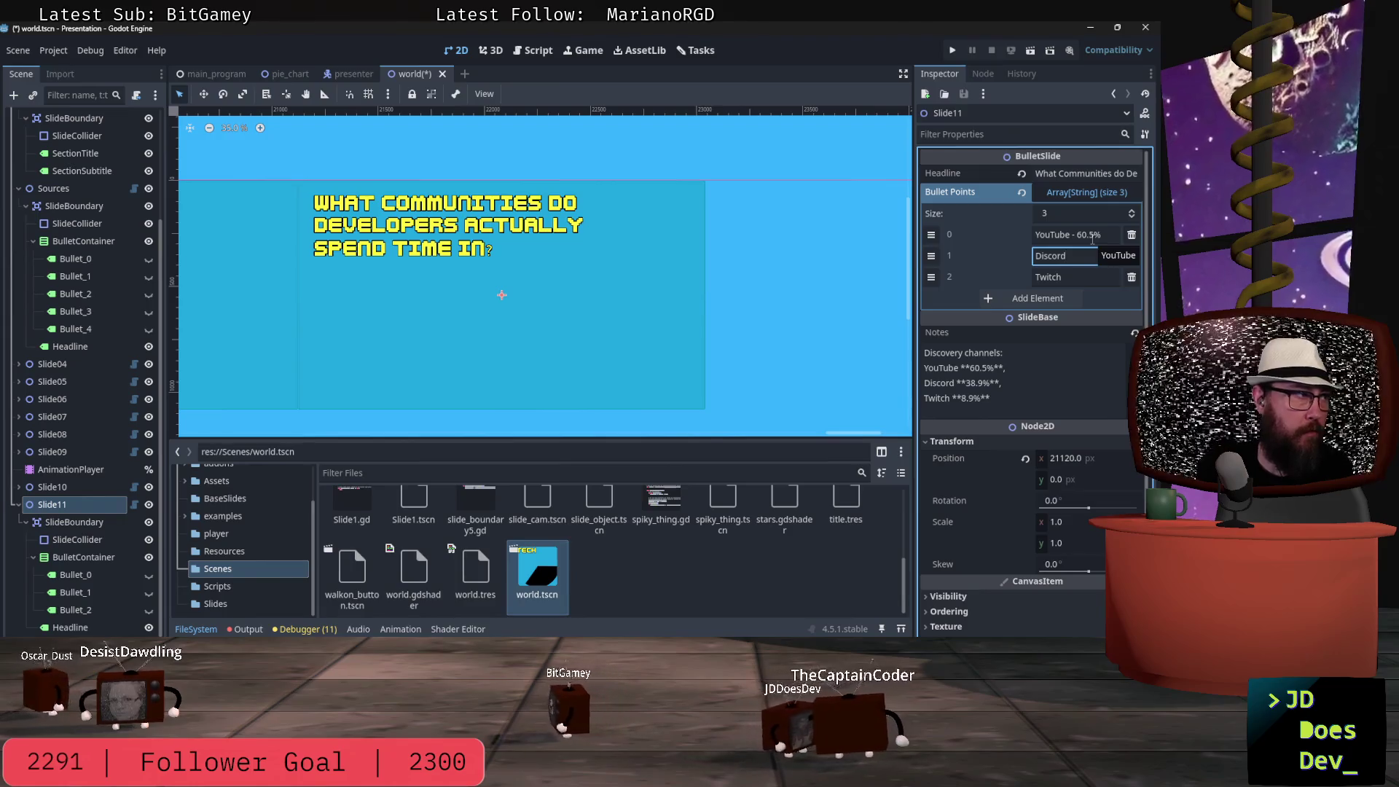
text(Reddi)
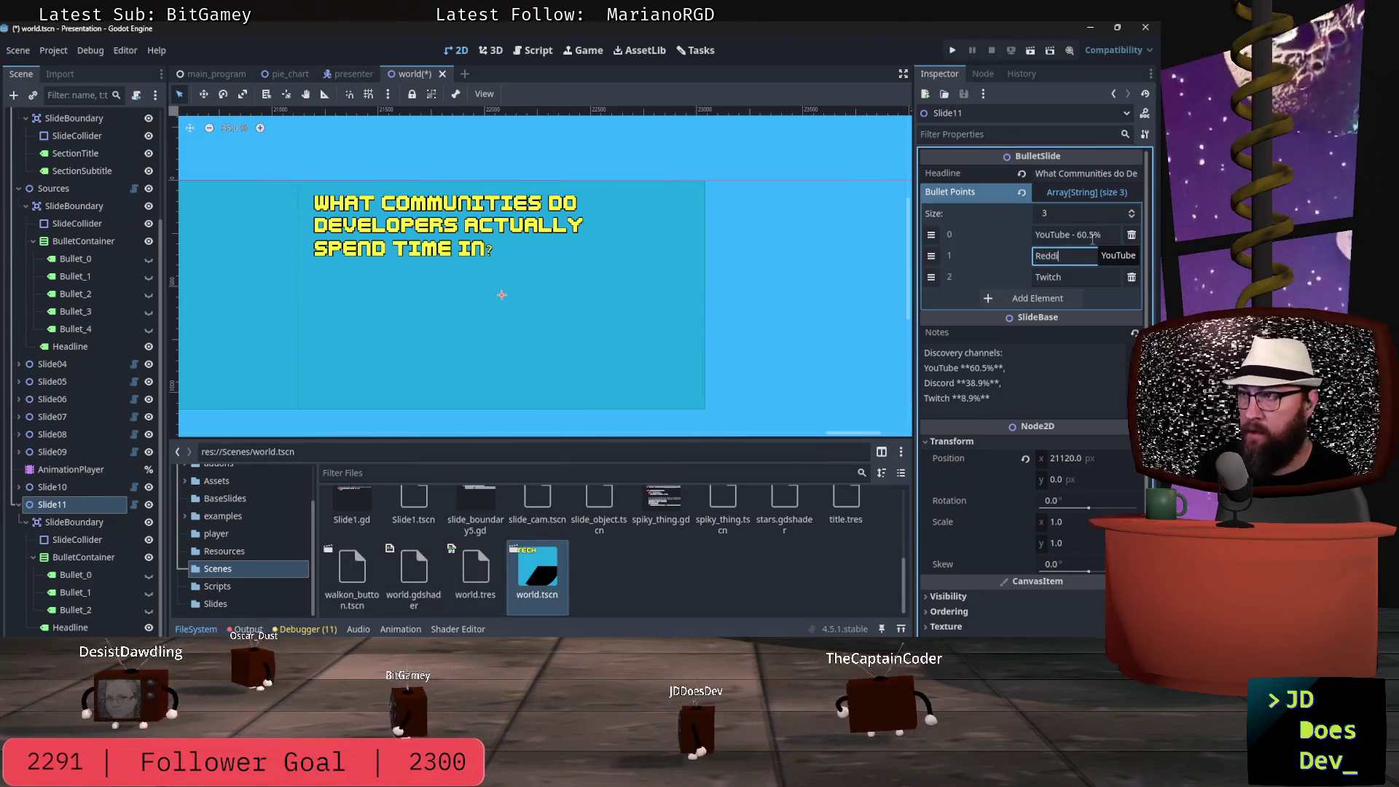
text(t - )
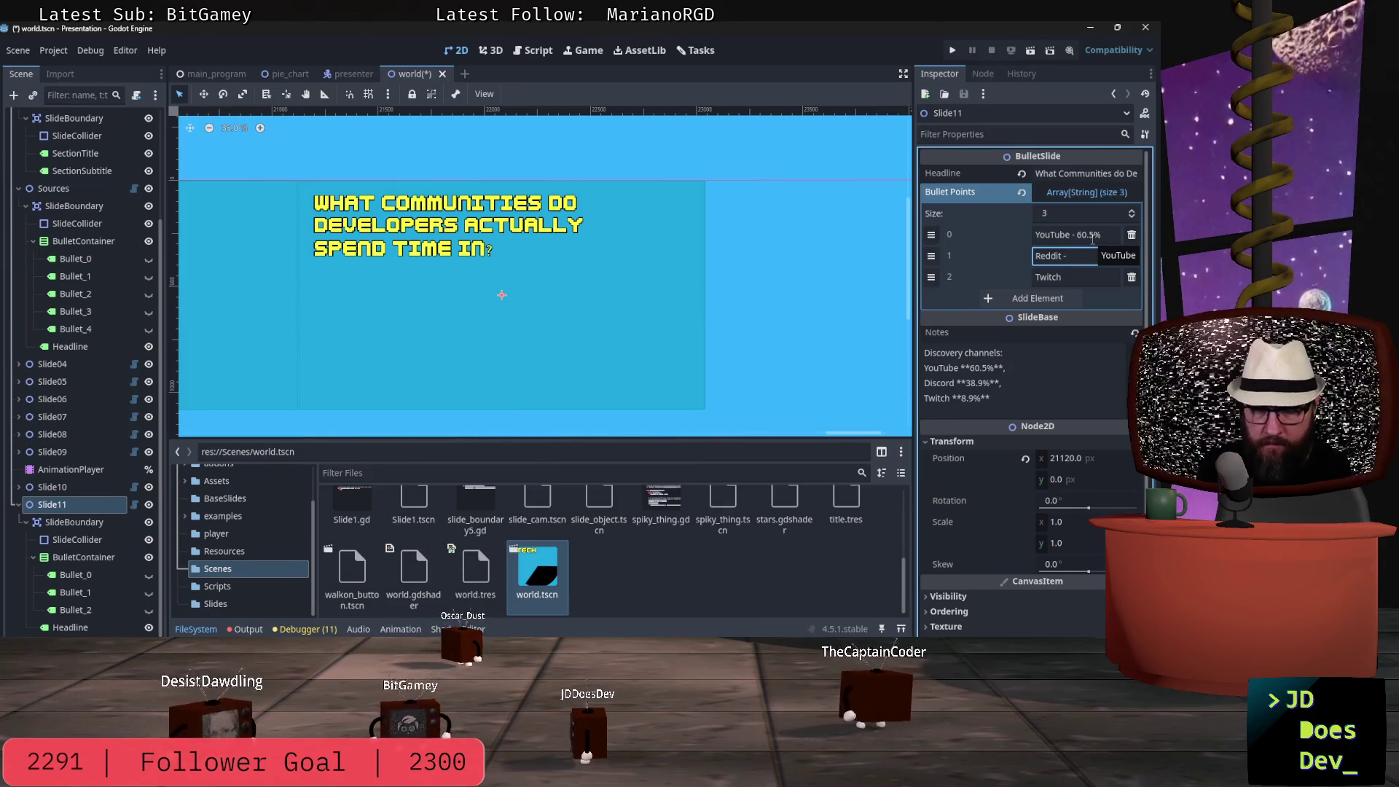
text(53.7)
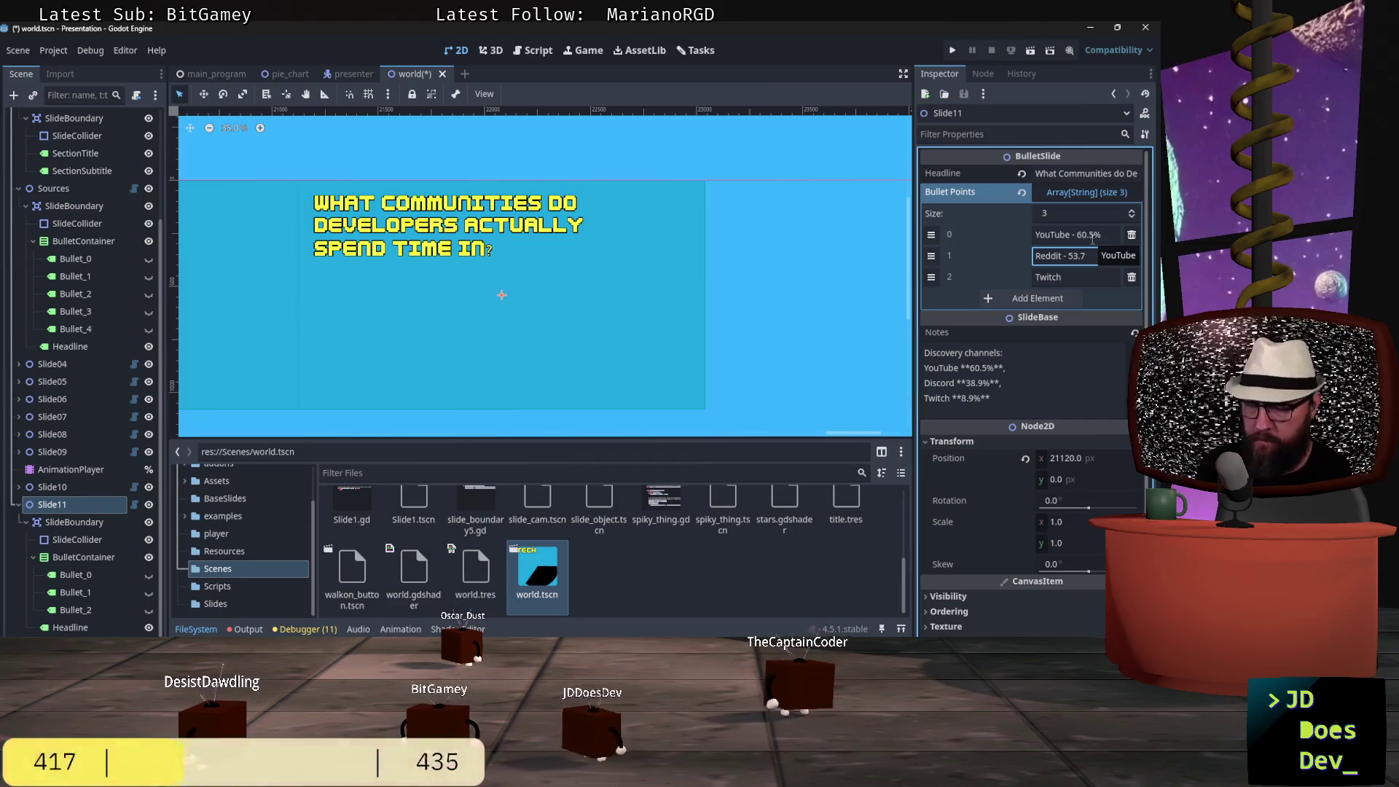
text(%)
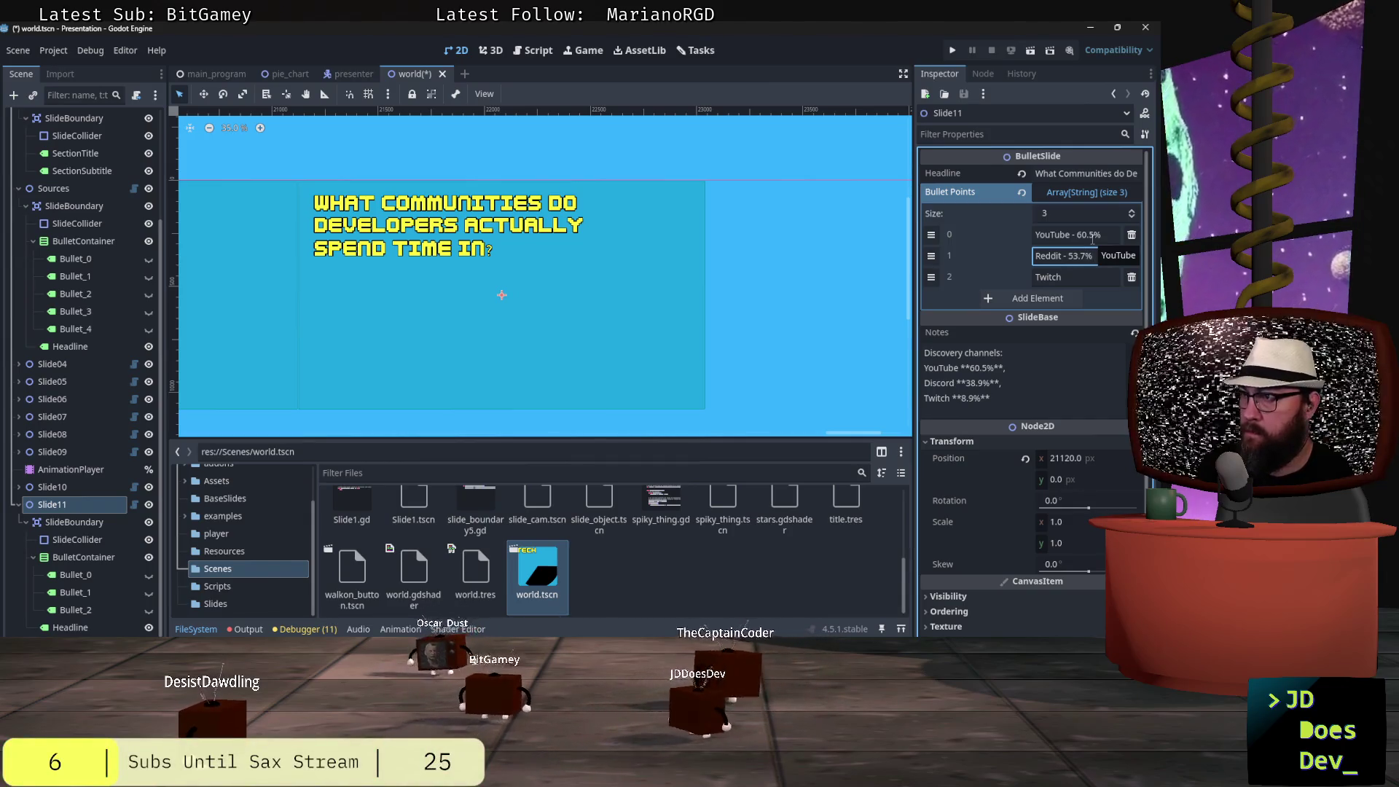
- Replace the old Twitch bullet with LinkedIn - 37.2% and add a fourth bullet element
key(Tab)
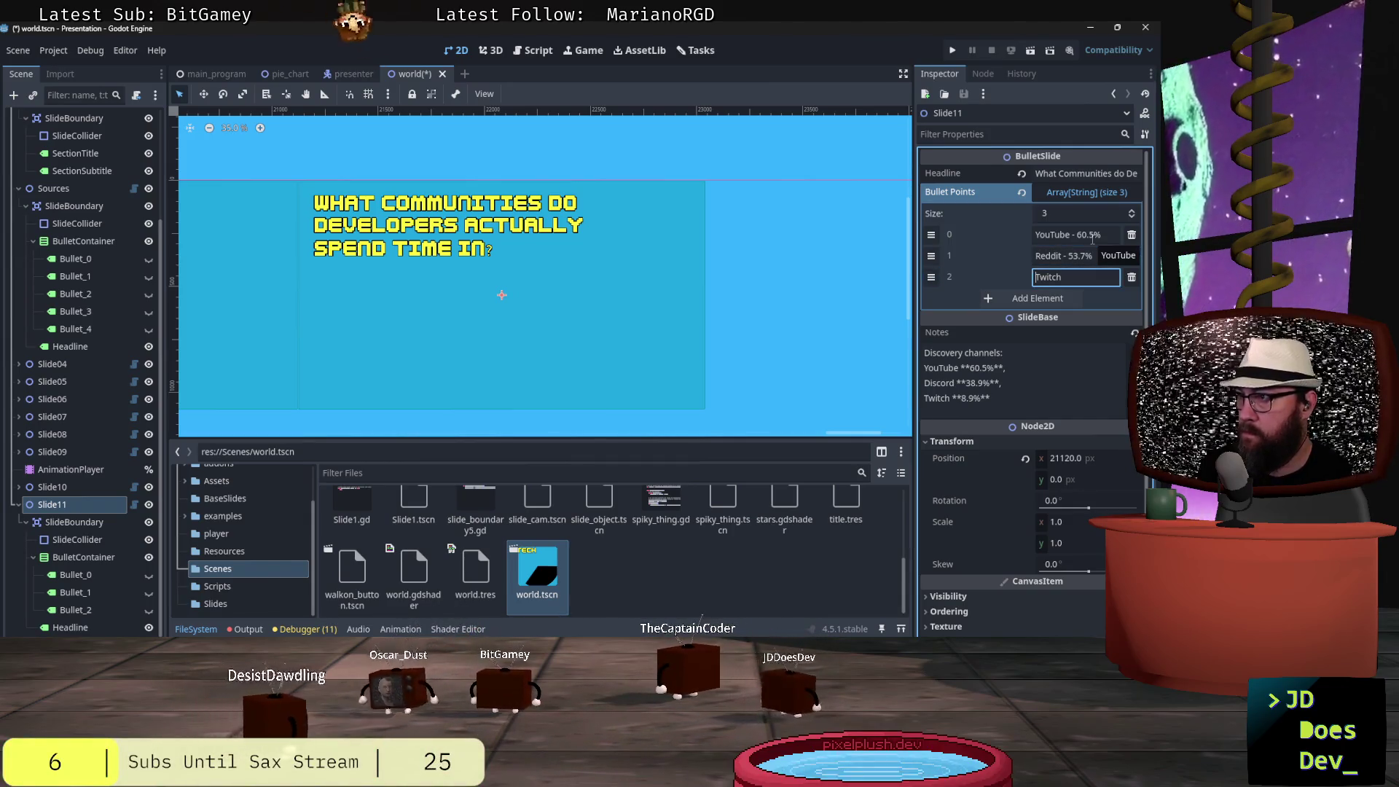
key(BackSpace)
key(BackSpace)
key(BackSpace)
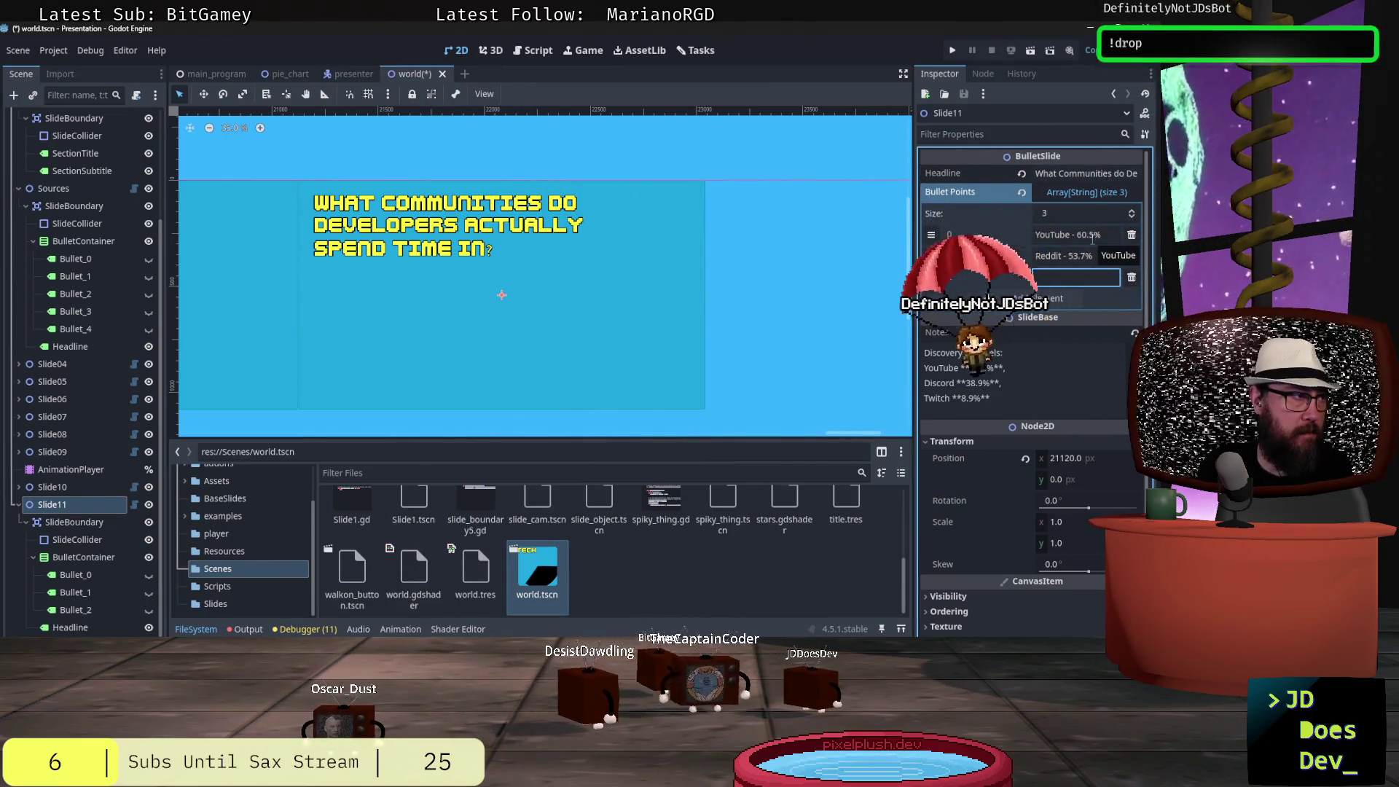
text(Linked)
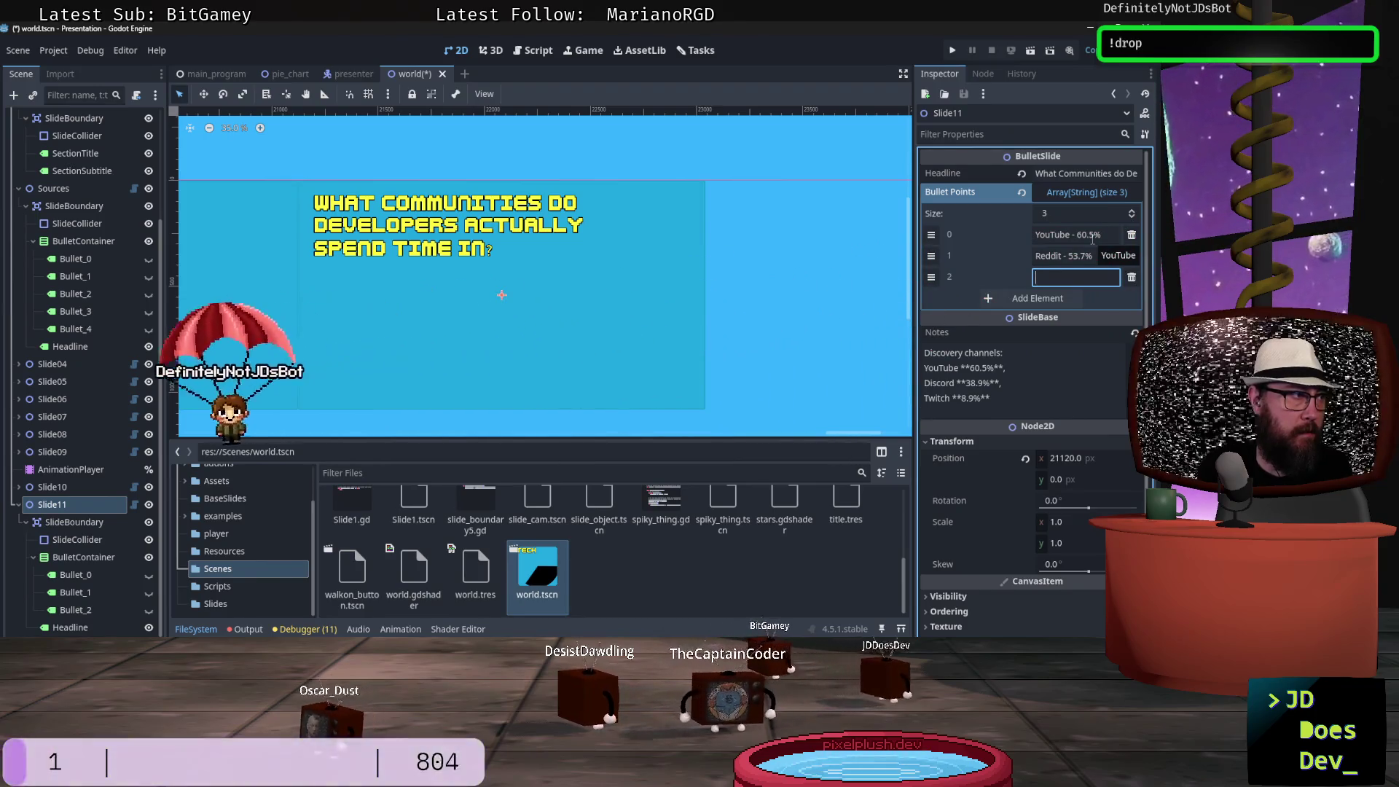
text(In )
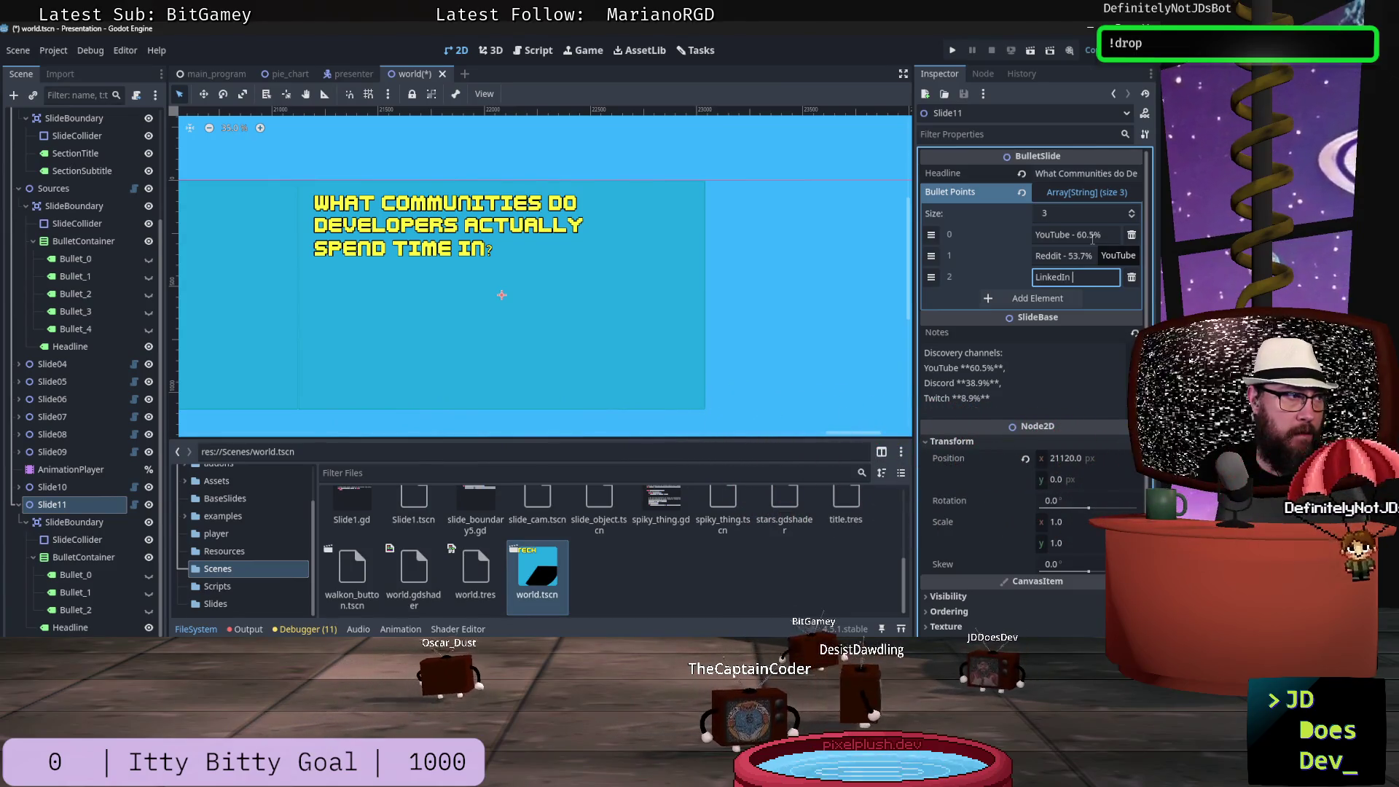
text(-)
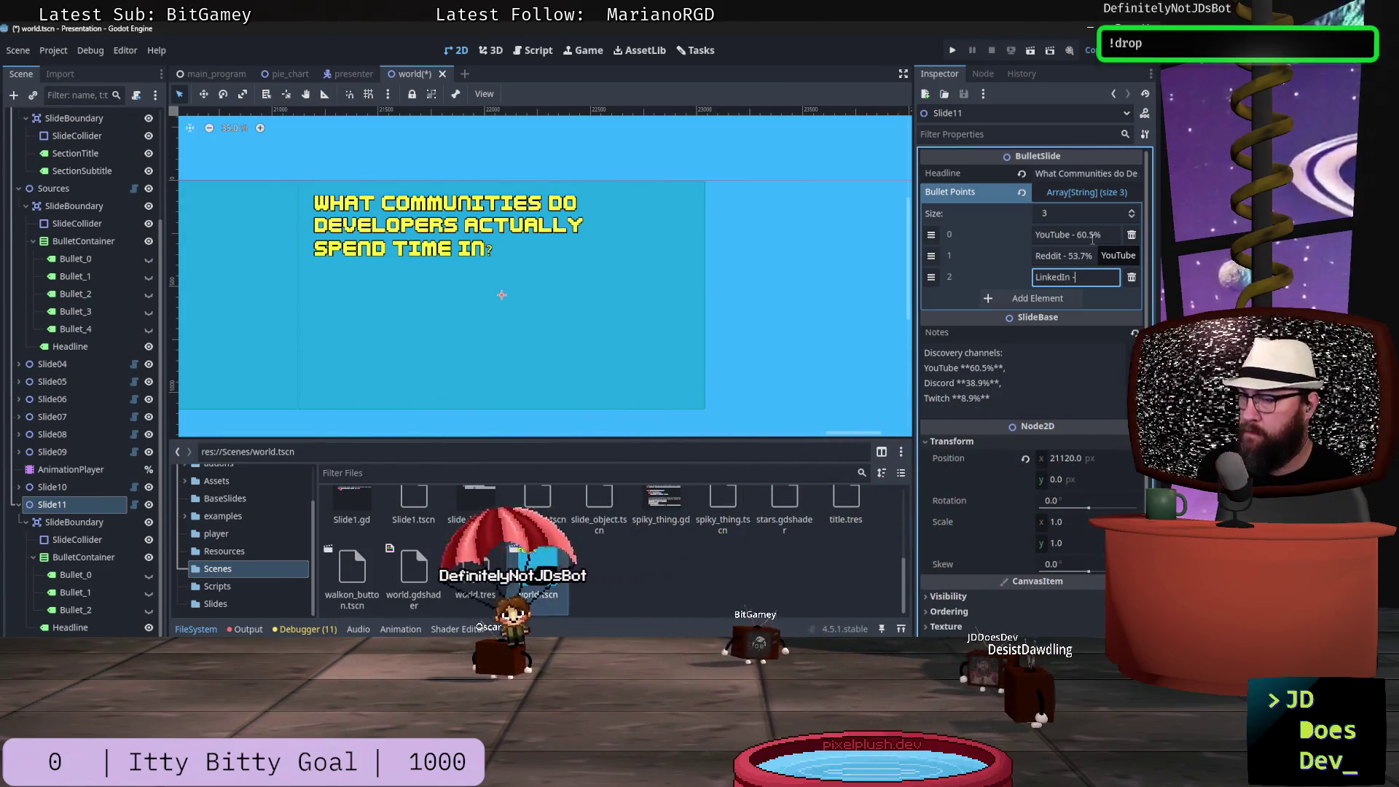
text( 37.2)
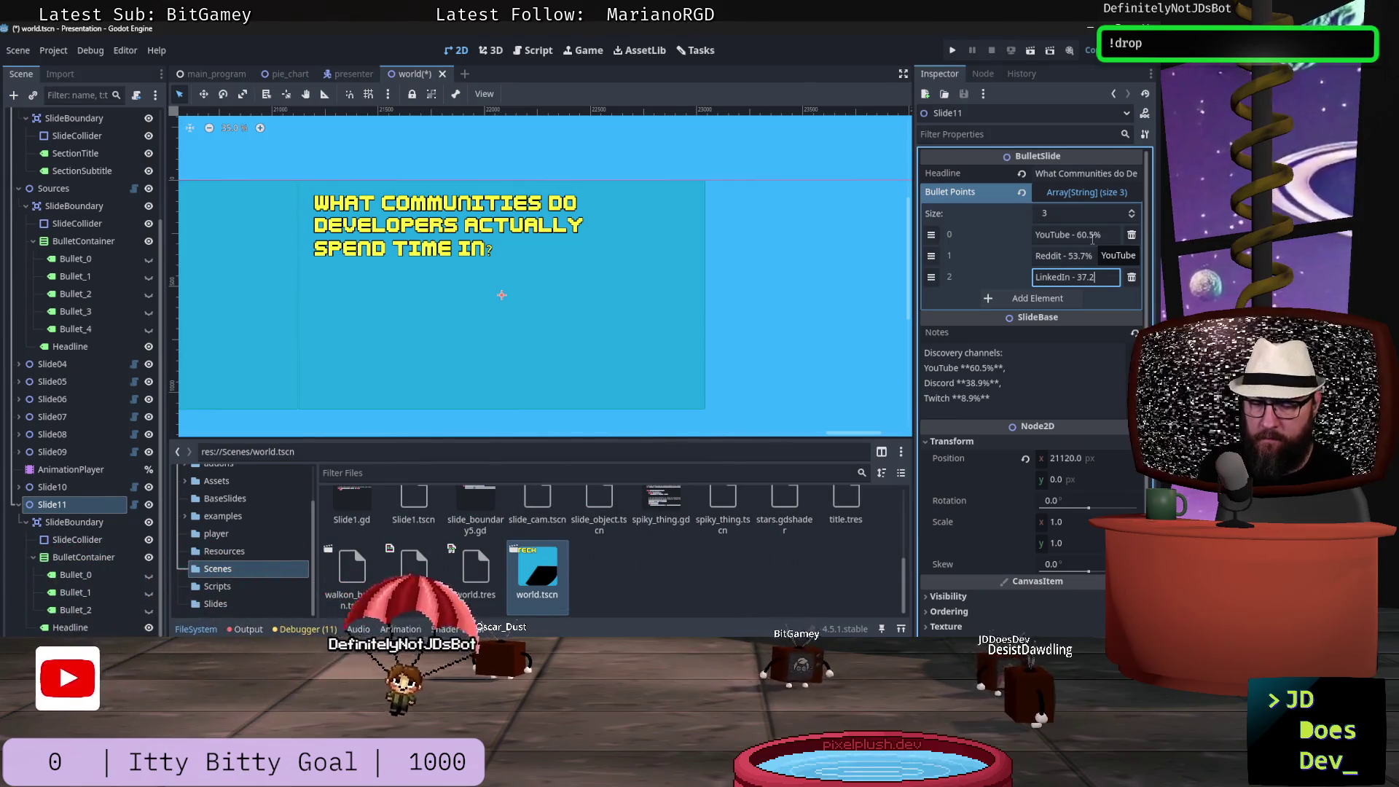
text(%)
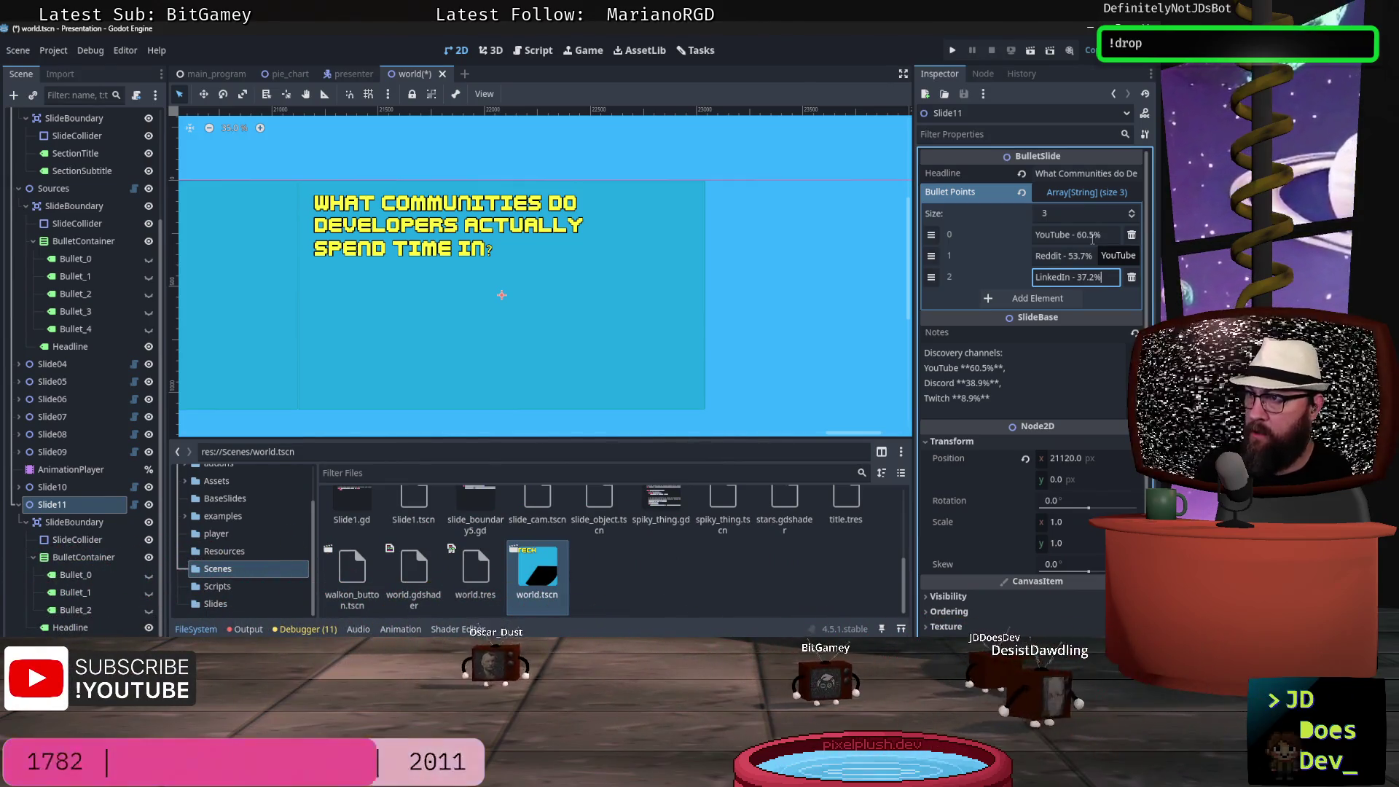
click(1042, 298)
text(Twitter -)
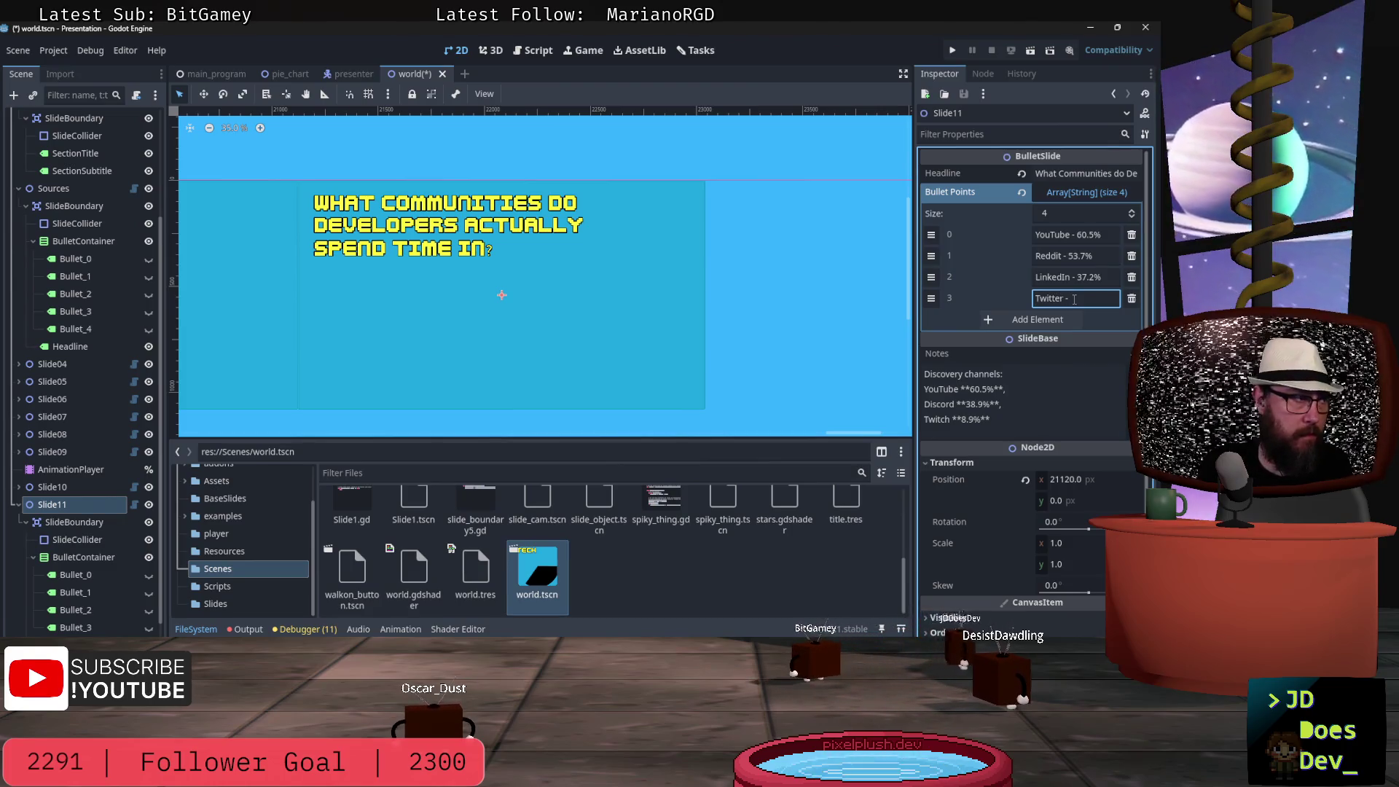
- Complete the fourth bullet as Twitter - 17.1% and add a fifth bullet reading Twitch - 8.9%
text(17.1)
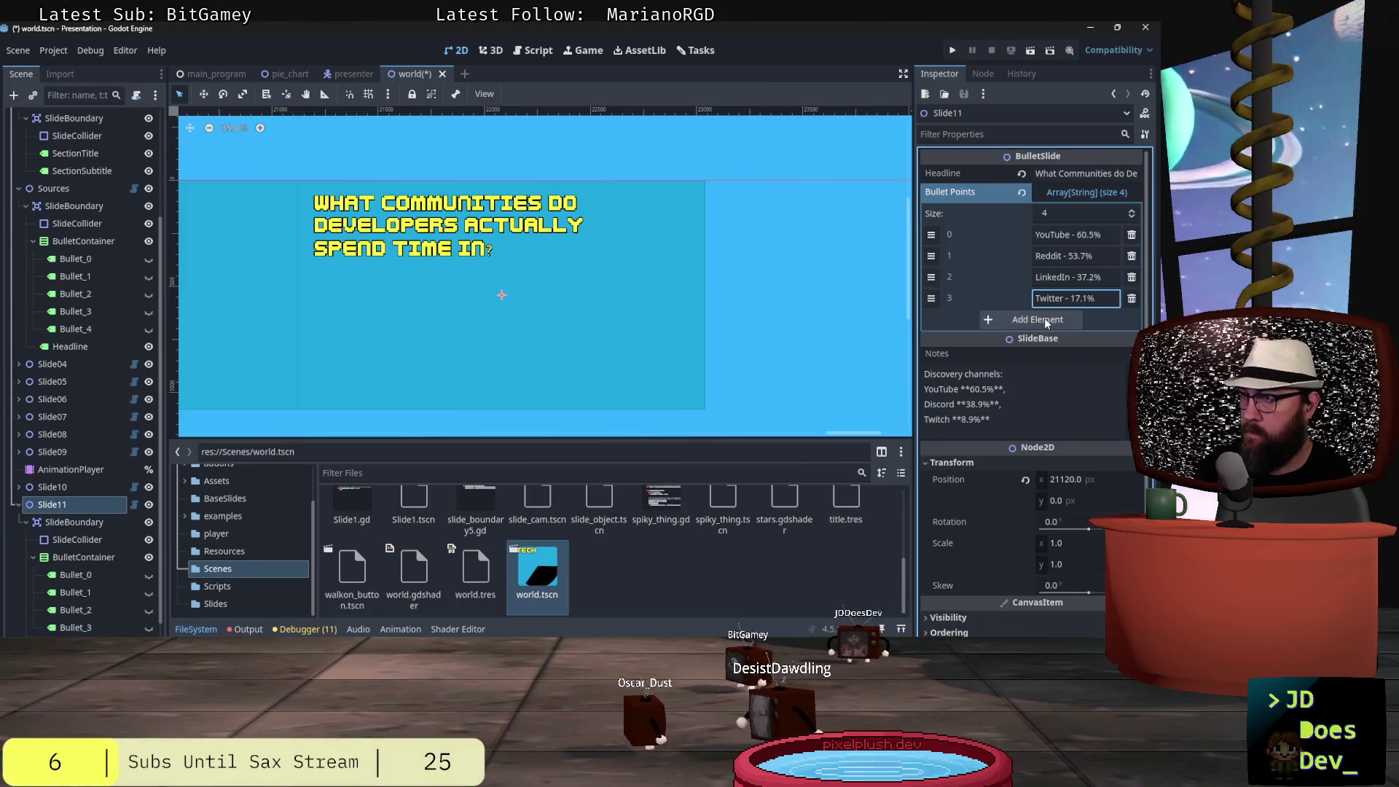
click(1070, 320)
text(Twitch - 8)
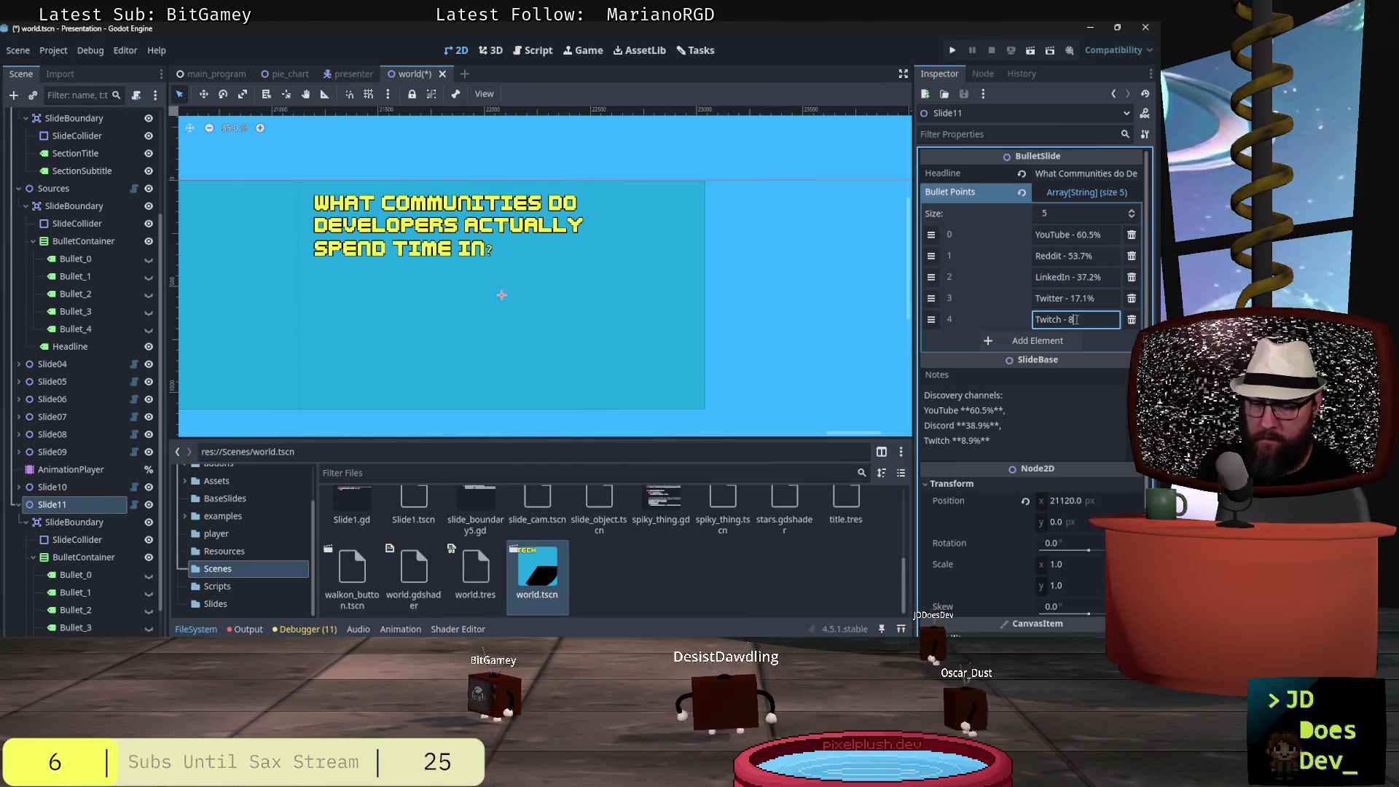
text(.9%)
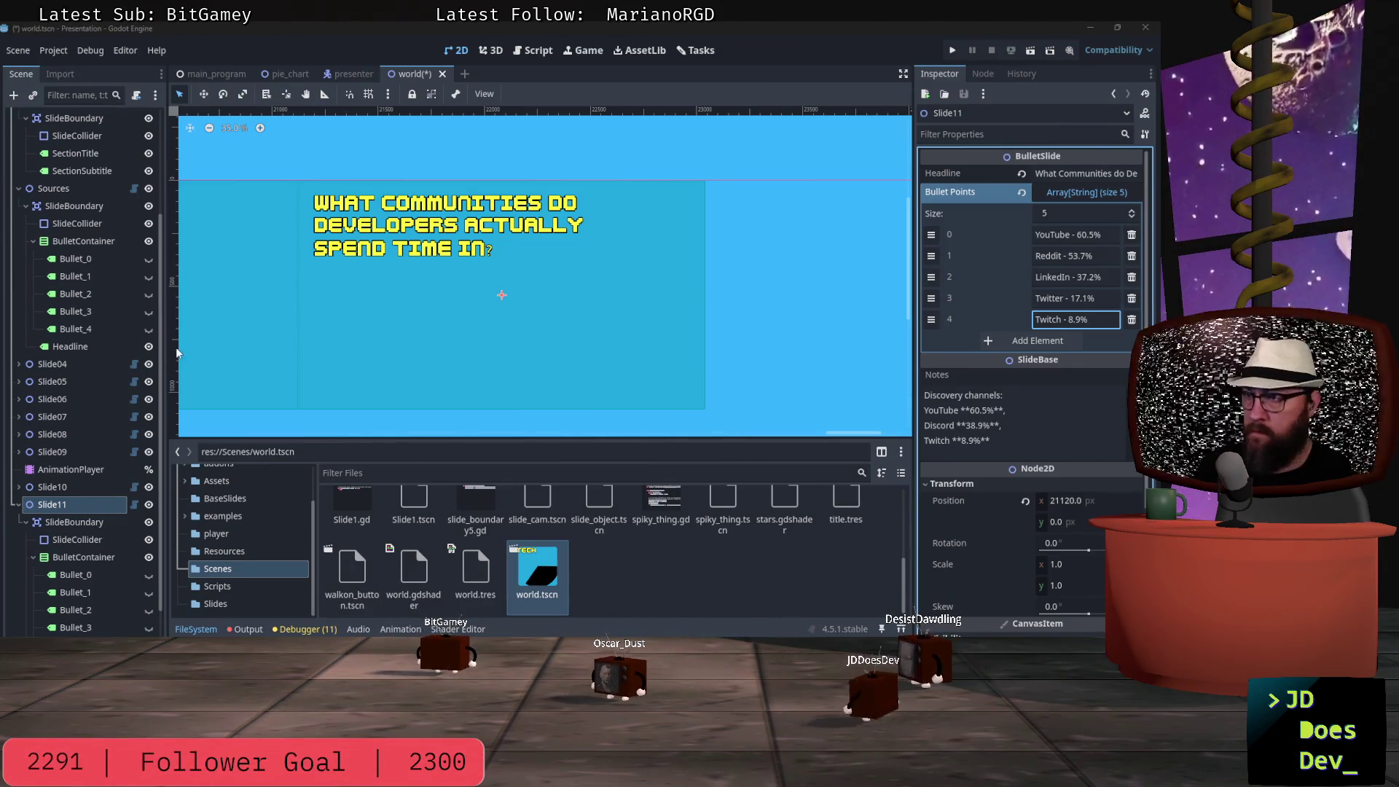
- Replace the slide's notes with the full platform table and save the scene
drag(993, 440, 898, 396)
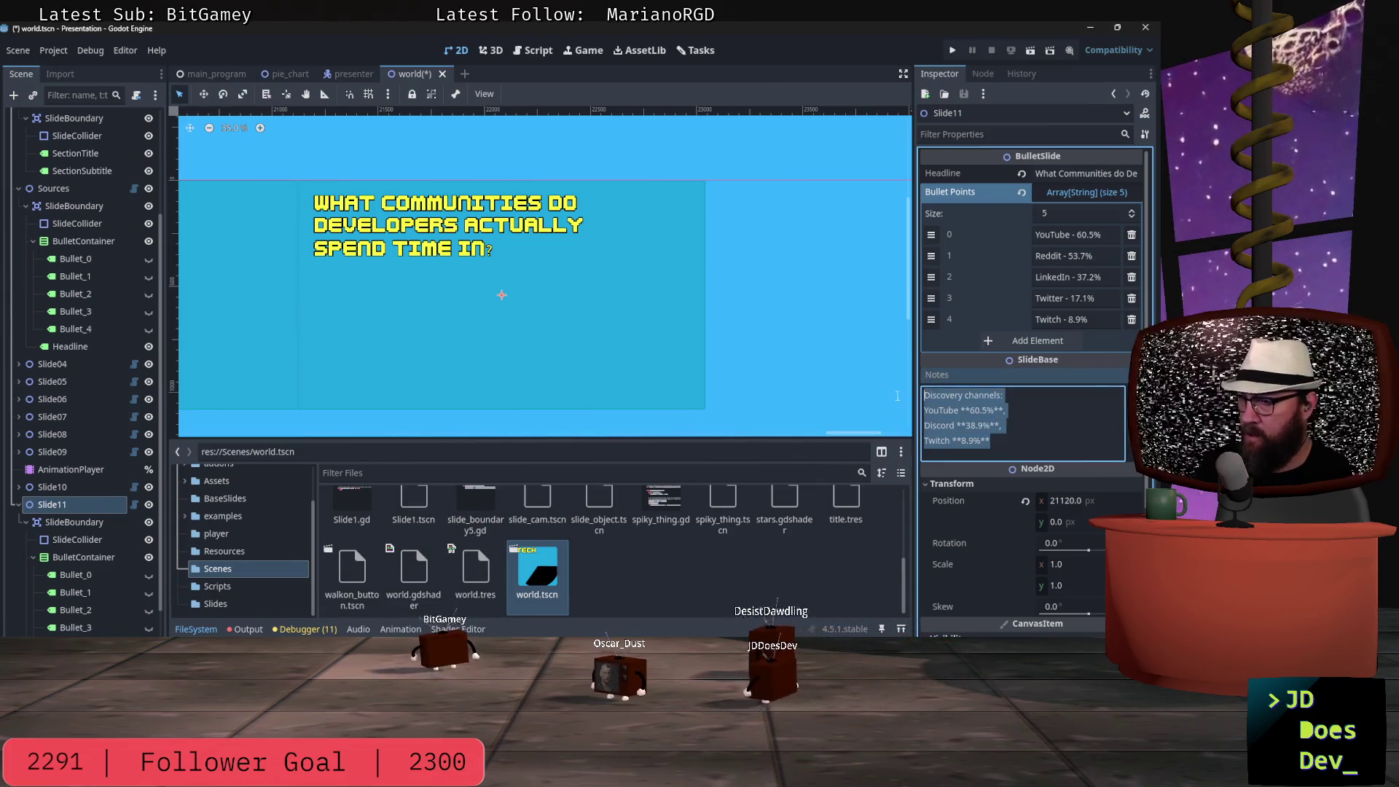
key(ctrl+v)
scroll(1034, 428, down, 3)
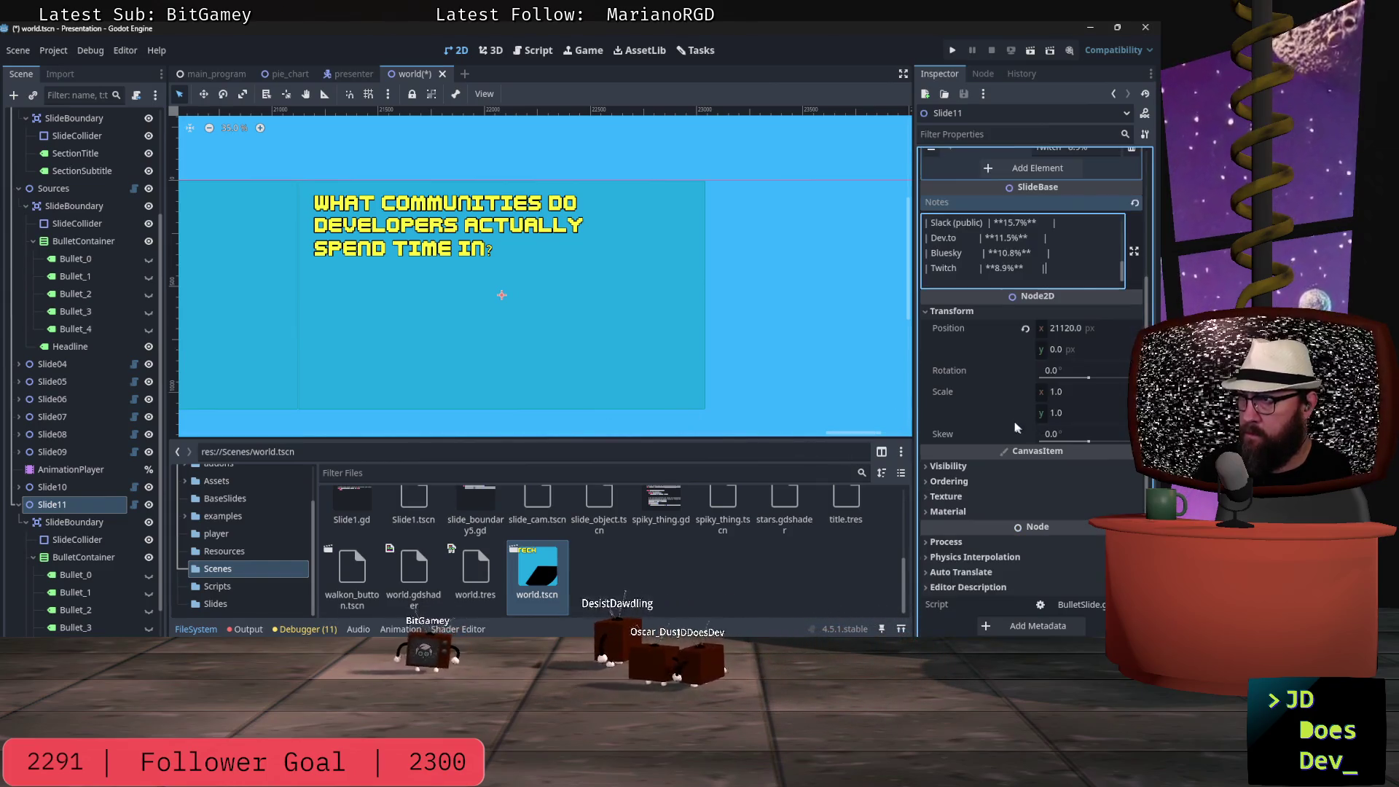
scroll(1018, 427, up, 4)
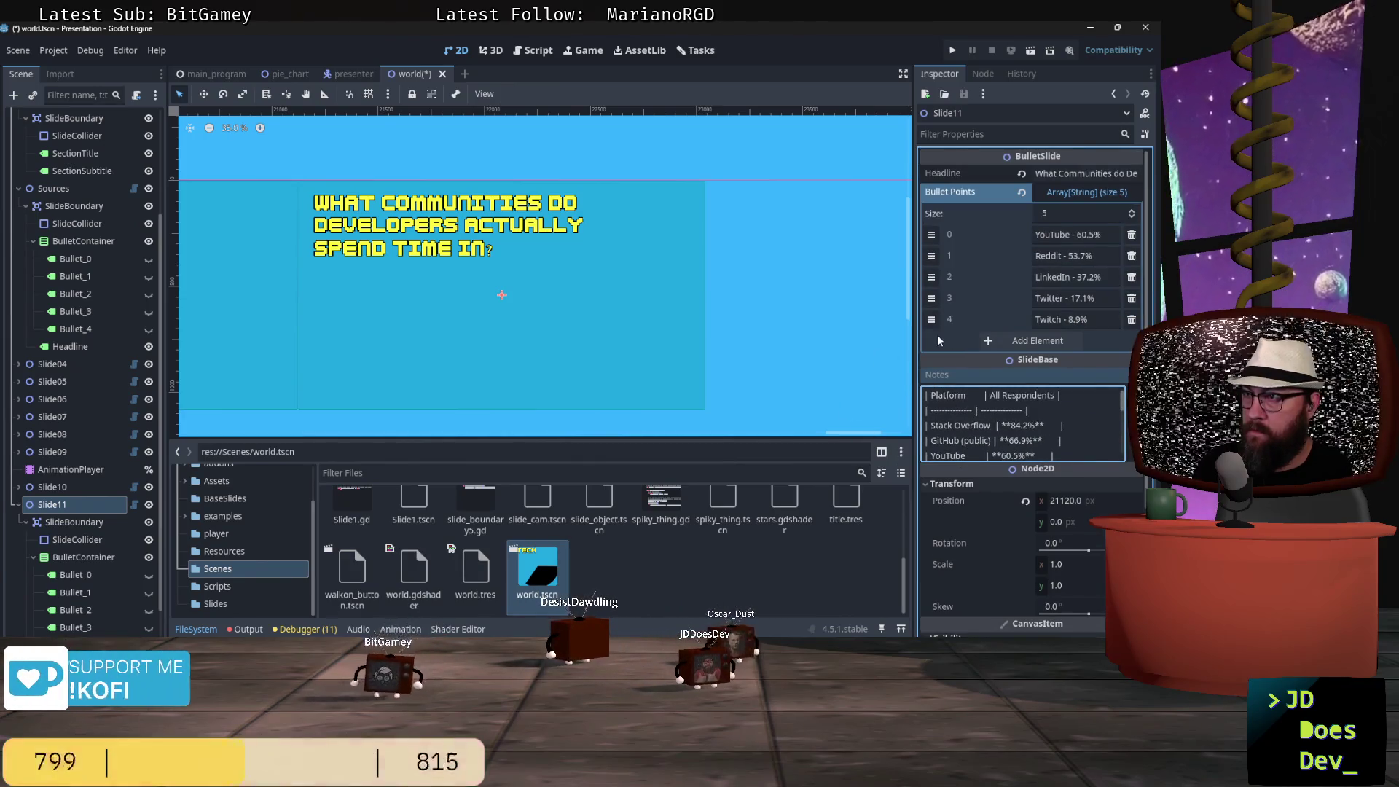
key(ctrl+s)
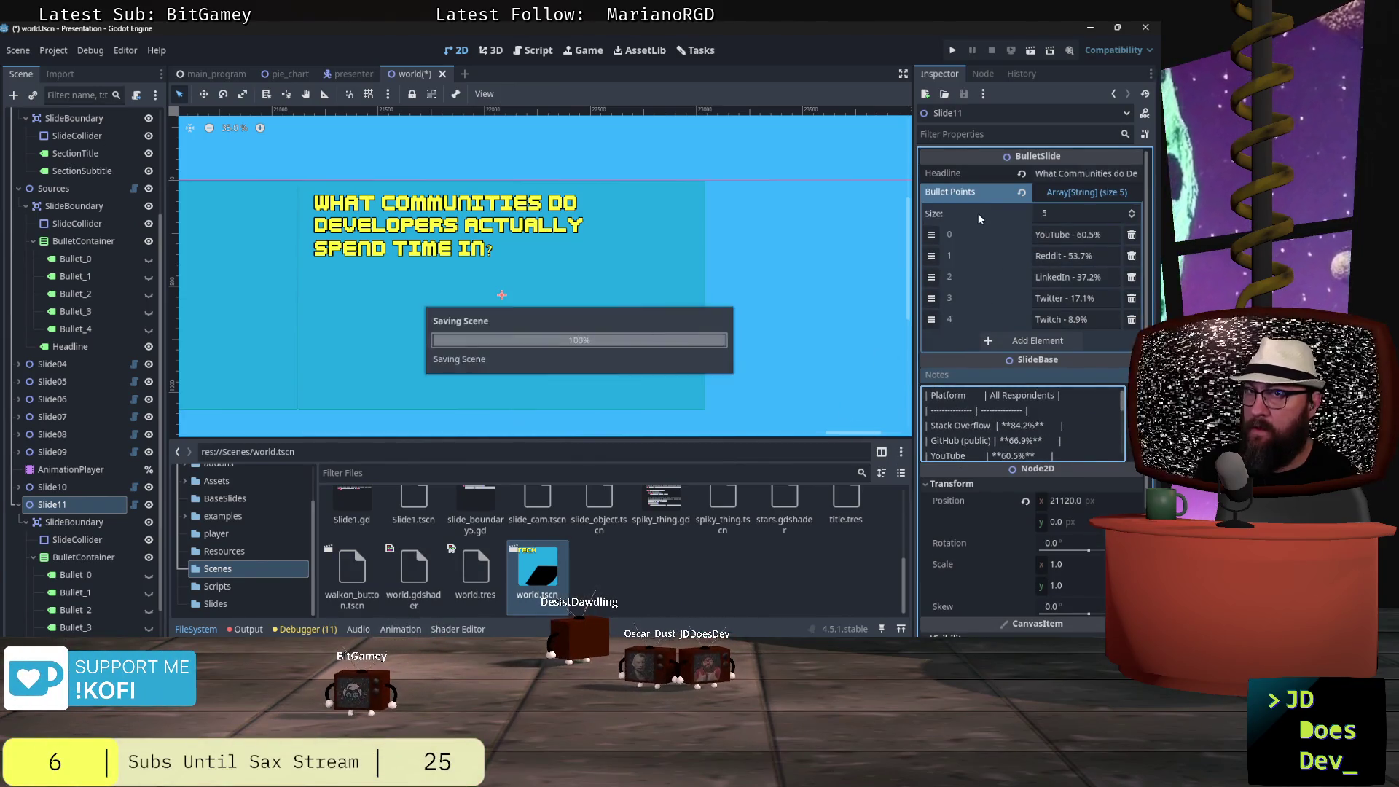
- Make the five bullet labels, Bullet_0 through Bullet_4, visible on the slide
scroll(97, 574, down, 1)
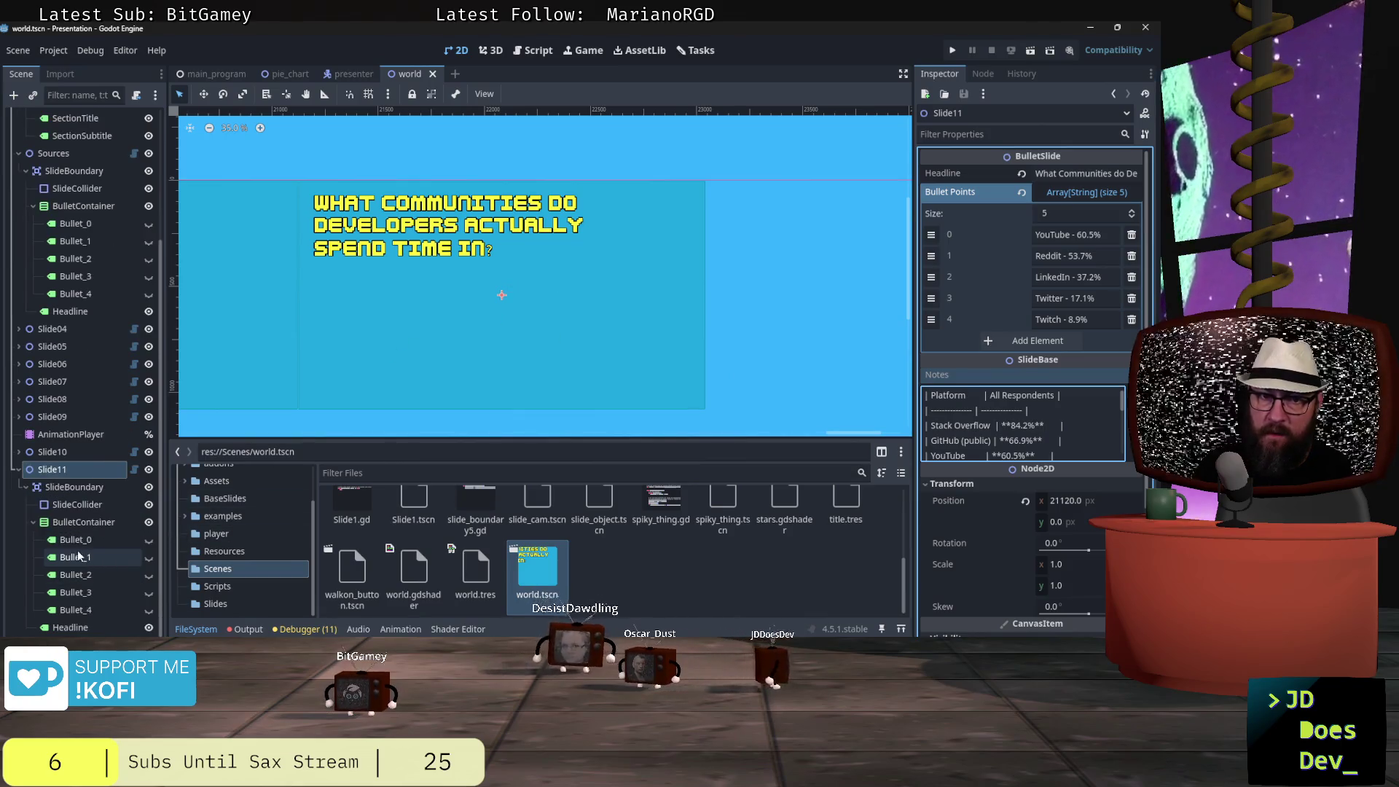
click(76, 539)
shift+click(71, 611)
click(147, 540)
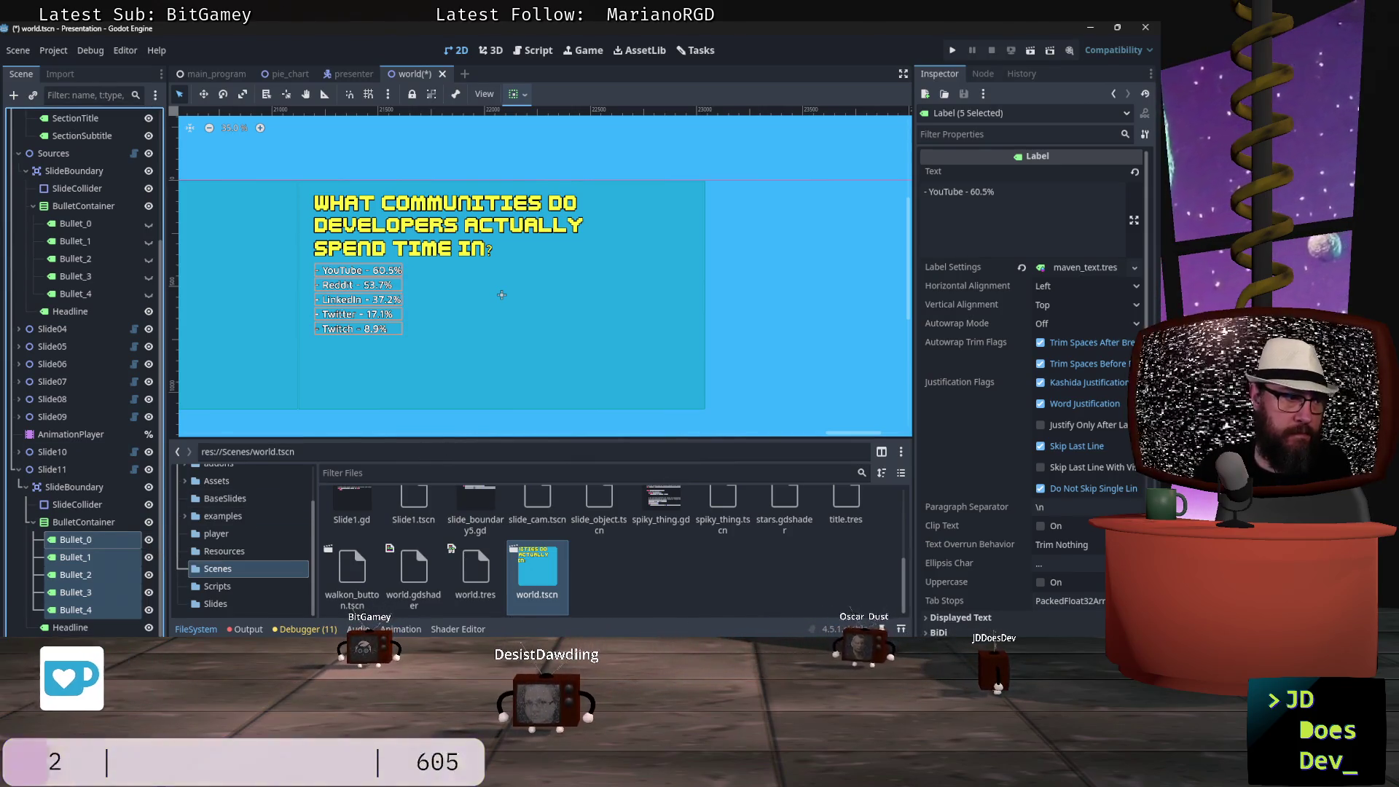
click(41, 343)
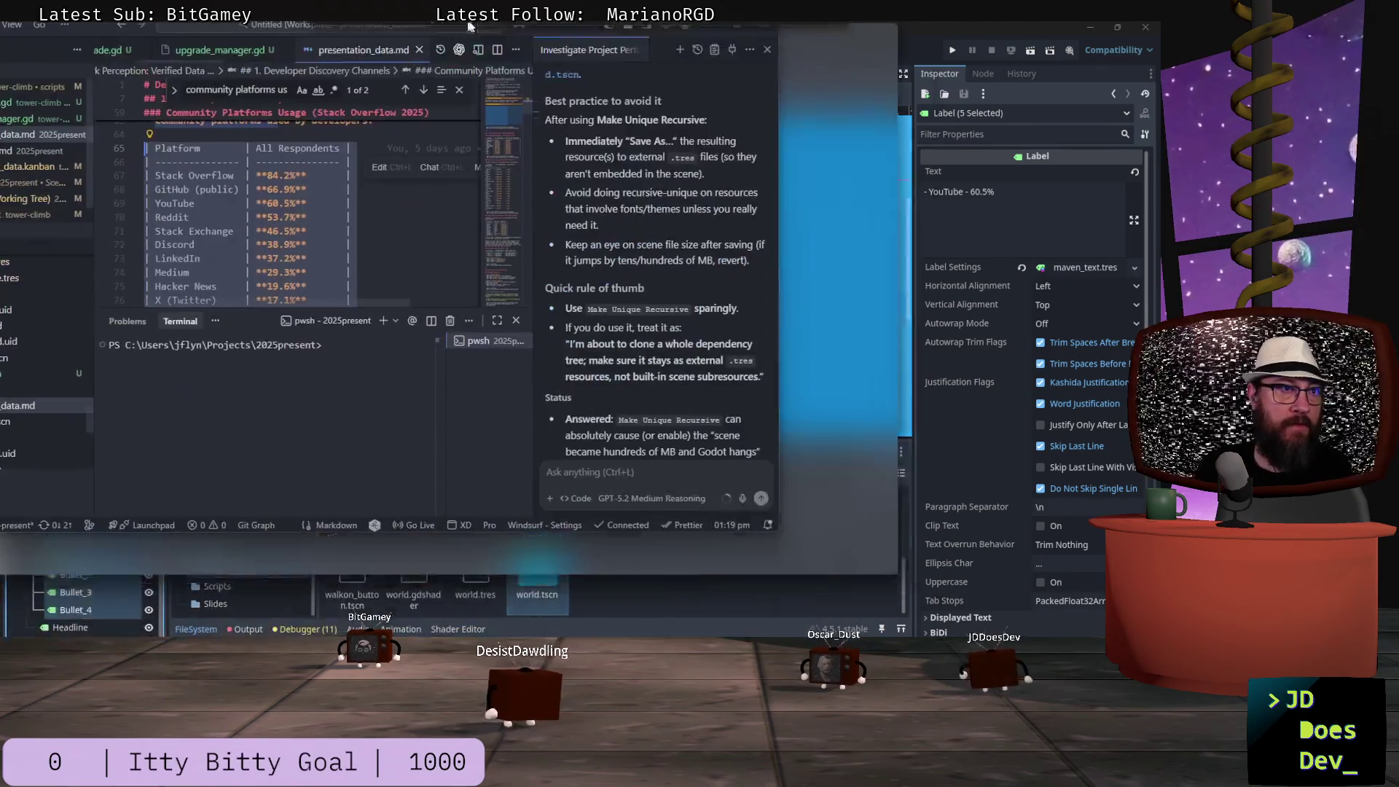
- Maximize VS Code and show slide_outline.md at Section 2, 'Why Developers Don't Choose It'
mouse_move(477, 21)
mouse_down()
mouse_move(640, 21)
mouse_move(745, 62)
mouse_up()
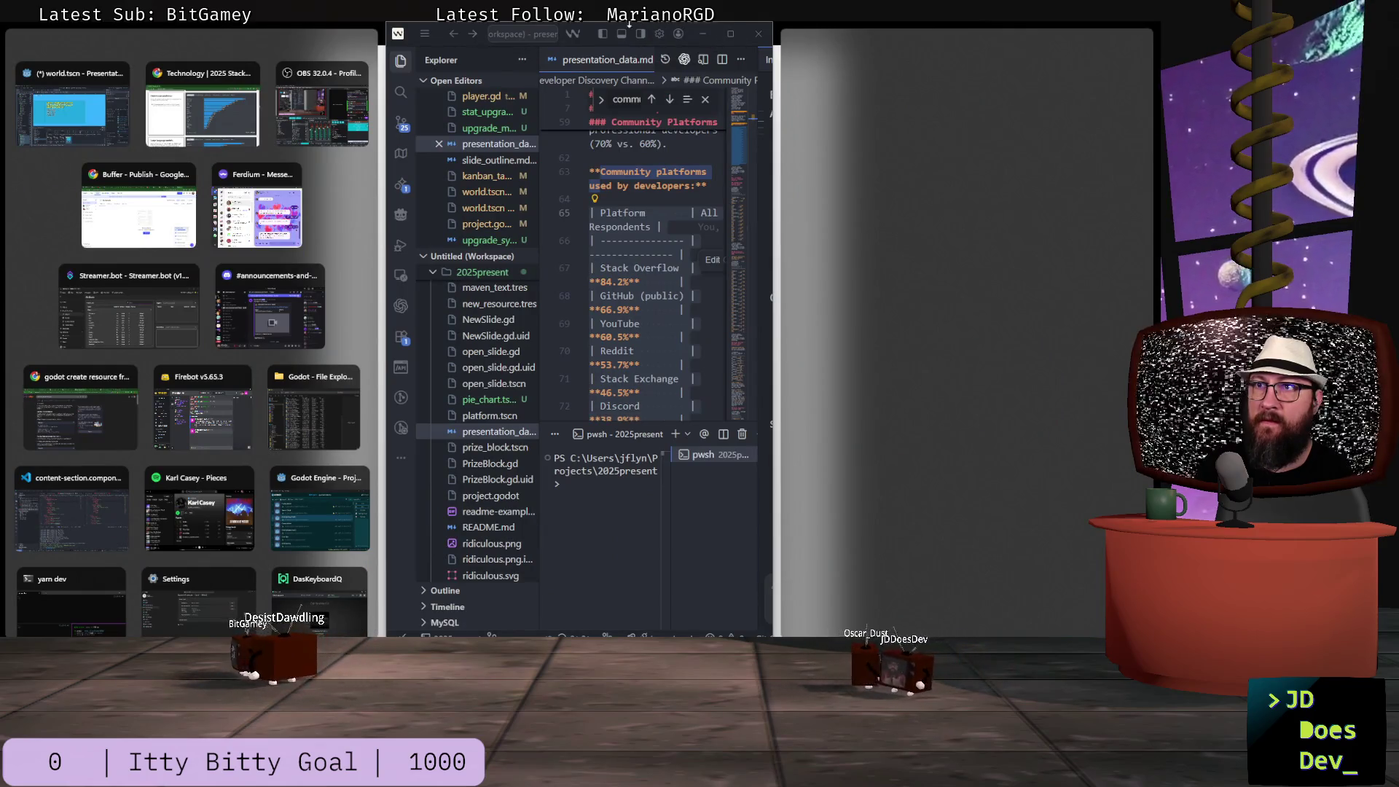
click(485, 29)
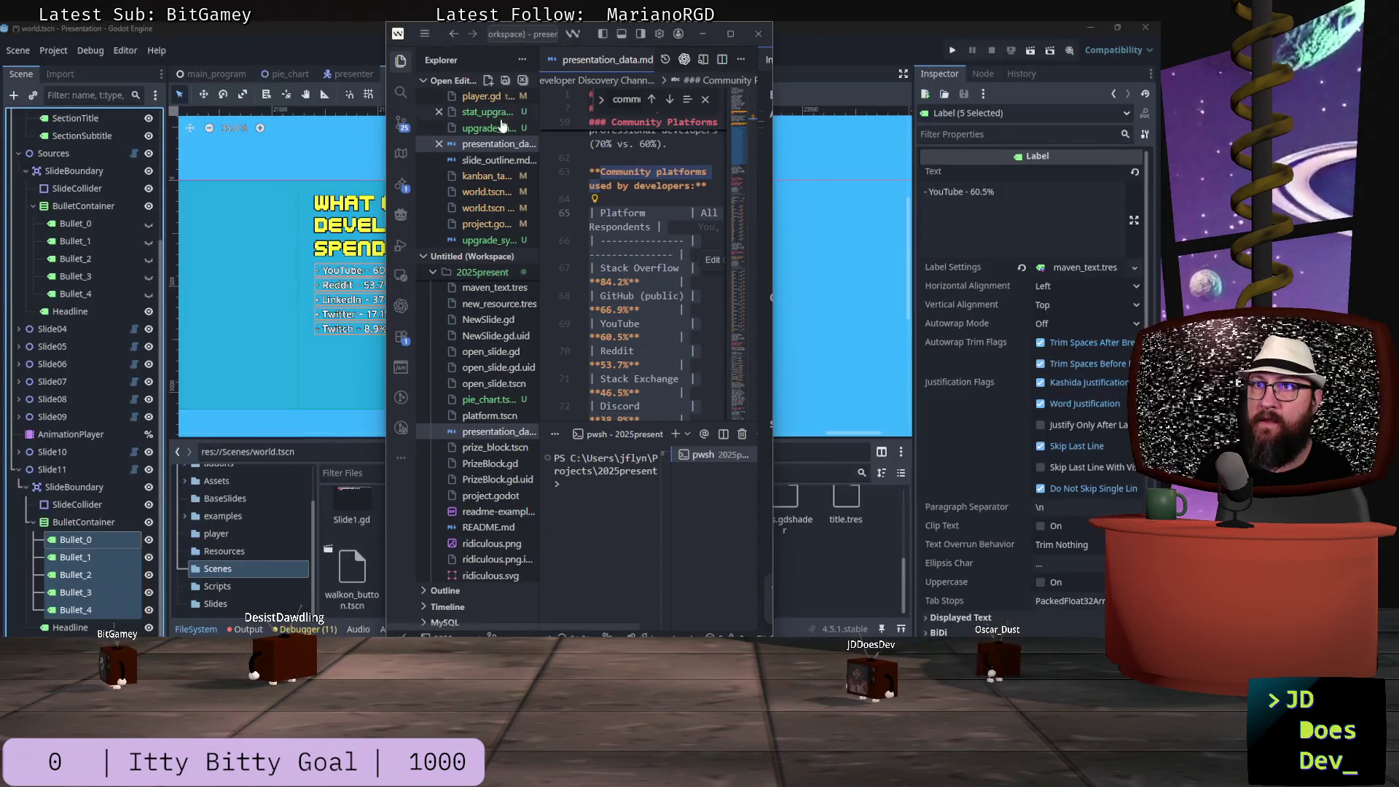
double_click(480, 27)
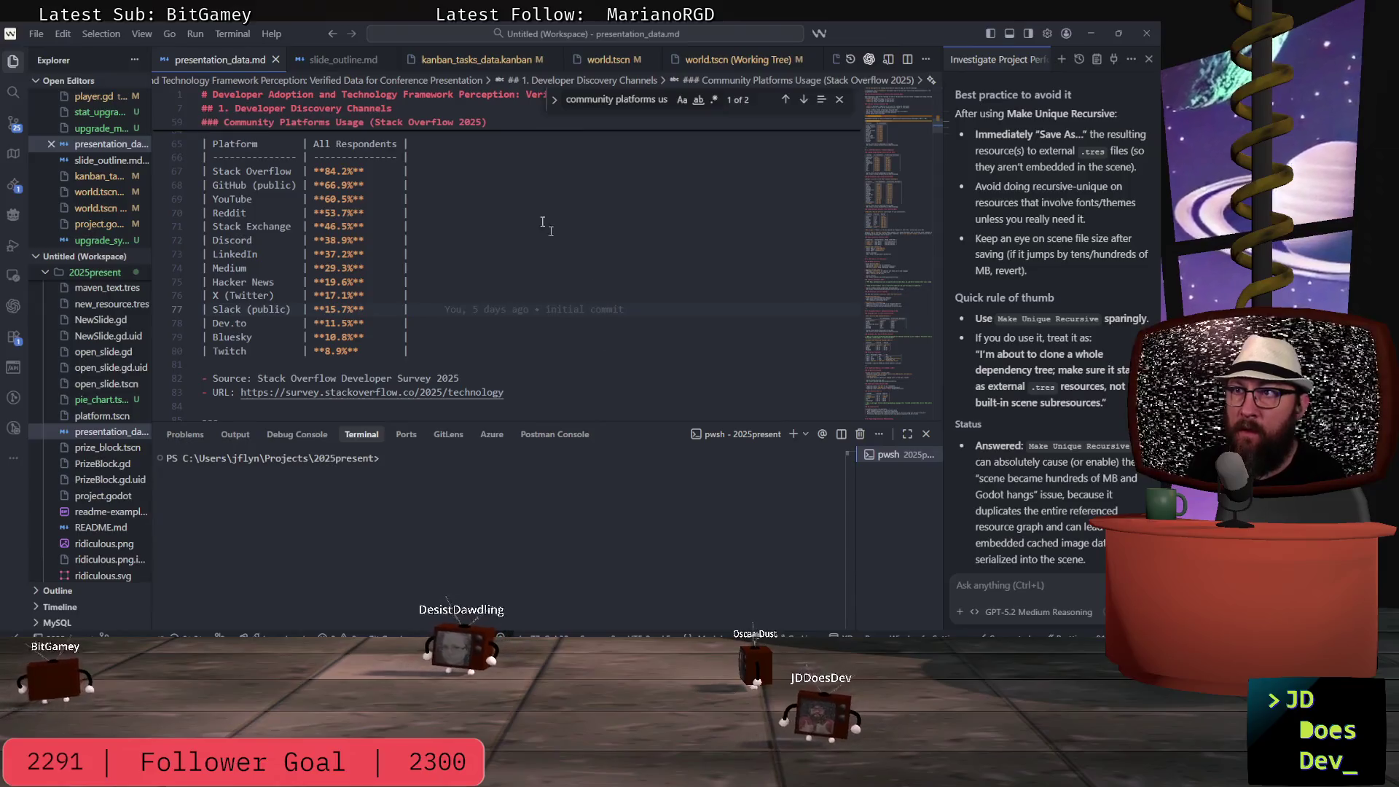
click(333, 64)
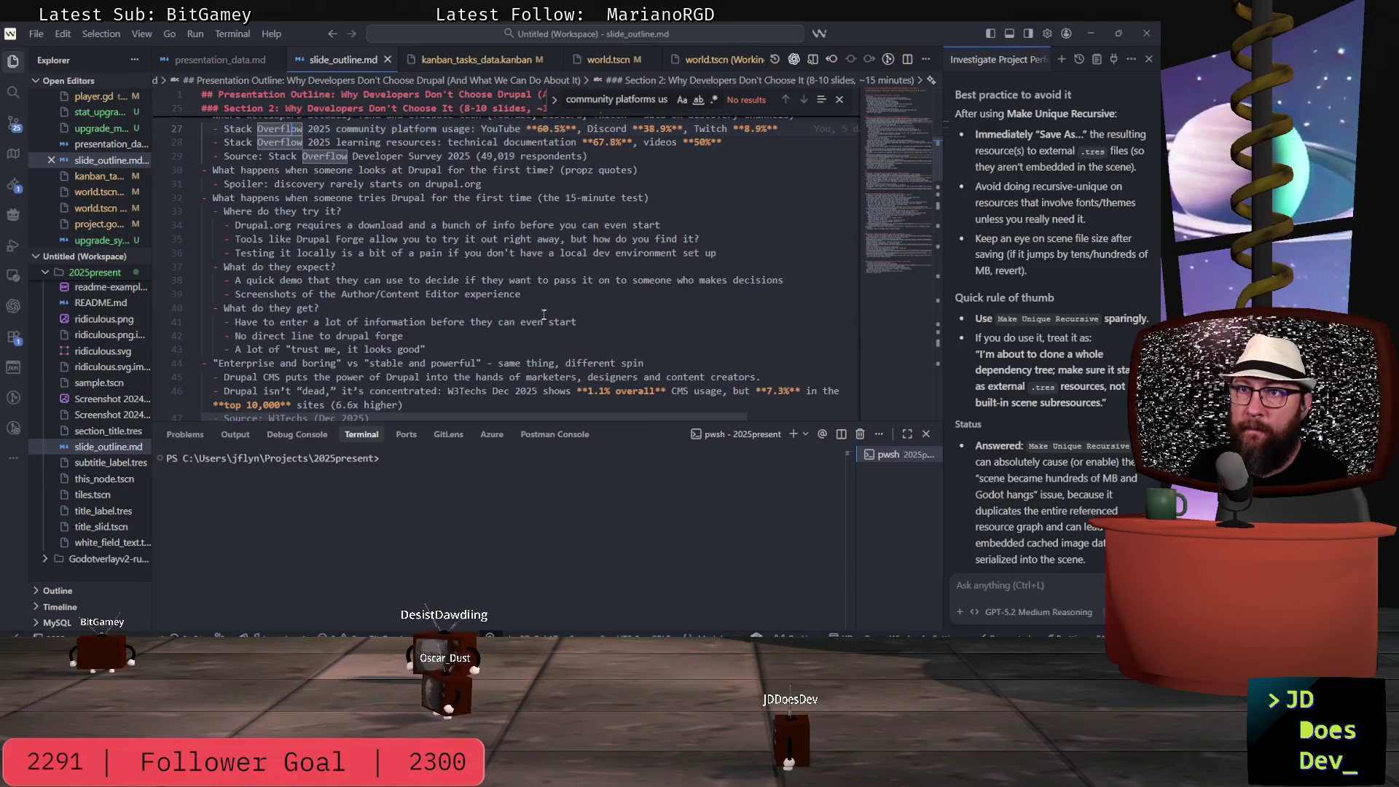
scroll(544, 313, up, 1)
click(478, 215)
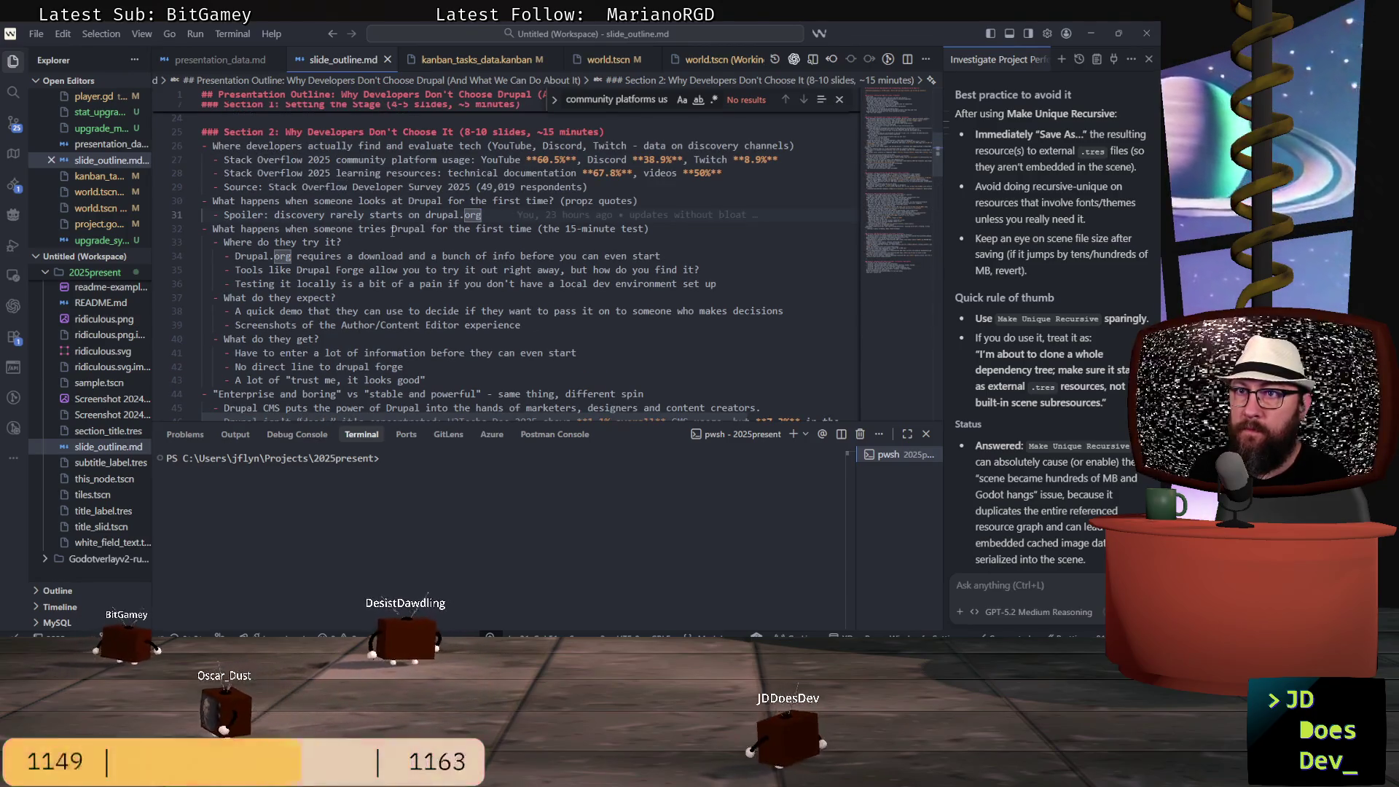
key(alt+Tab)
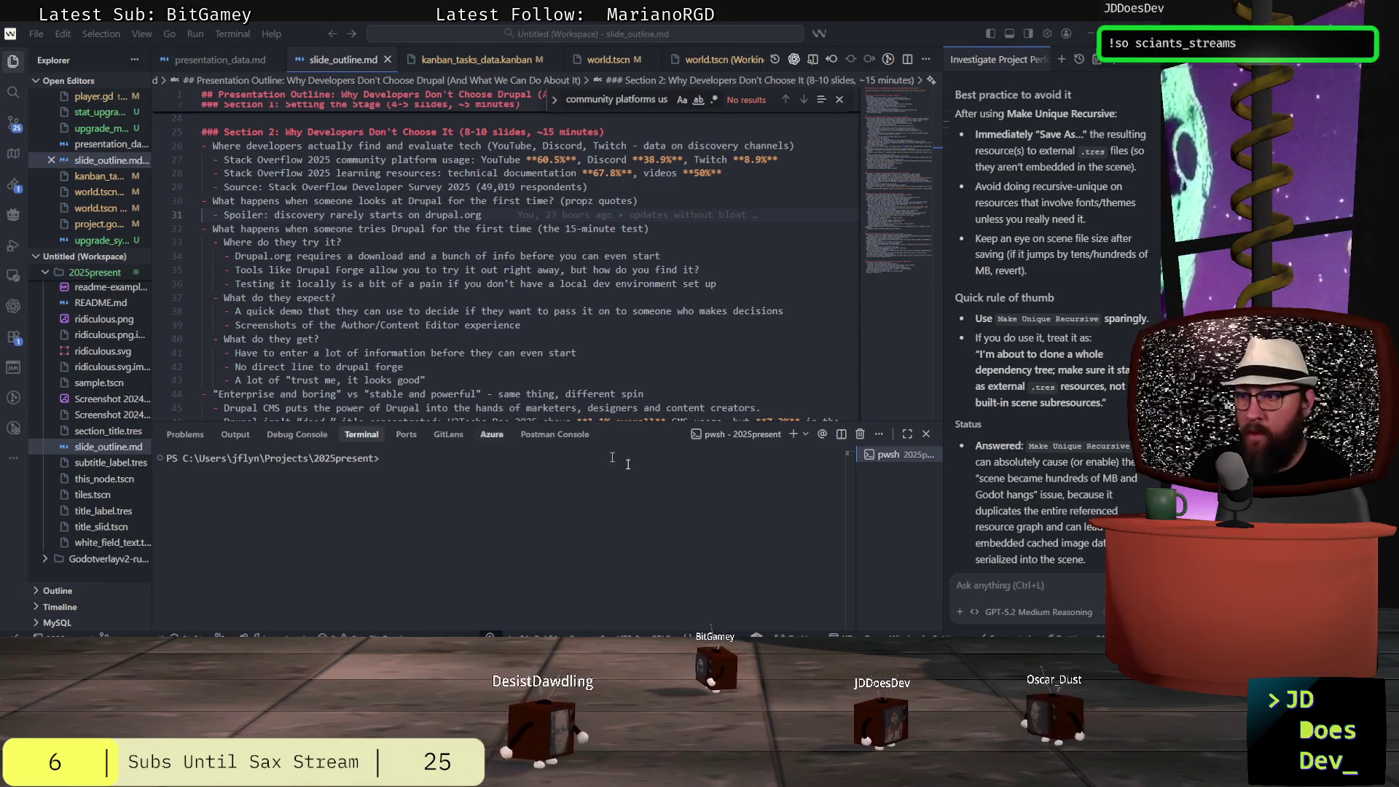
- Return to Godot and collapse Slide11's children in the Scene dock
mouse_move(646, 642)
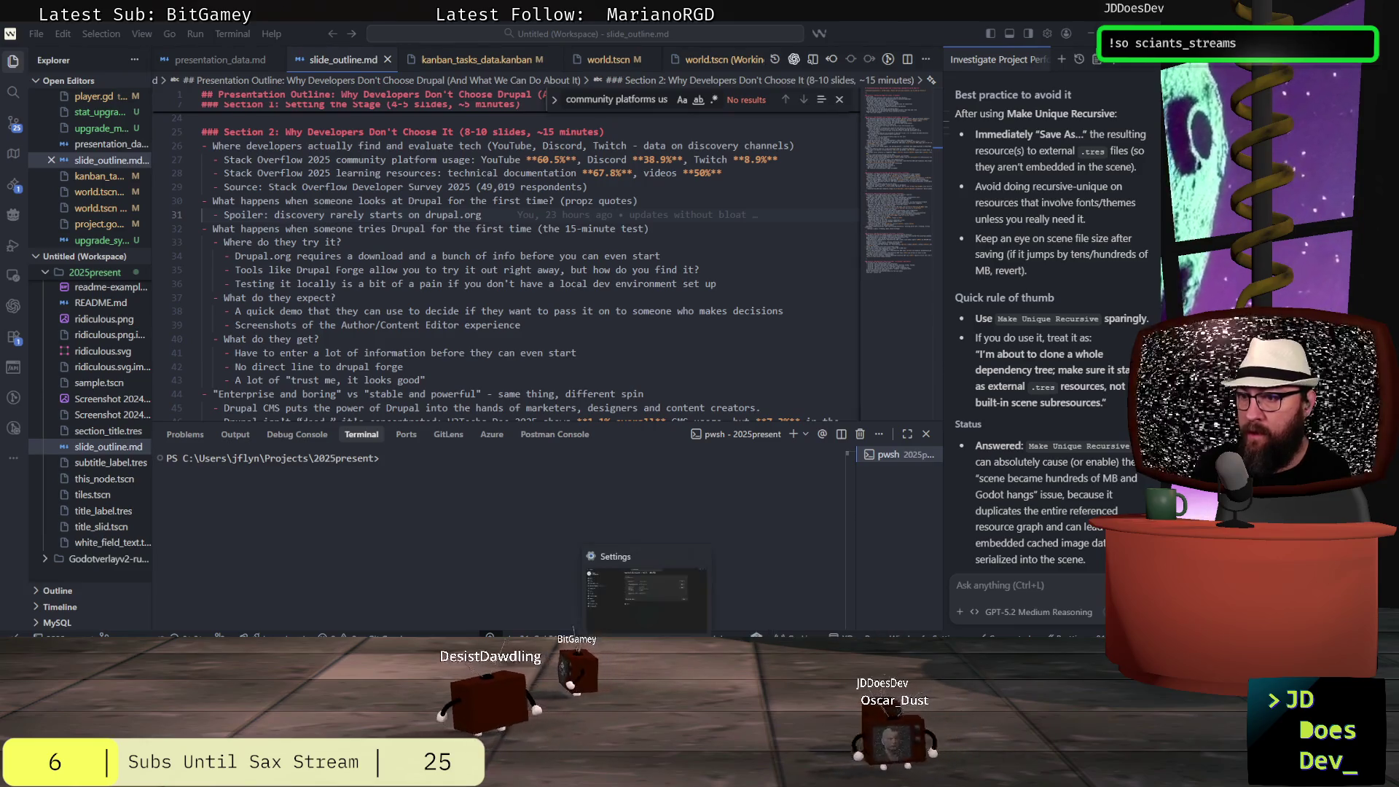
mouse_move(514, 641)
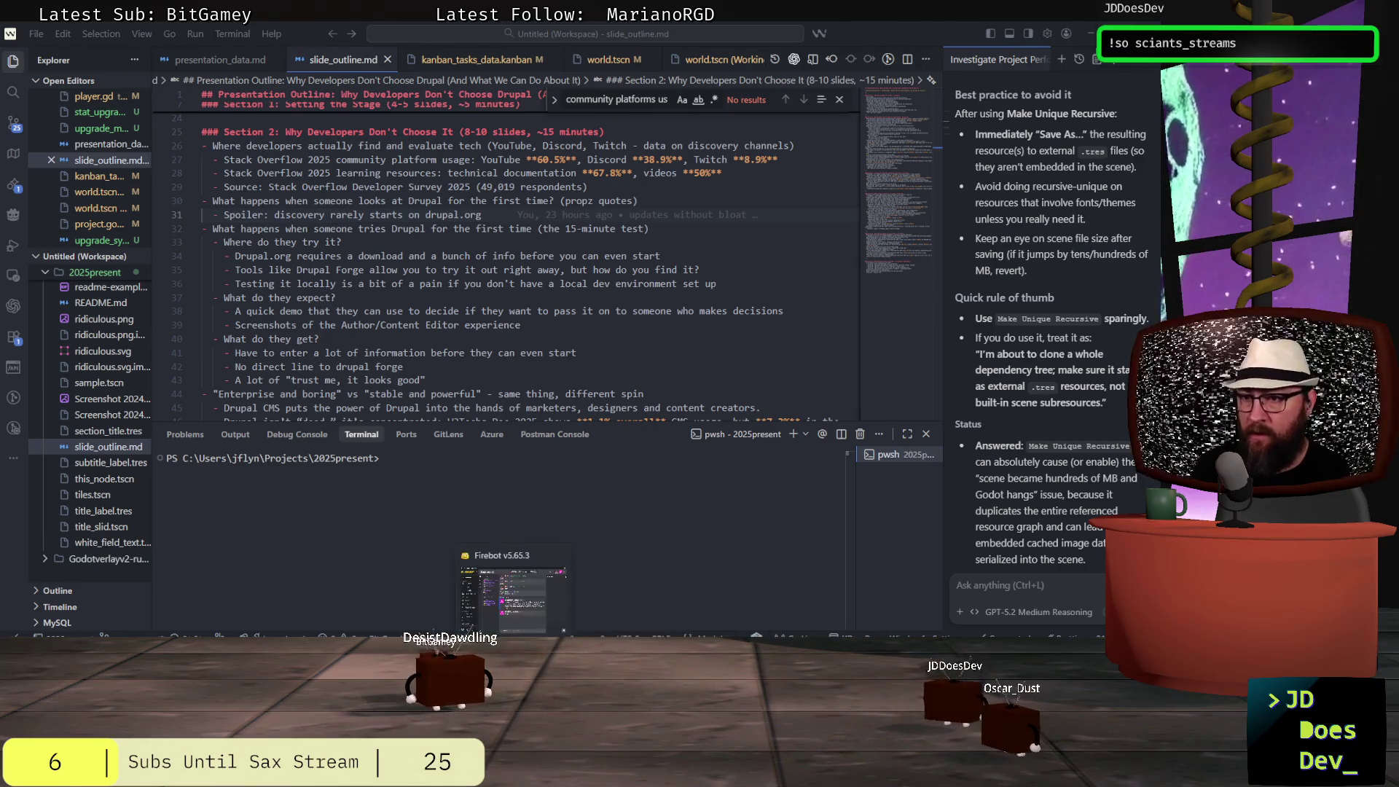
mouse_move(568, 642)
key(alt+Tab)
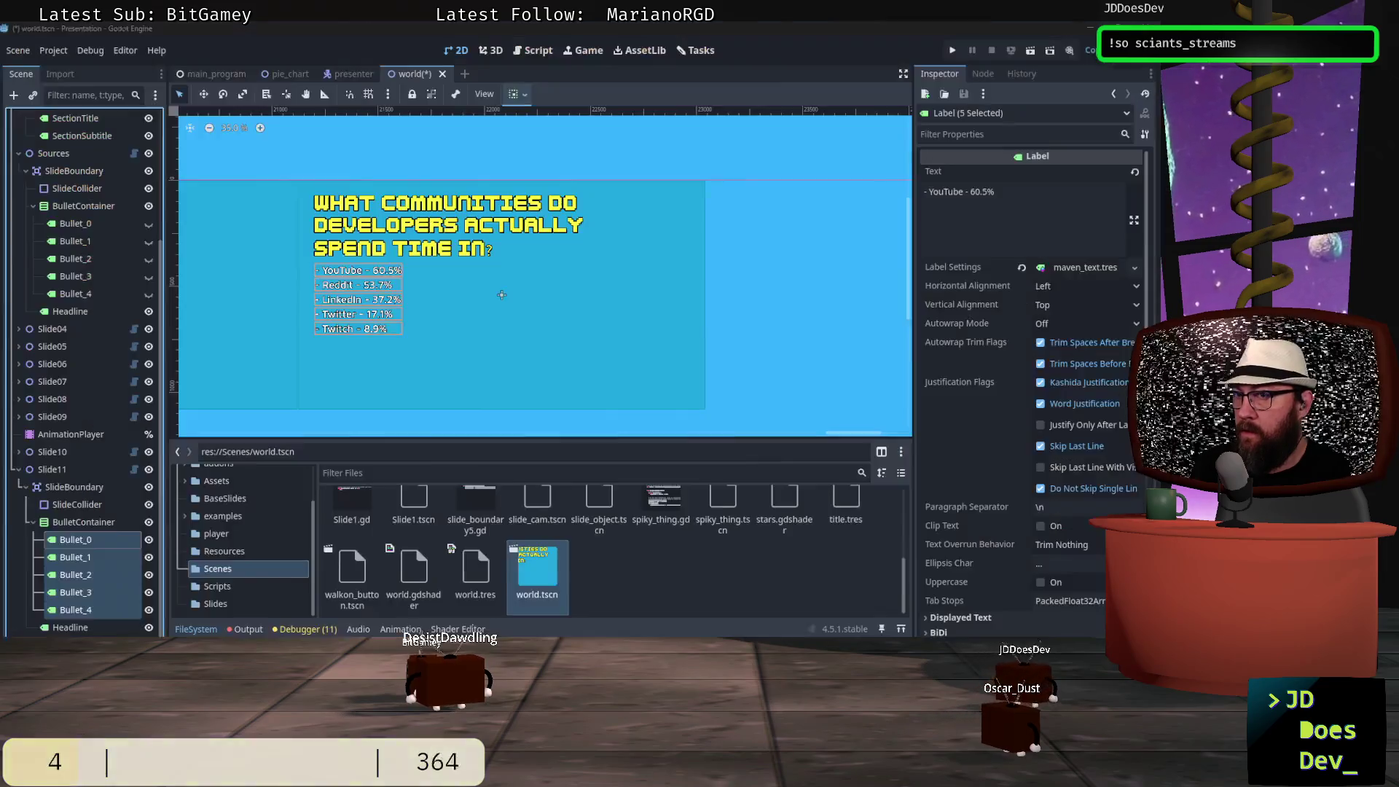
click(19, 471)
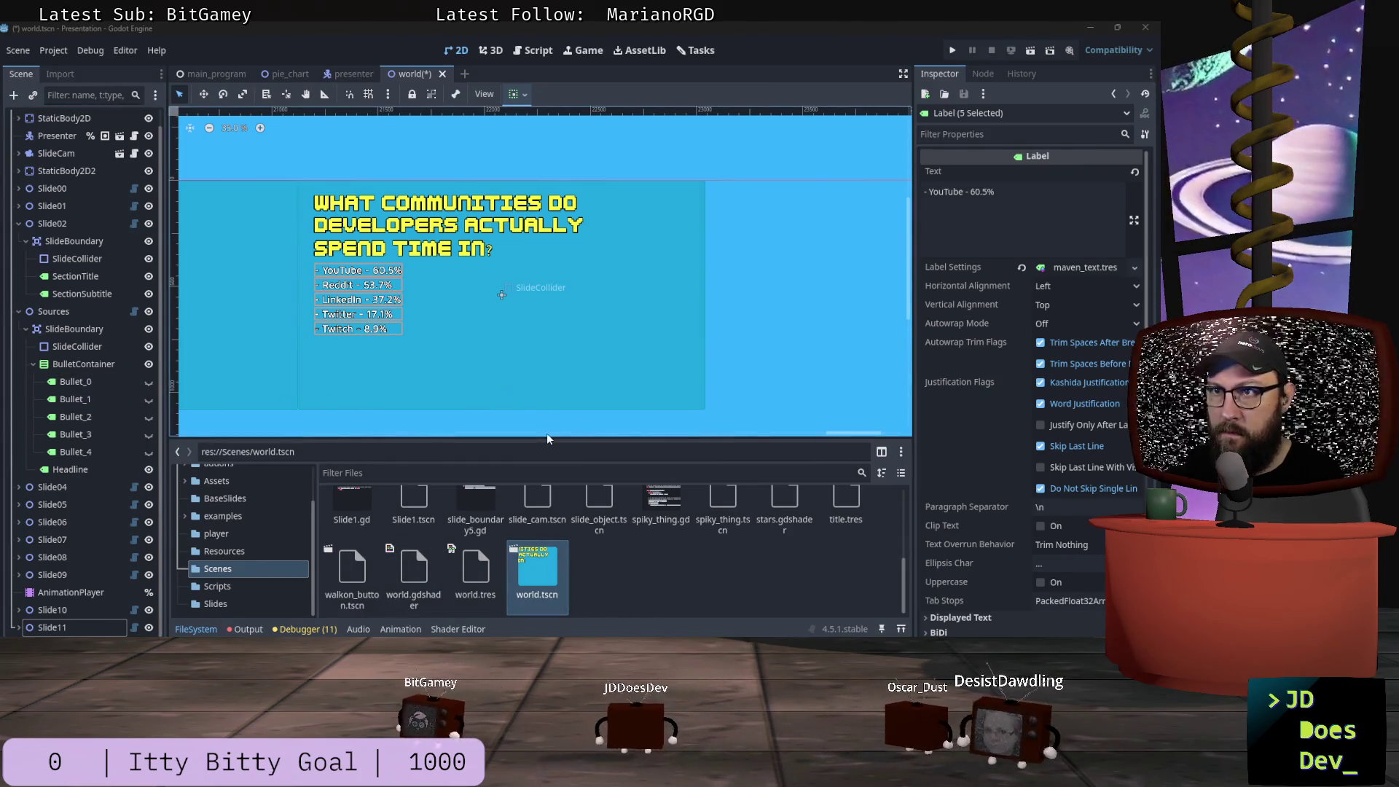
- Check the slide outline, then scroll the canvas toward the WHY section slide
key(alt+Tab)
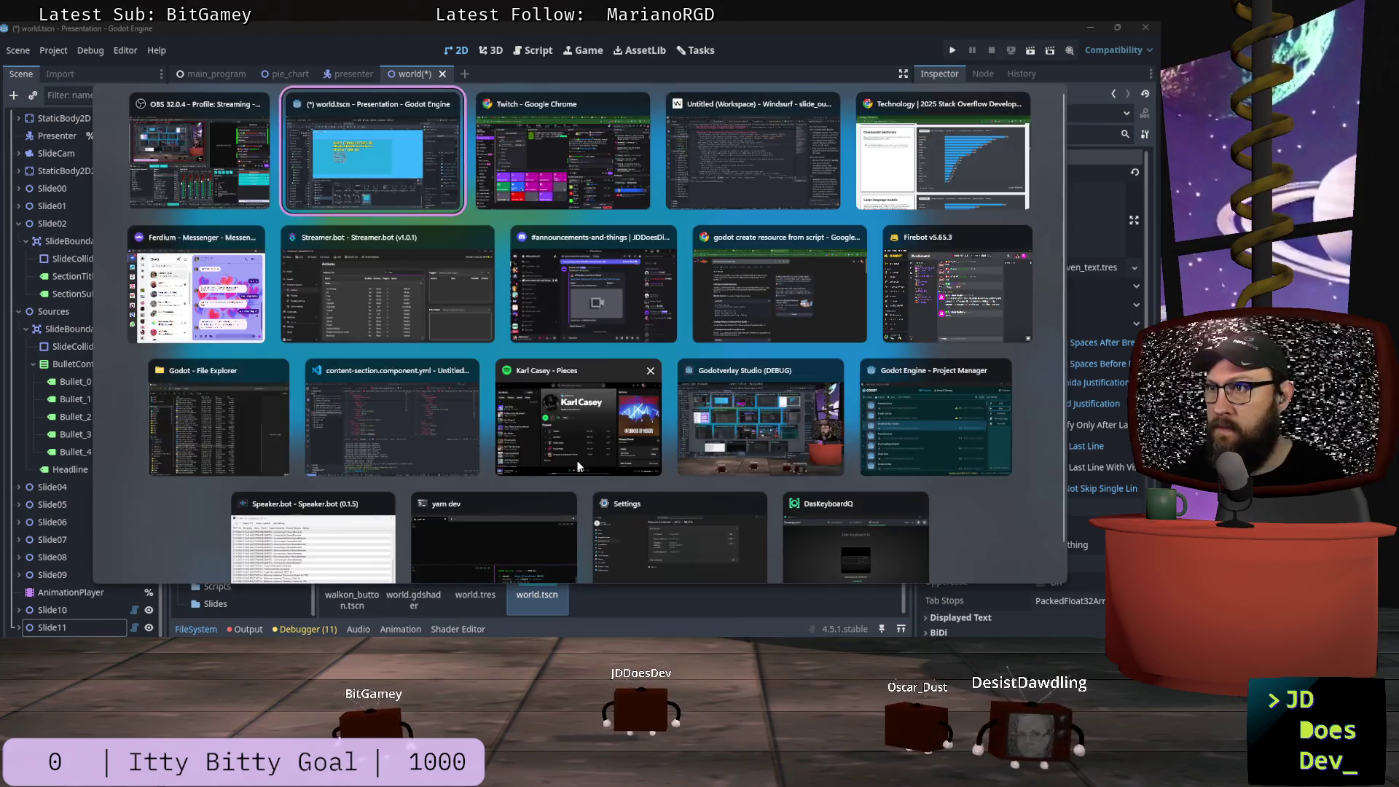
key(alt+Tab)
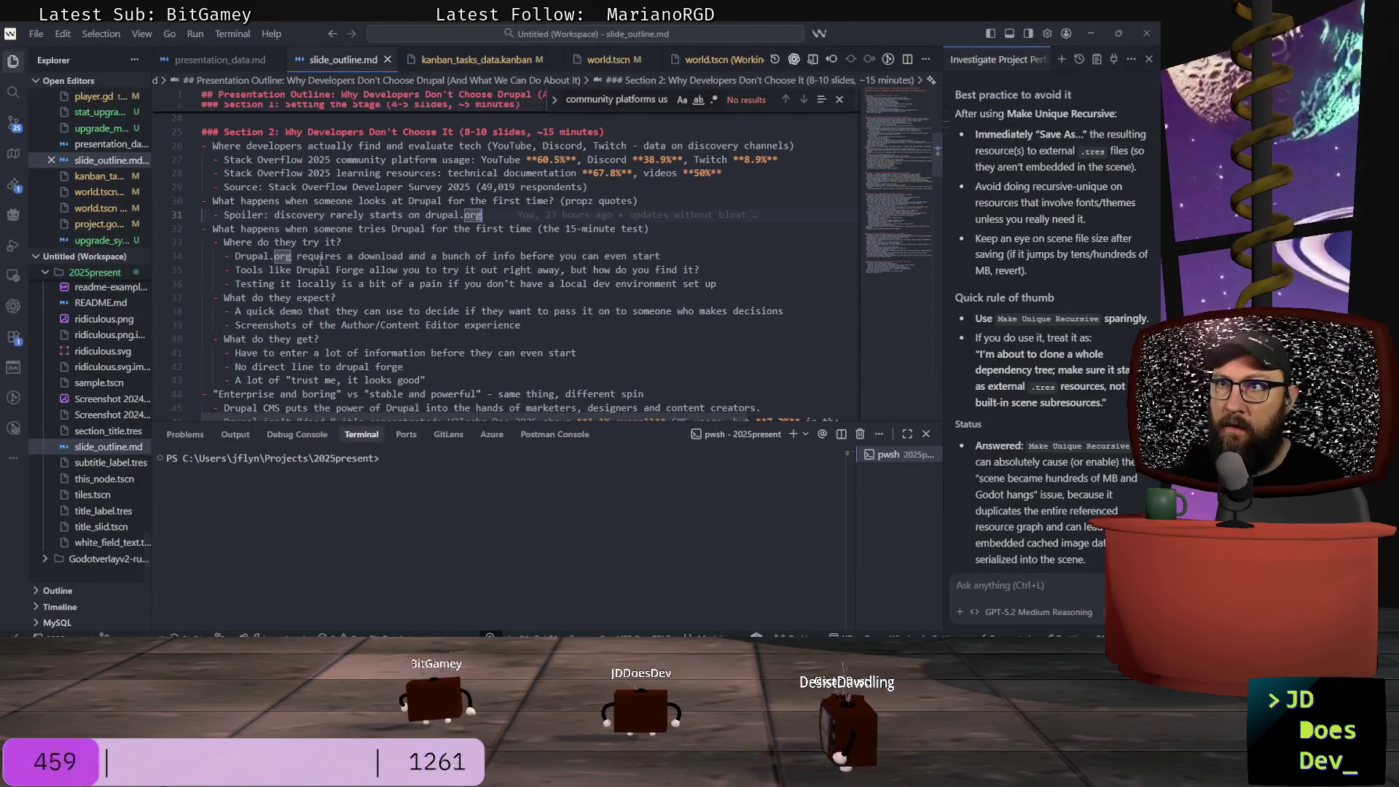
scroll(340, 292, up, 2)
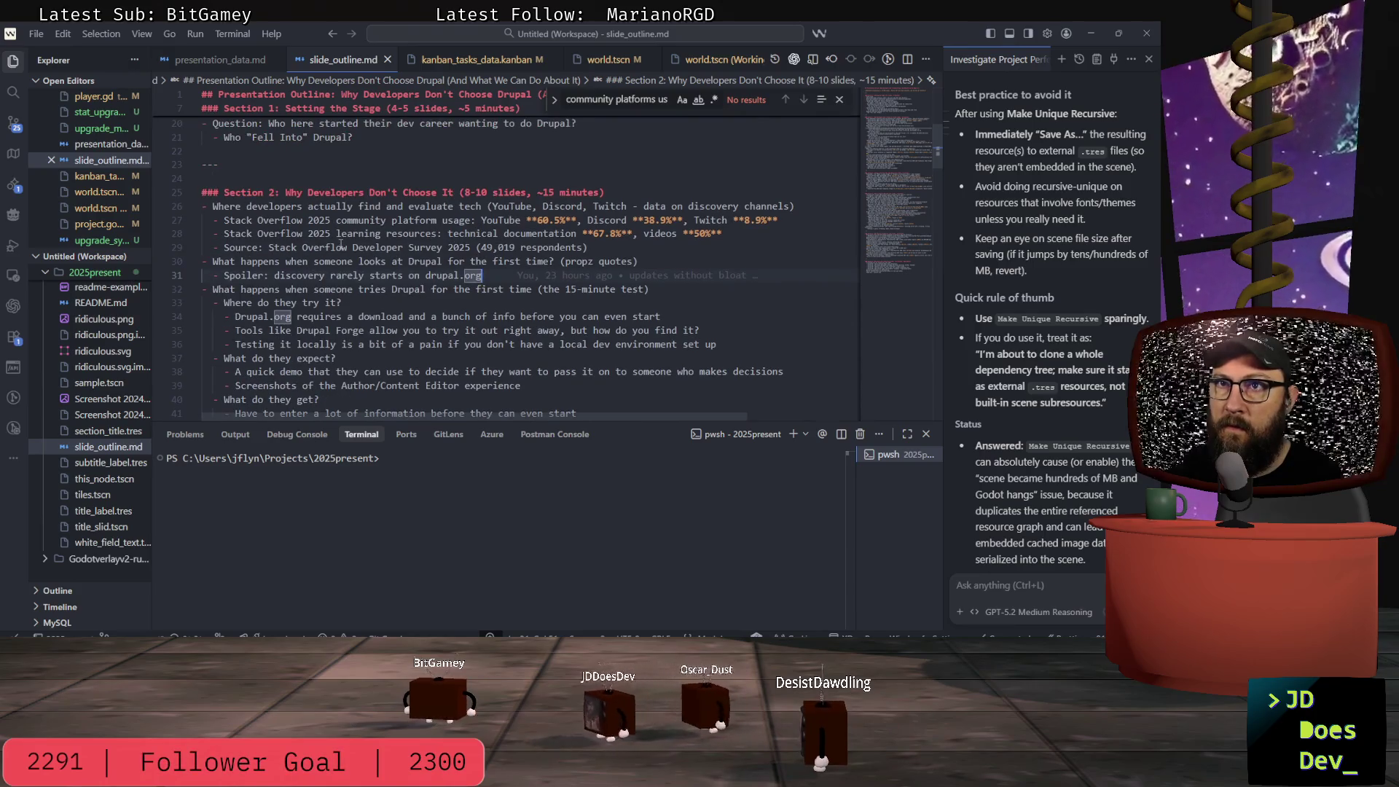
scroll(340, 247, up, 2)
key(alt+Tab)
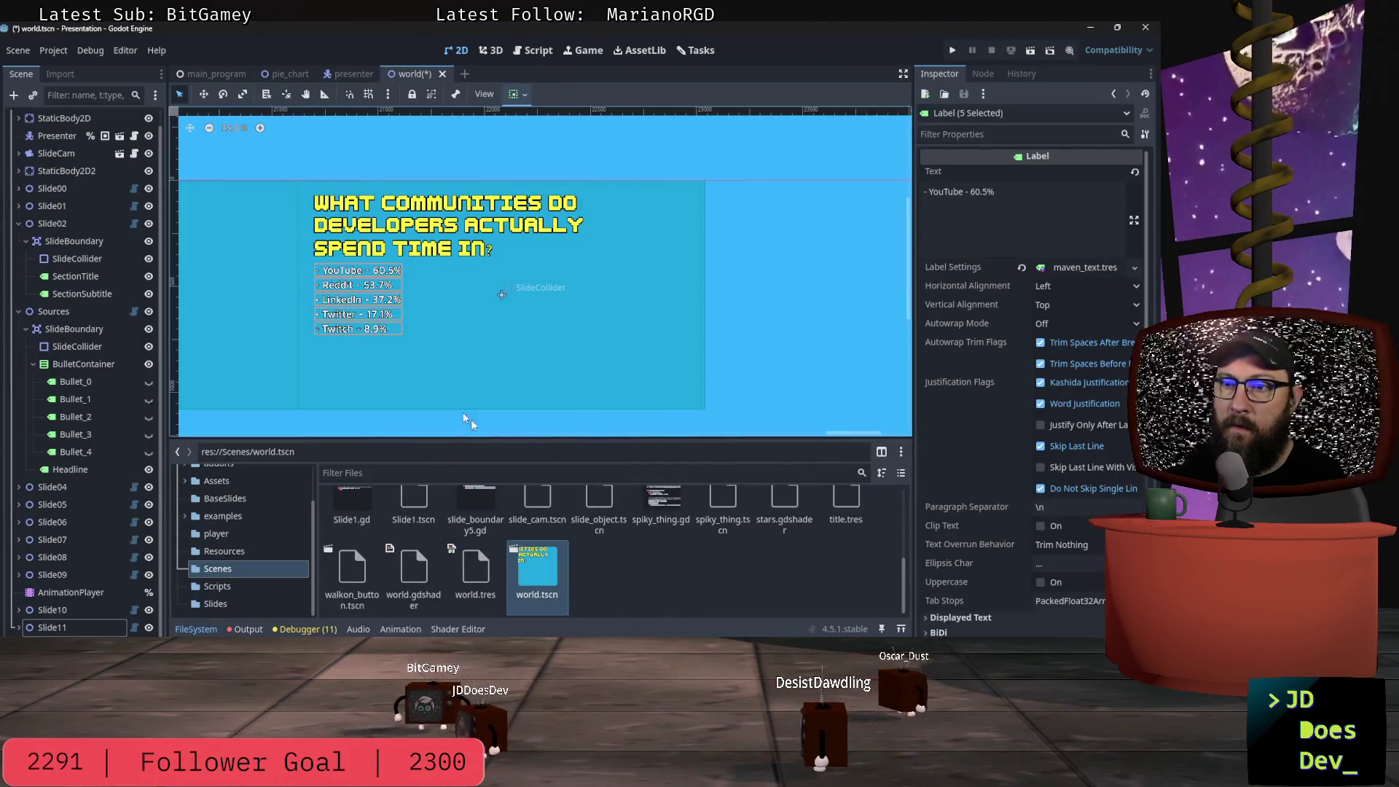
scroll(843, 433, left, 5)
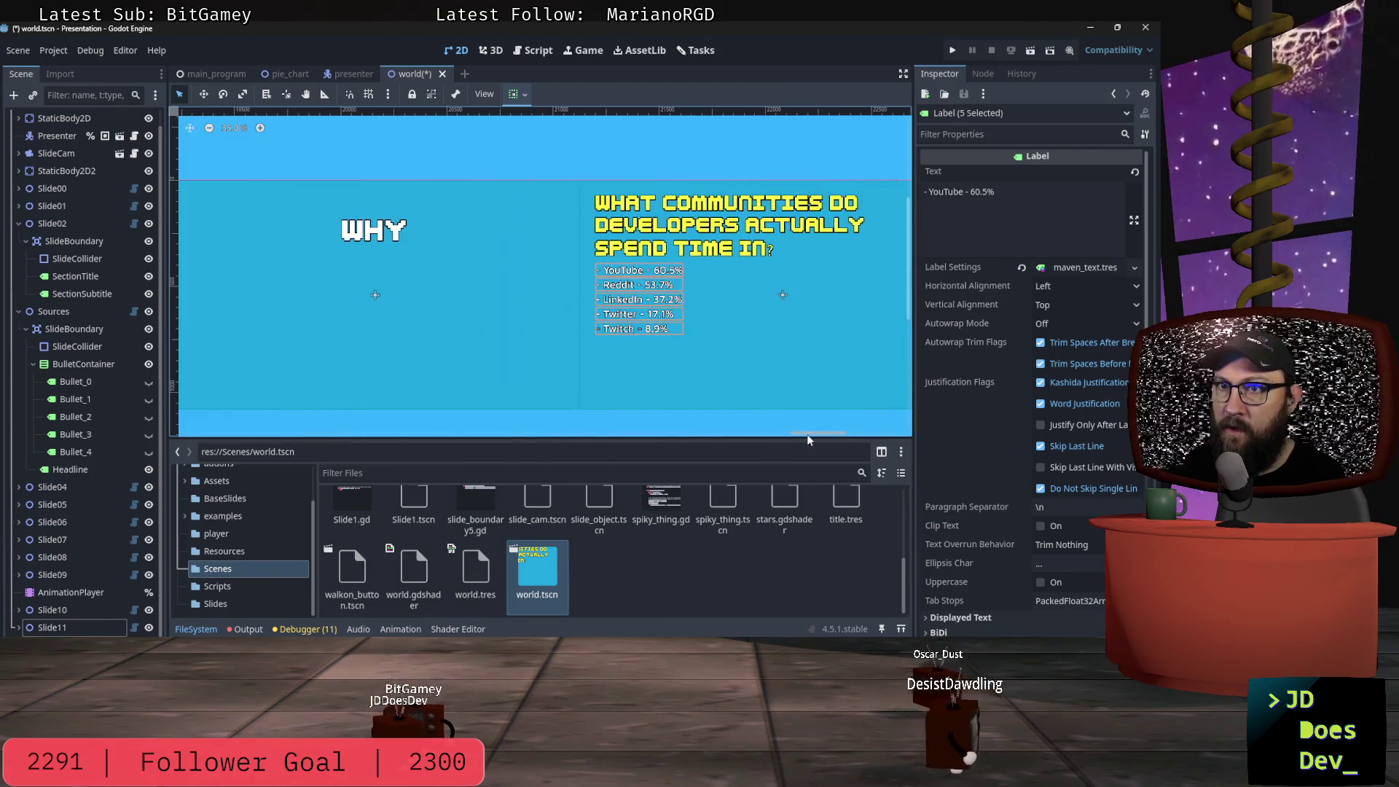
- Edit the Slide10 section slide's title, entering 'Donvelopers Choose Drupal?'
click(106, 613)
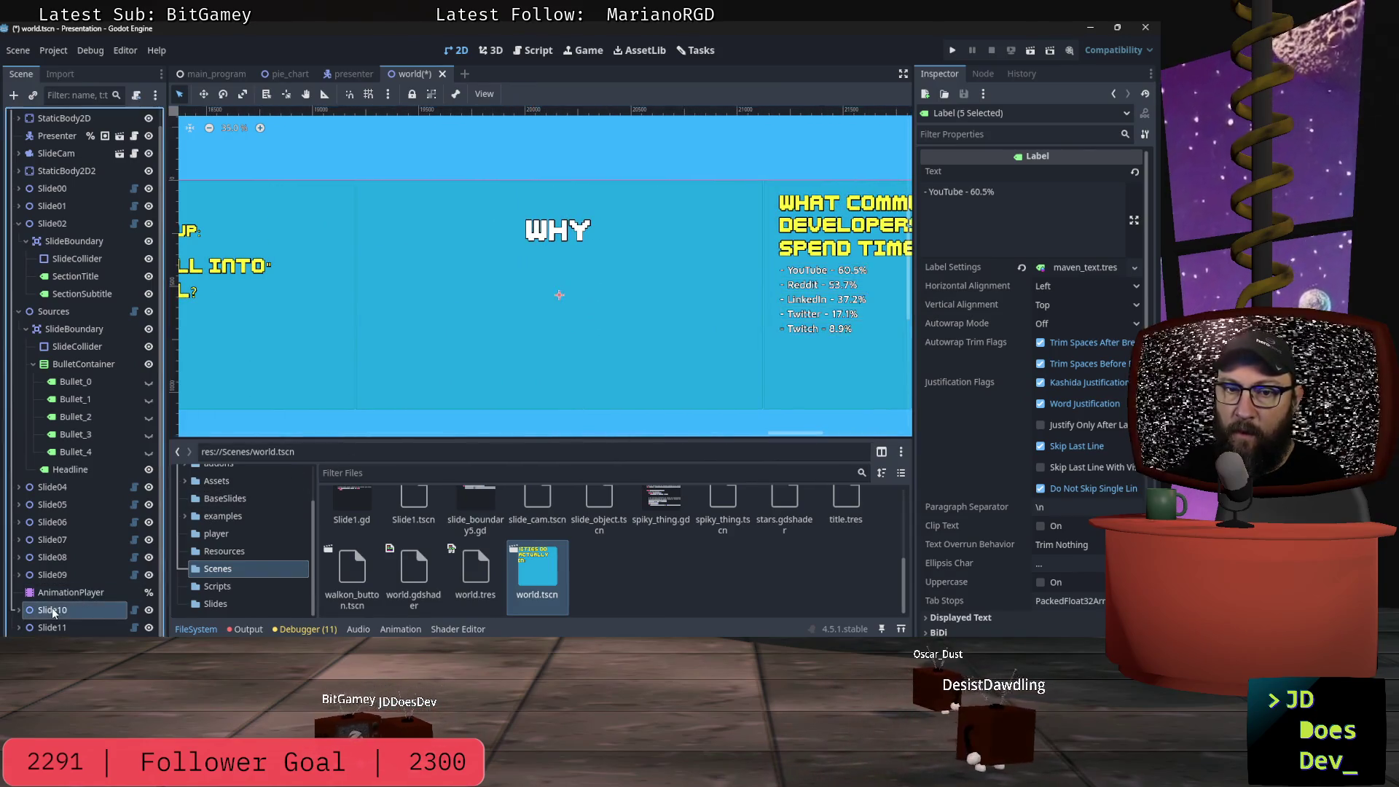
click(1062, 173)
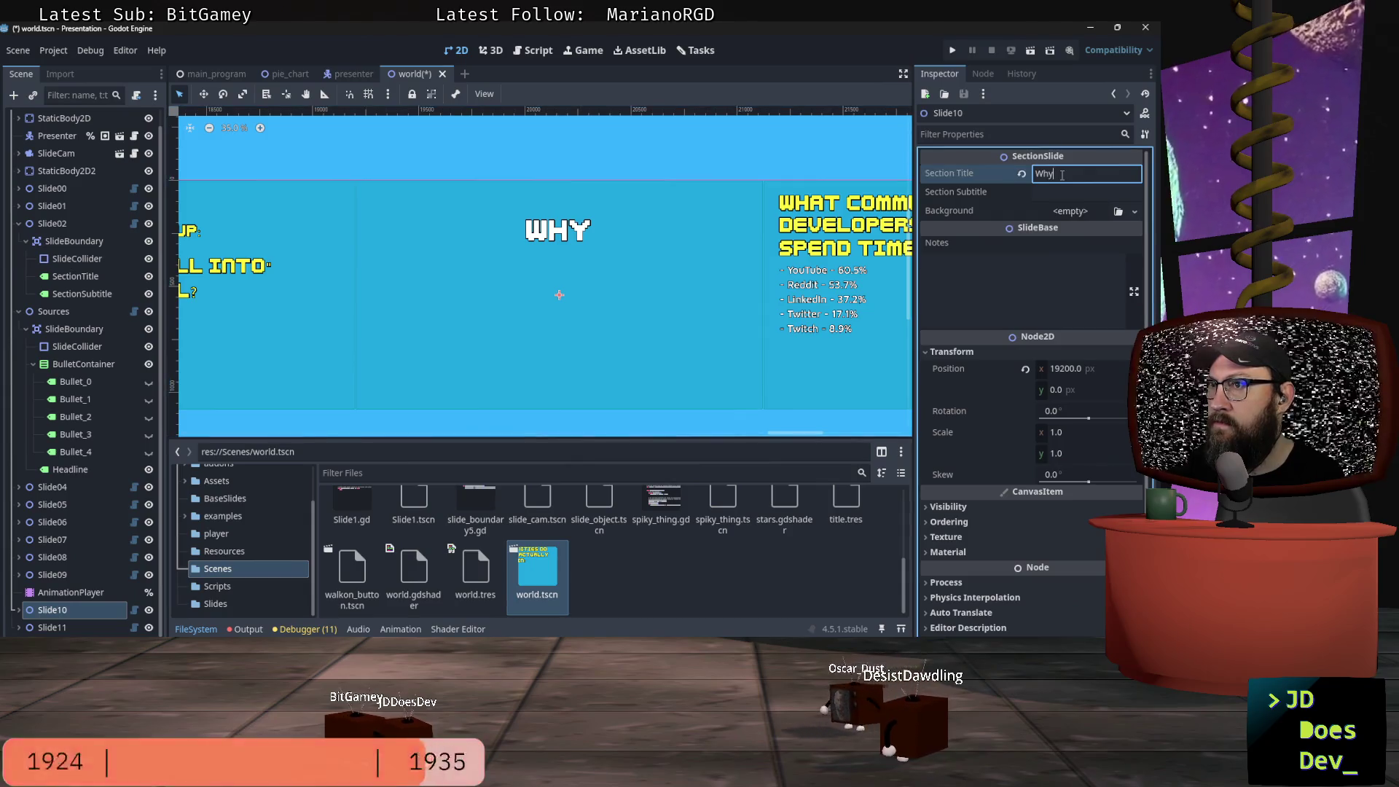
key(alt+Tab)
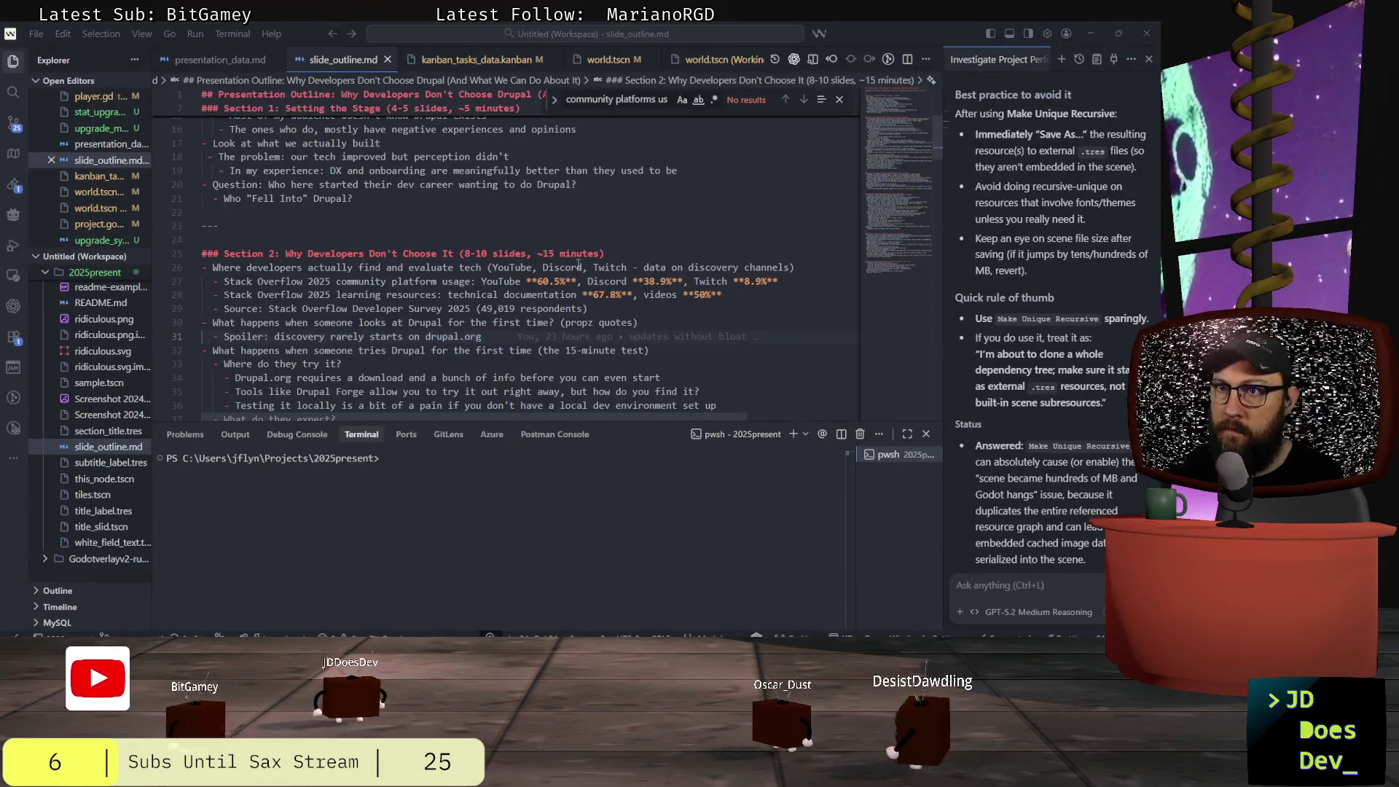
key(alt+Tab)
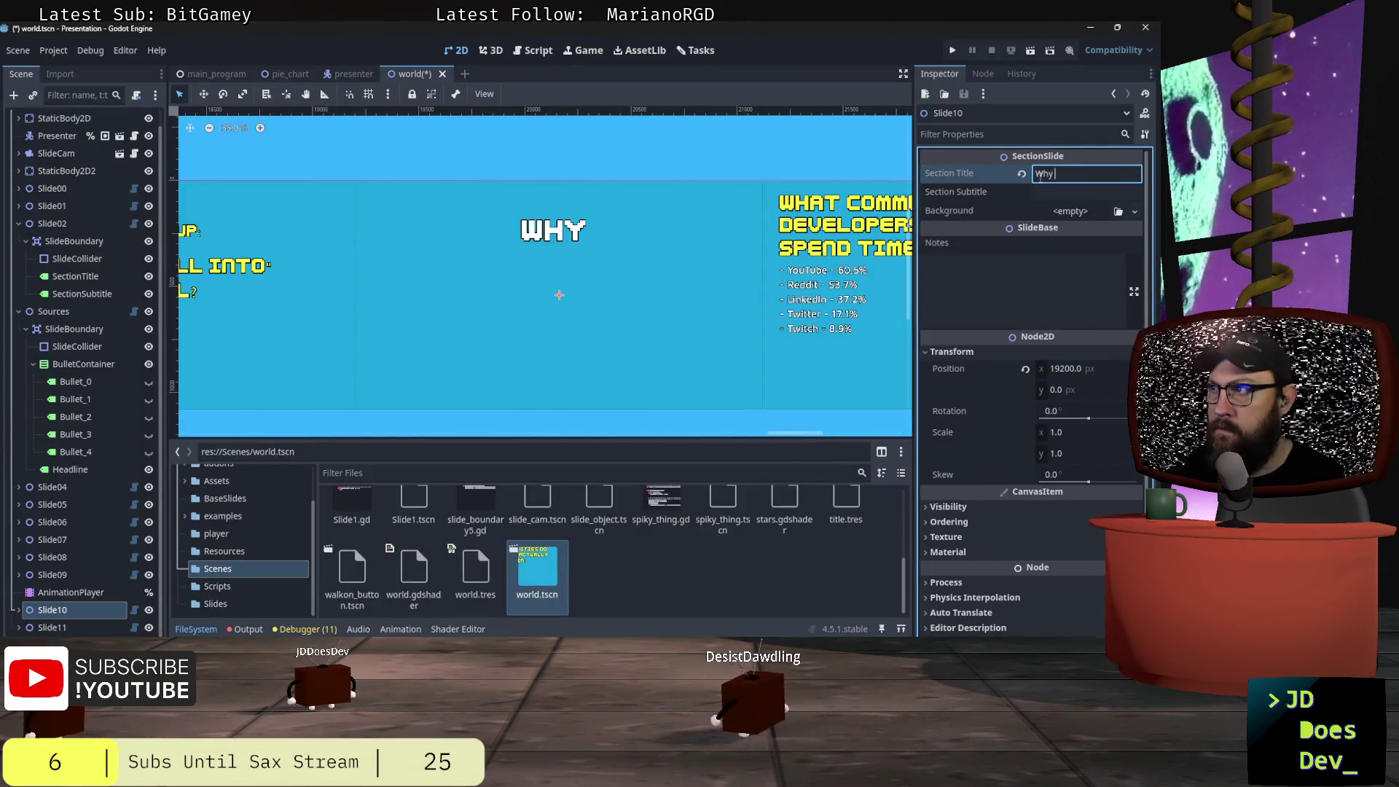
text(Don)
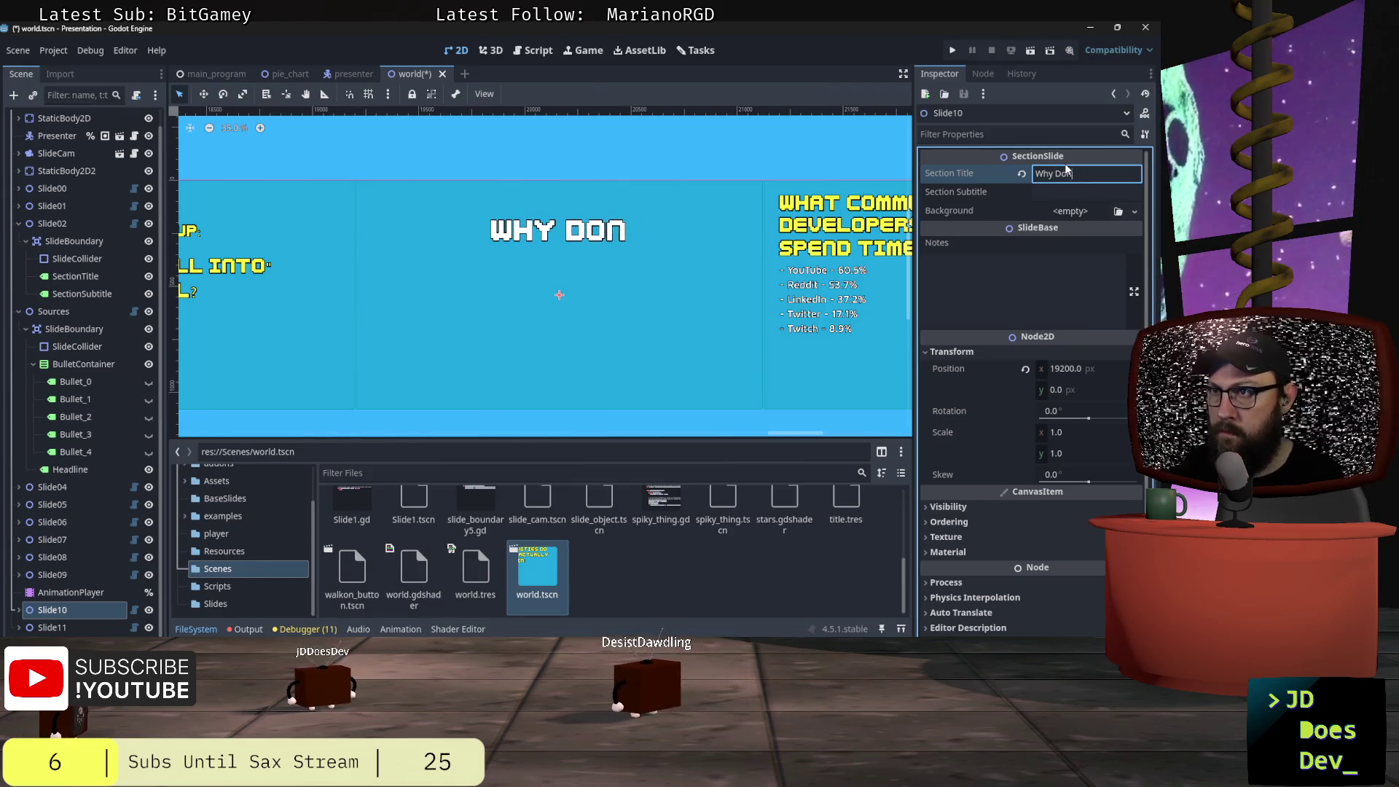
text('t Devel)
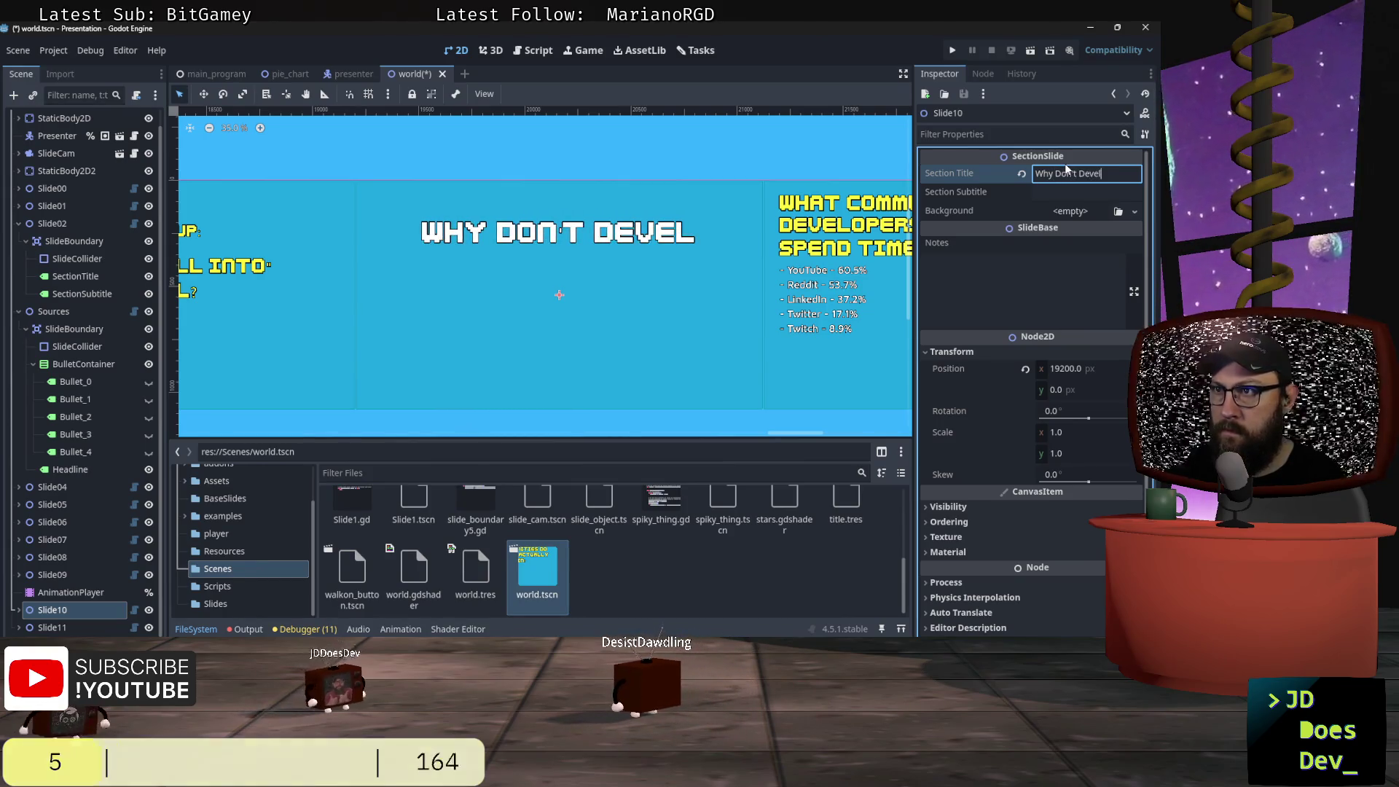
text(opers Choos)
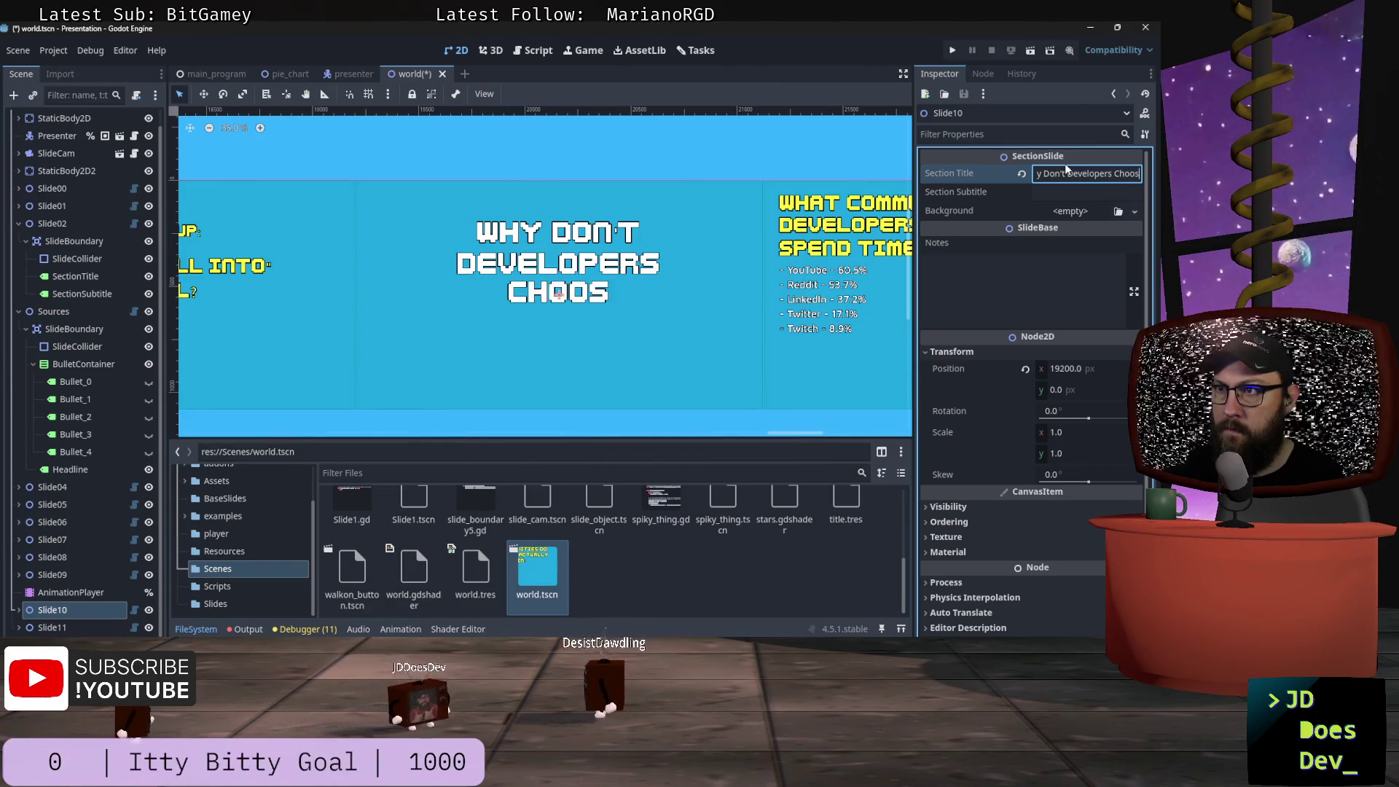
text(e Drupal?)
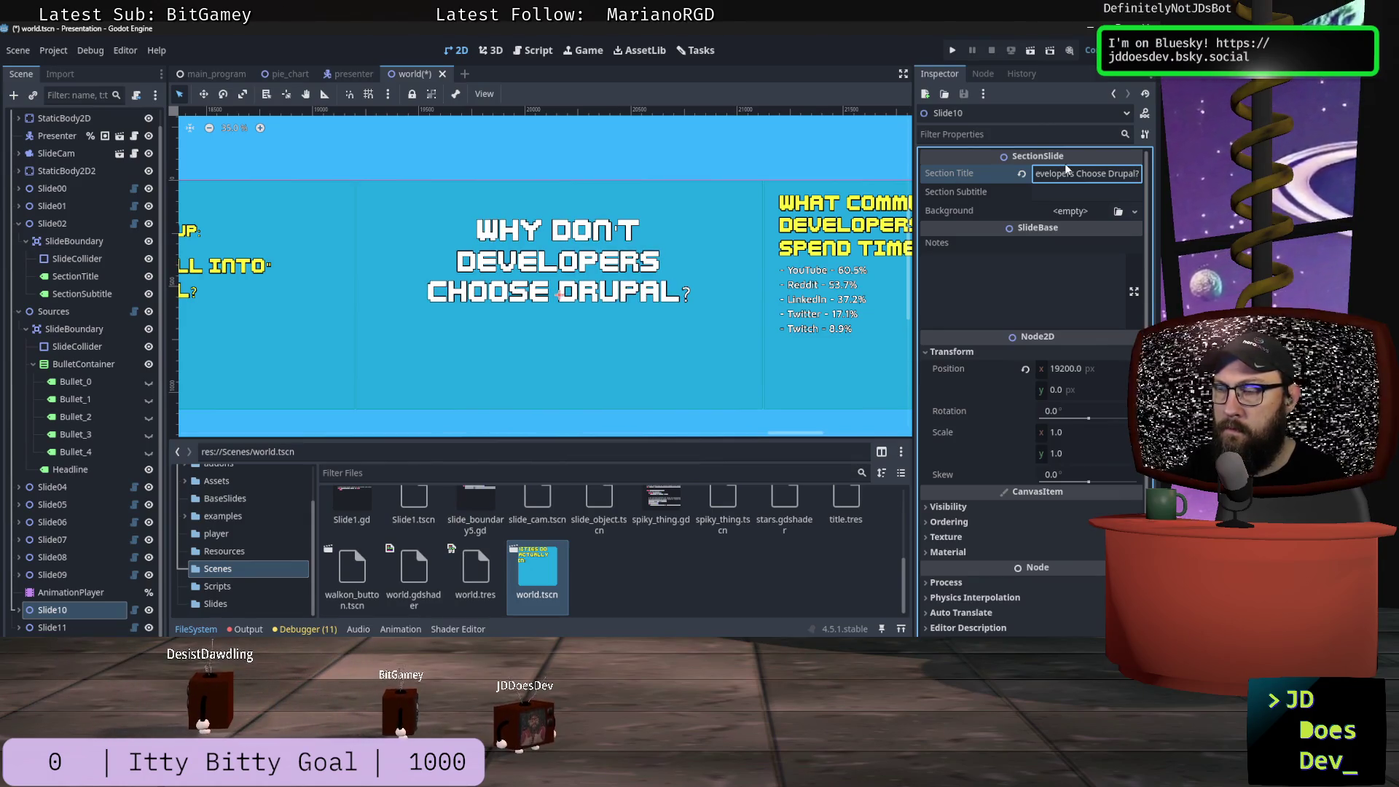
- Bring Chrome's Stack Overflow survey Community platforms chart to the front
drag(813, 435, 884, 434)
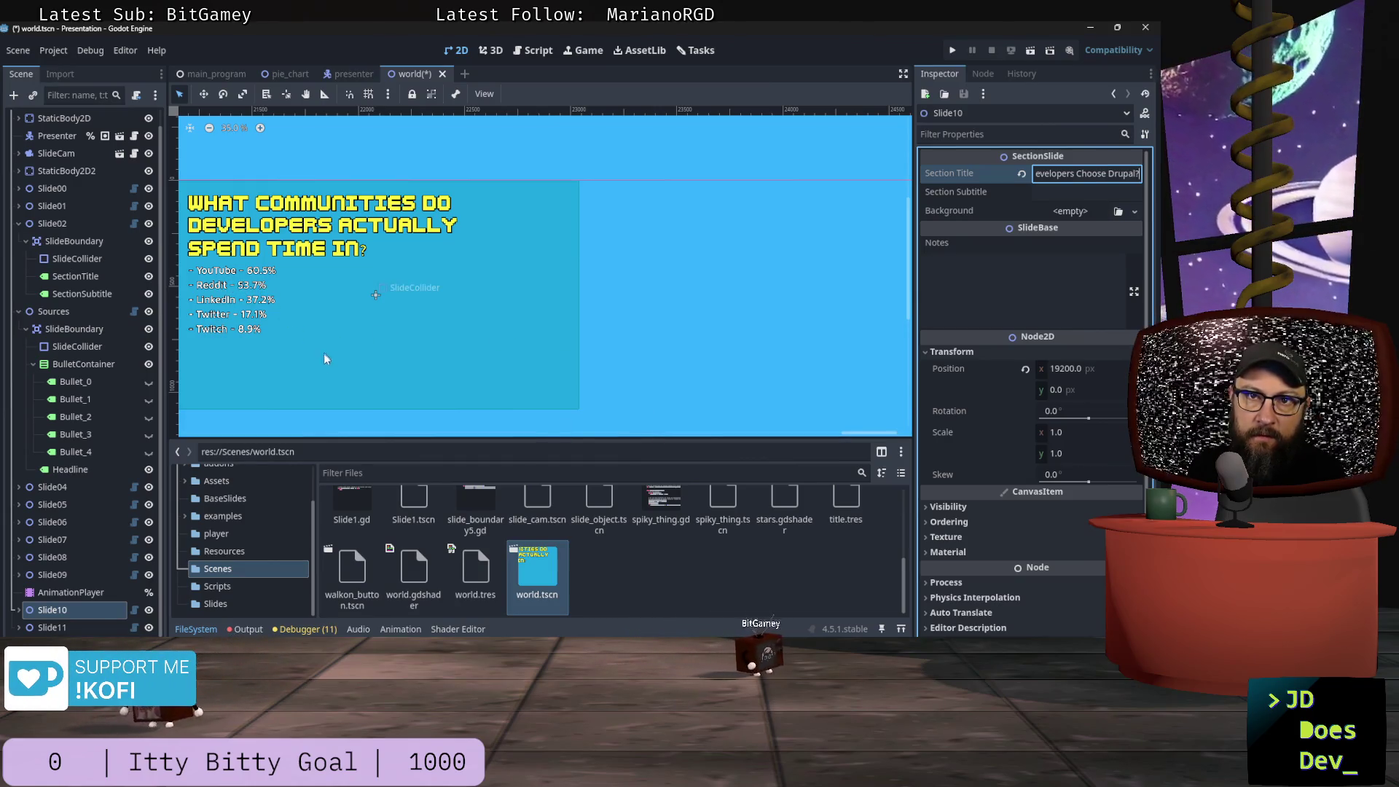
key(alt+Tab)
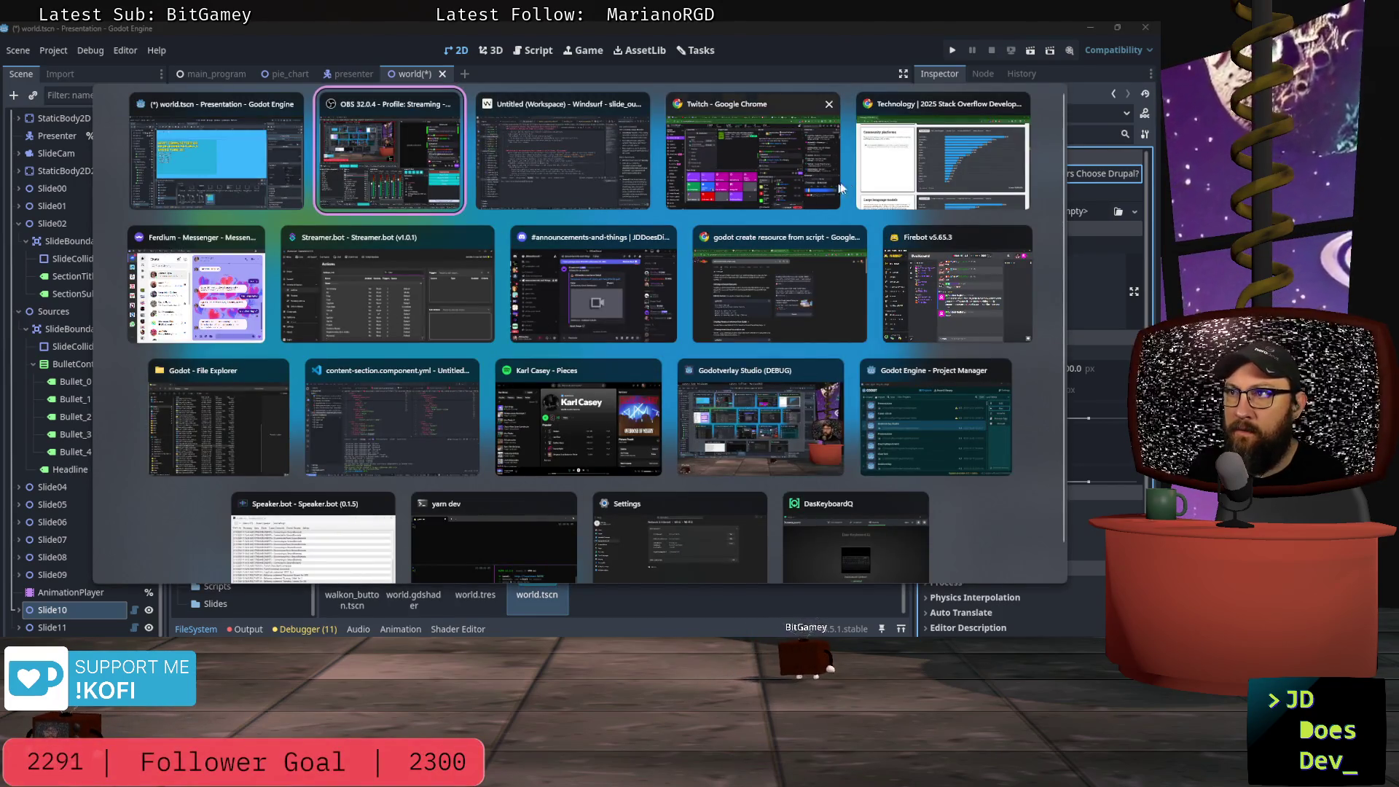
click(899, 173)
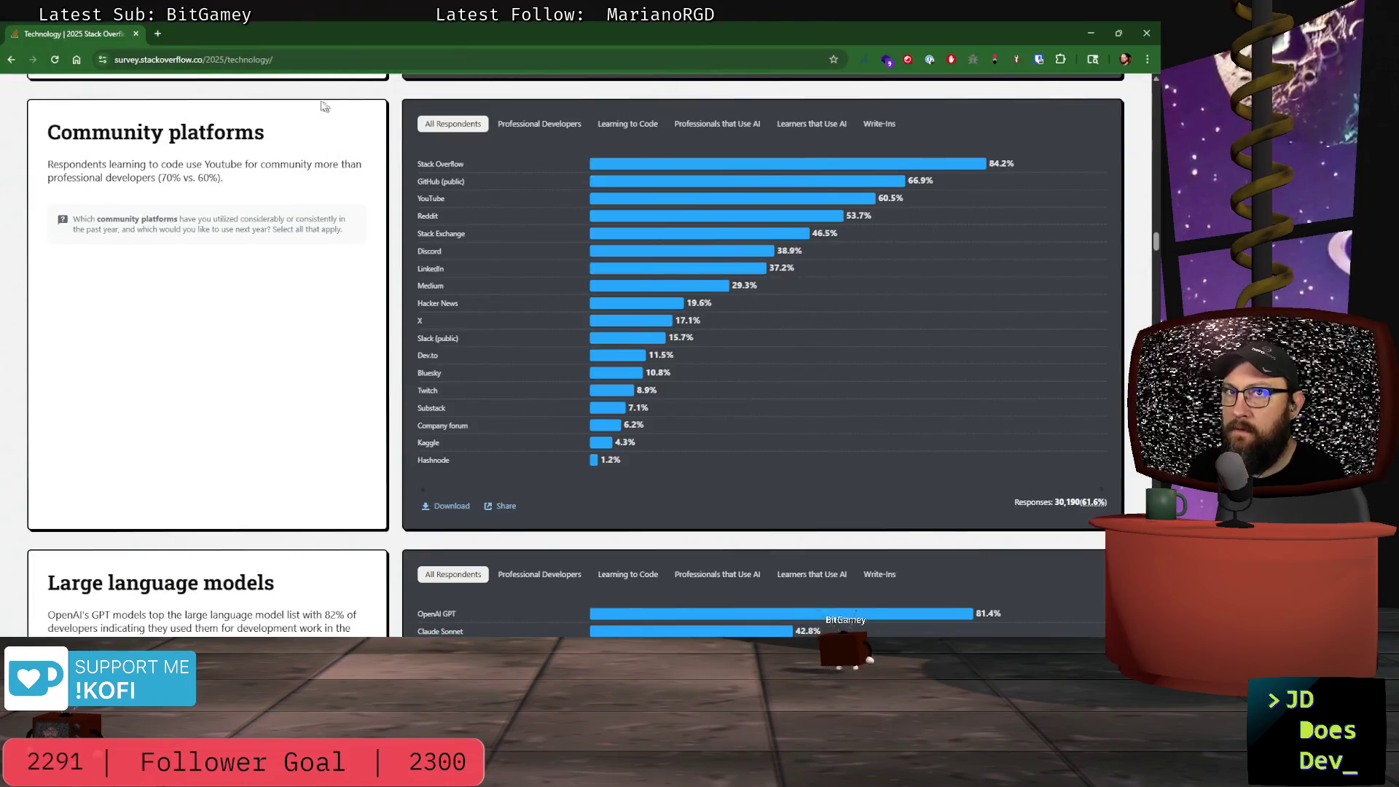
- Open a new Chrome tab to ChatGPT and open its tools list for the Drupal platform research prompt
click(157, 34)
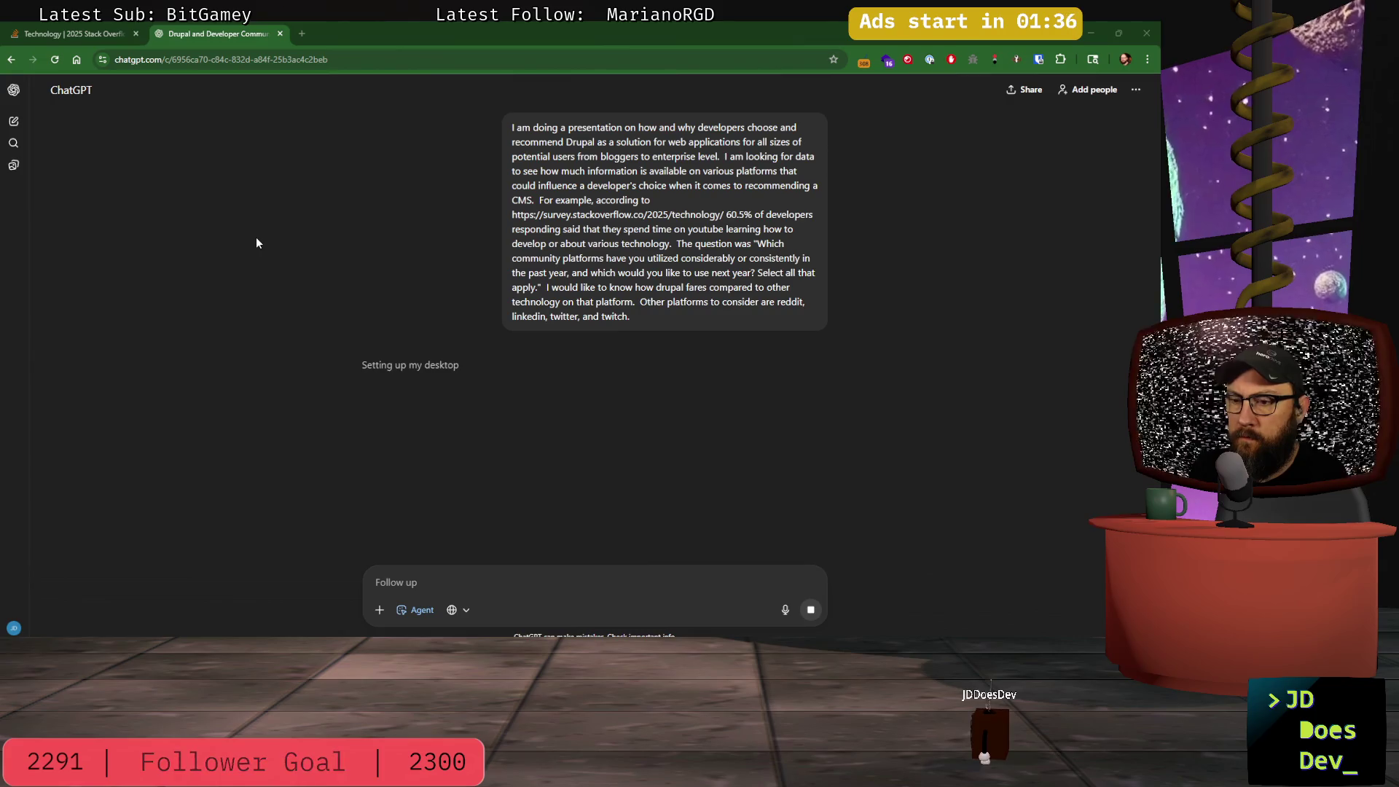
click(467, 614)
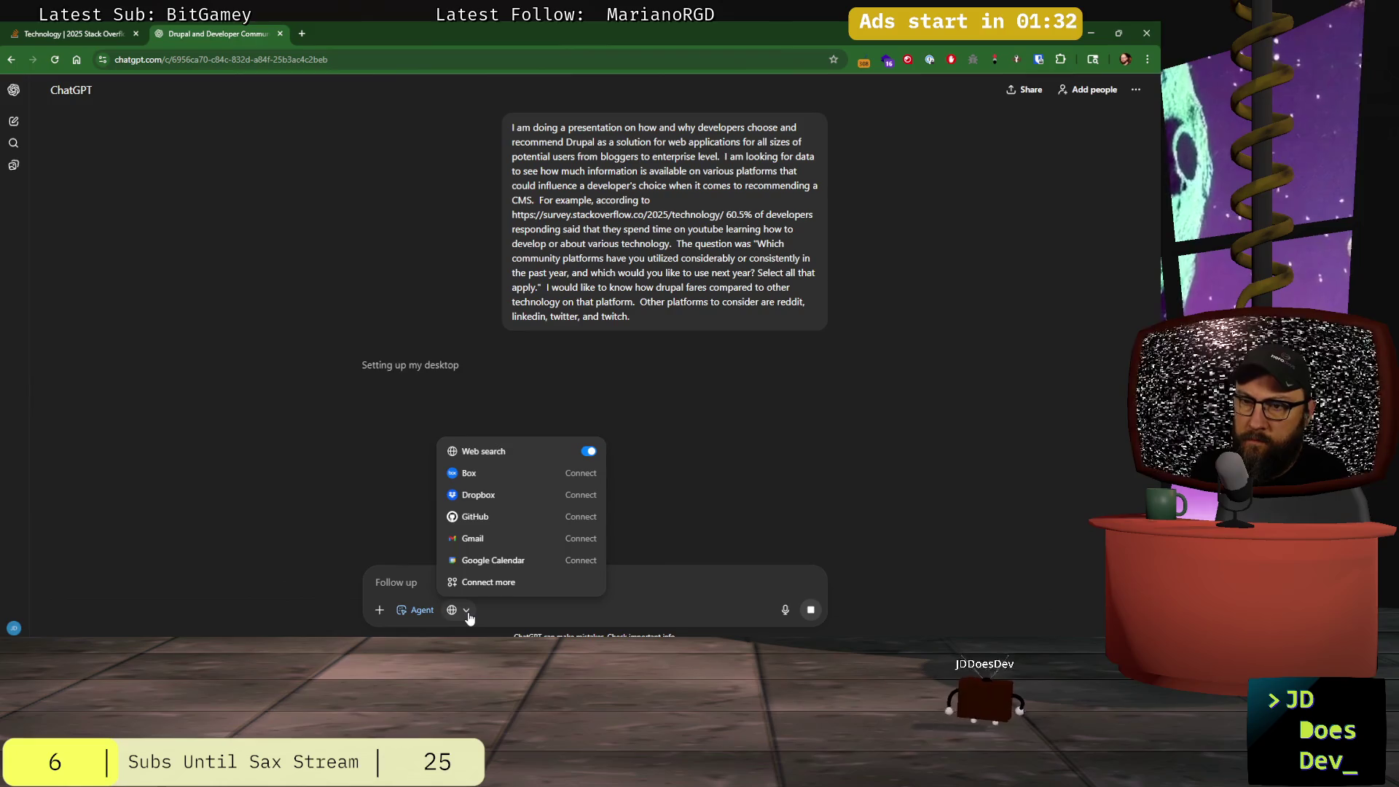
click(468, 614)
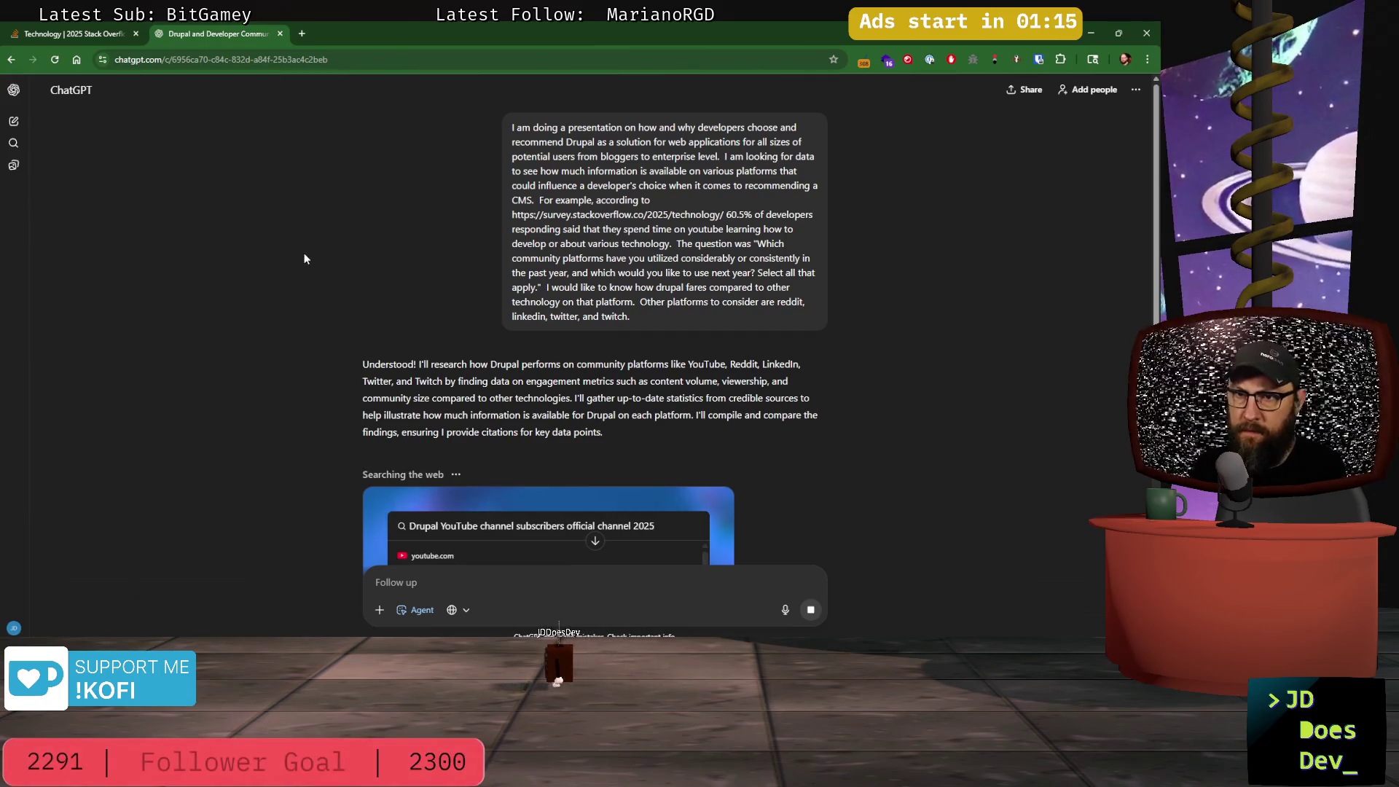
scroll(305, 259, down, 3)
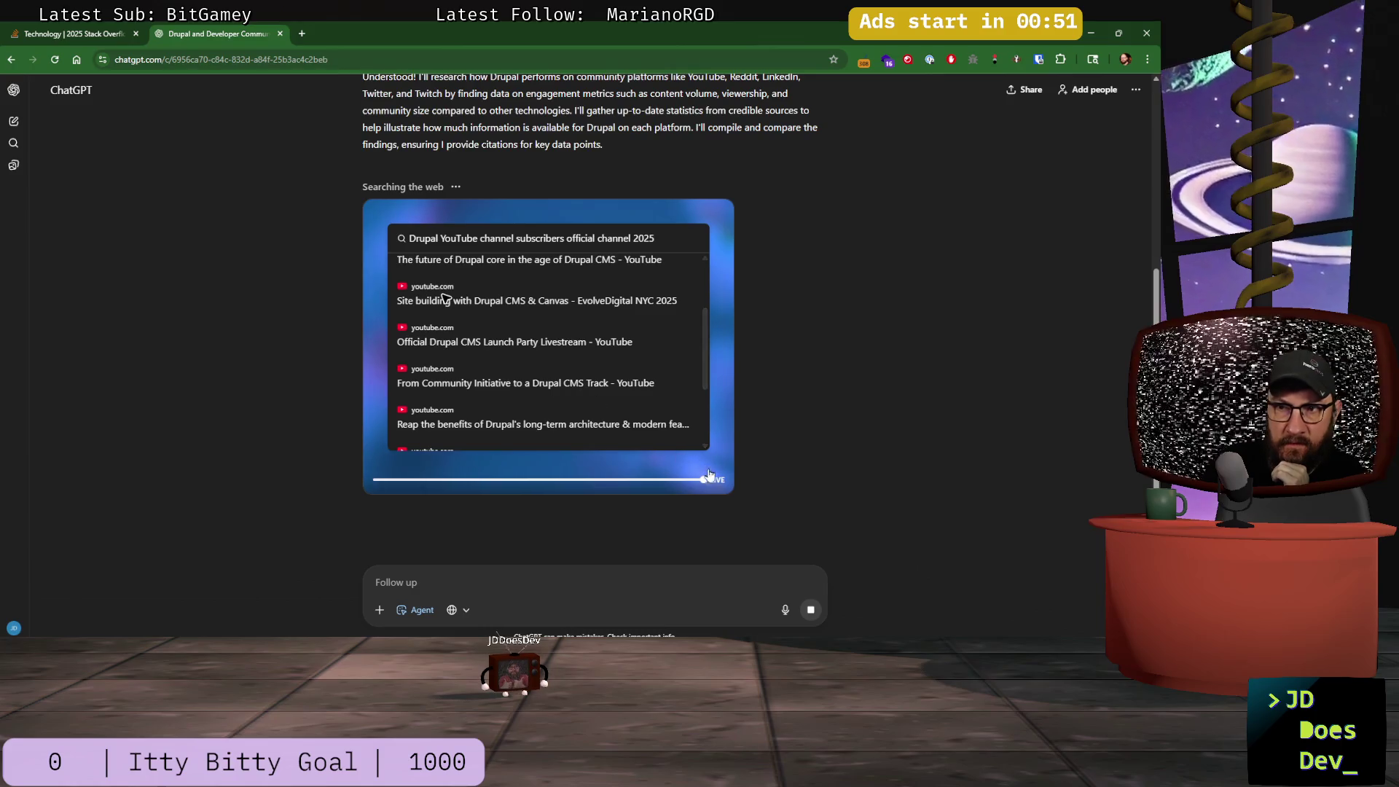
mouse_move(470, 477)
mouse_down()
mouse_move(375, 481)
mouse_move(746, 475)
mouse_up()
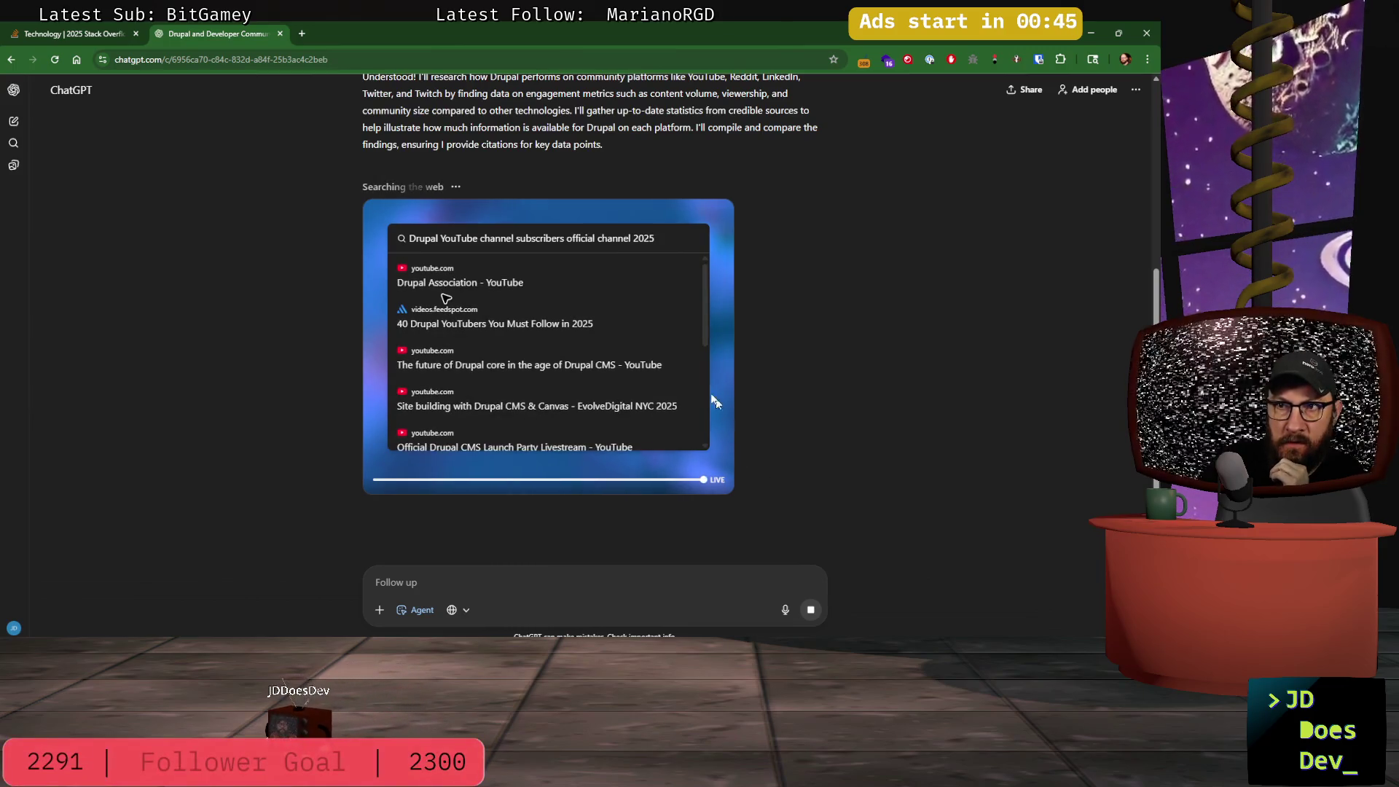
scroll(660, 364, down, 5)
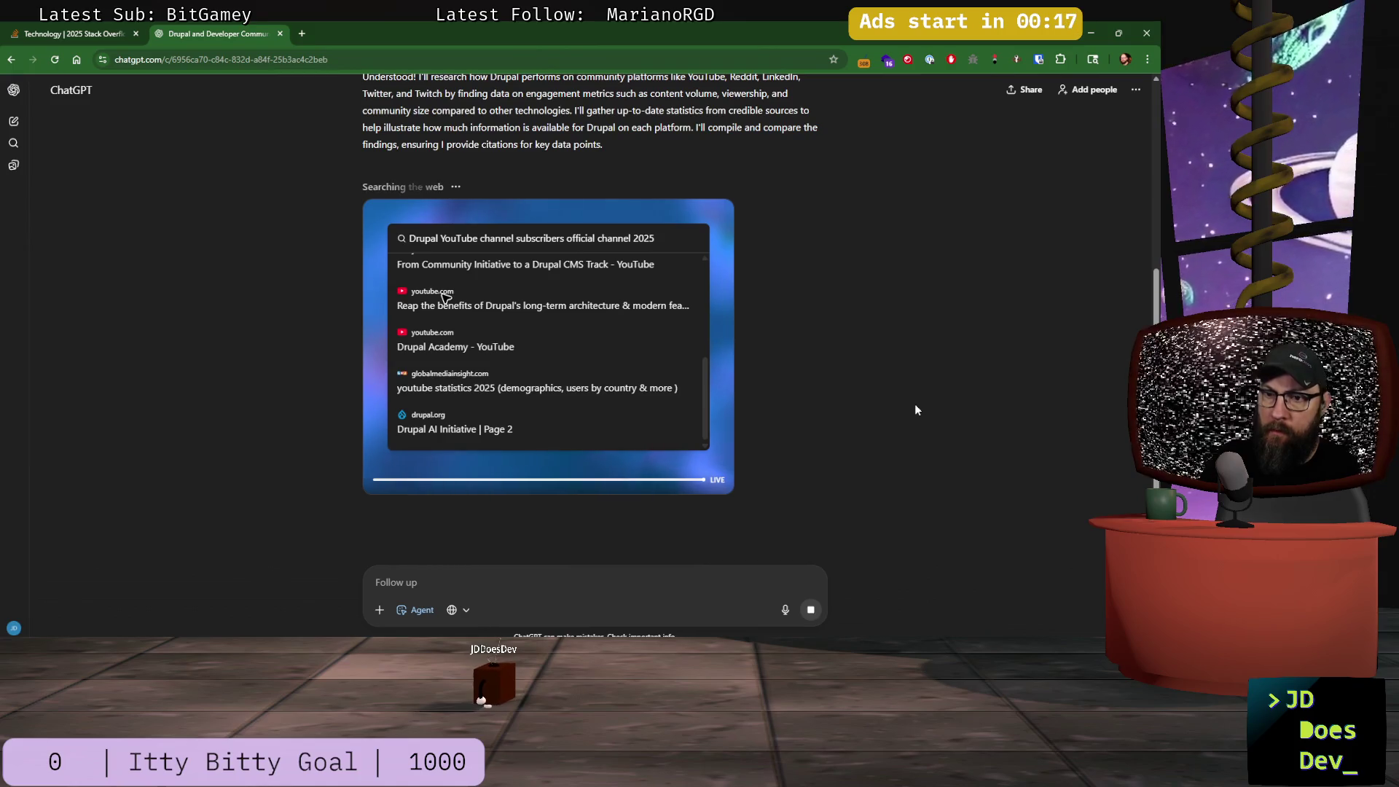
click(94, 32)
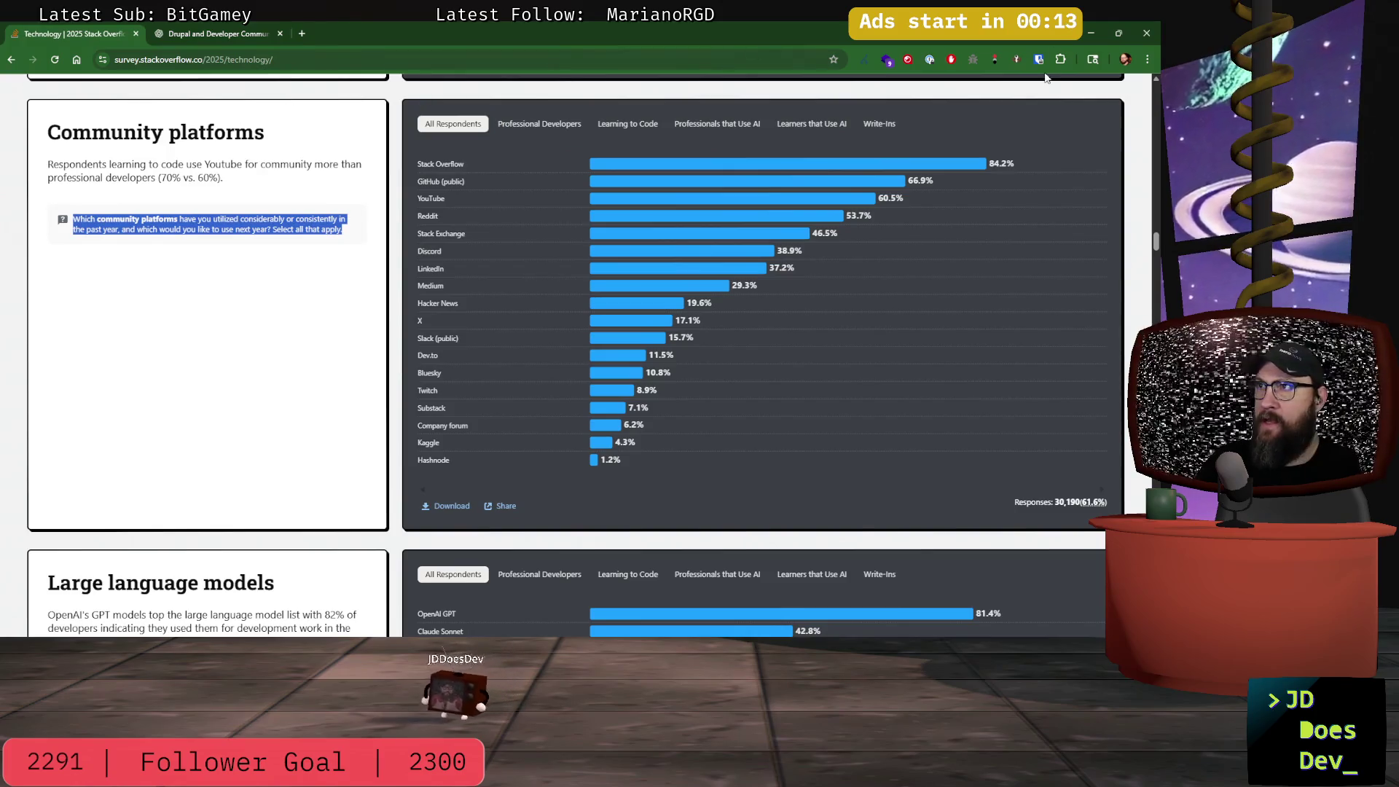
- Minimize Chrome and compare the outline's platform figures with the survey chart before returning to Godot
click(1095, 33)
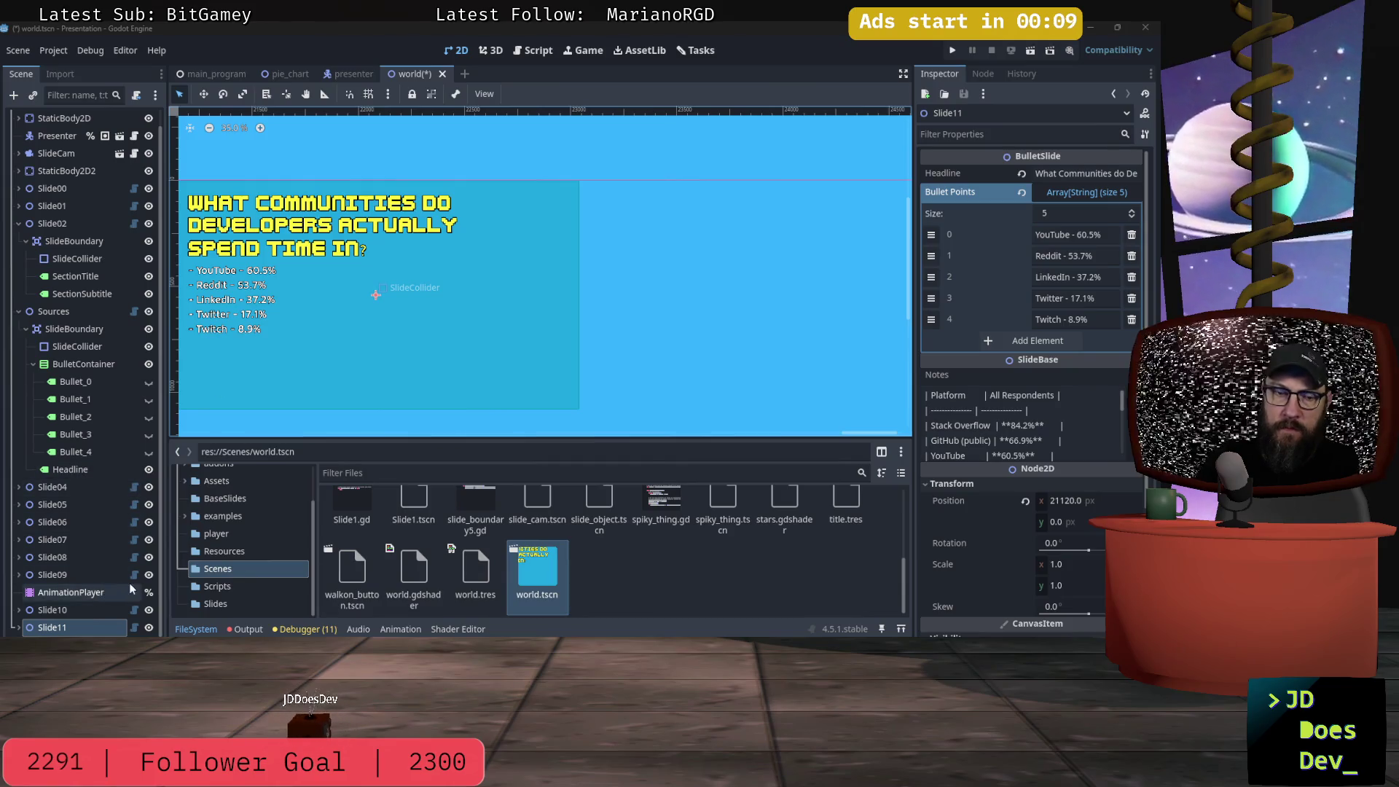
key(alt+Tab)
key(alt+Tab)
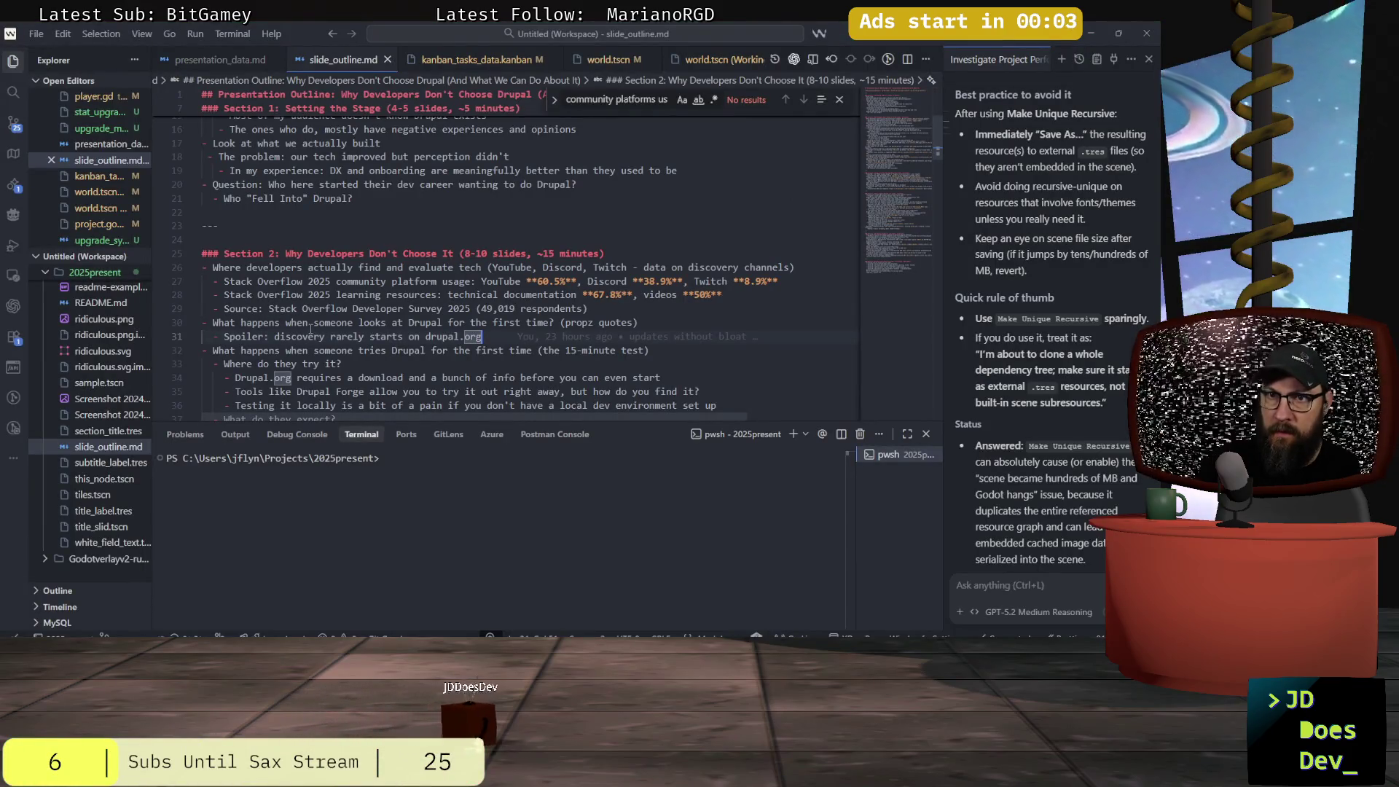
key(alt+Tab)
key(alt+Tab)
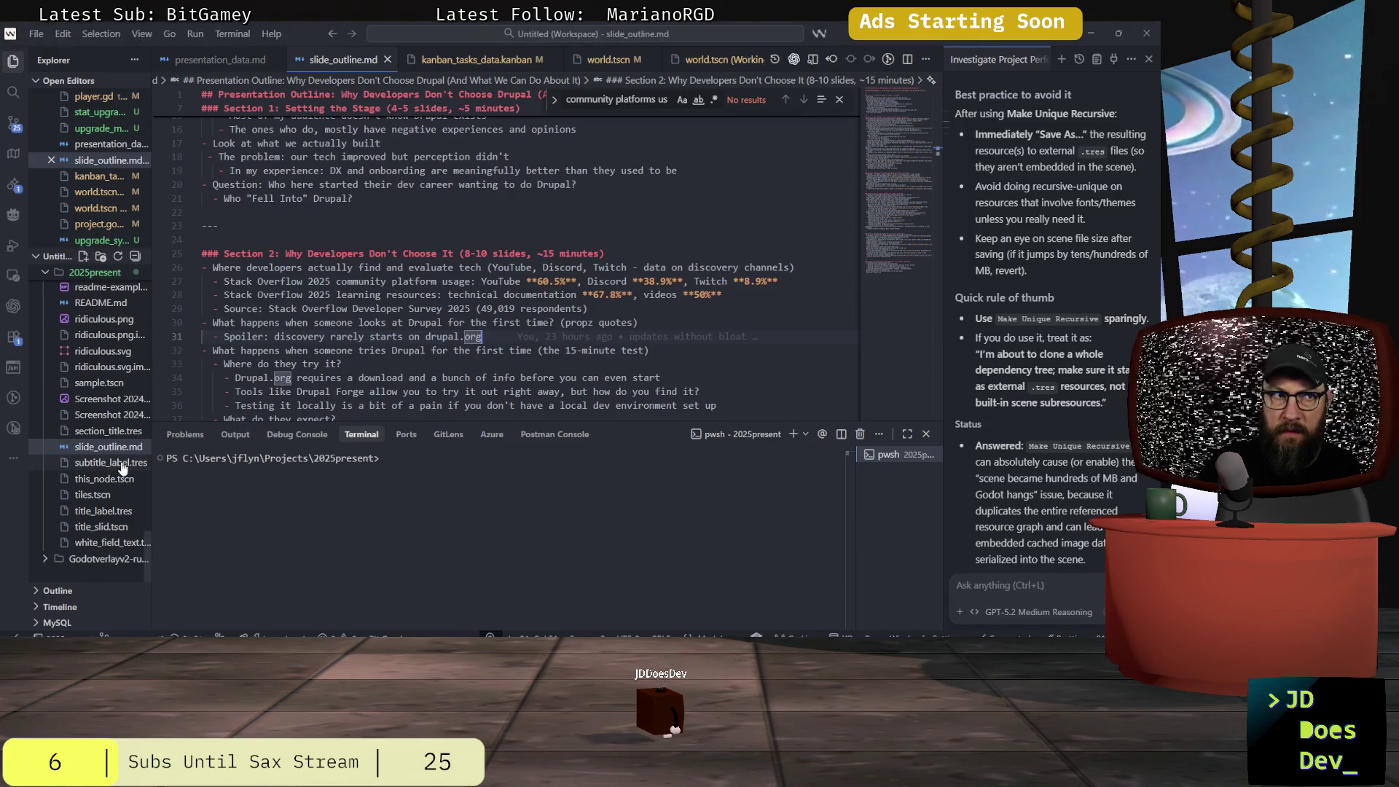
key(alt+Tab)
key(alt+Tab)
key(alt+Tab)
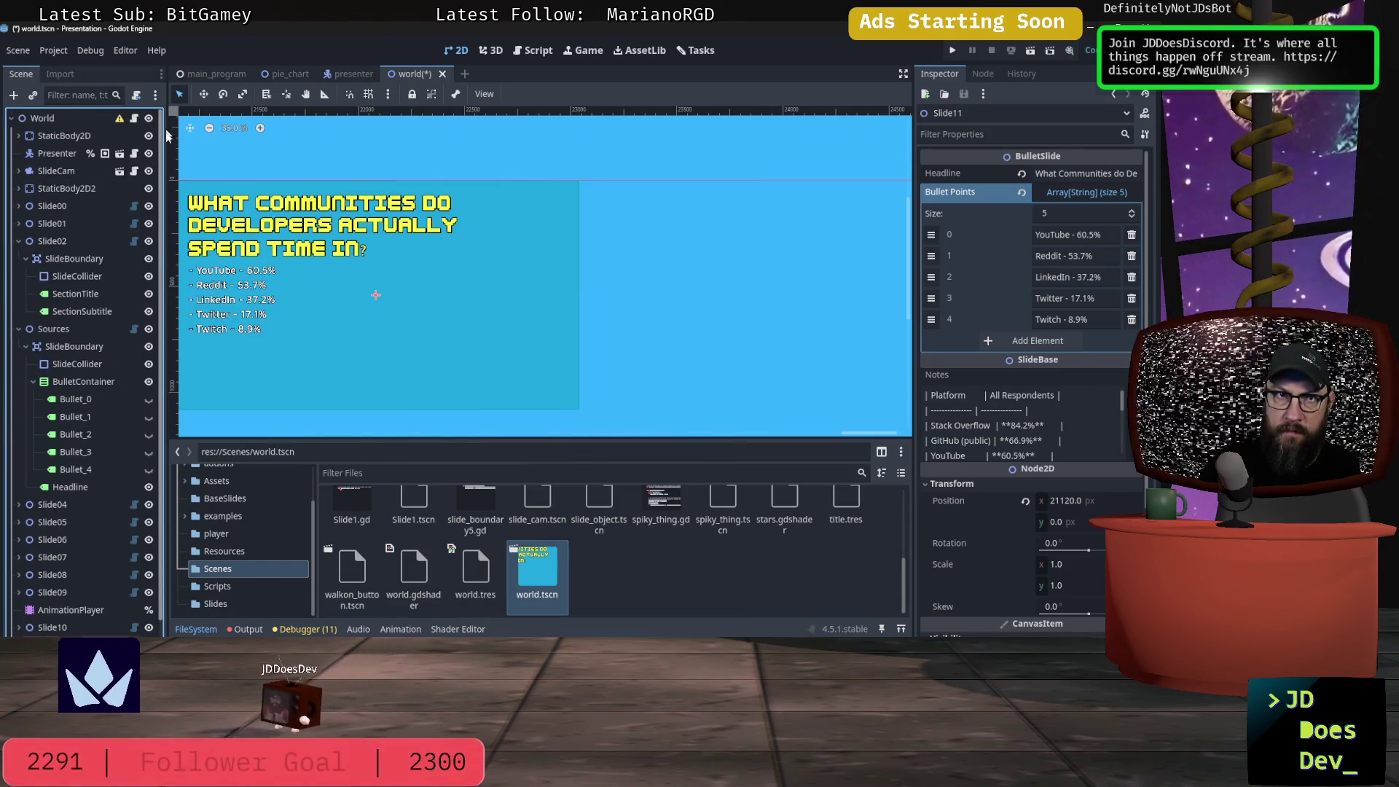
- Collapse the Slide02 and Sources nodes and add a new OpenSlide node to the scene
click(19, 223)
click(18, 259)
click(64, 457)
key(ctrl+a)
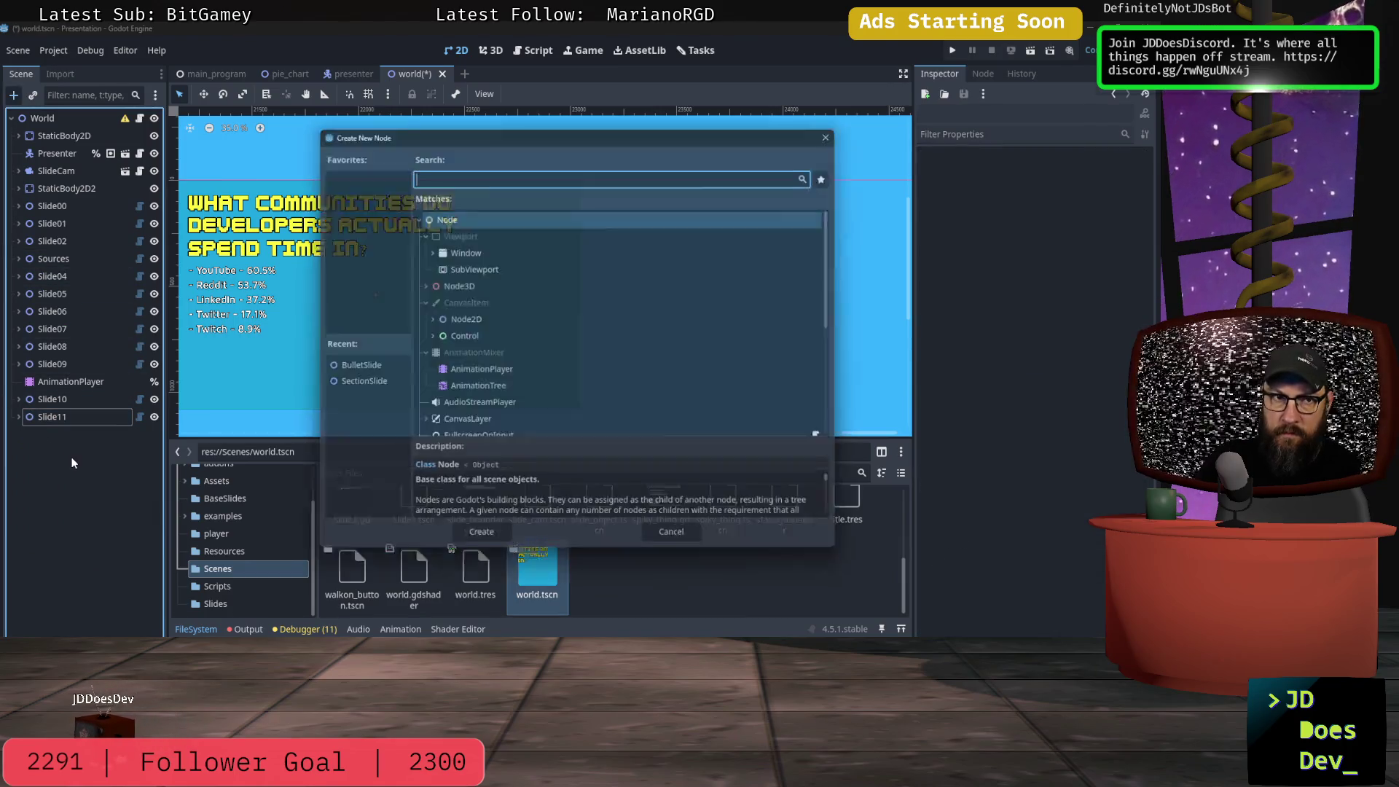
text(slid)
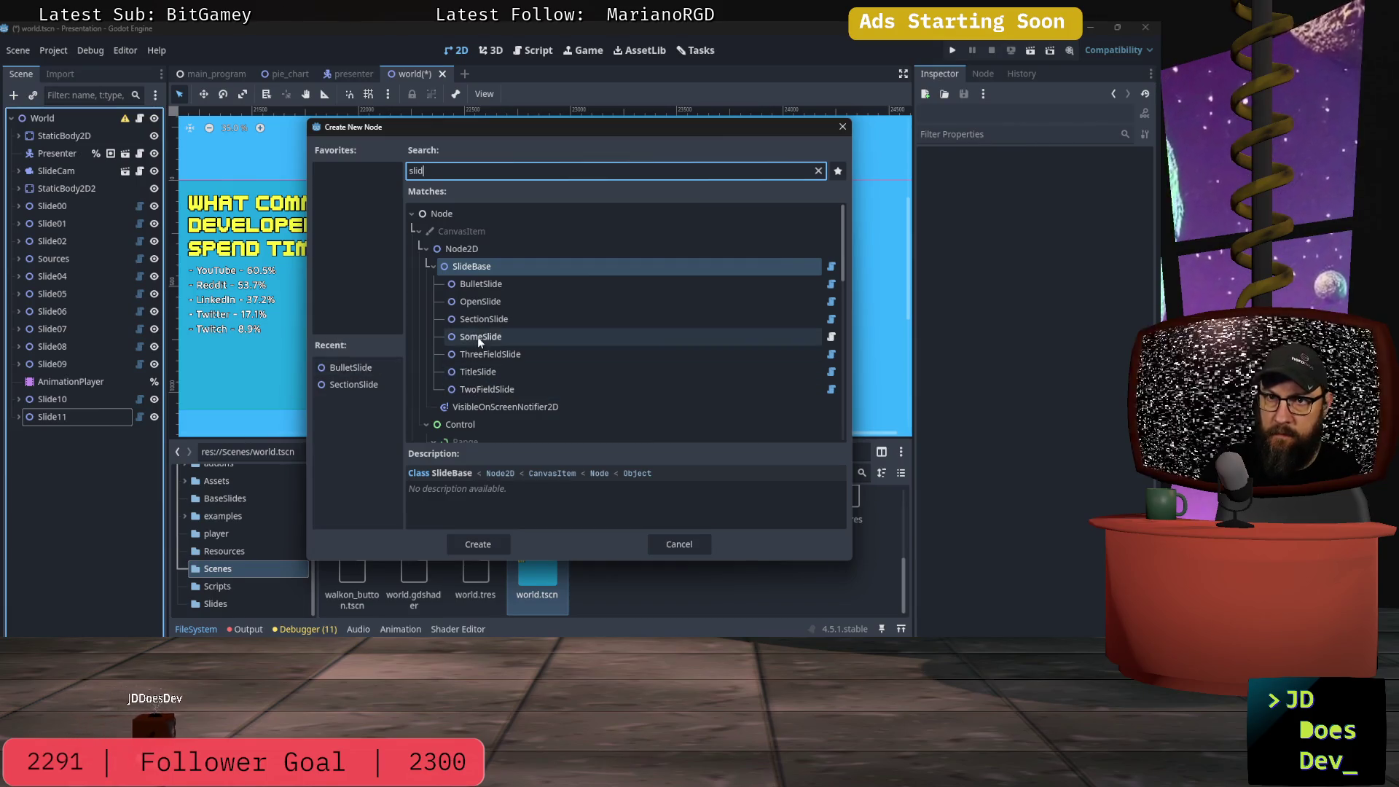
double_click(475, 300)
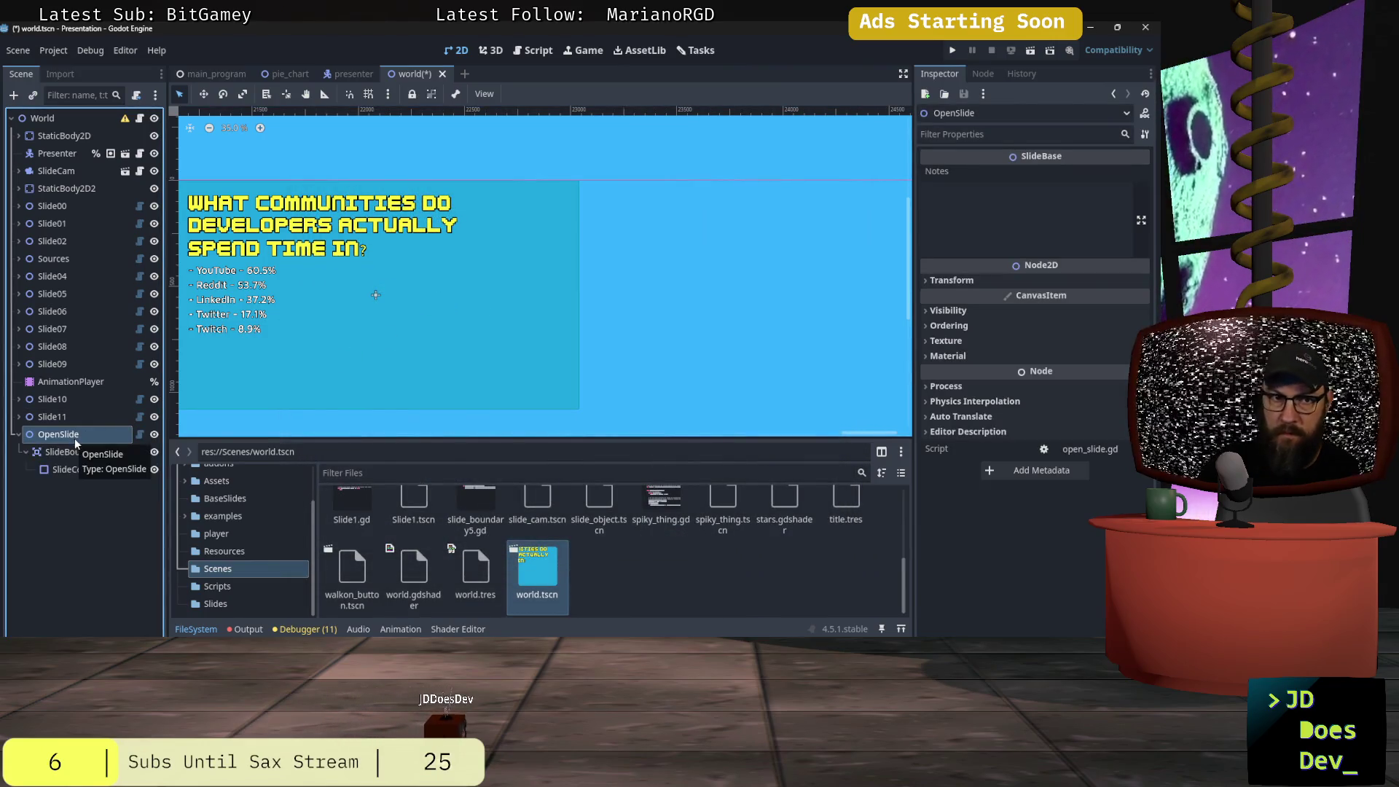
- Set the new slide's x position to 1920*12 (23040) and rename it Slide12
key(alt+Tab)
key(alt+Tab)
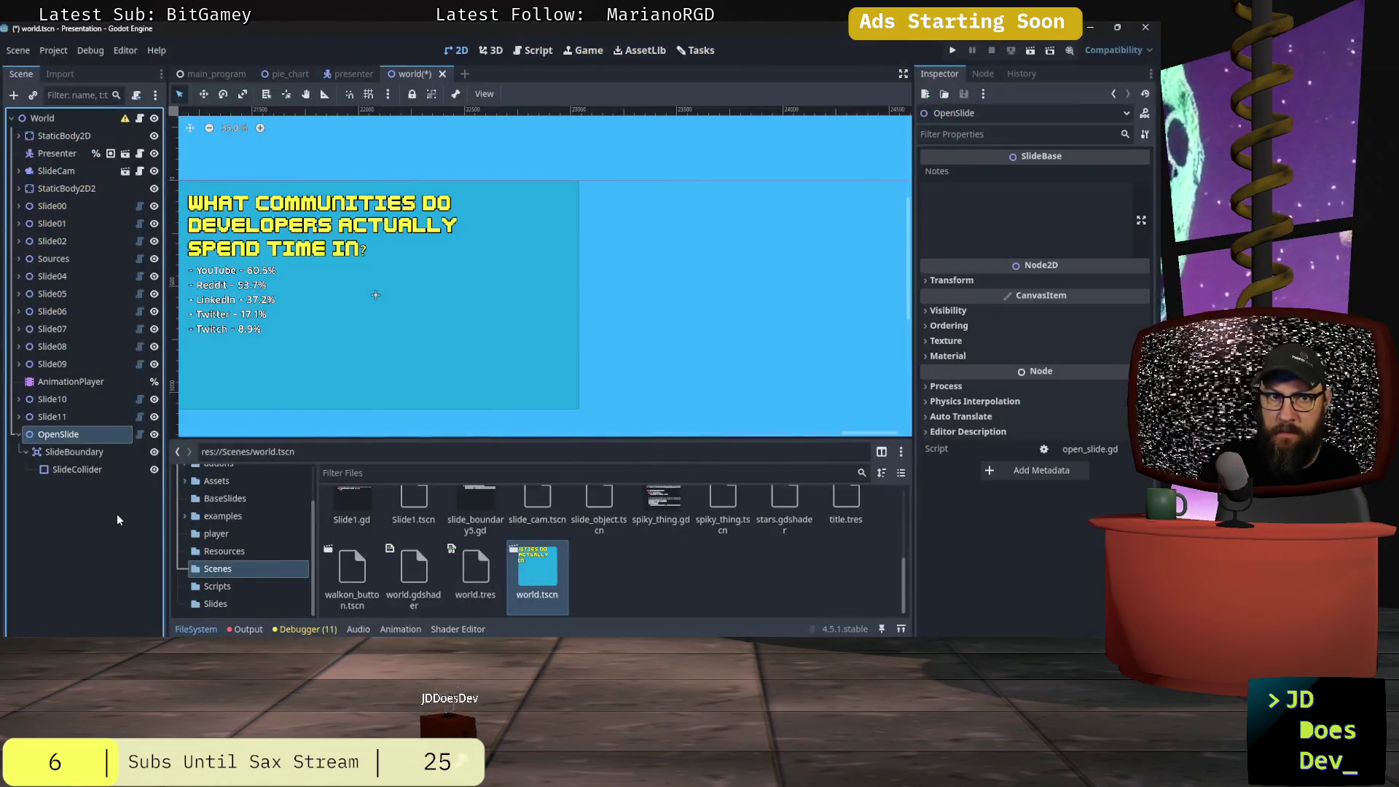
click(948, 280)
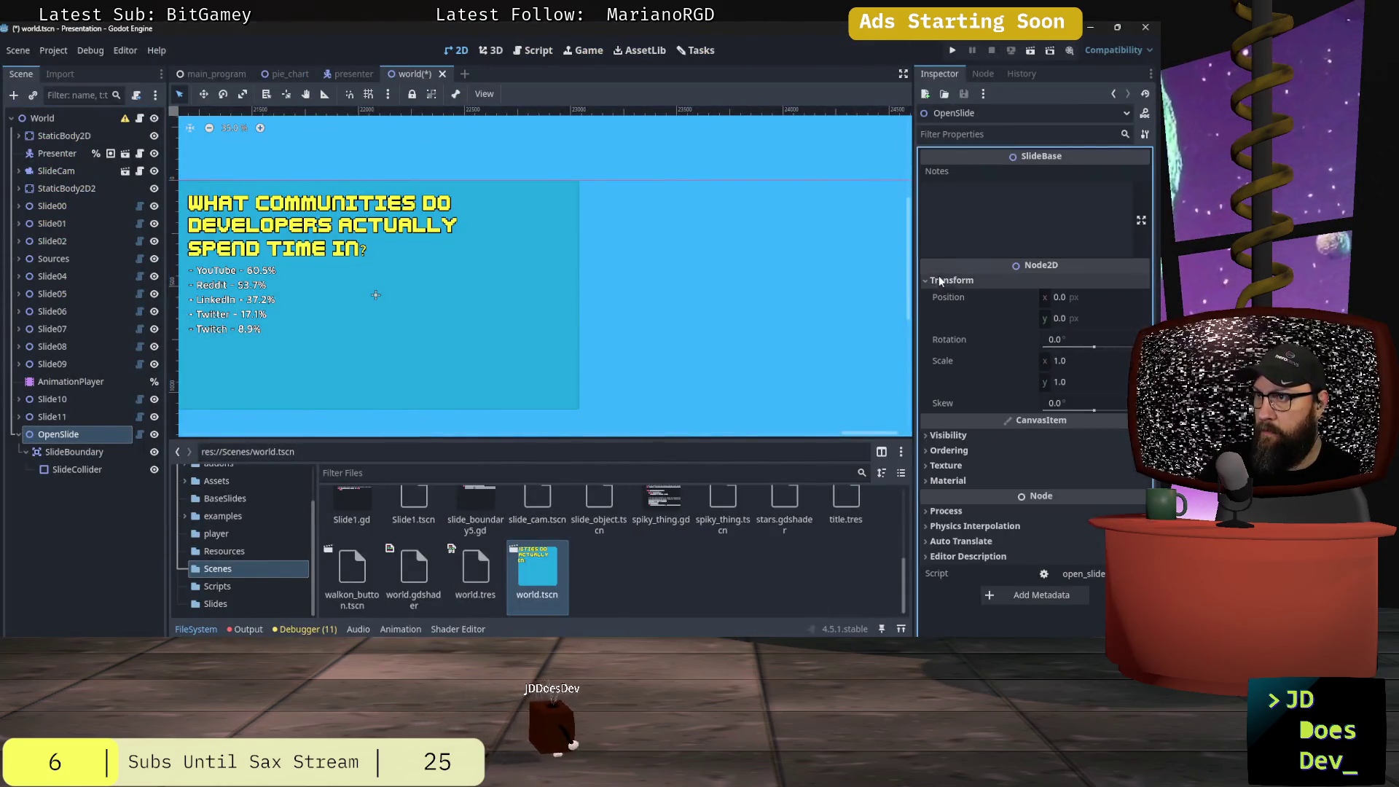
click(1090, 297)
text(1920*12)
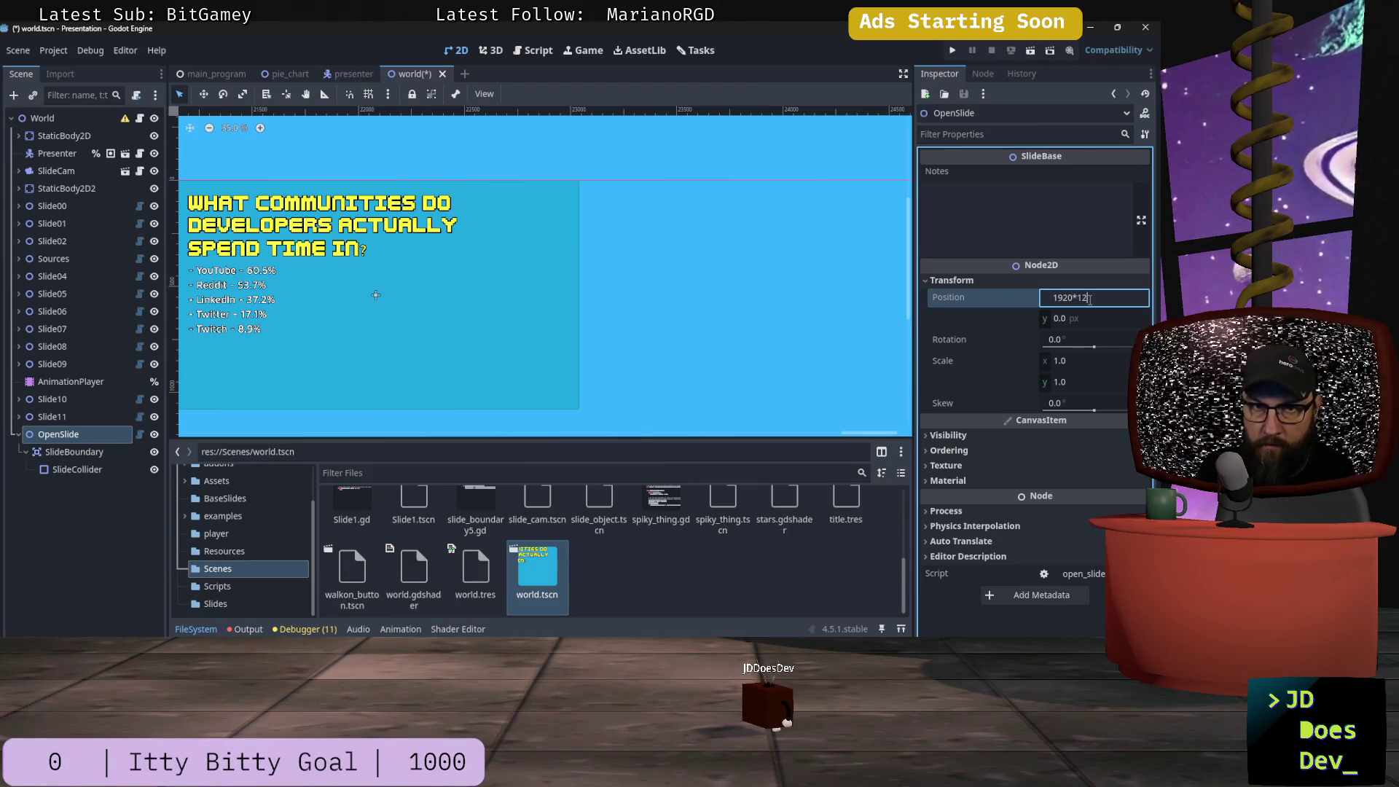
key(Return)
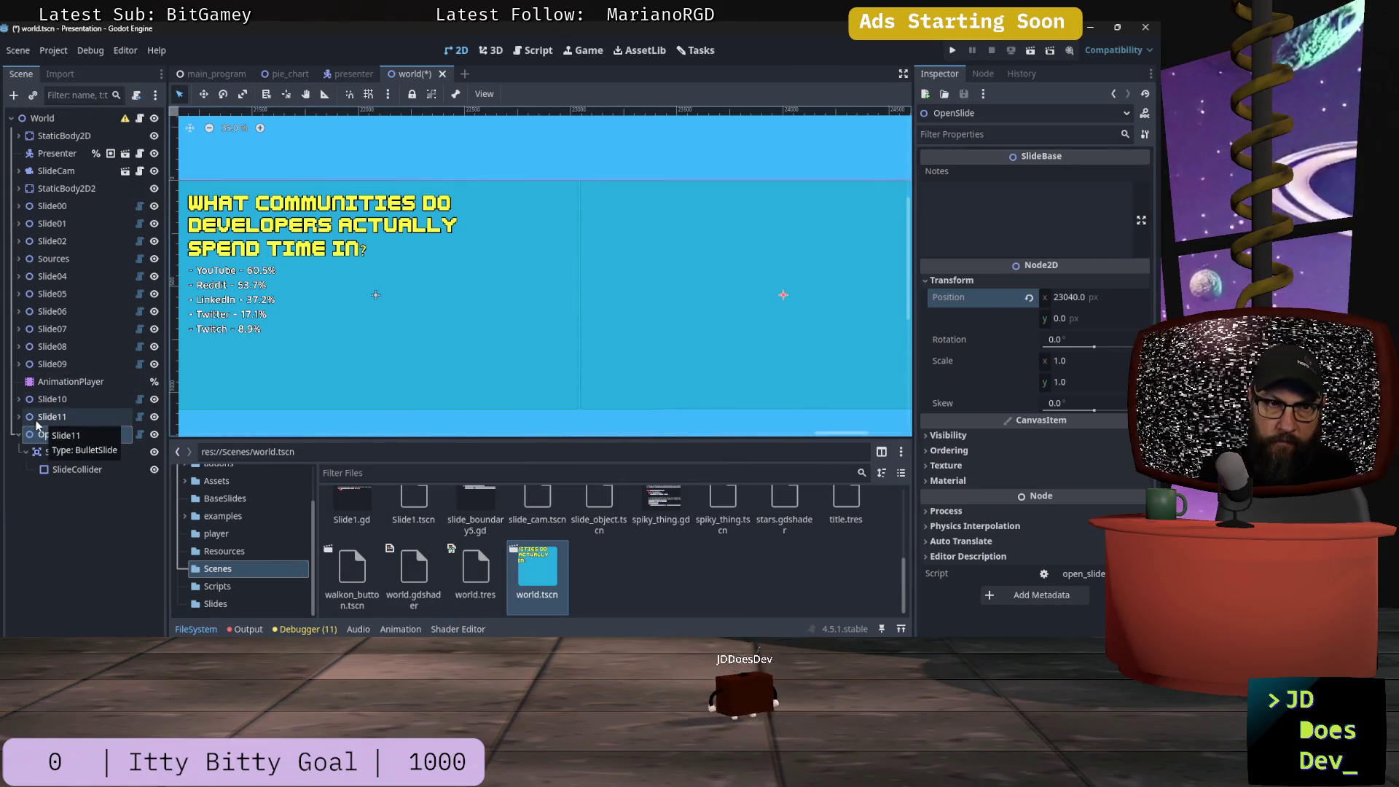
double_click(65, 434)
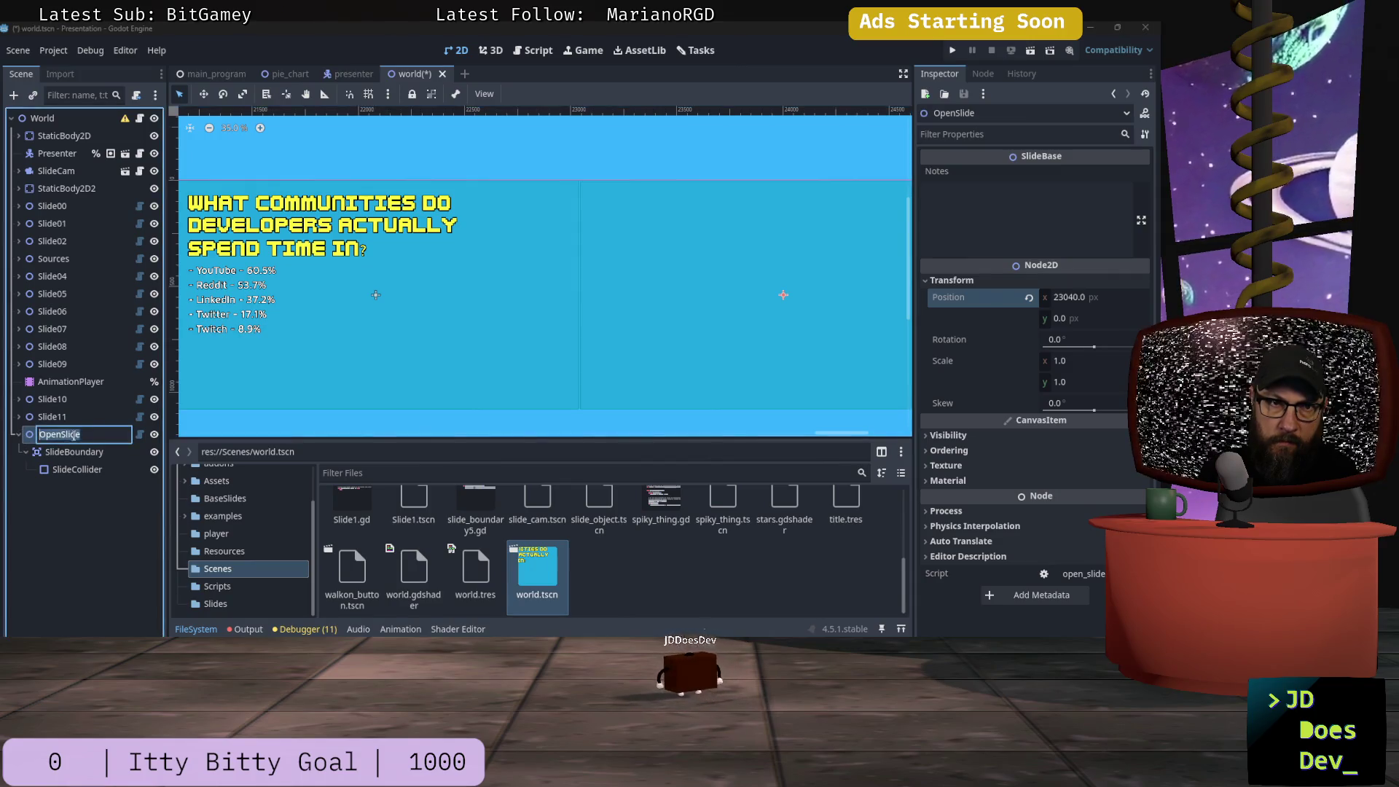
text(Slide12)
key(Return)
key(alt+Tab)
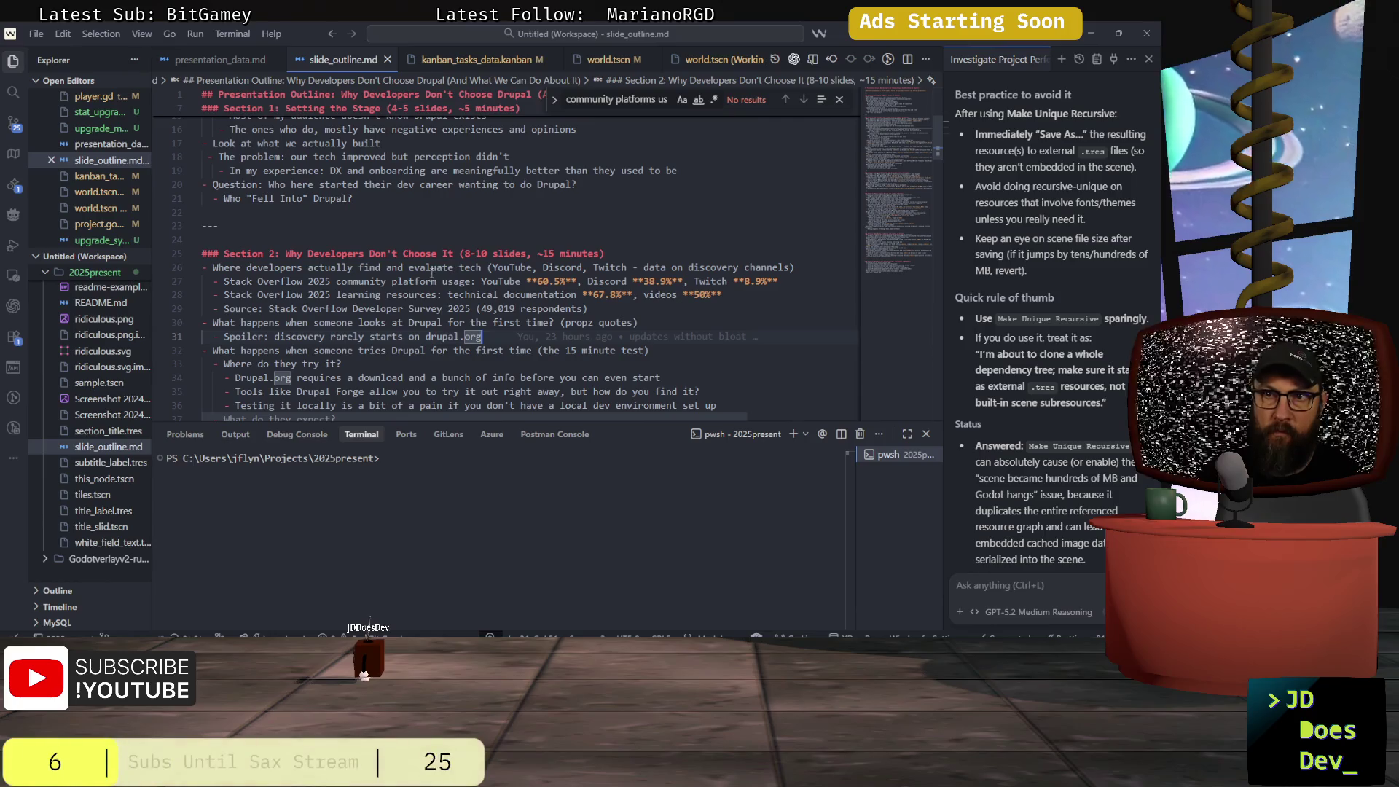
scroll(421, 276, down, 1)
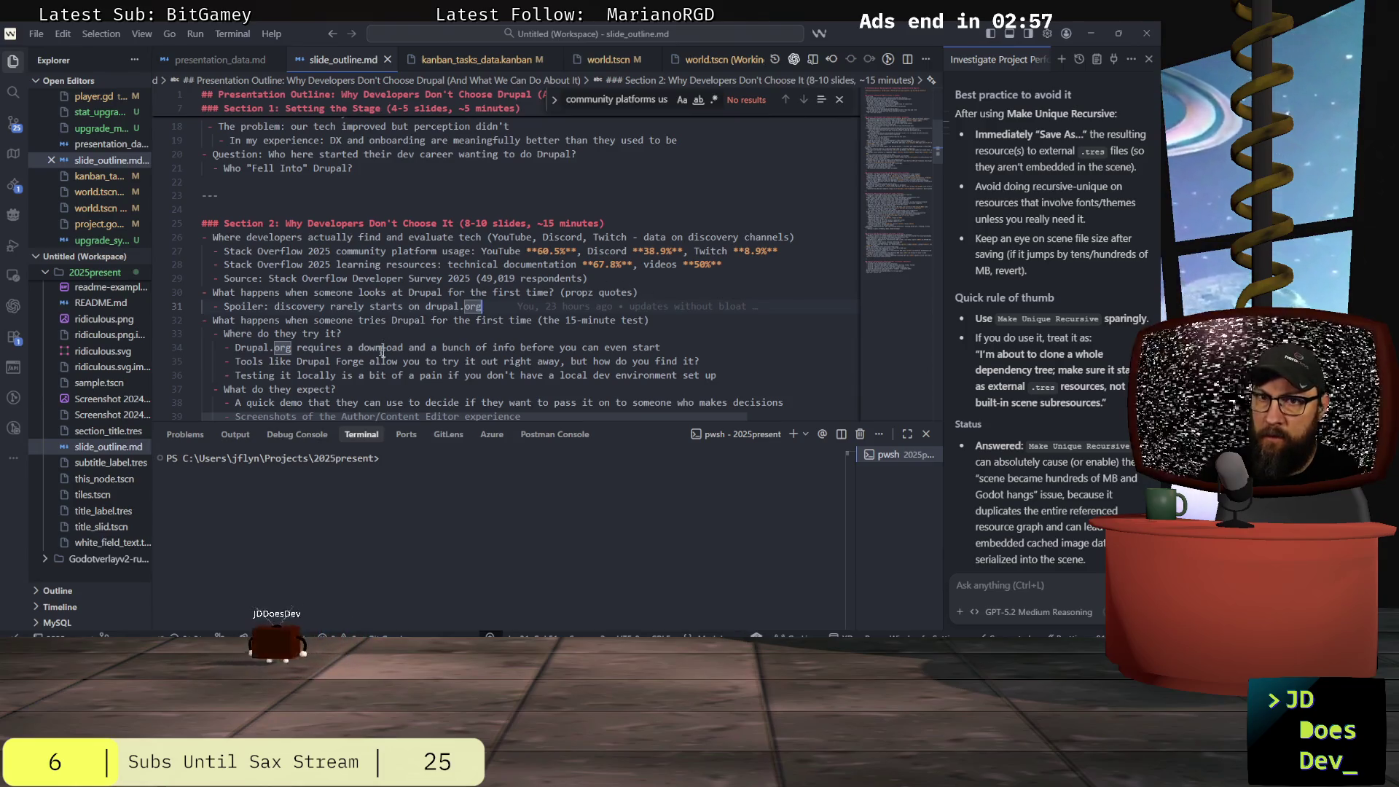
scroll(622, 357, down, 1)
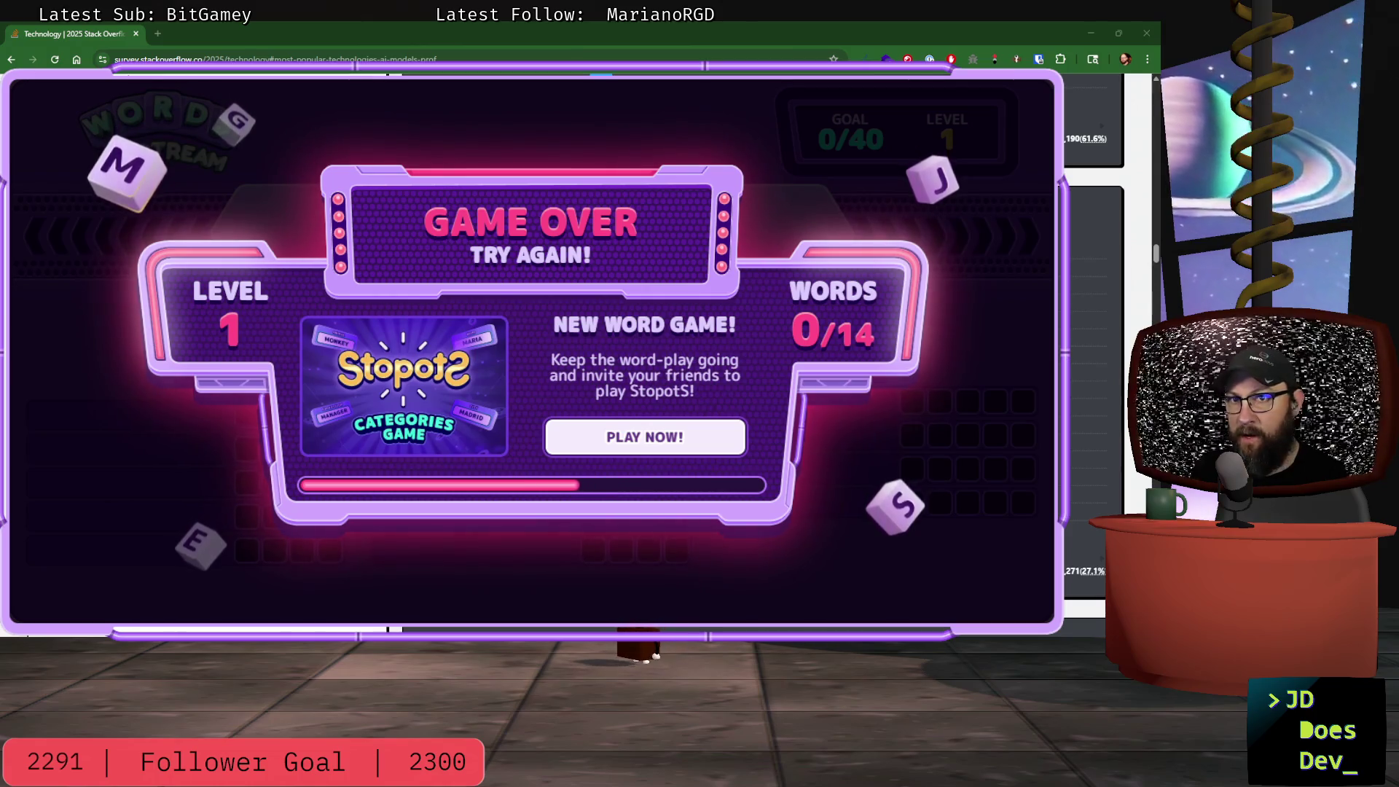
- Scroll through the survey's community platforms results and return to the ChatGPT research conversation
scroll(583, 350, down, 4)
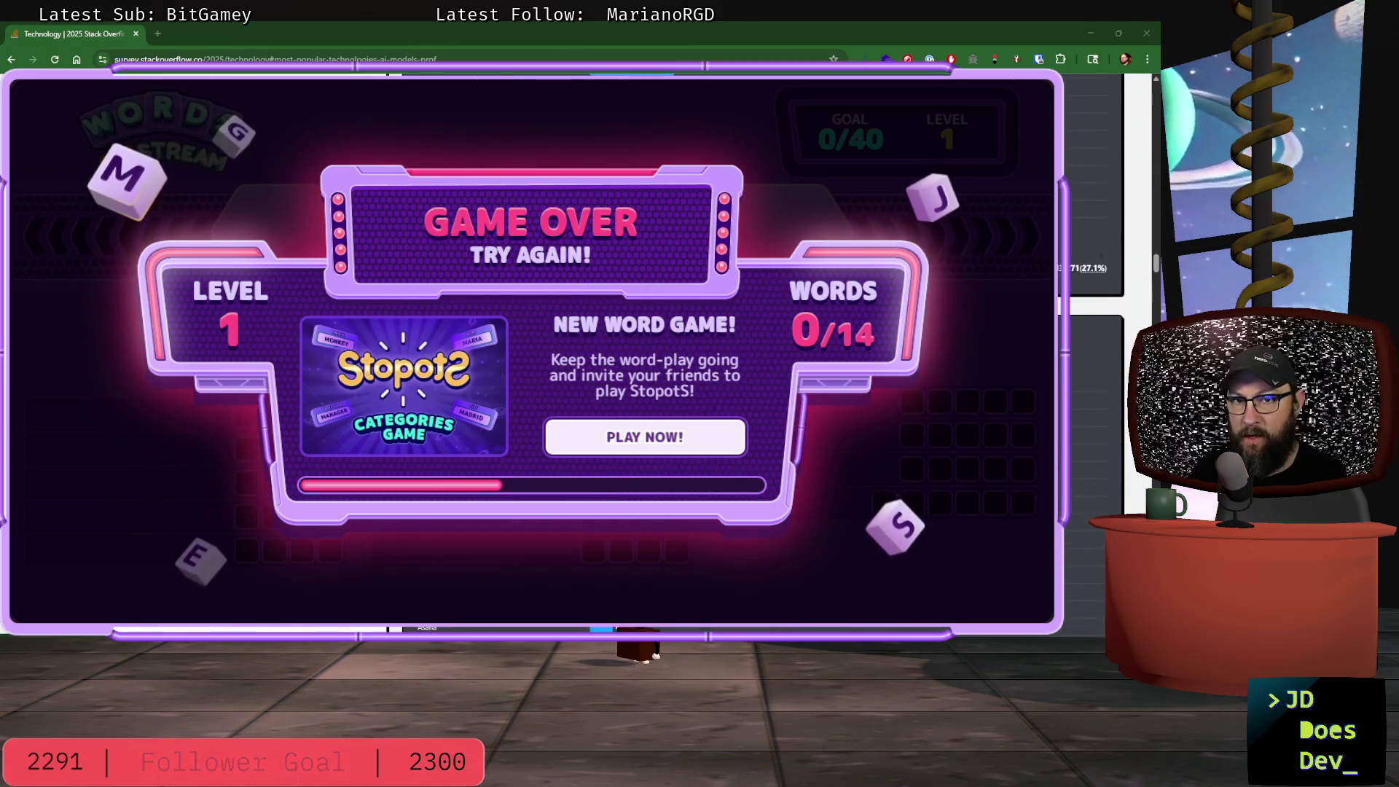
scroll(1093, 240, down, 1)
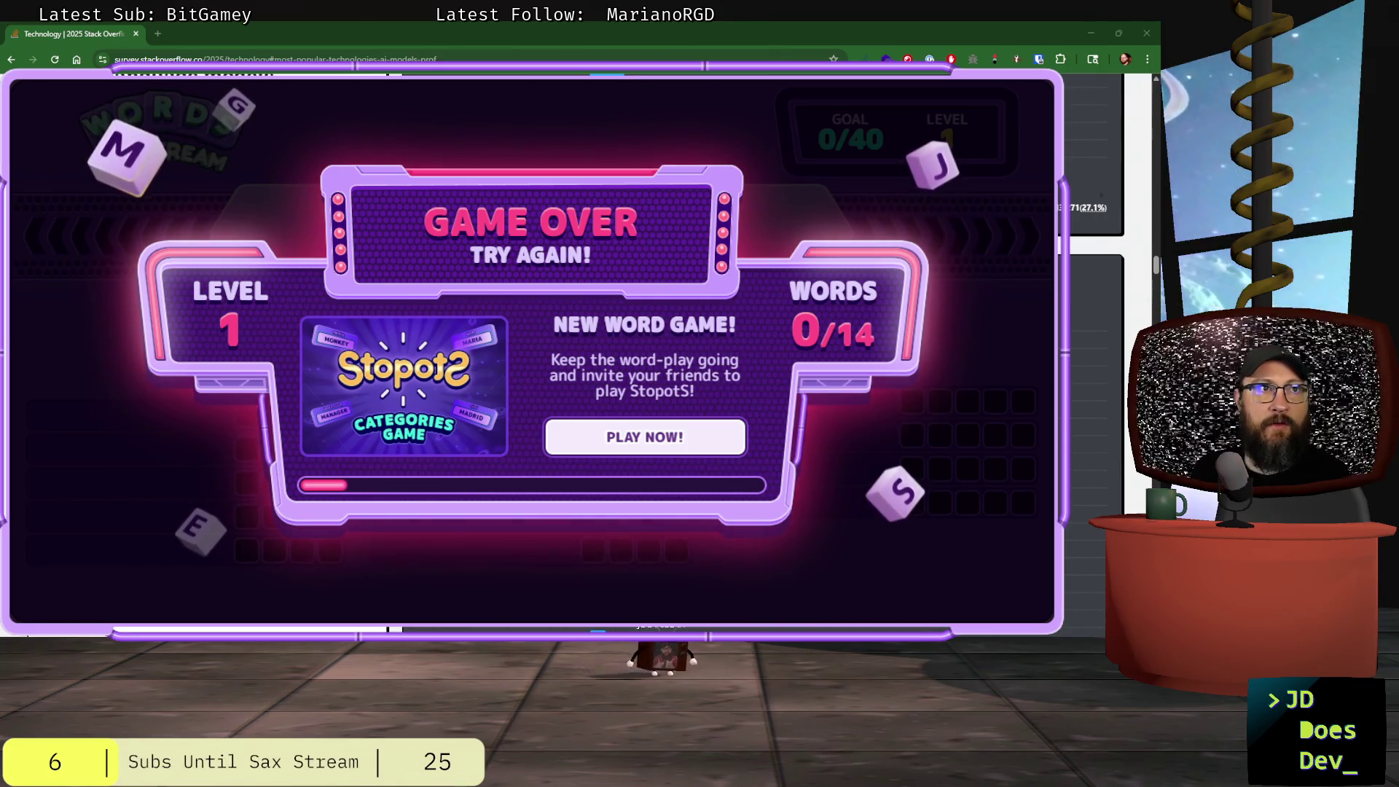
key(alt+Tab)
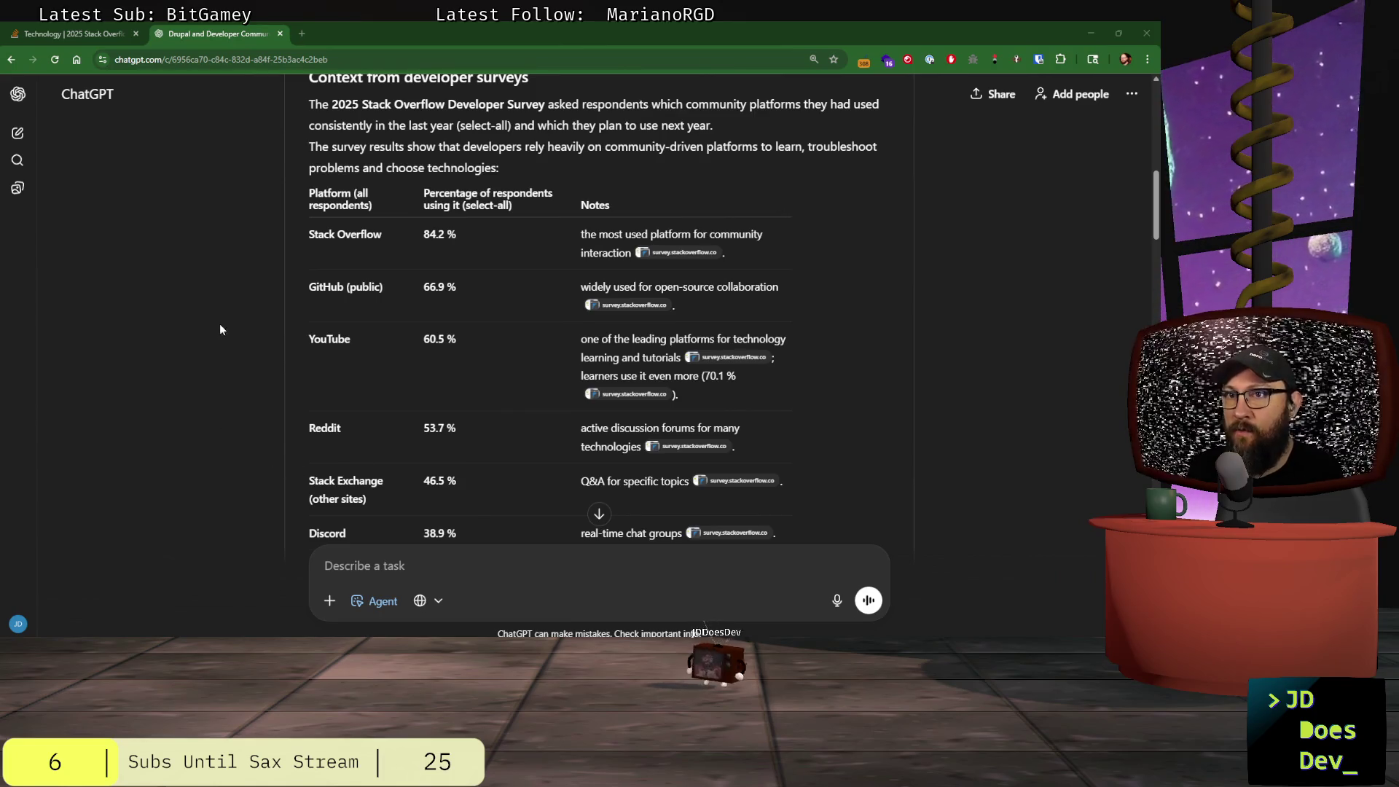
- Scroll back to the 'Influence of community platforms on Drupal adoption' heading, test the zoom, and open the page's context menu
scroll(187, 304, up, 1)
scroll(187, 304, up, 3)
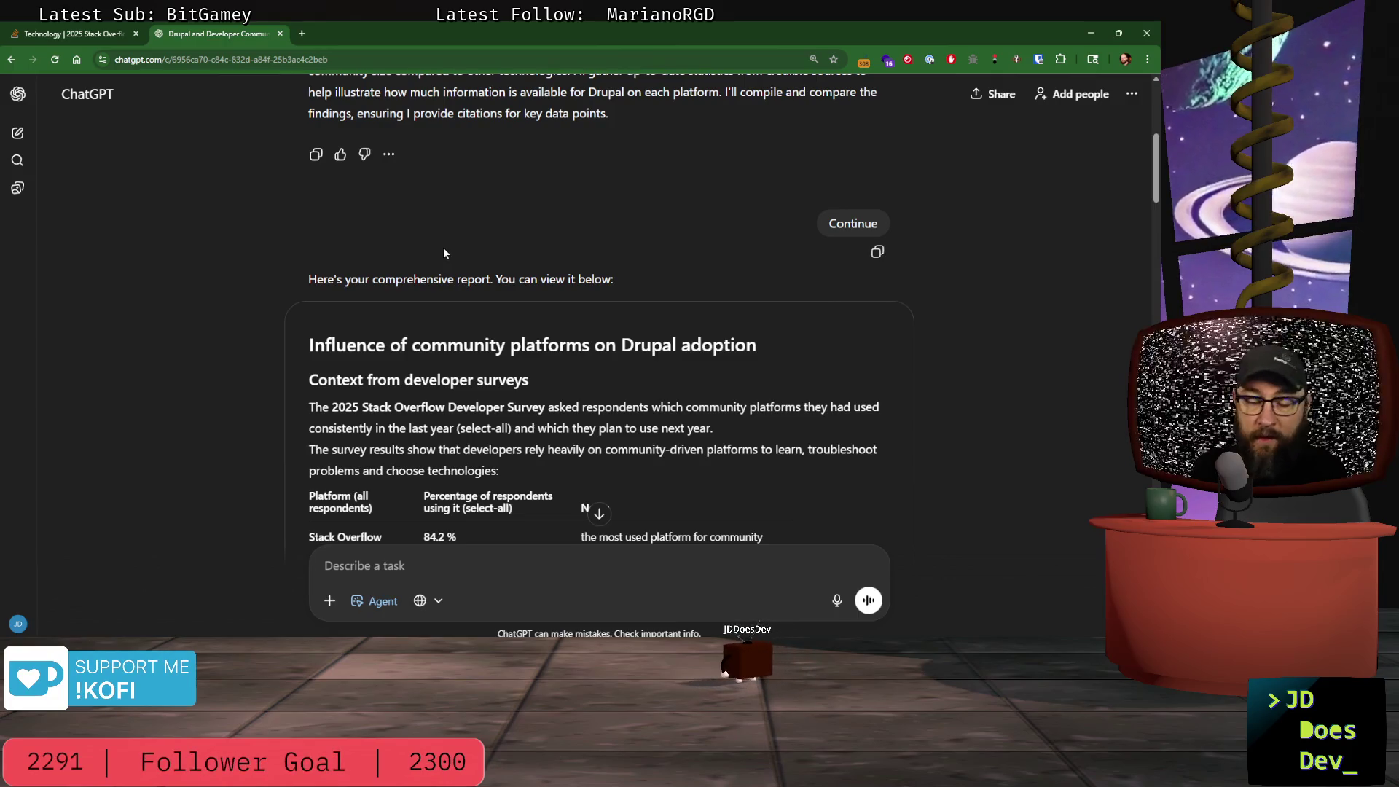
key(ctrl+minus)
key(ctrl+minus)
key(ctrl+minus)
key(ctrl+plus)
key(ctrl+plus)
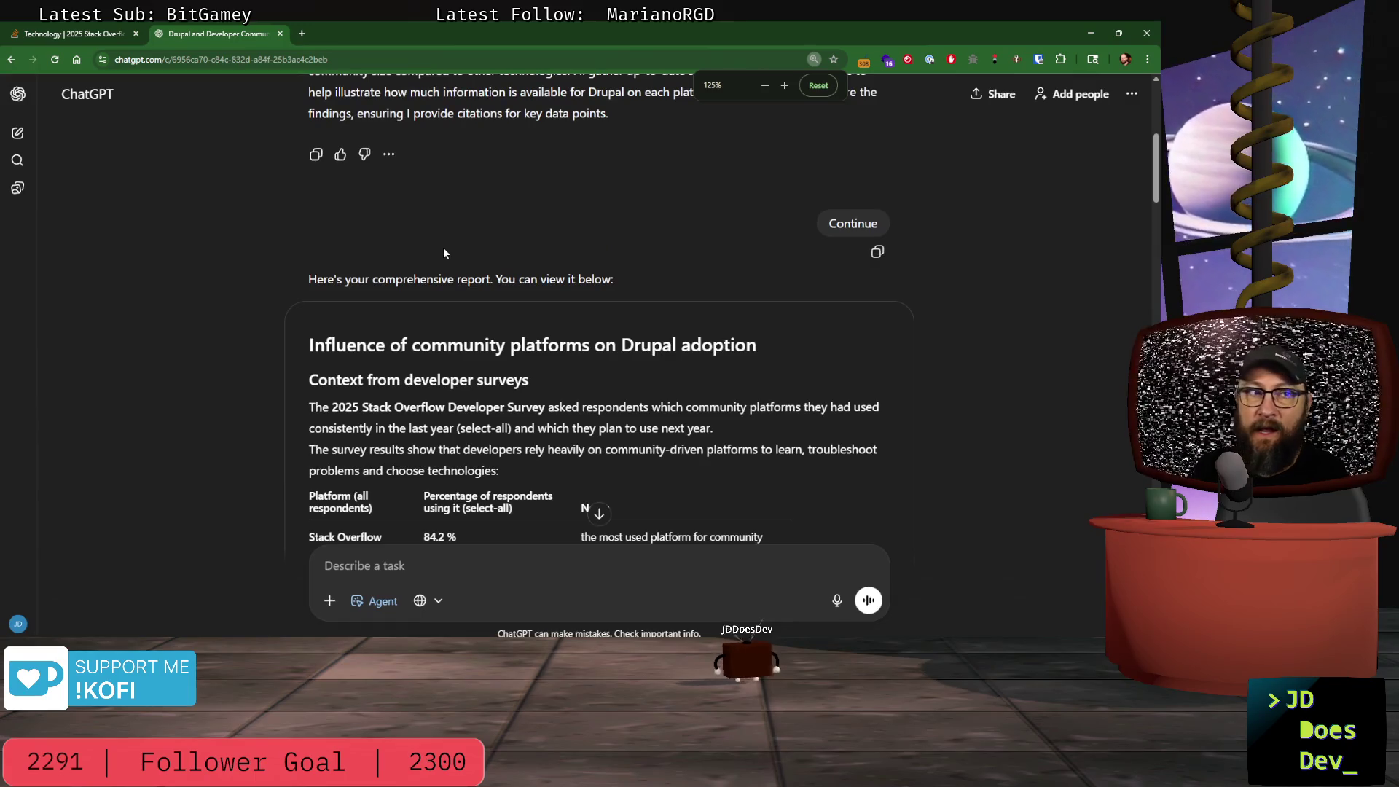
right_click(232, 545)
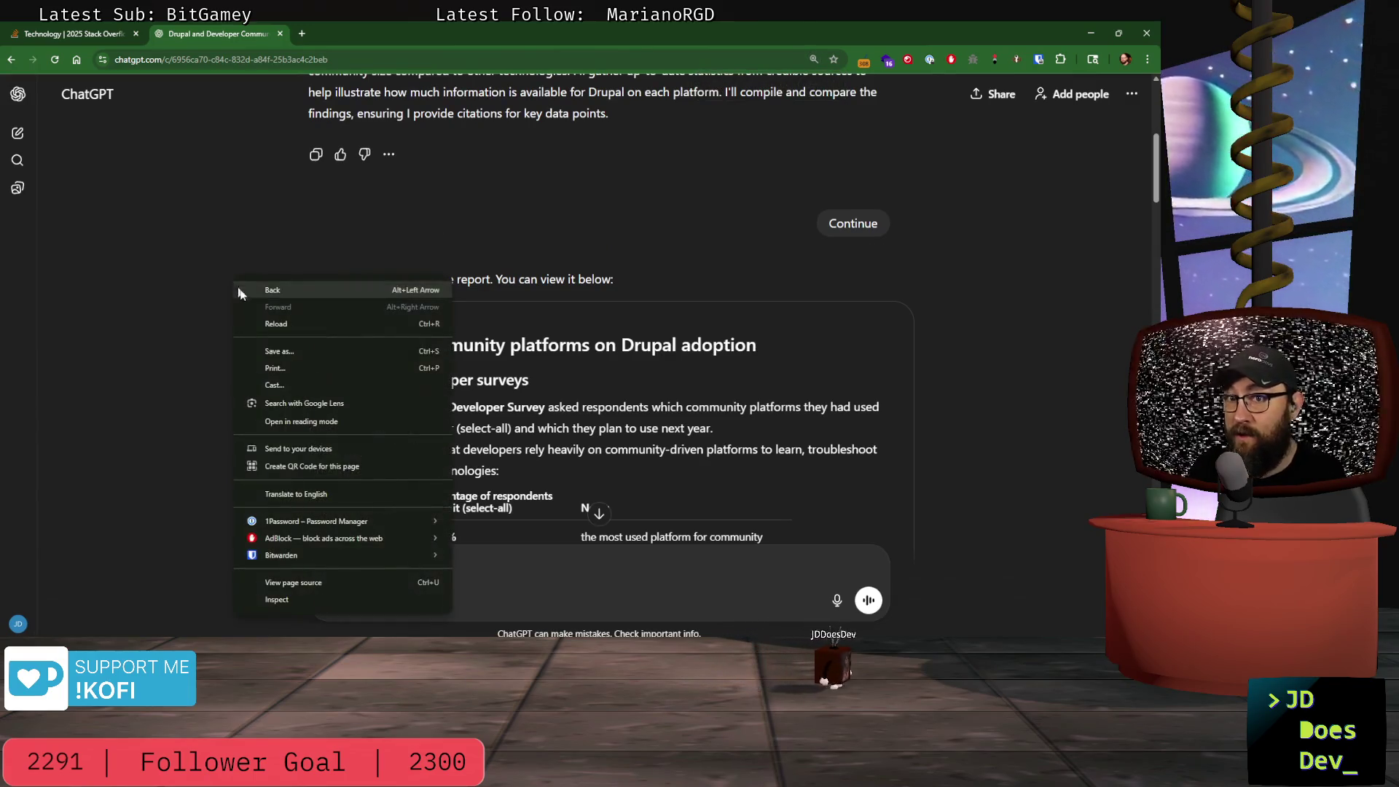
right_click(211, 410)
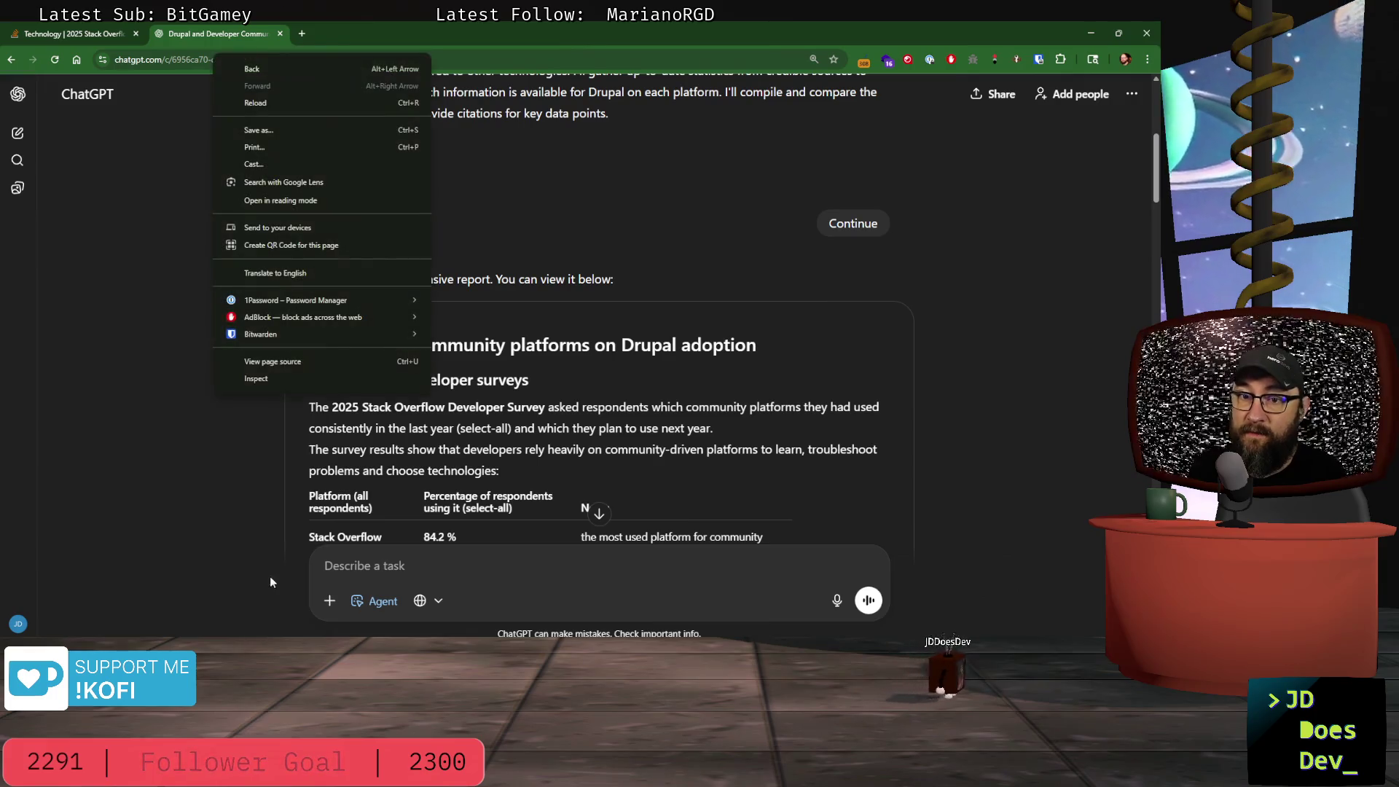
click(263, 383)
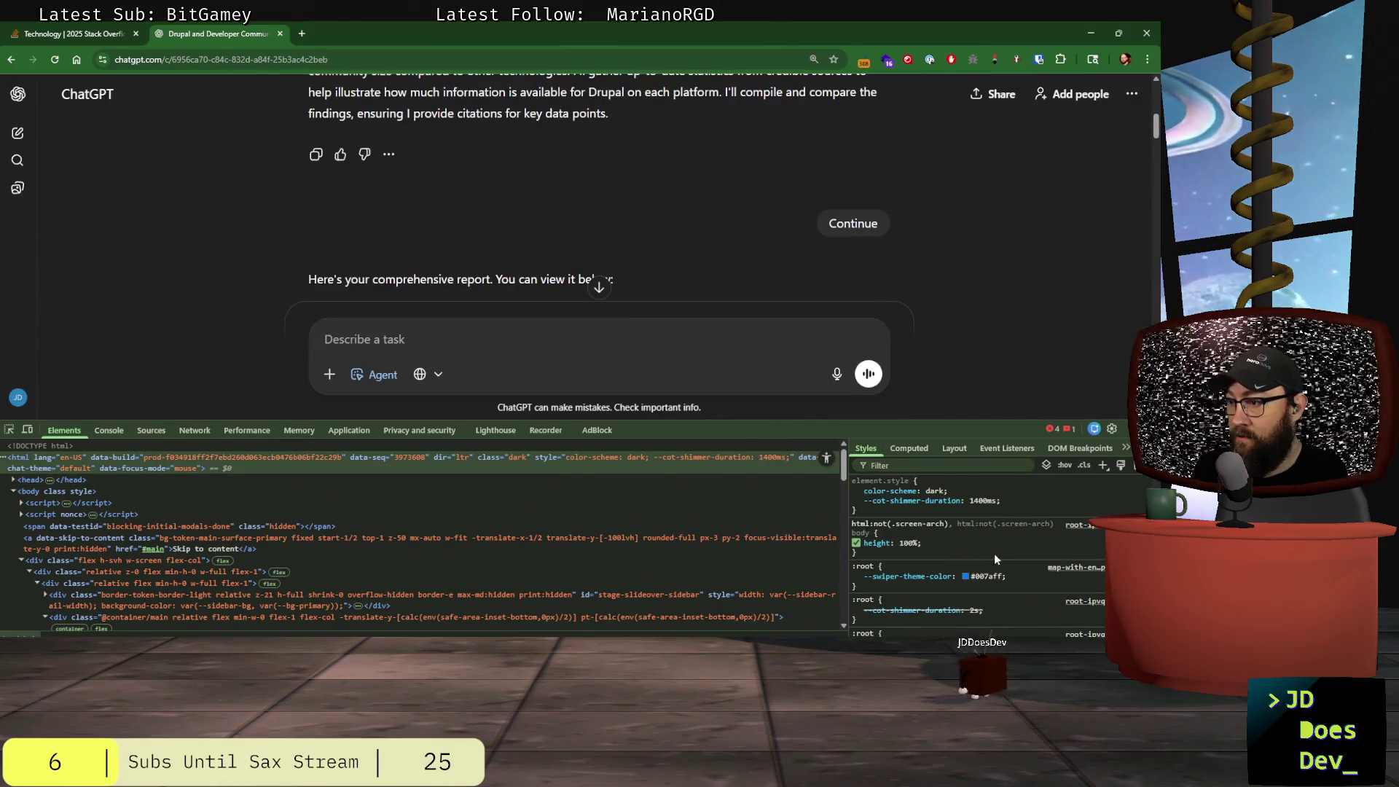
click(909, 448)
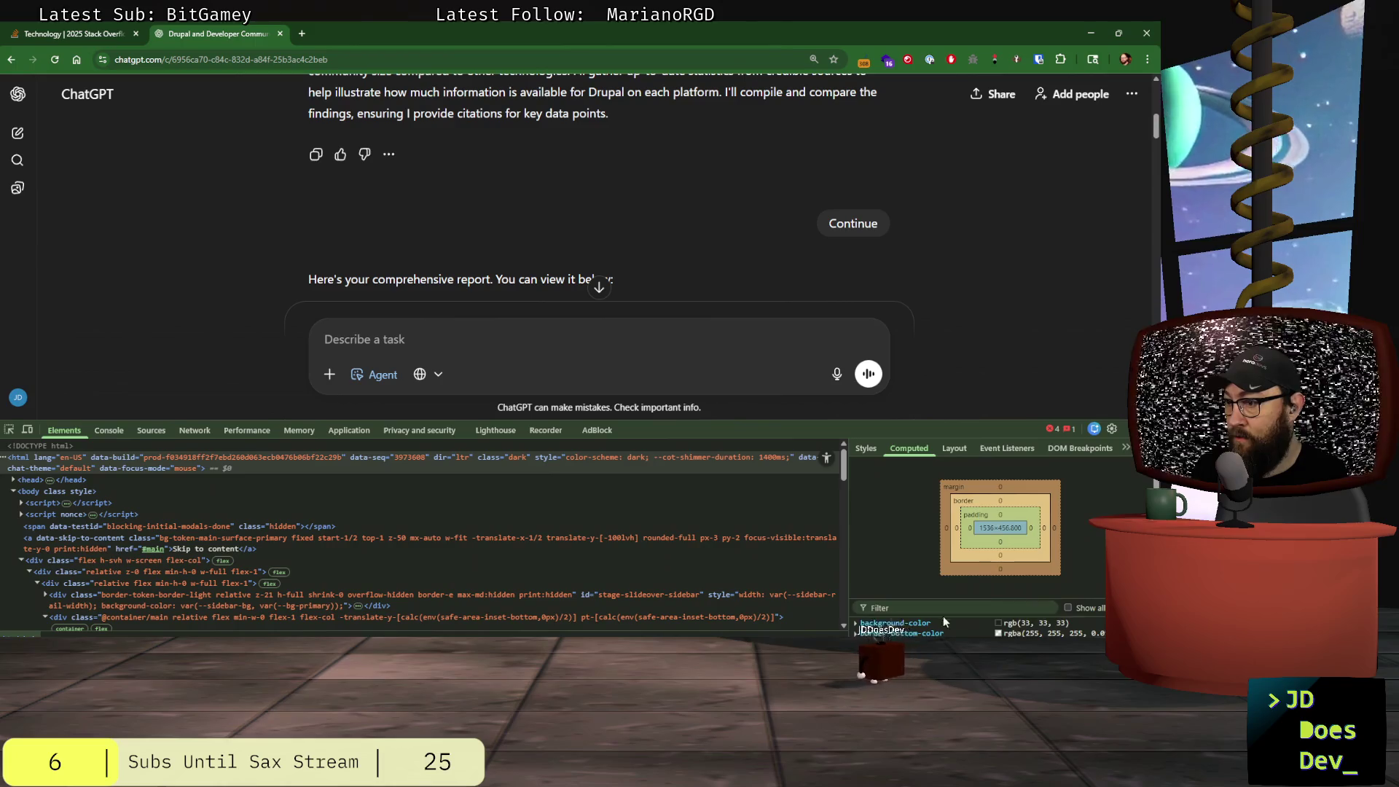
scroll(944, 618, down, 3)
click(66, 491)
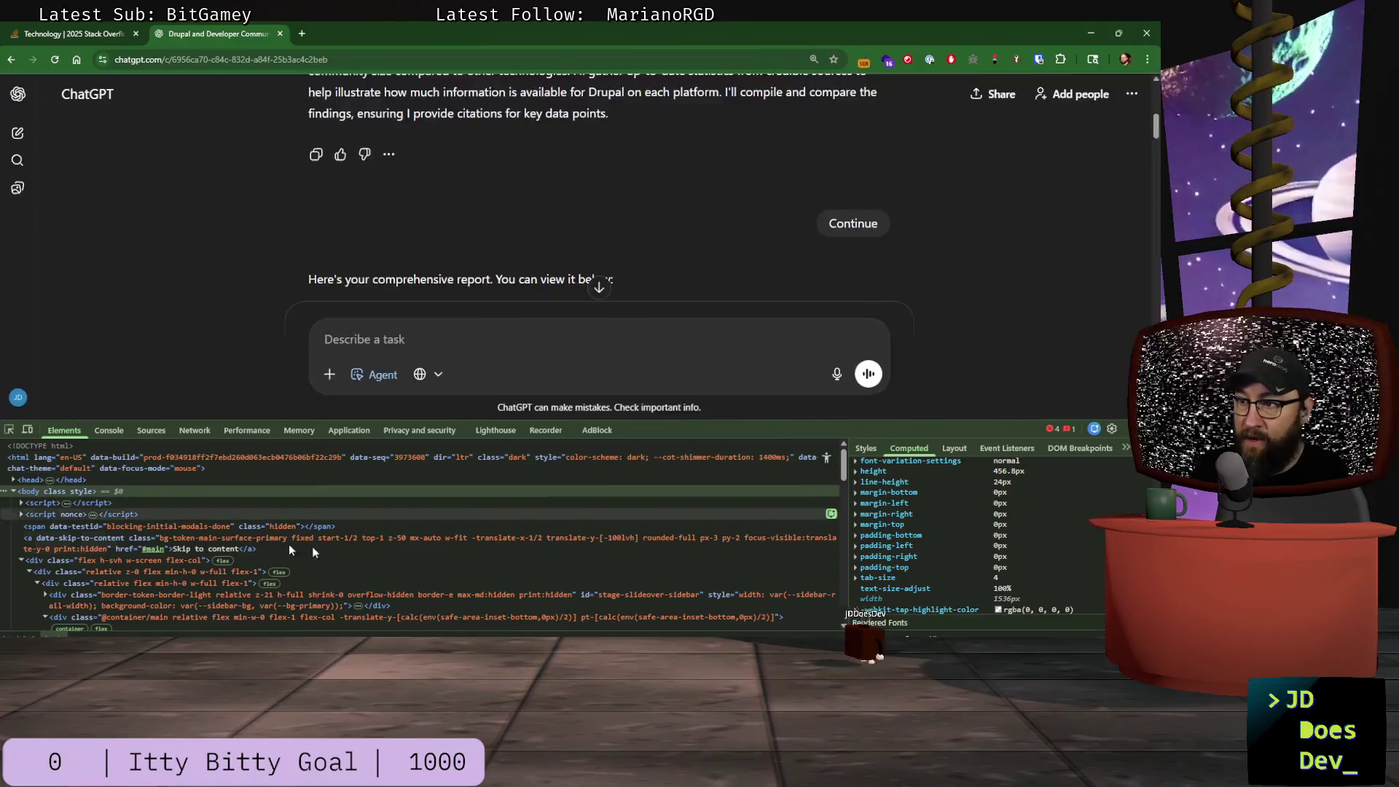
scroll(942, 558, up, 5)
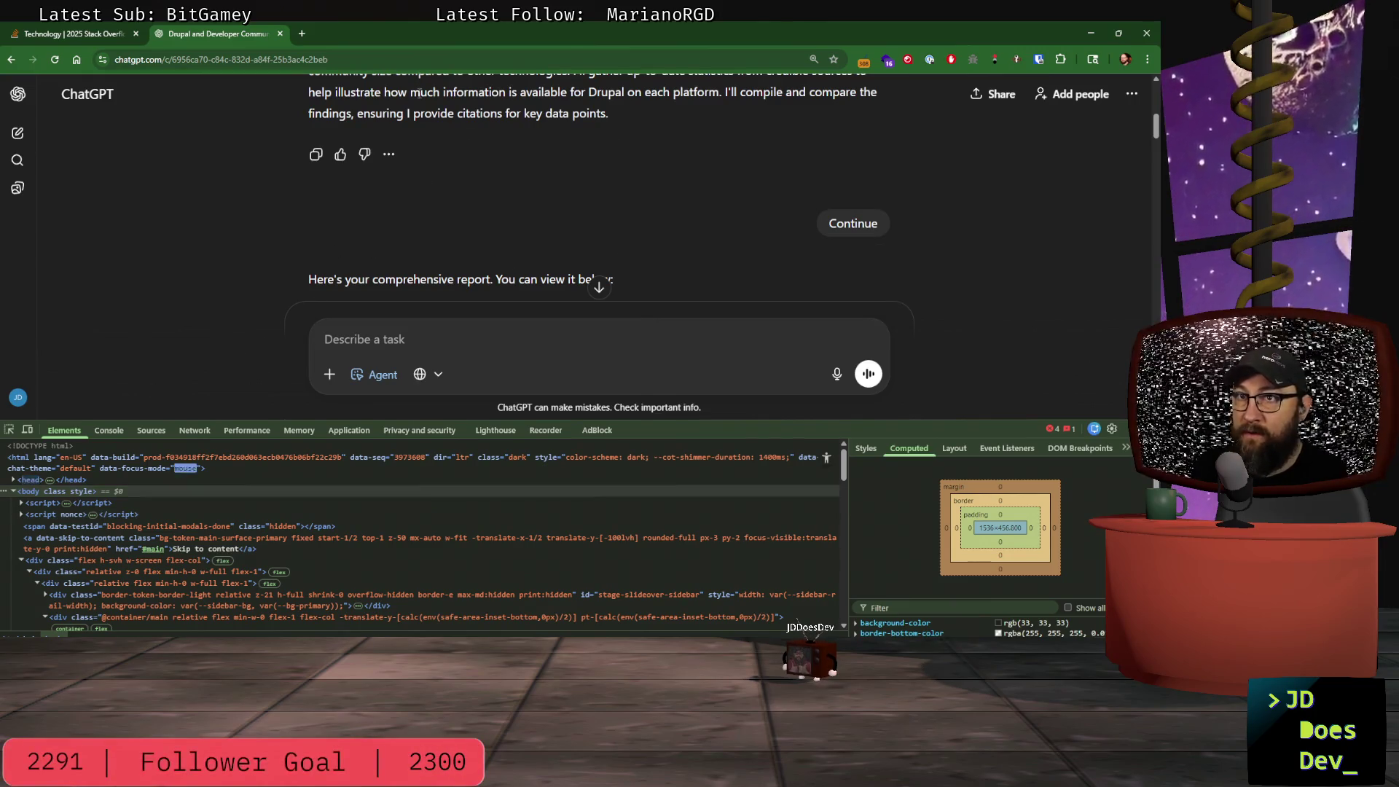
right_click(420, 102)
click(464, 418)
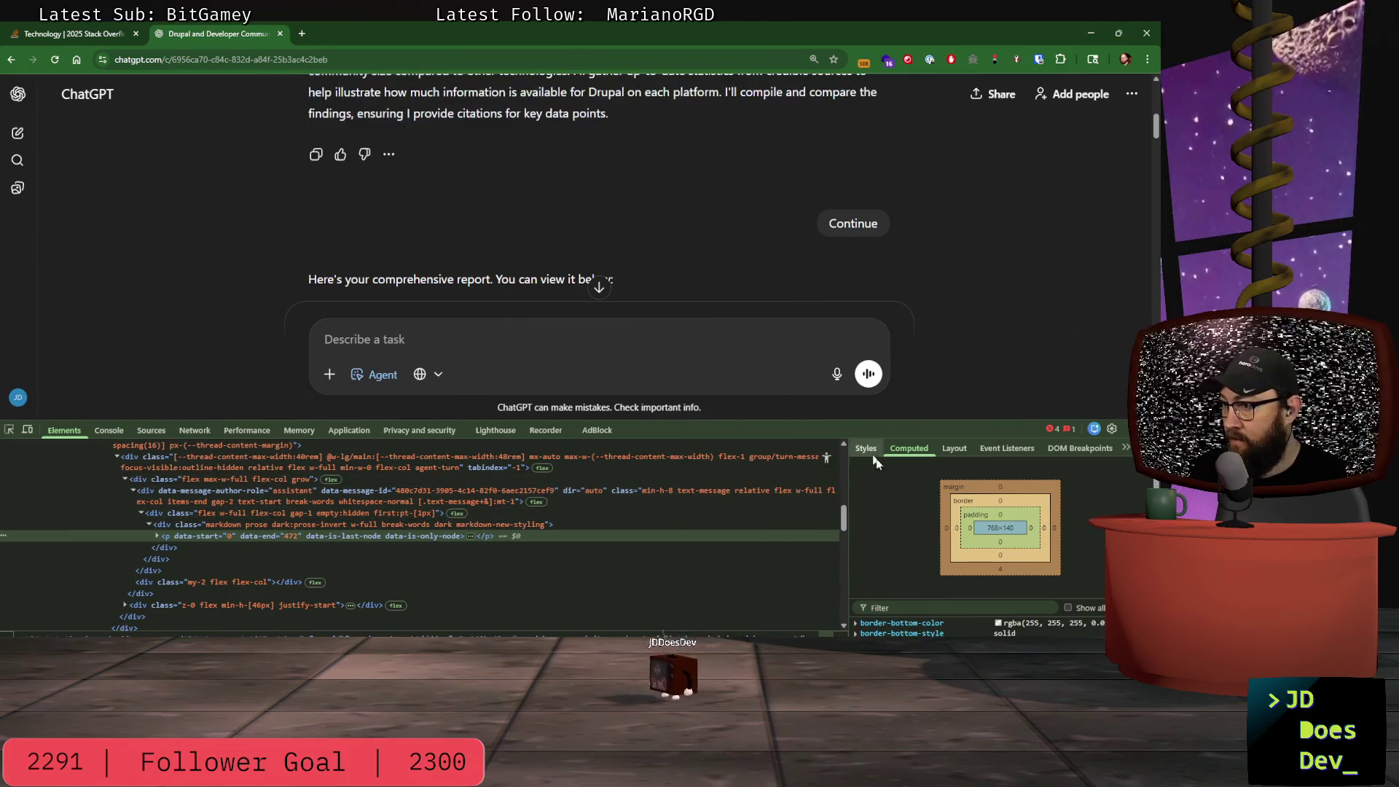
scroll(901, 568, down, 5)
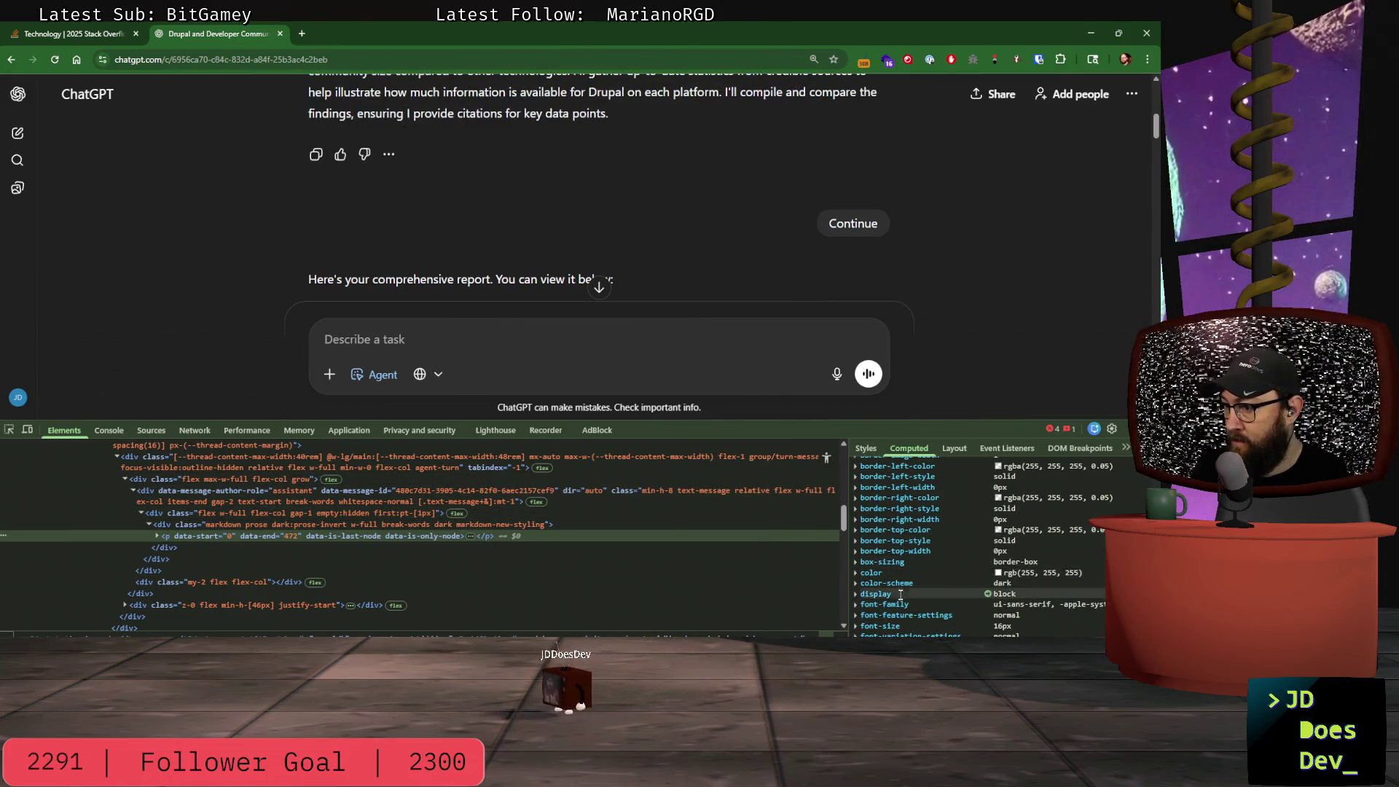
click(923, 626)
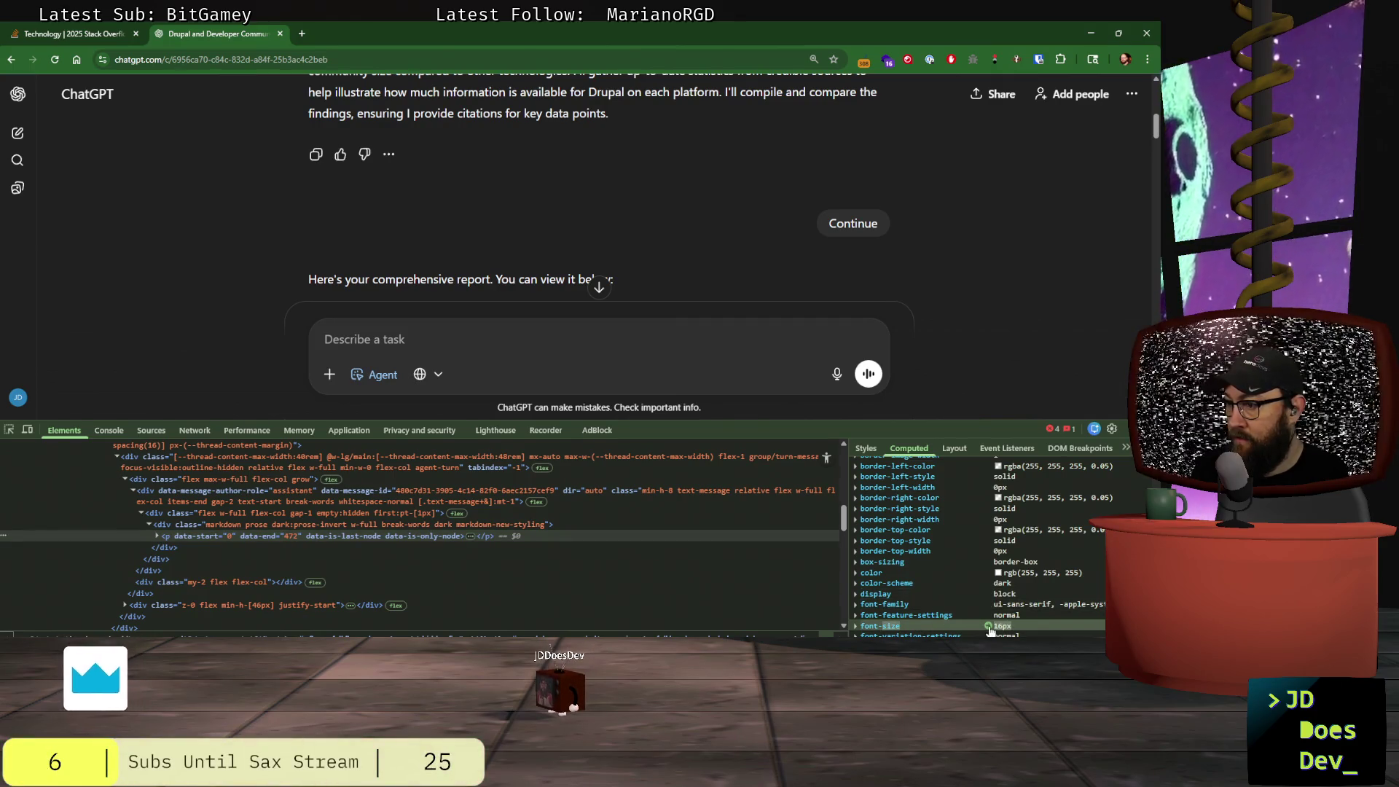
click(988, 626)
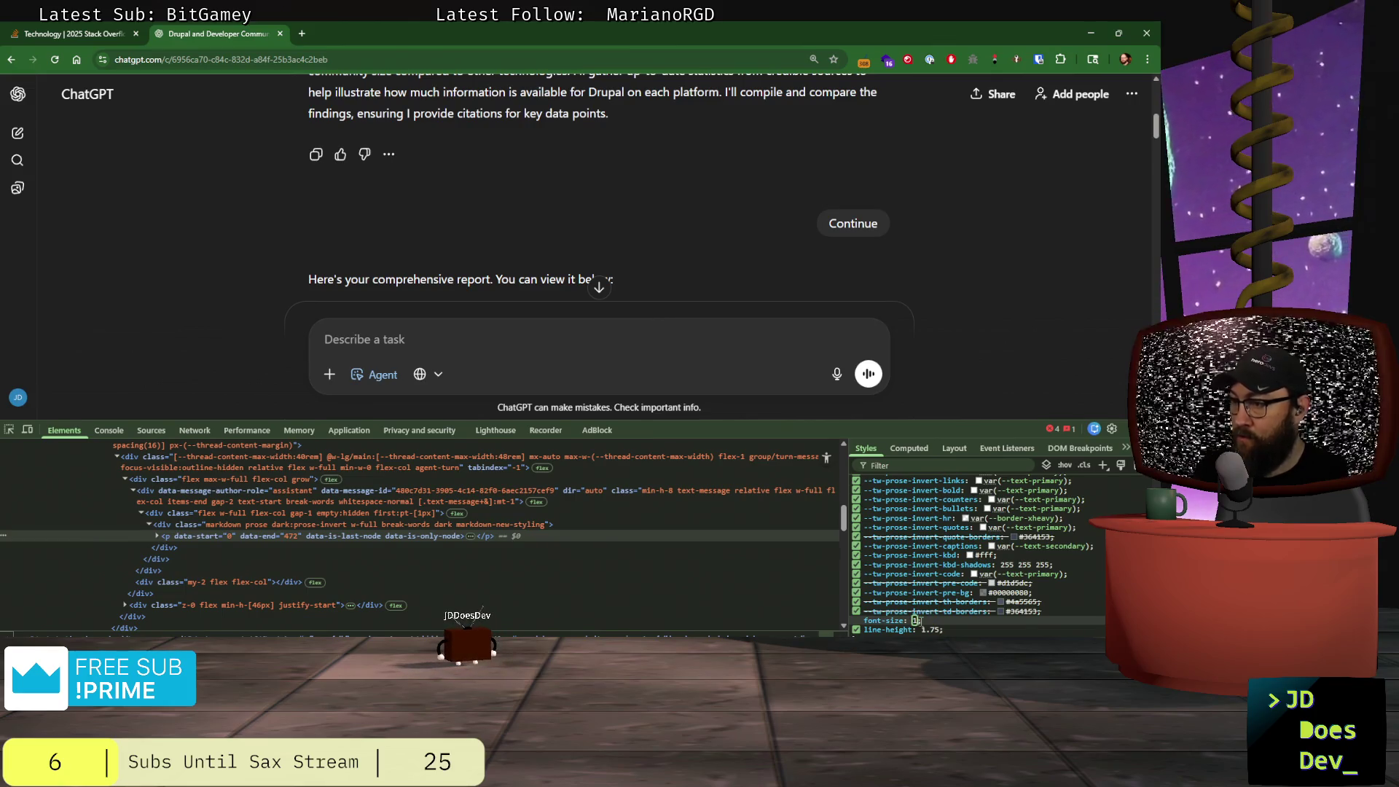
click(917, 621)
text(4rem)
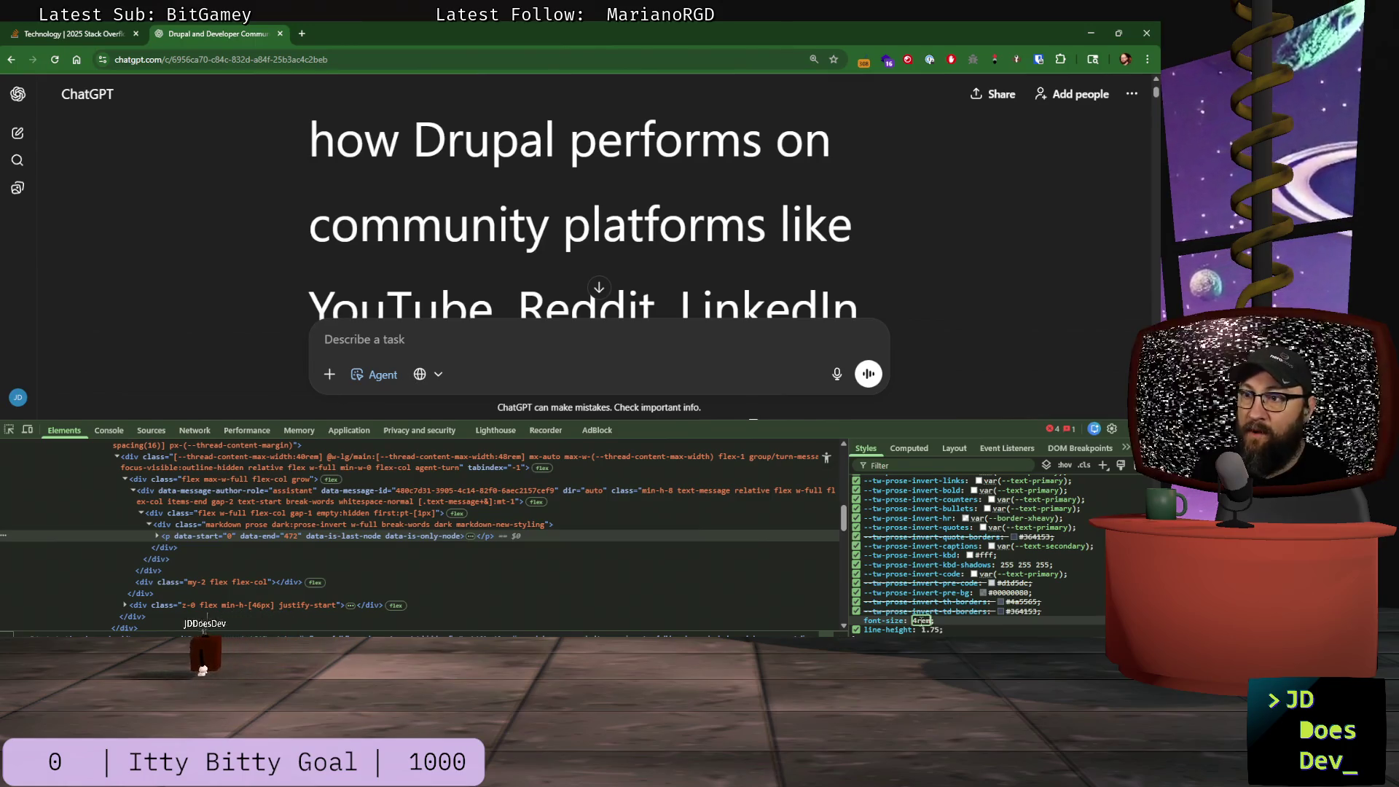
key(Return)
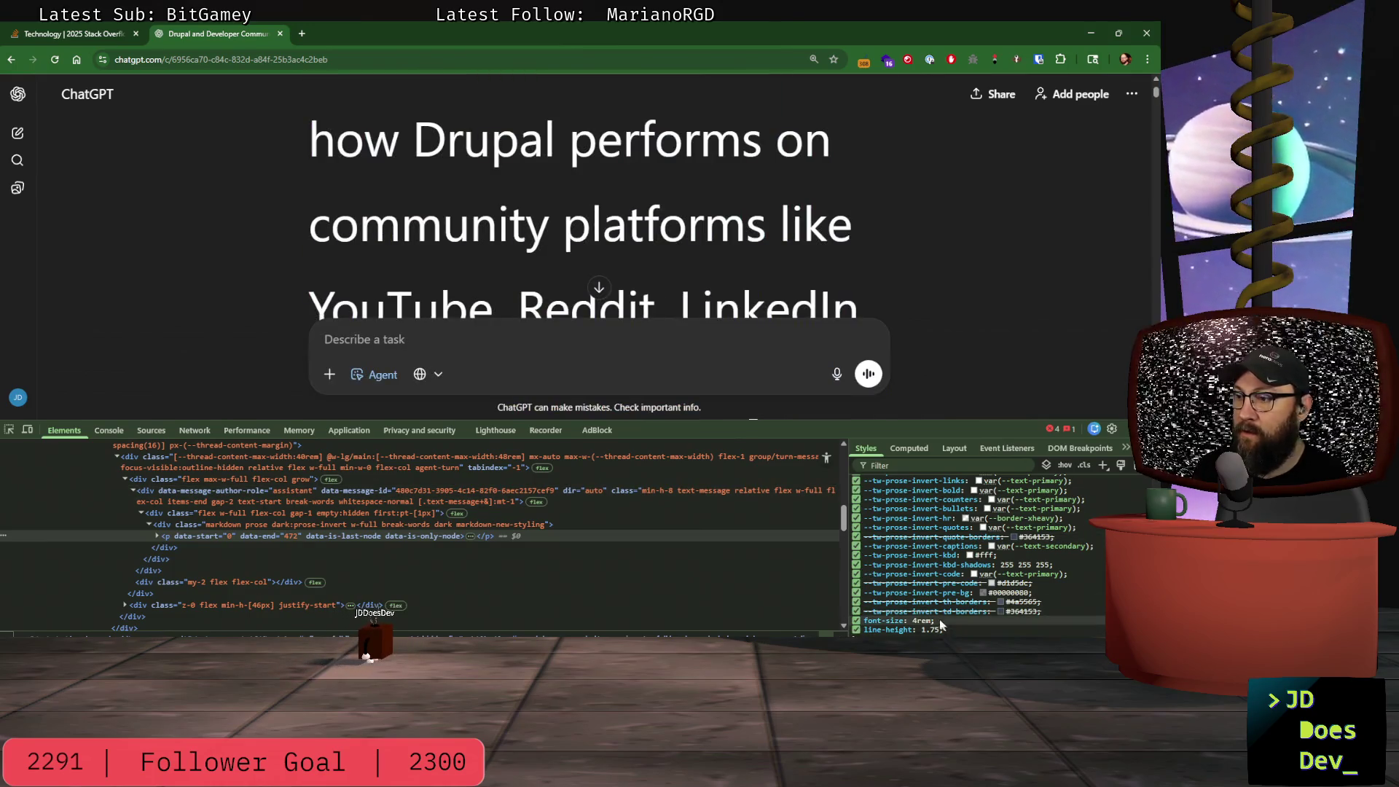
text(rem)
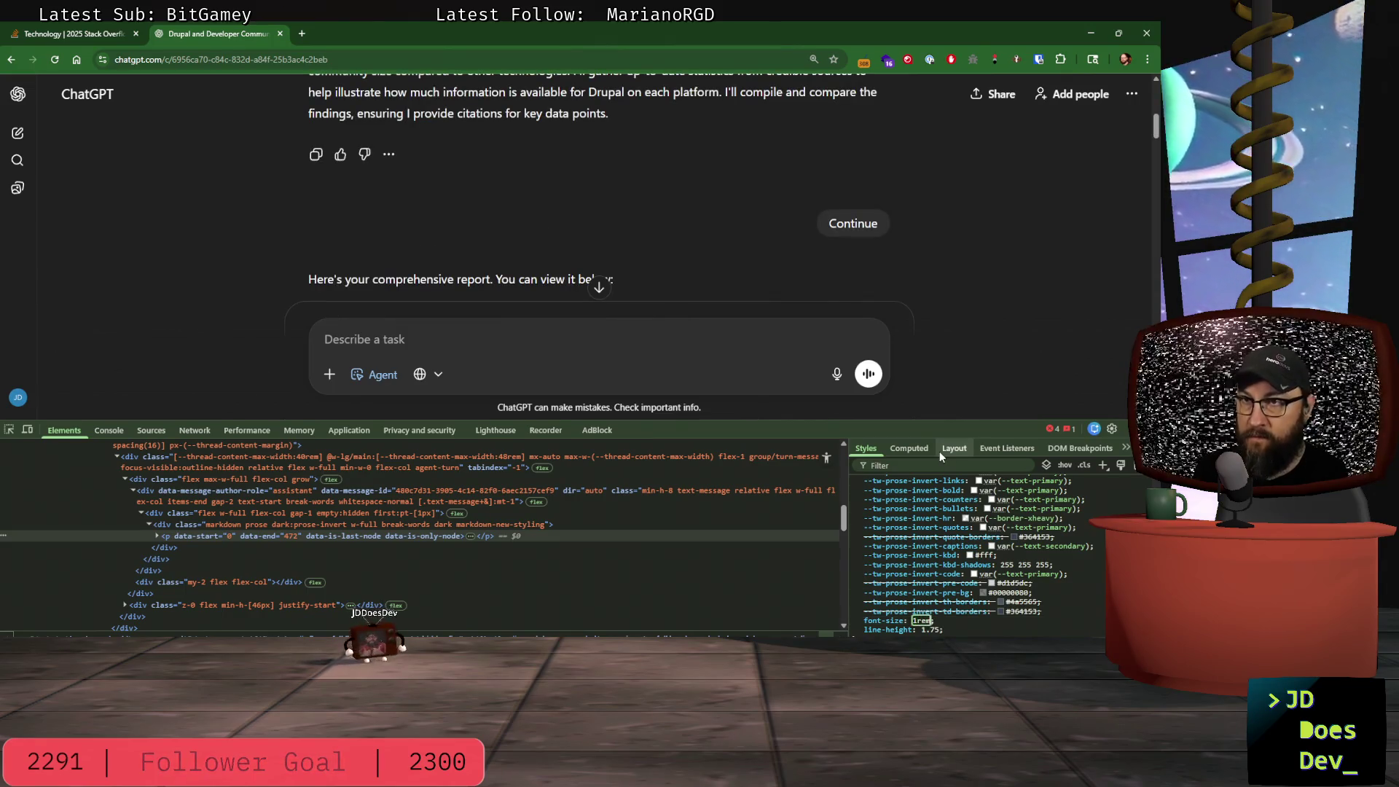
key(Return)
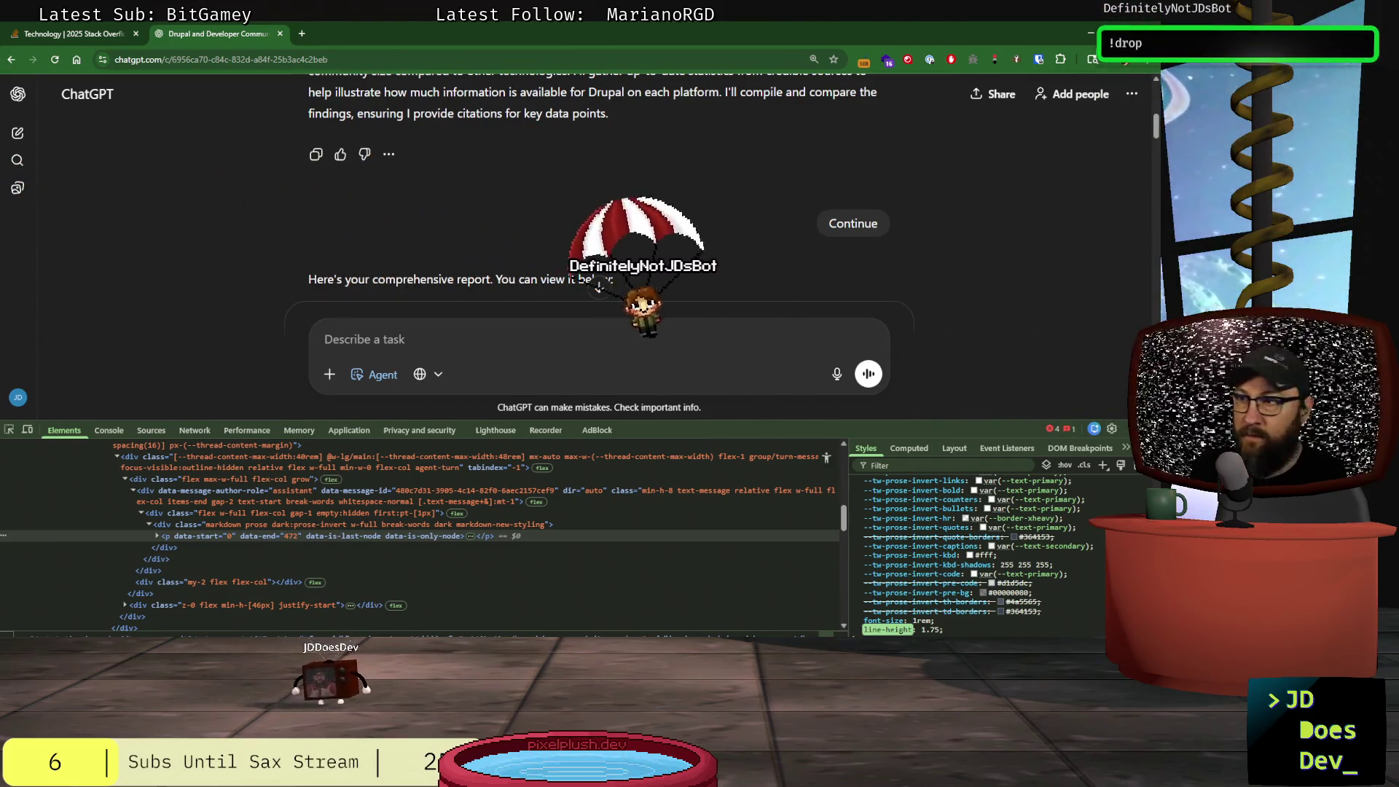
key(F12)
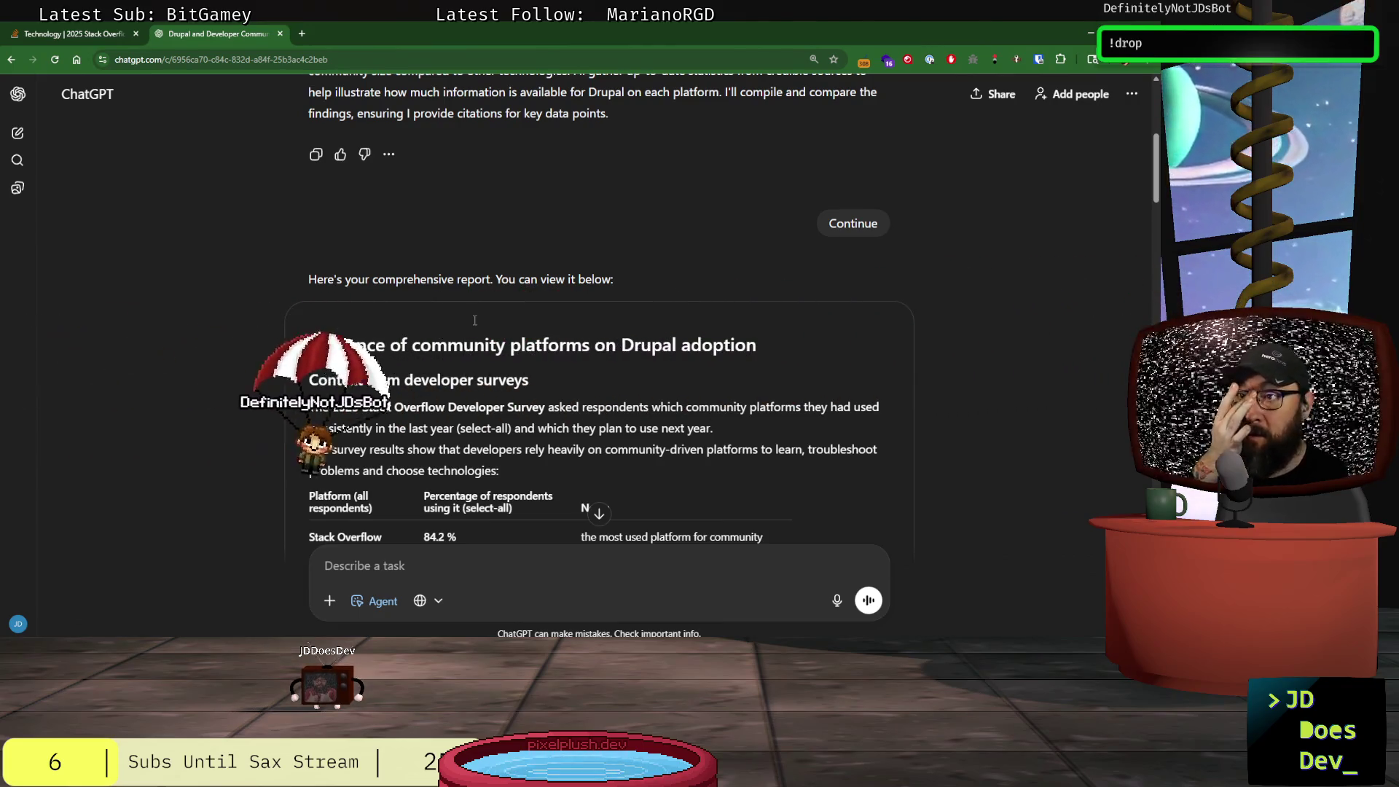
- Review the report down to its Summary & Recommendations platform table
scroll(599, 357, down, 4)
scroll(599, 357, down, 1)
scroll(496, 467, down, 10)
scroll(501, 475, down, 8)
scroll(297, 444, up, 4)
scroll(297, 444, up, 10)
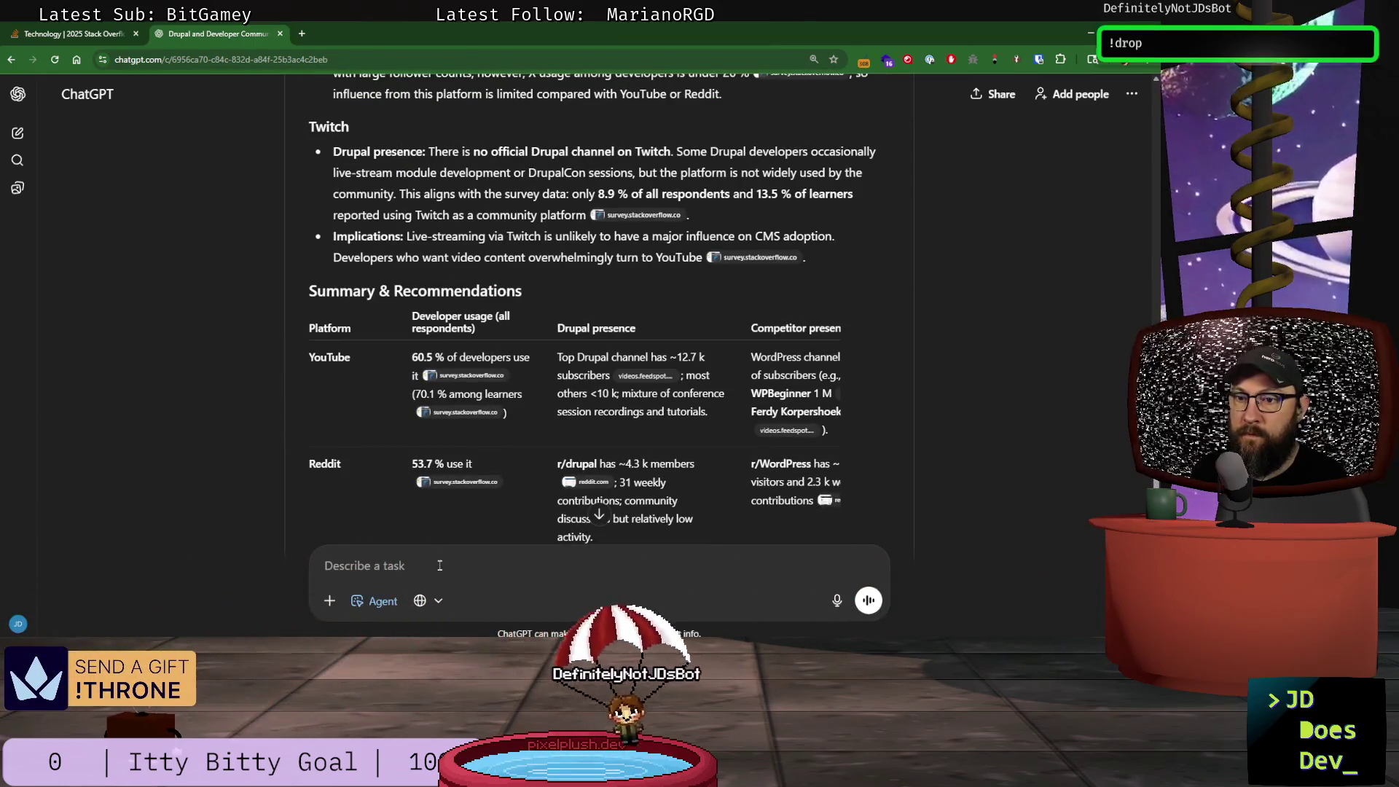
- Start a follow-up message to ChatGPT beginning with 'Provide'
click(441, 567)
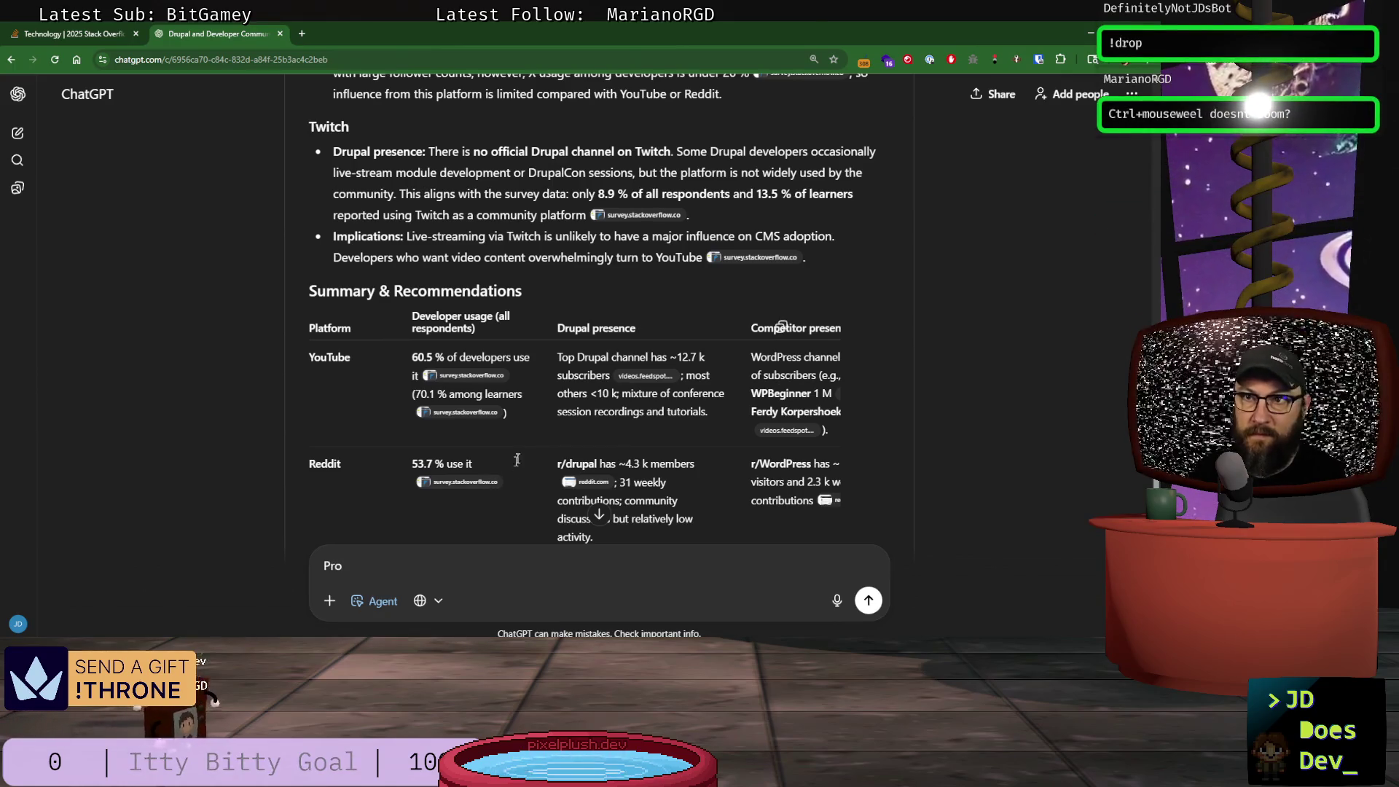
scroll(440, 568, down, 1)
scroll(522, 436, up, 3)
scroll(521, 436, down, 1)
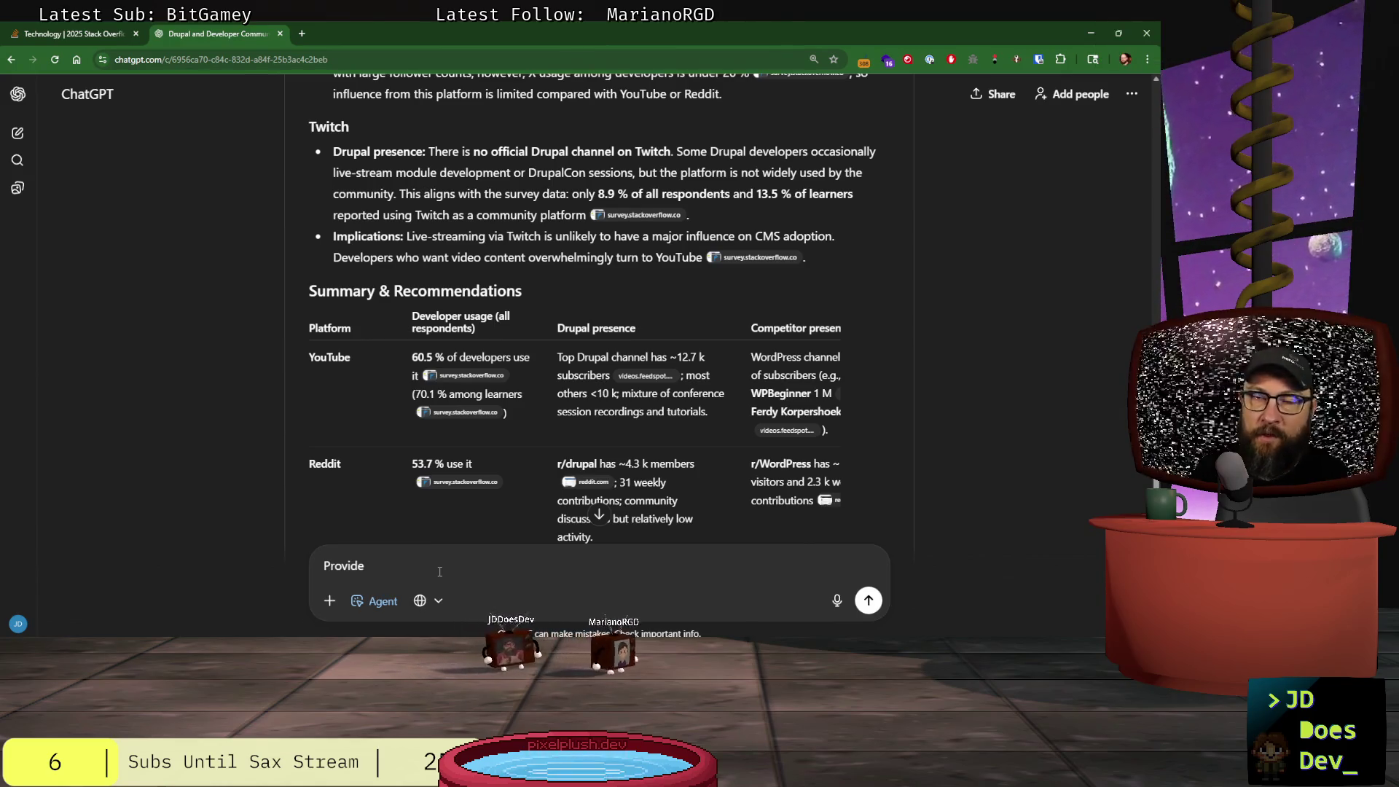
- Send the request 'Provide a markdown file with these finding and citation'
key(ctrl+minus)
key(ctrl+plus)
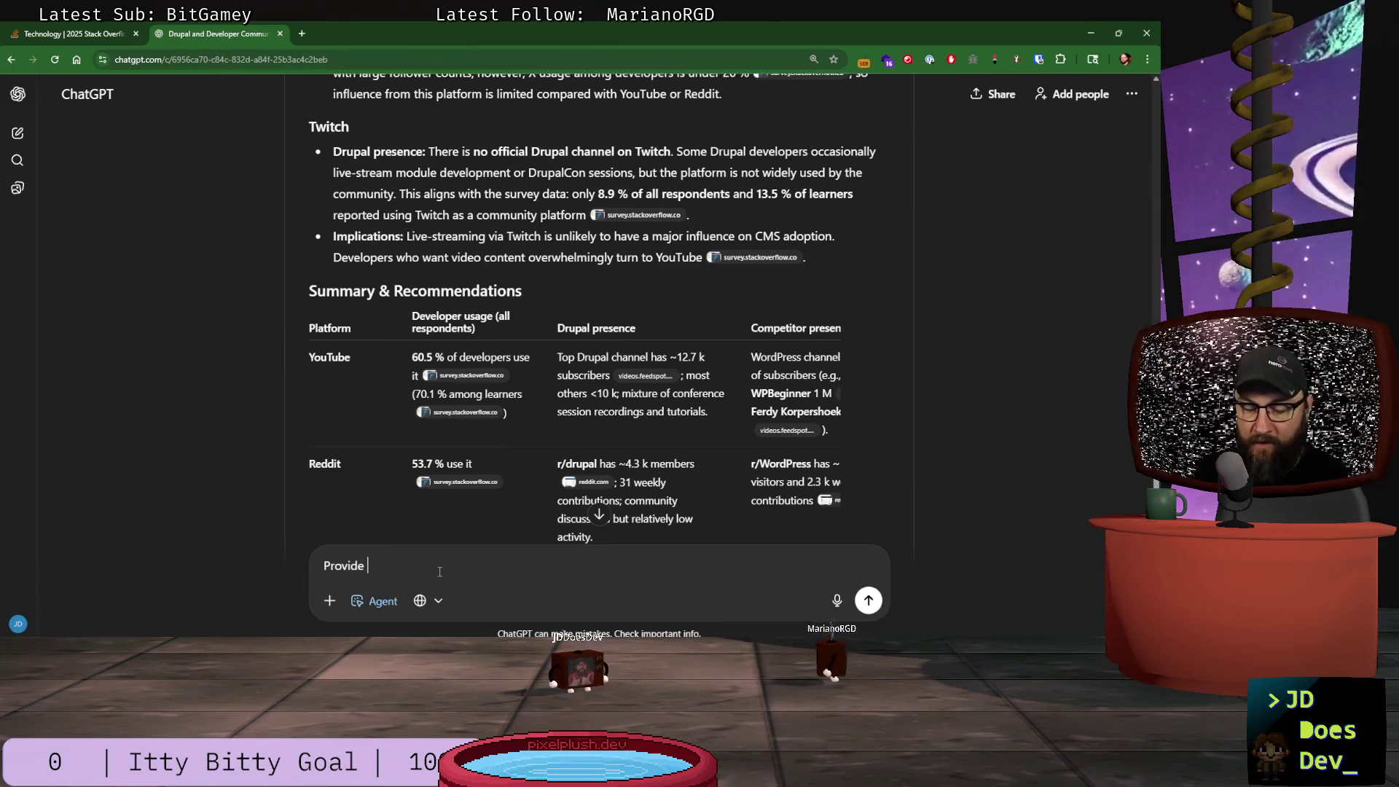
text(a mard)
key(BackSpace)
text(k)
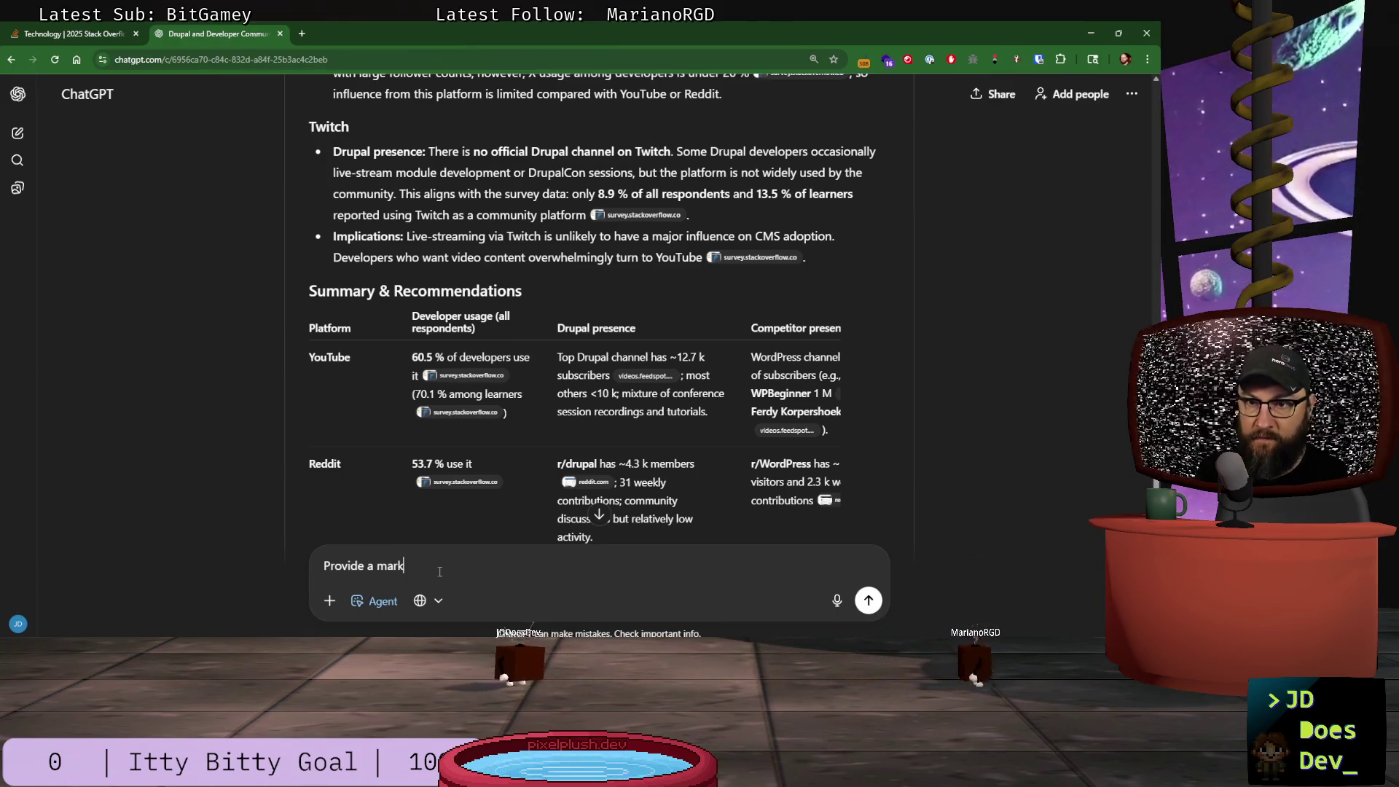
text(down file with )
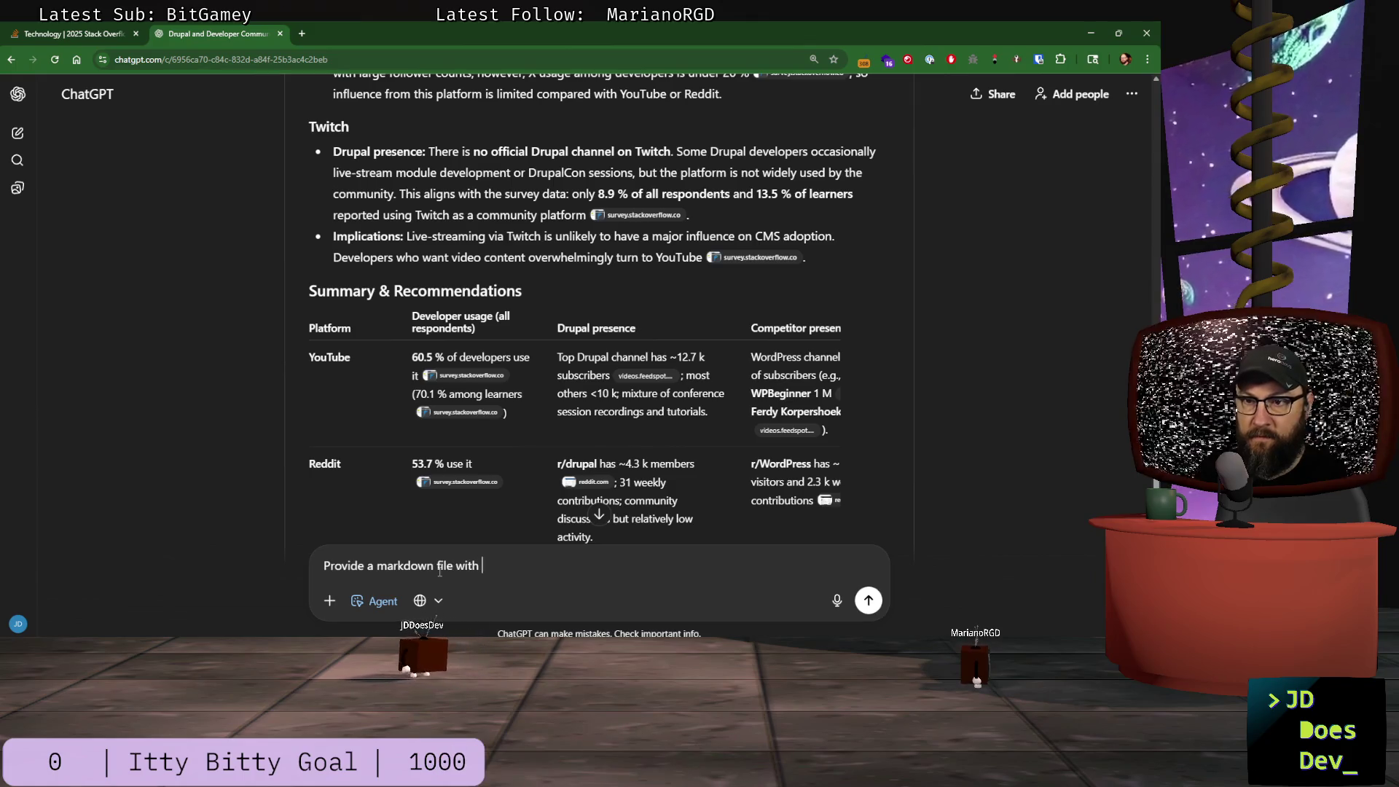
text(these finding a)
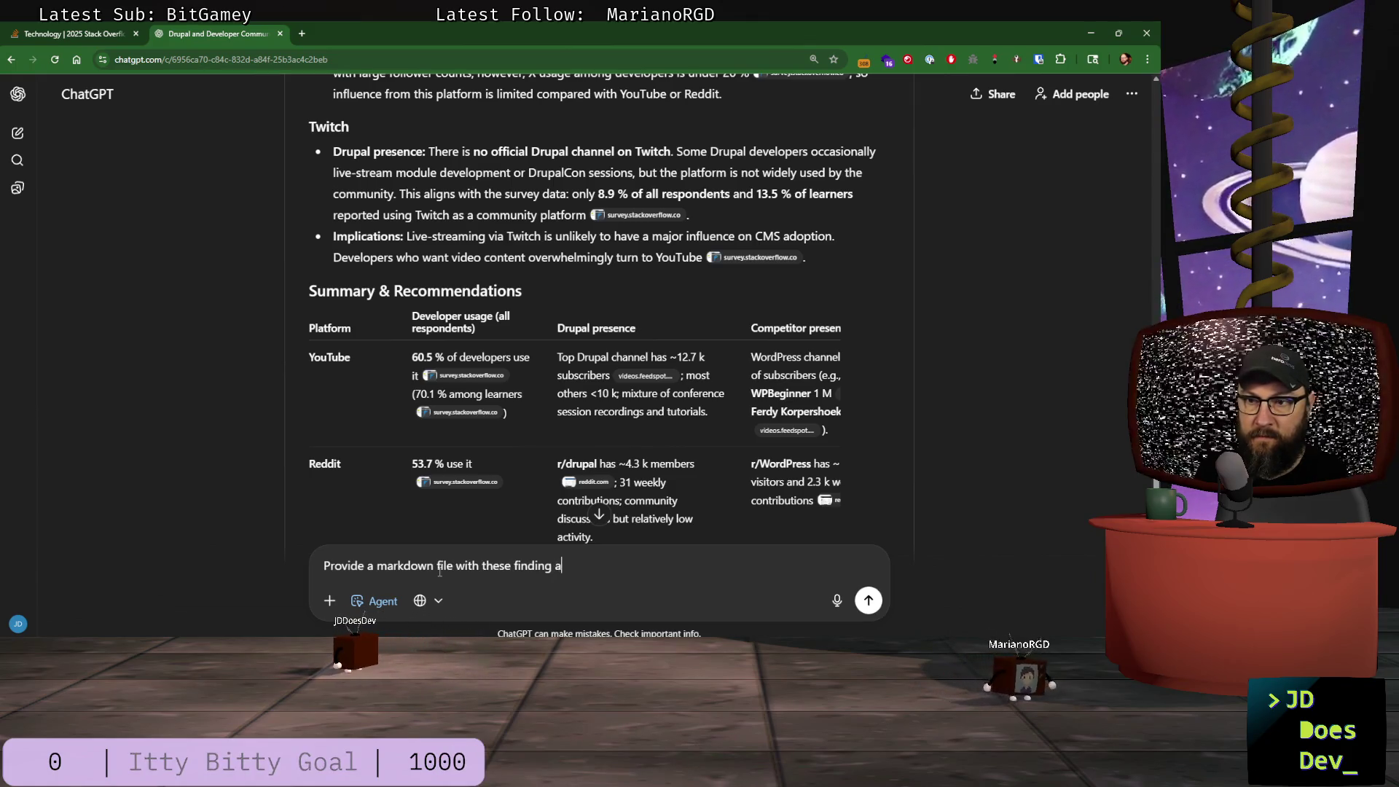
text(nd citations)
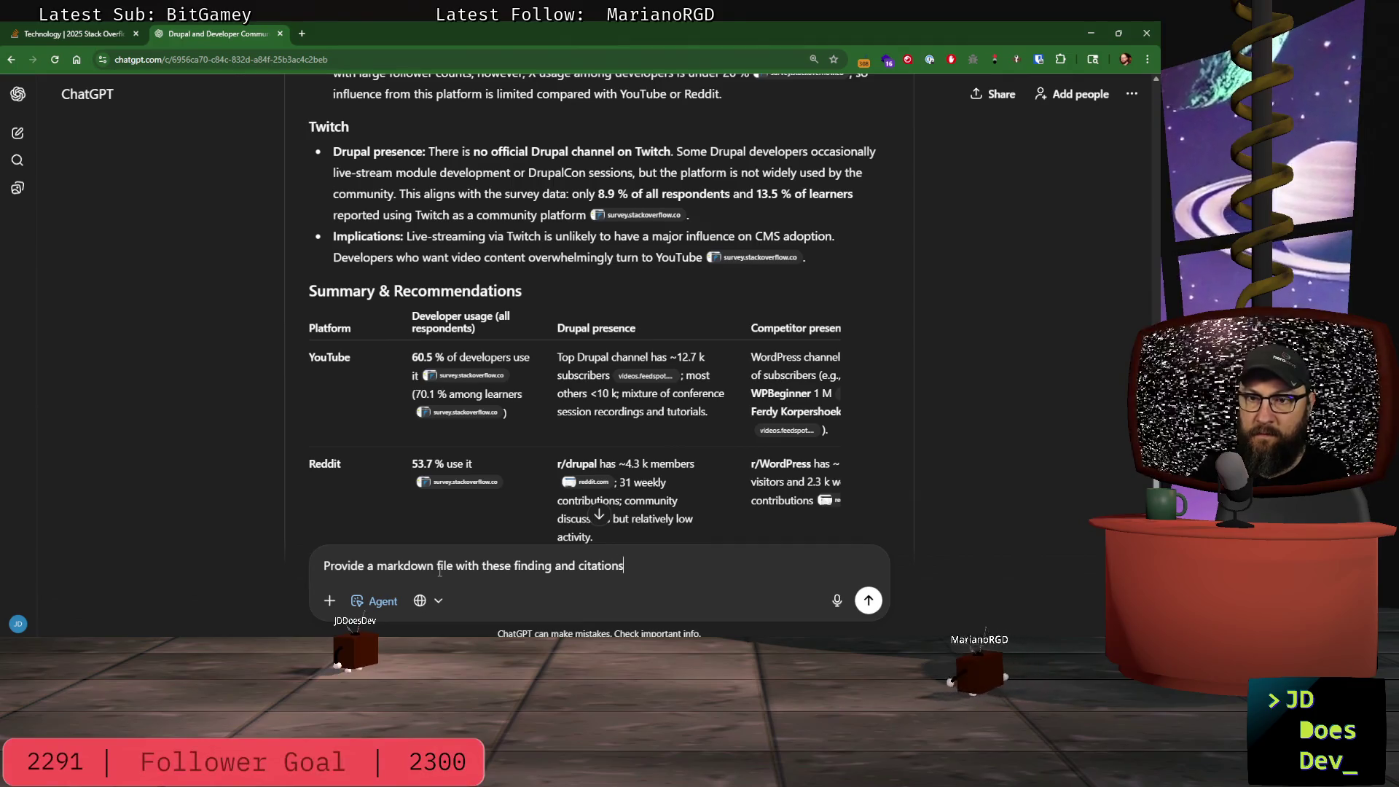
key(Return)
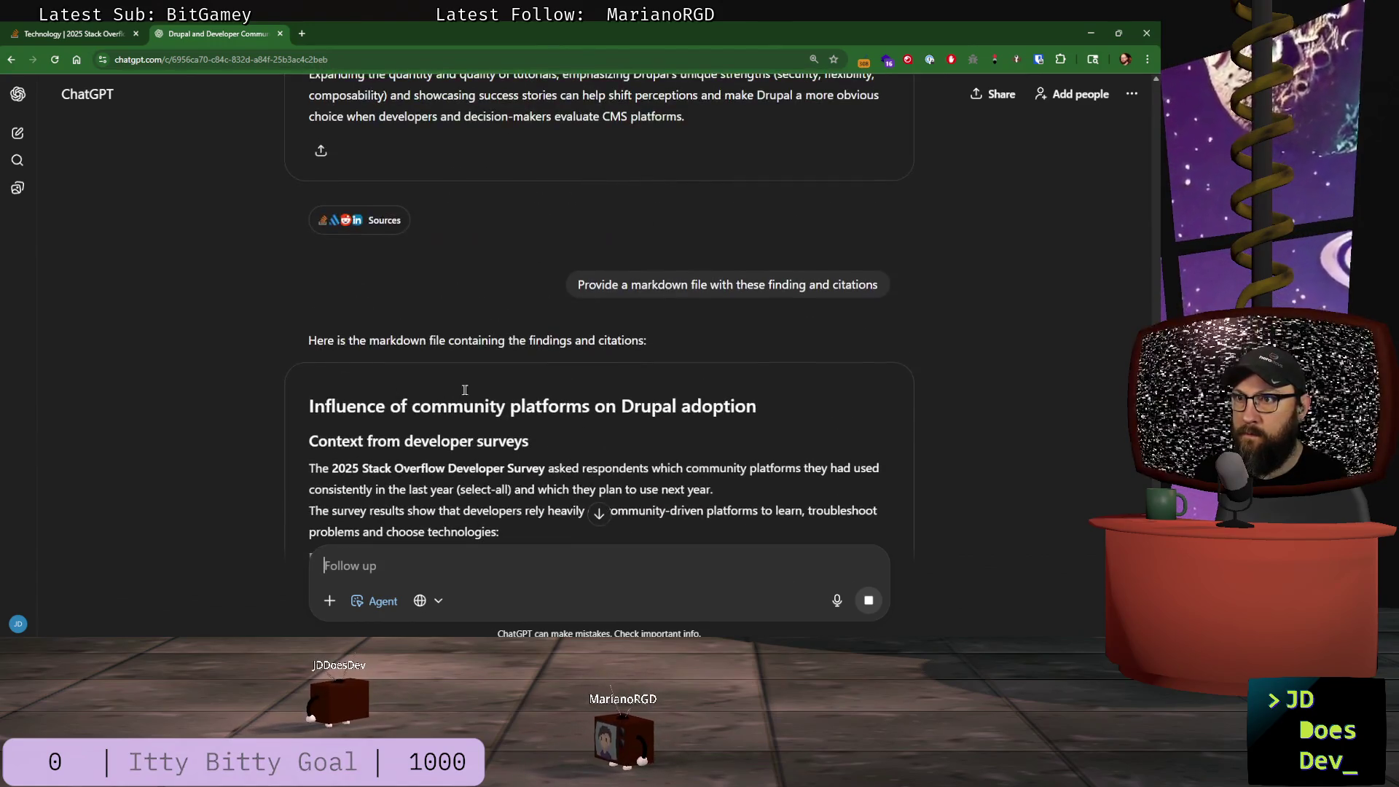
- Scroll to the end of the markdown answer and check its sharing options
scroll(526, 364, down, 20)
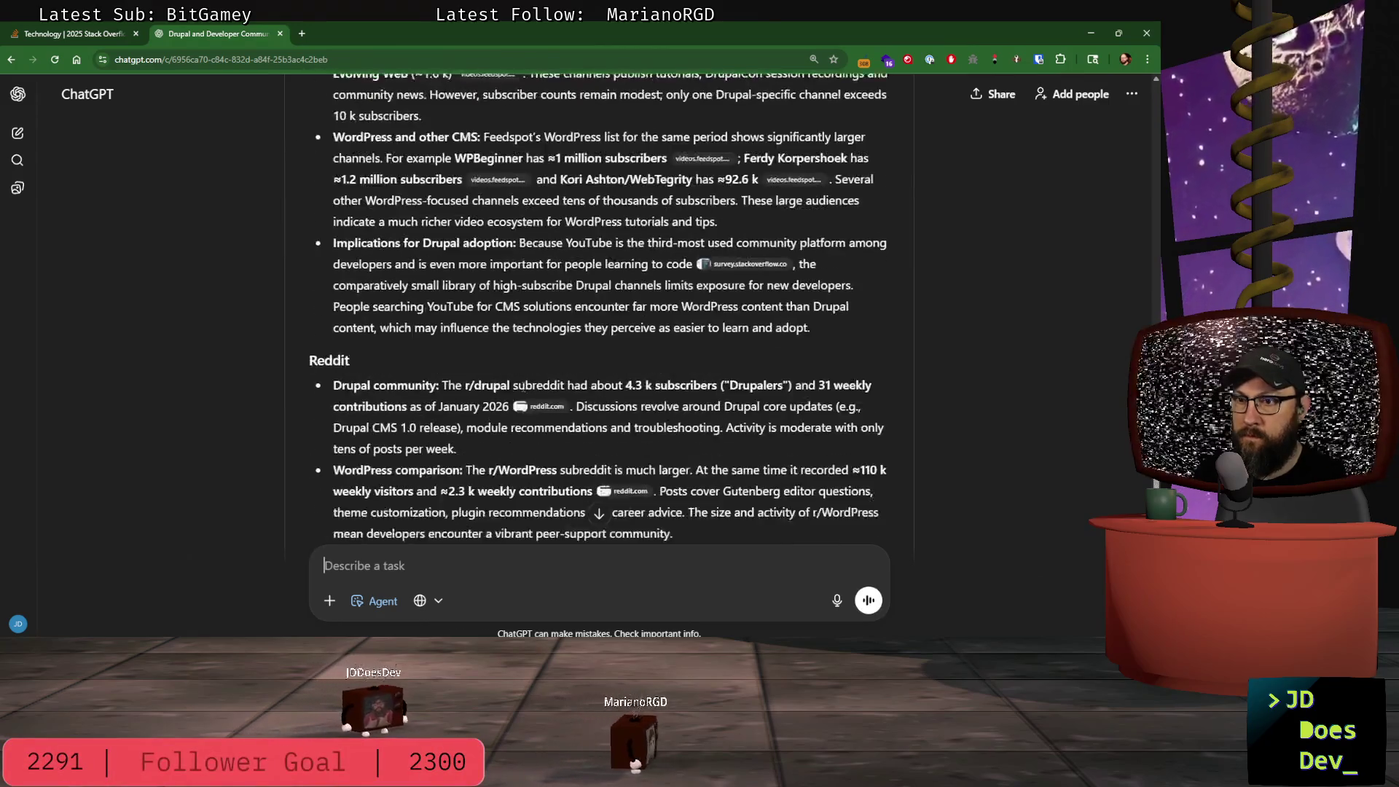
scroll(523, 384, down, 20)
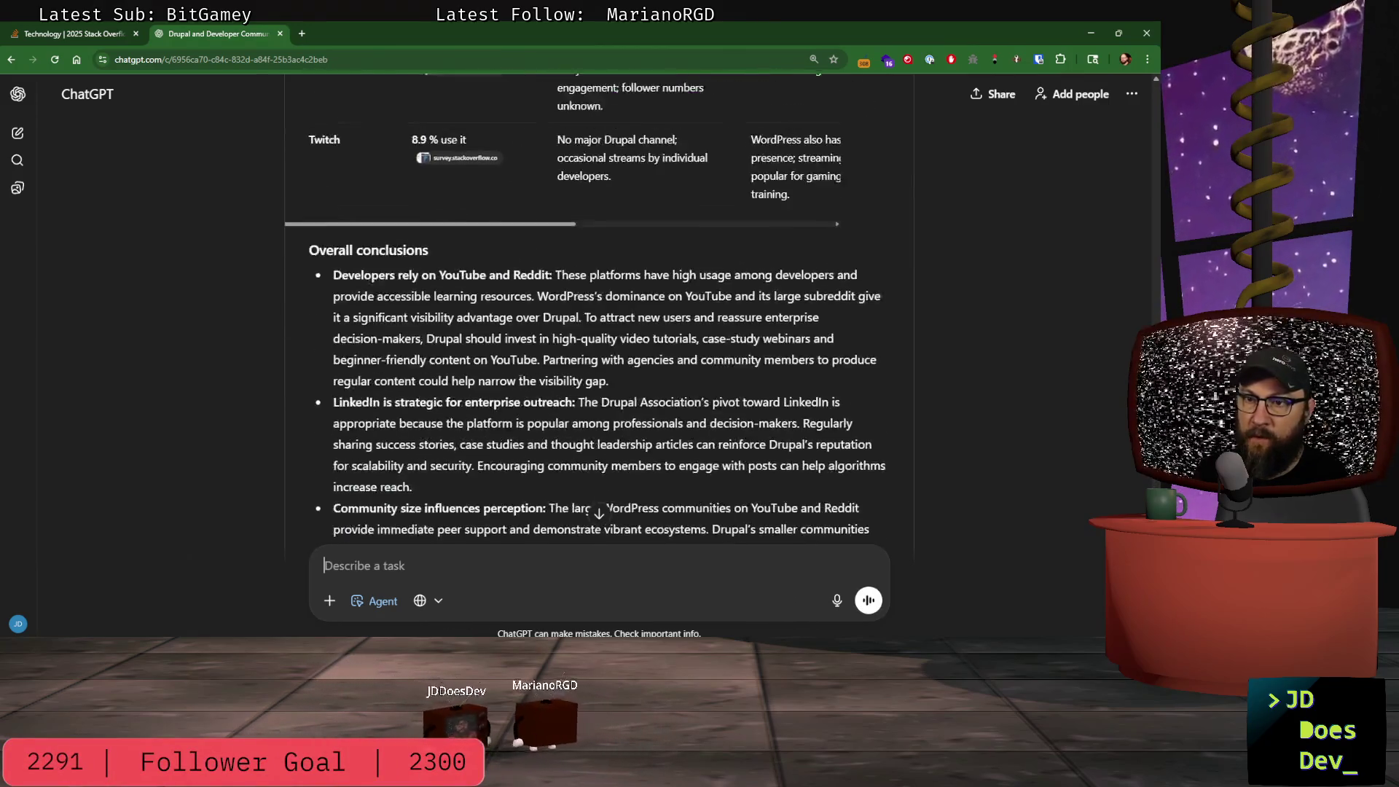
scroll(521, 380, down, 1)
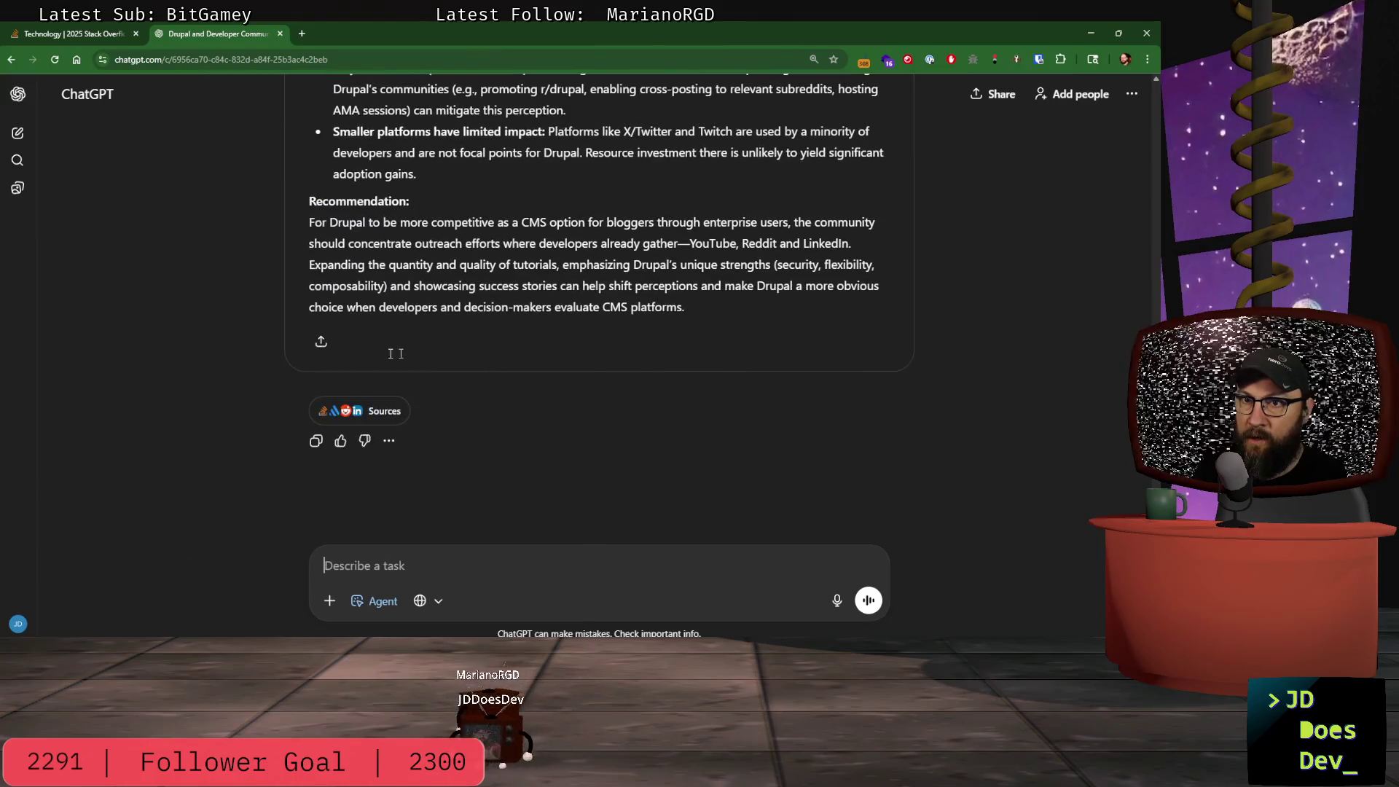
click(322, 342)
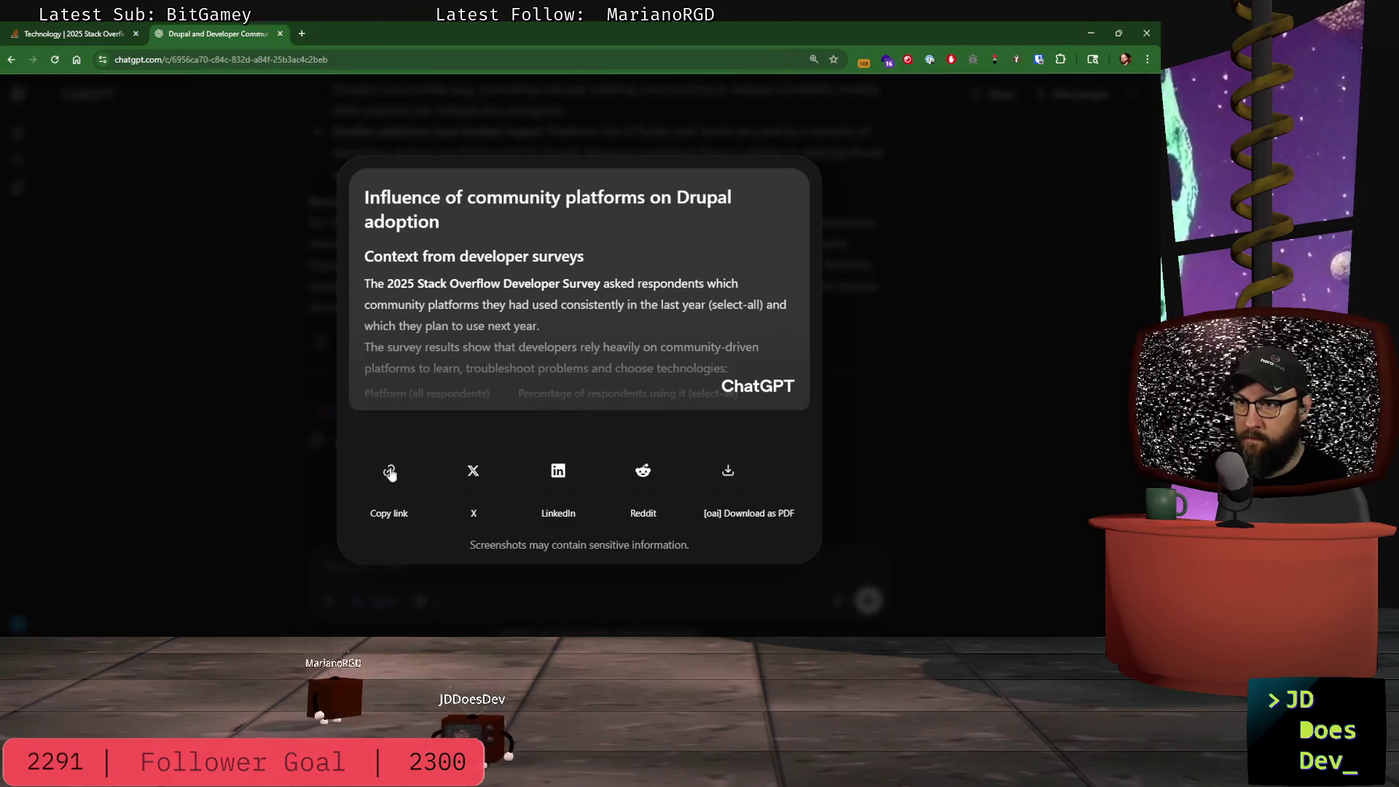
click(233, 448)
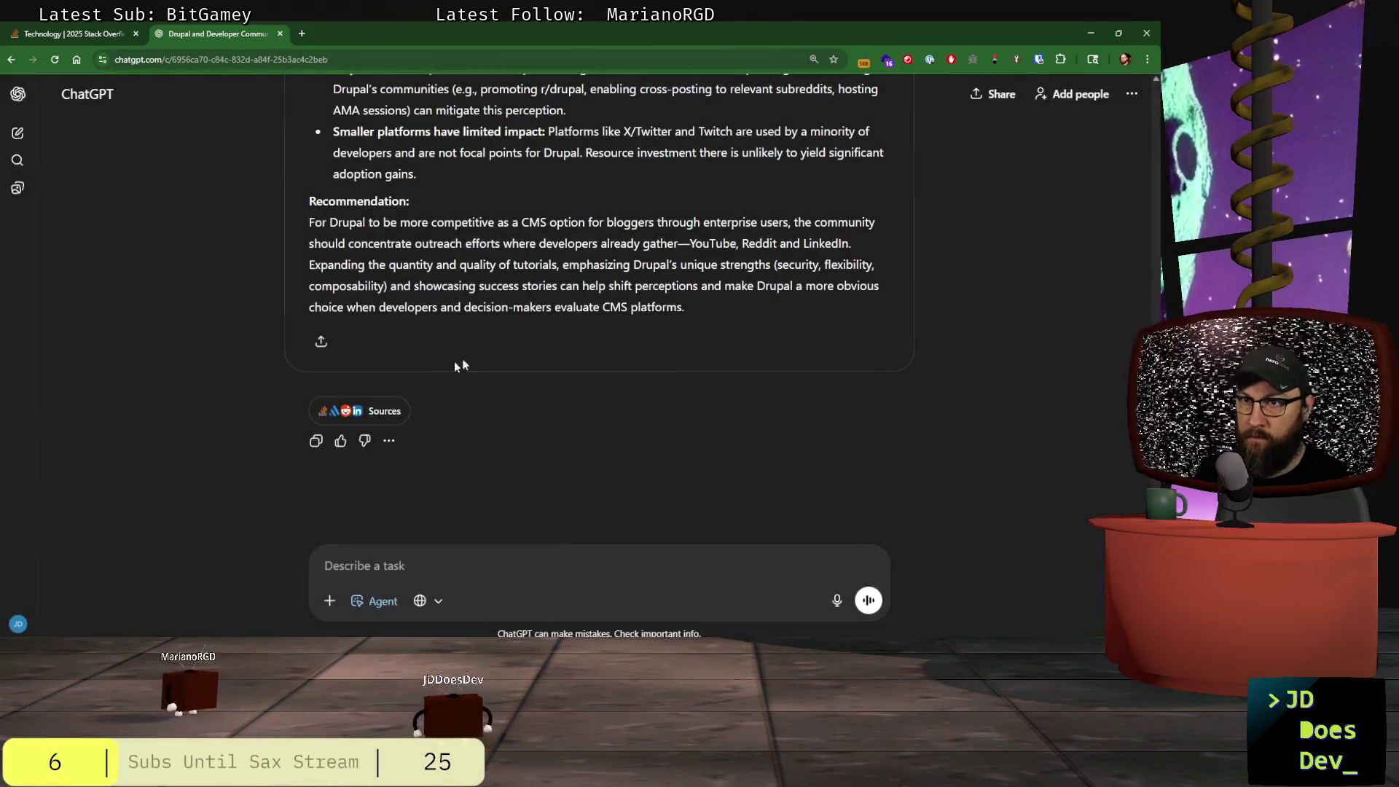
- Copy the whole research answer and switch over to VS Code
click(389, 443)
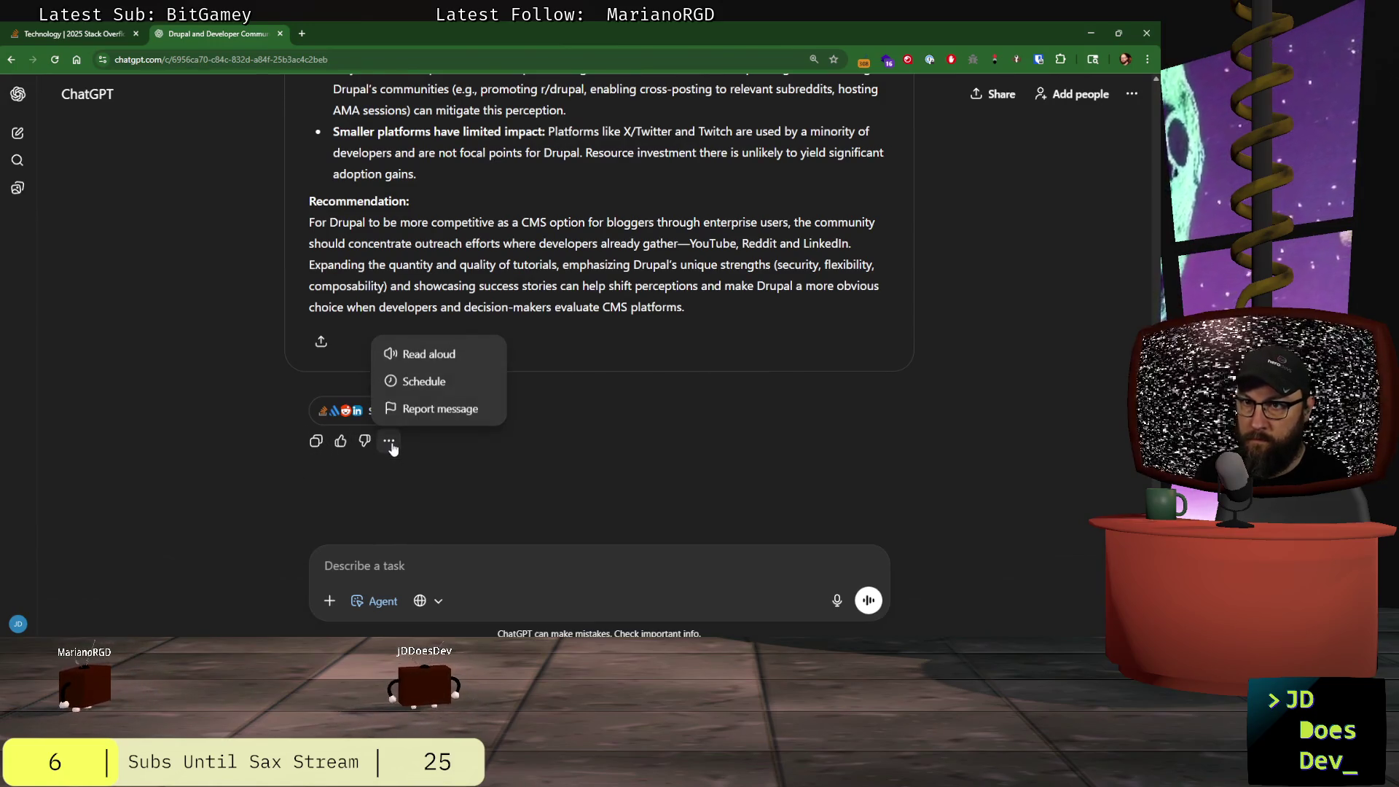
click(316, 441)
click(316, 441)
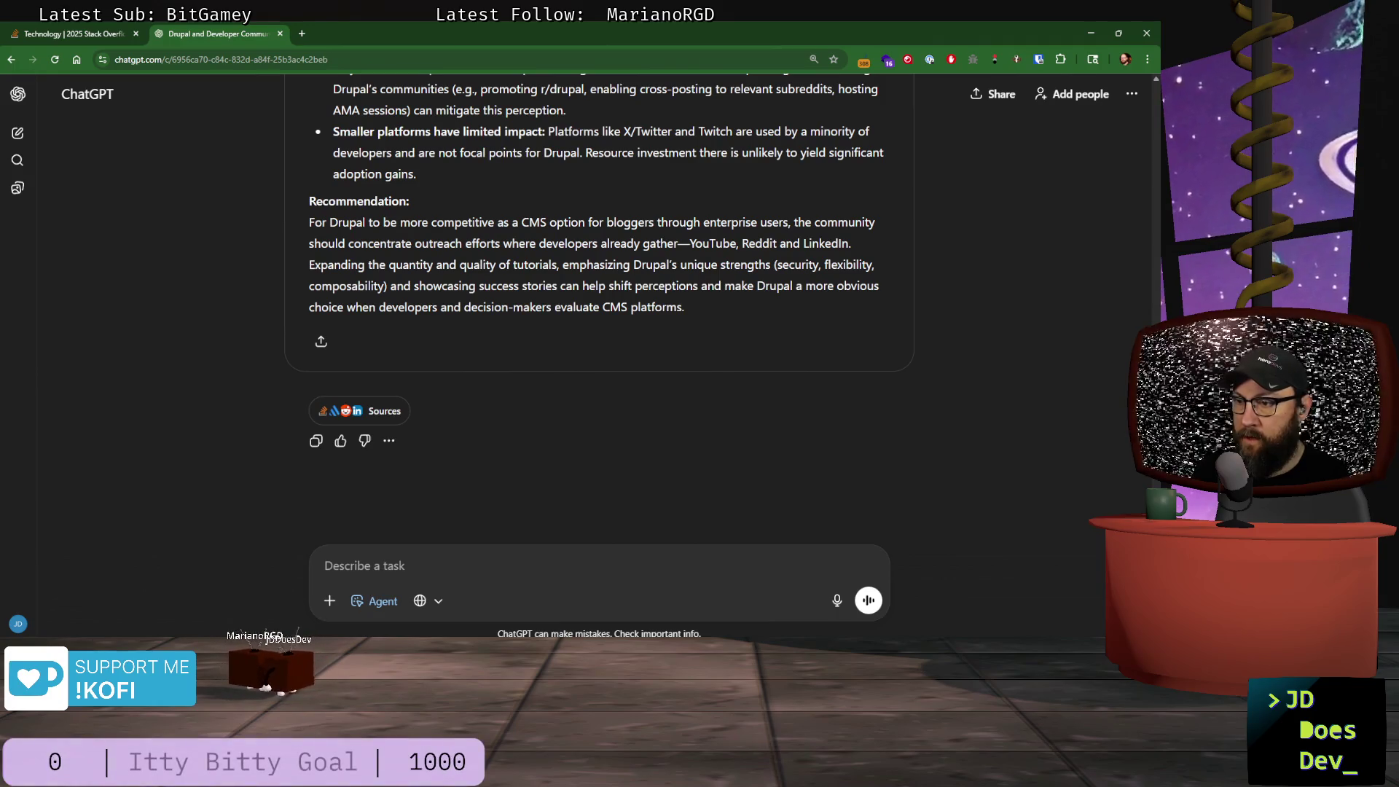
key(alt+Tab)
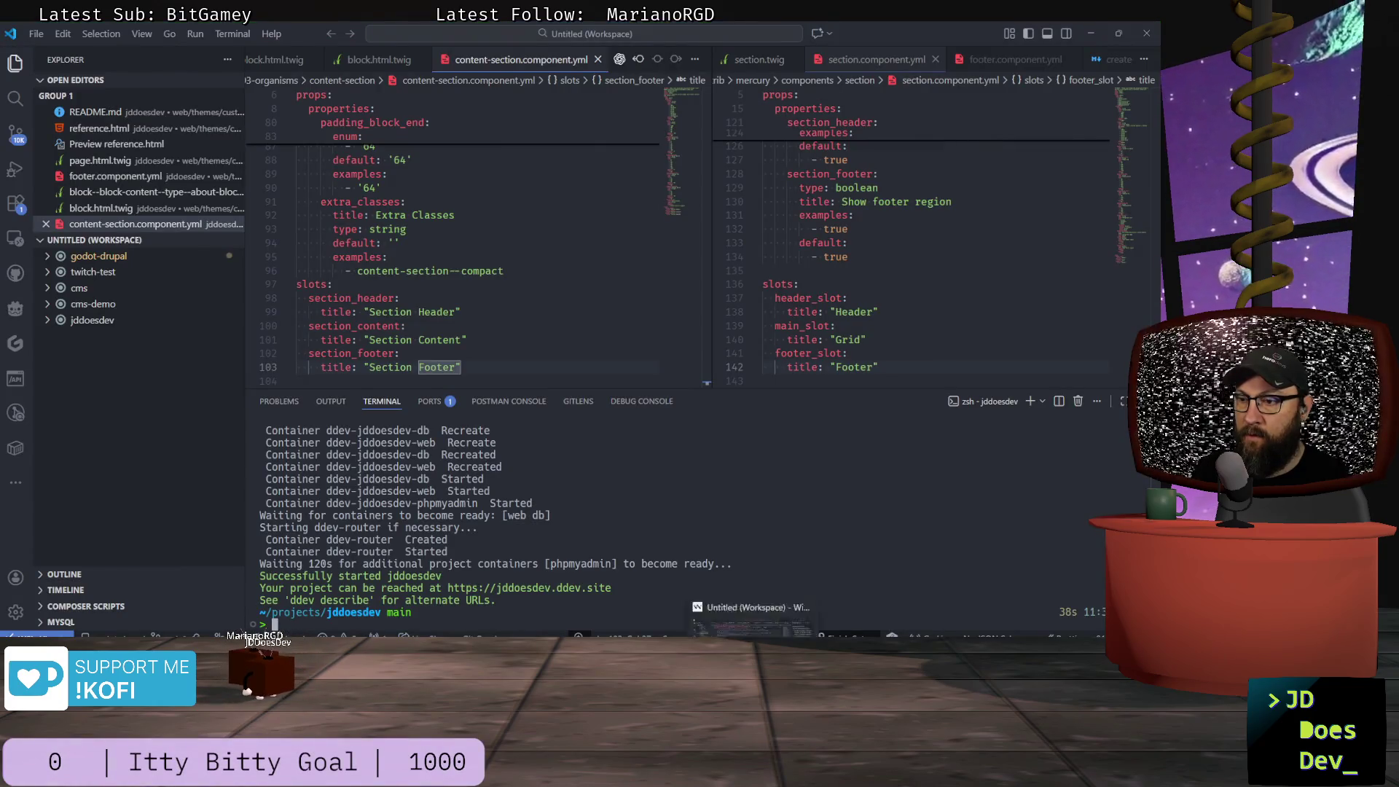
- In the 2025present project, open presentation_data.md and widen the Explorer panel
key(alt+Tab)
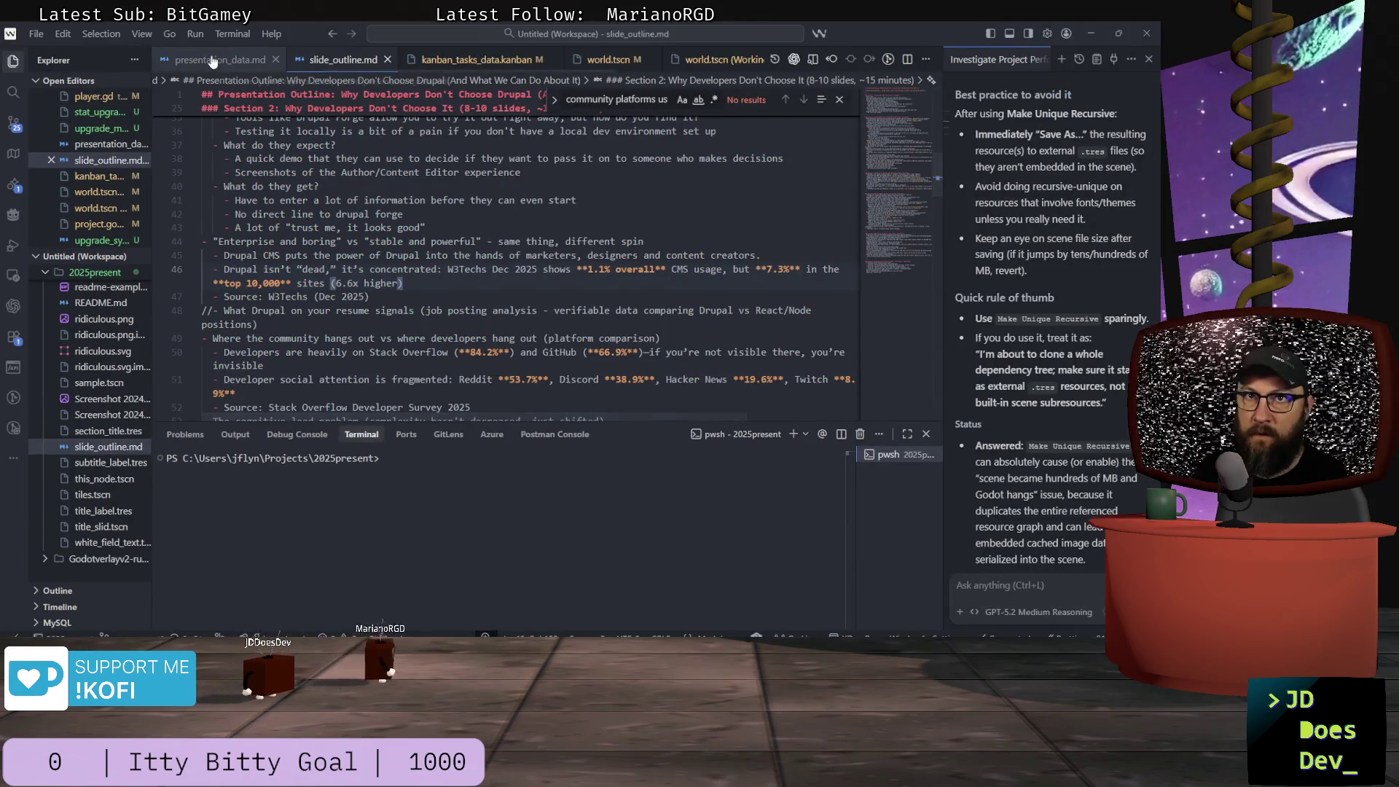
click(213, 59)
drag(154, 399, 203, 400)
click(114, 434)
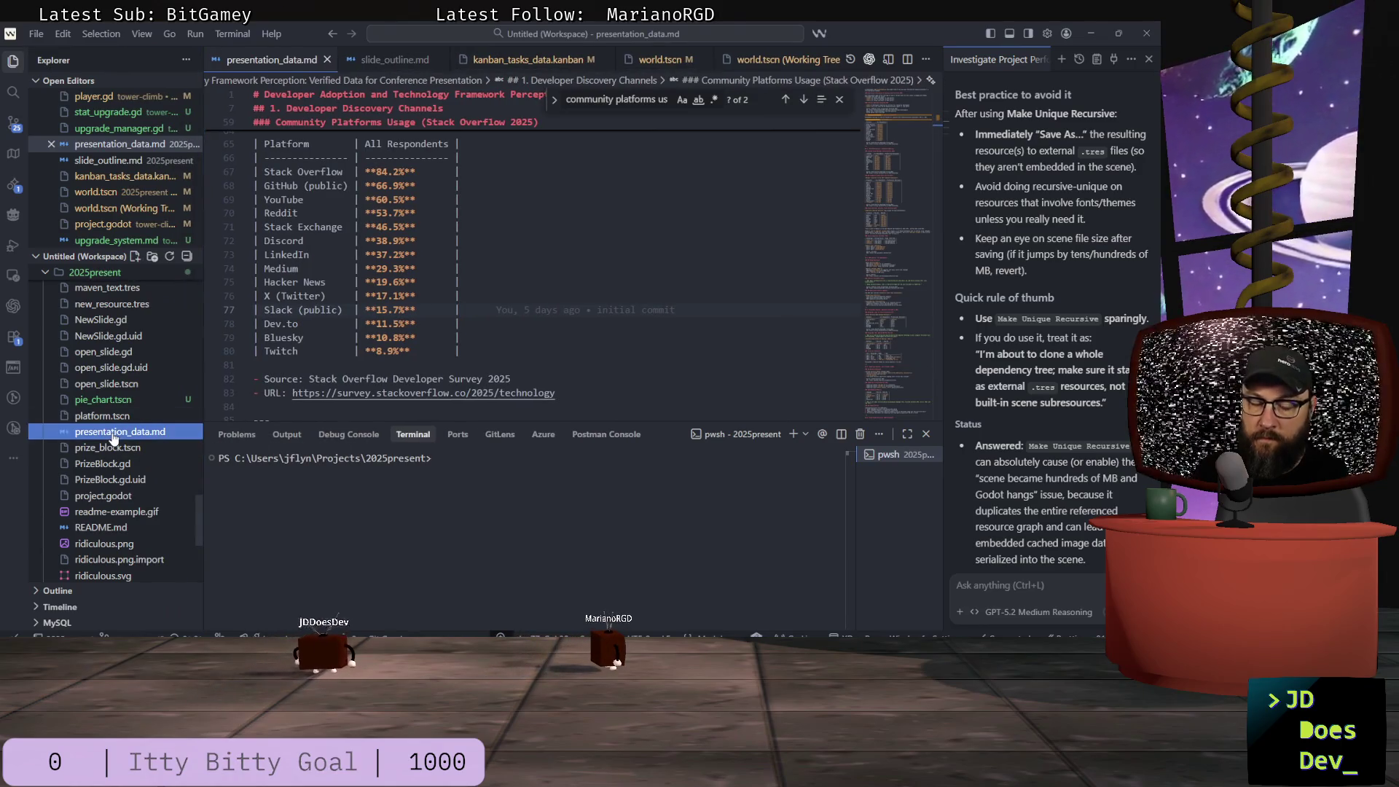
scroll(114, 437, up, 5)
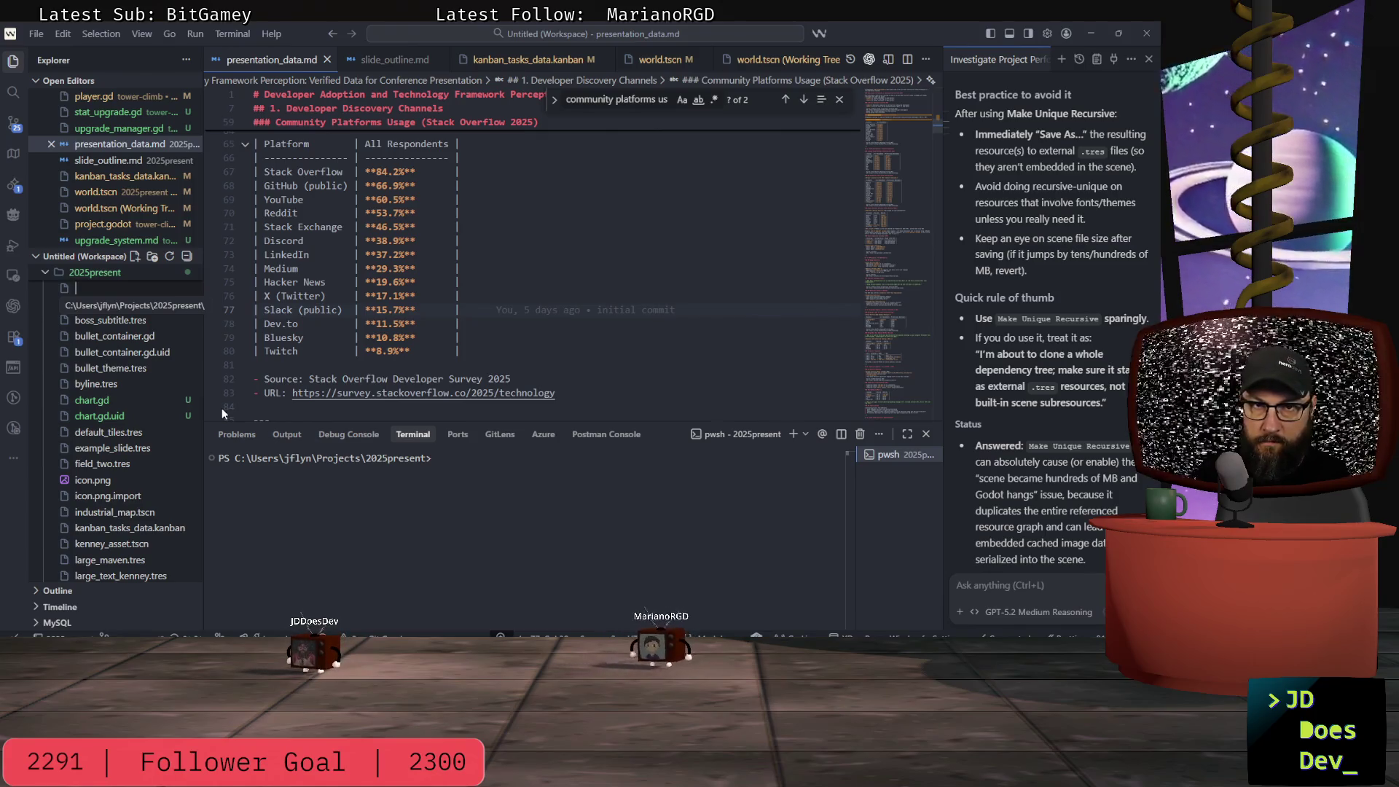
- Create pres_data_2.md and paste the copied ChatGPT reply into it
text(pres_data_2)
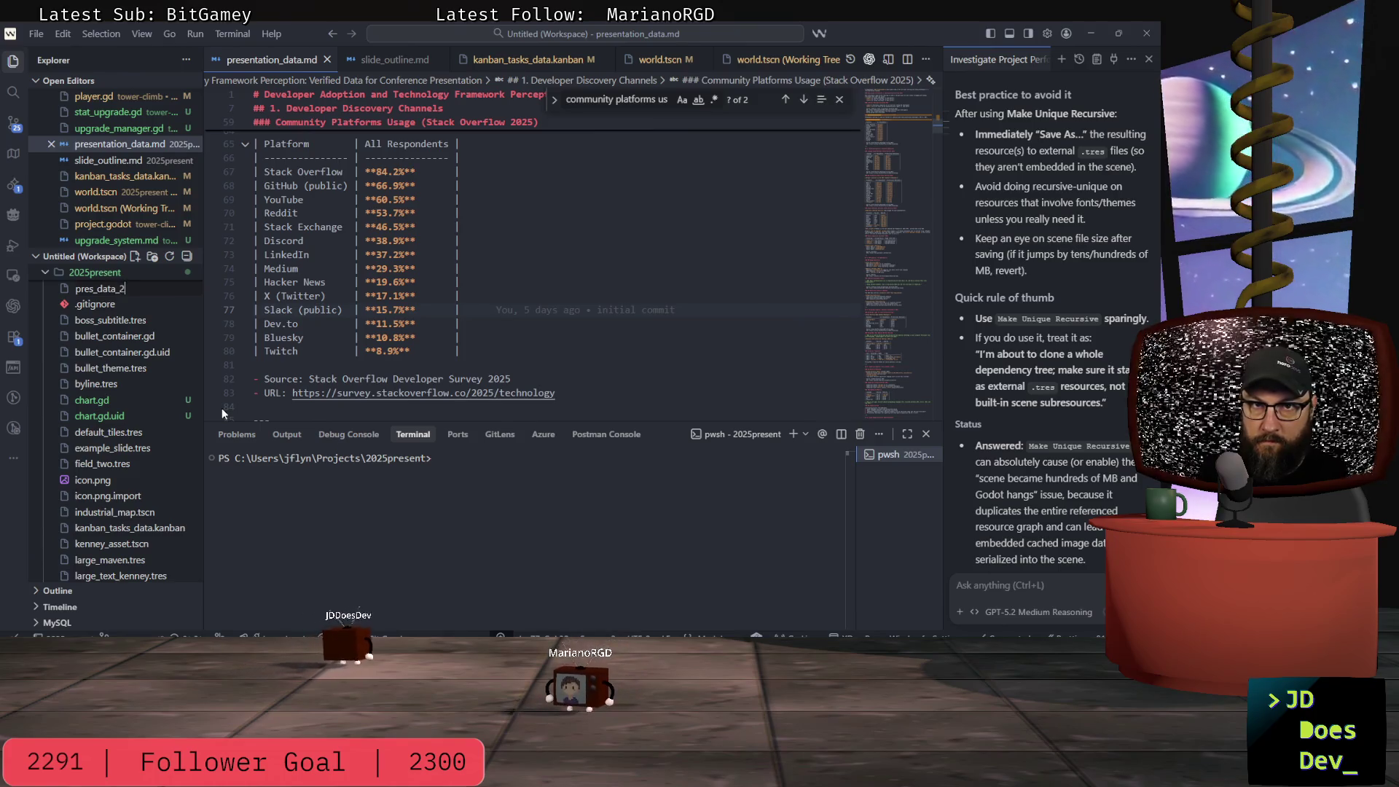
text(.md)
key(Return)
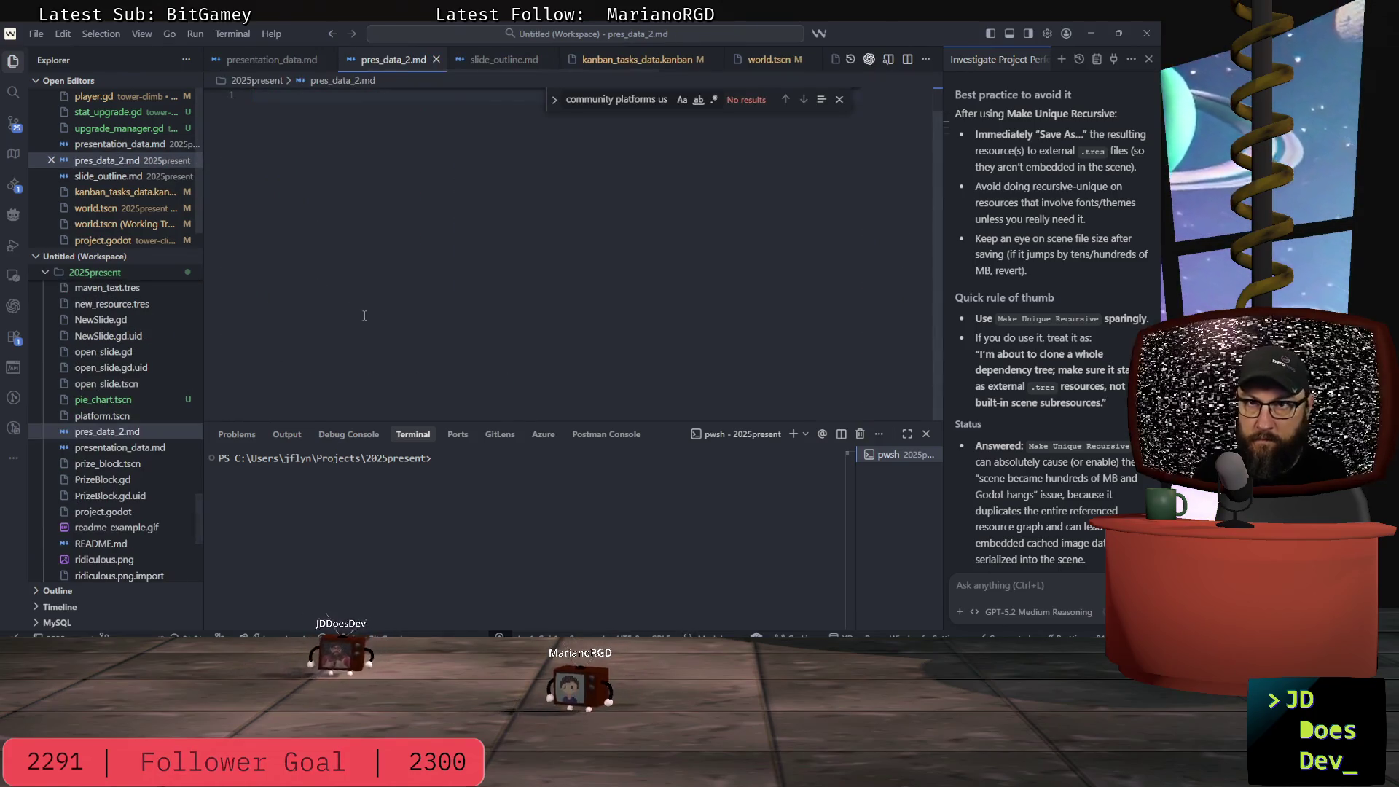
key(ctrl+v)
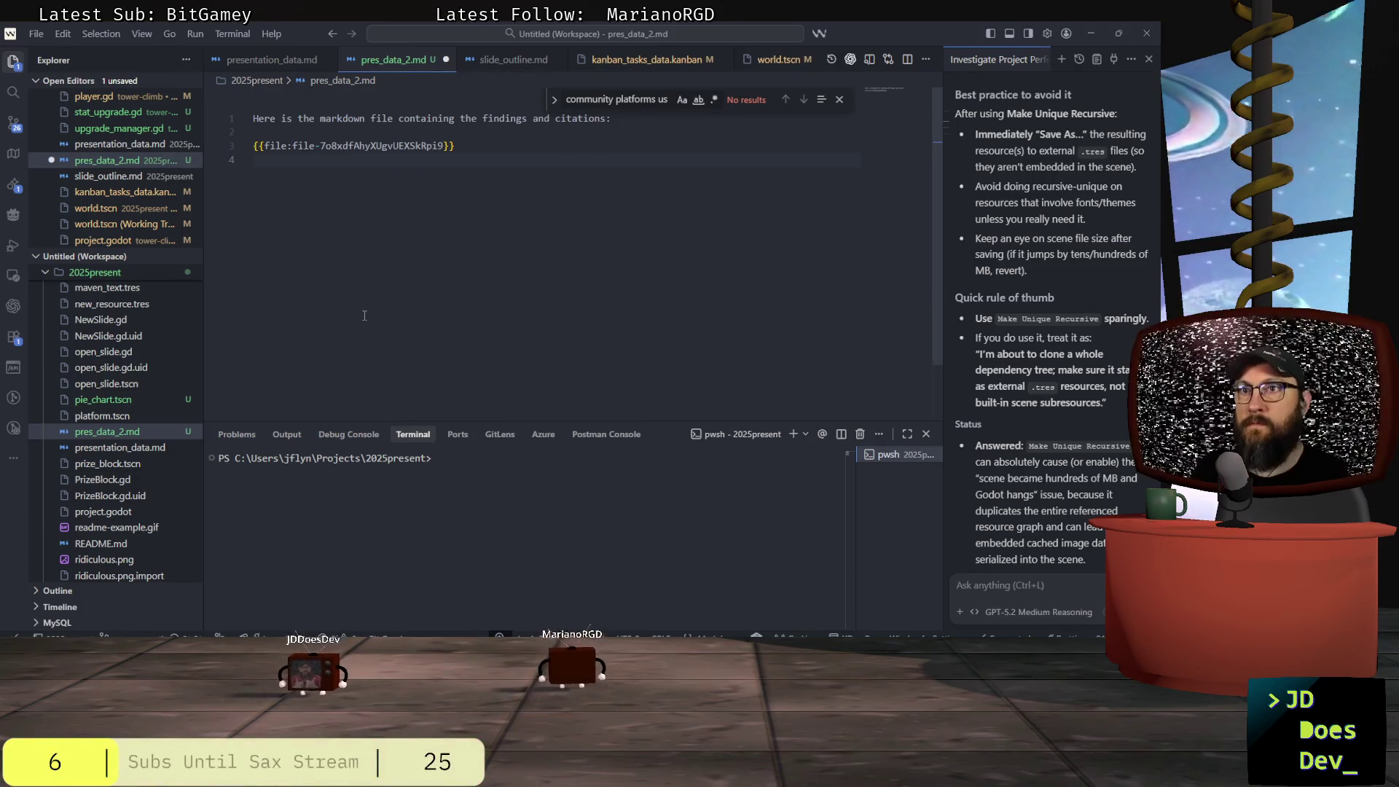
key(alt+Tab)
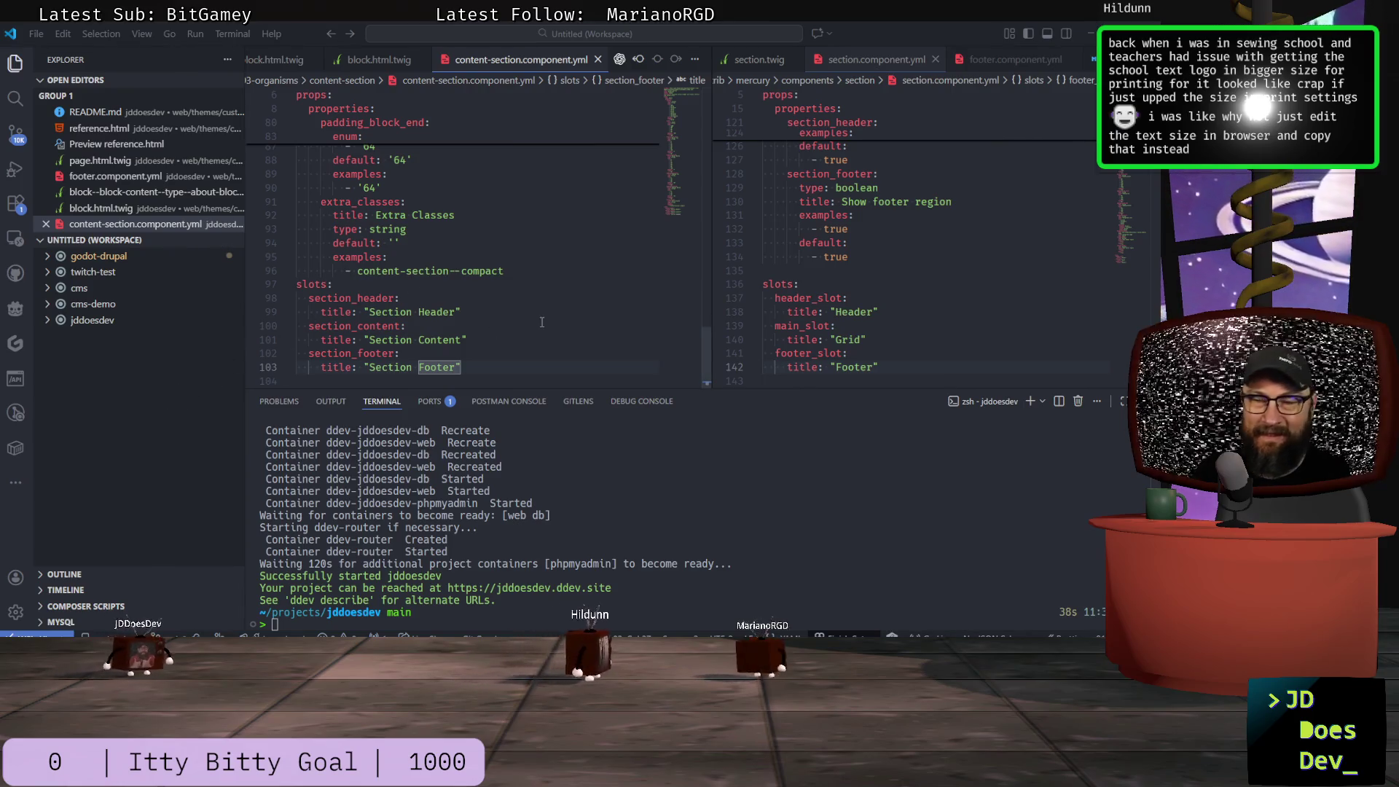
- Return to ChatGPT and scroll through the markdown research answer
key(alt+Tab)
key(alt+Tab)
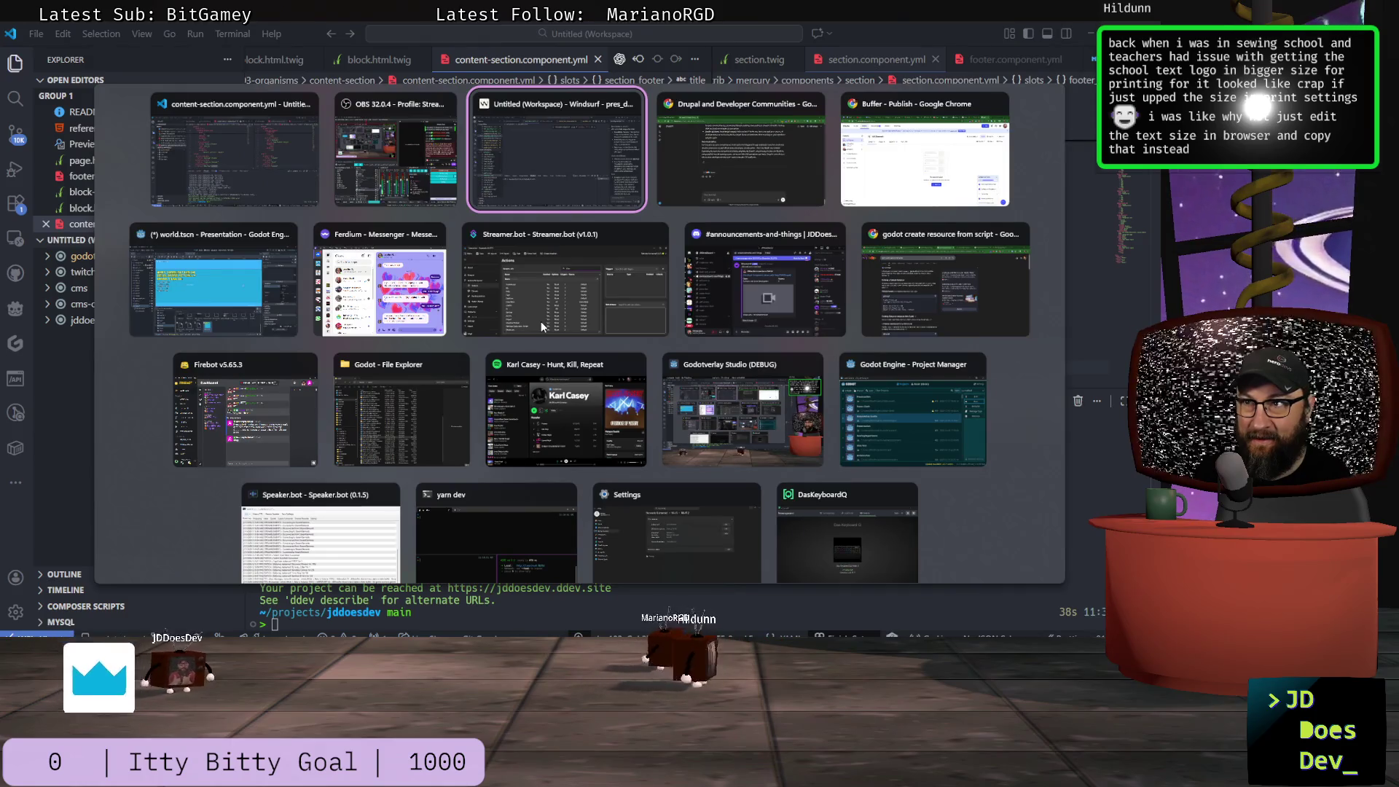
key(alt+Tab)
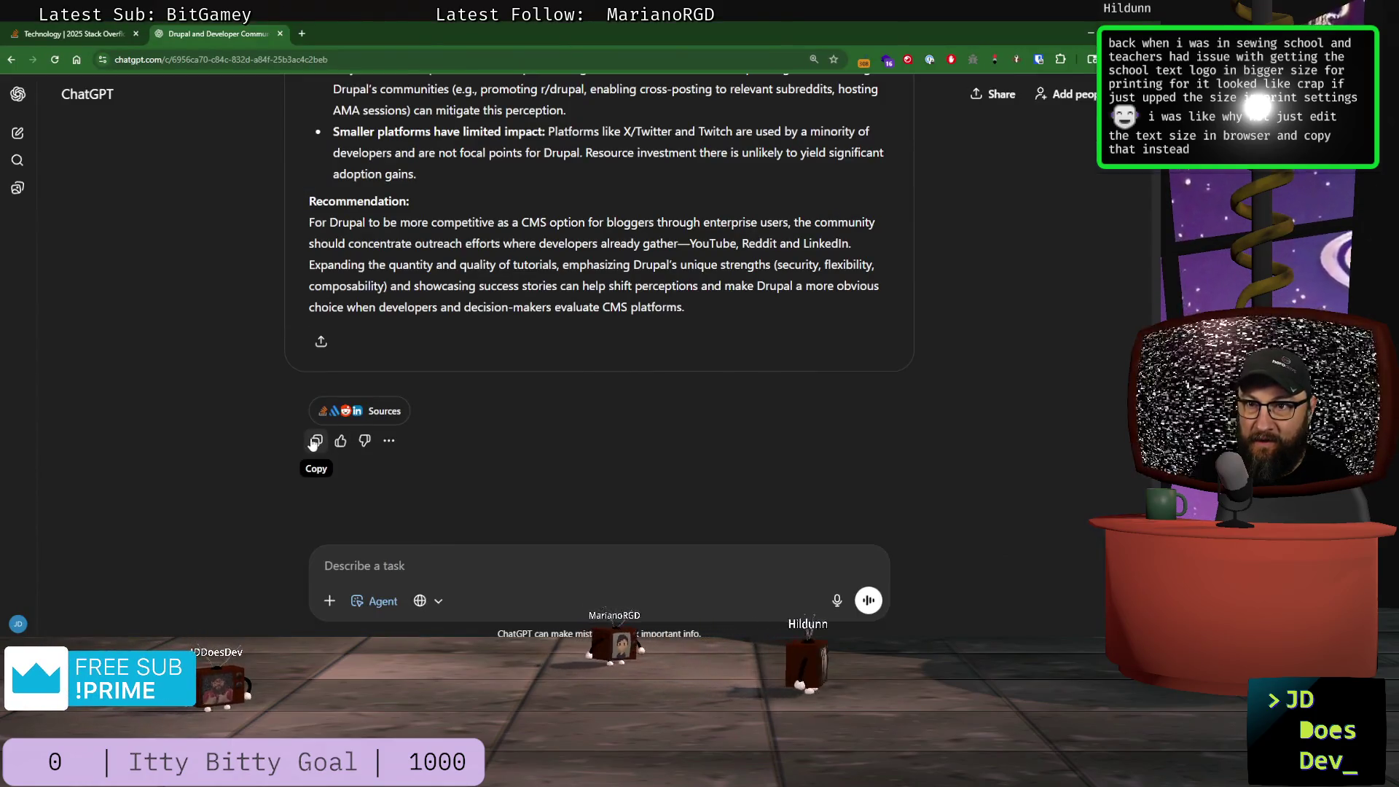
scroll(401, 329, up, 4)
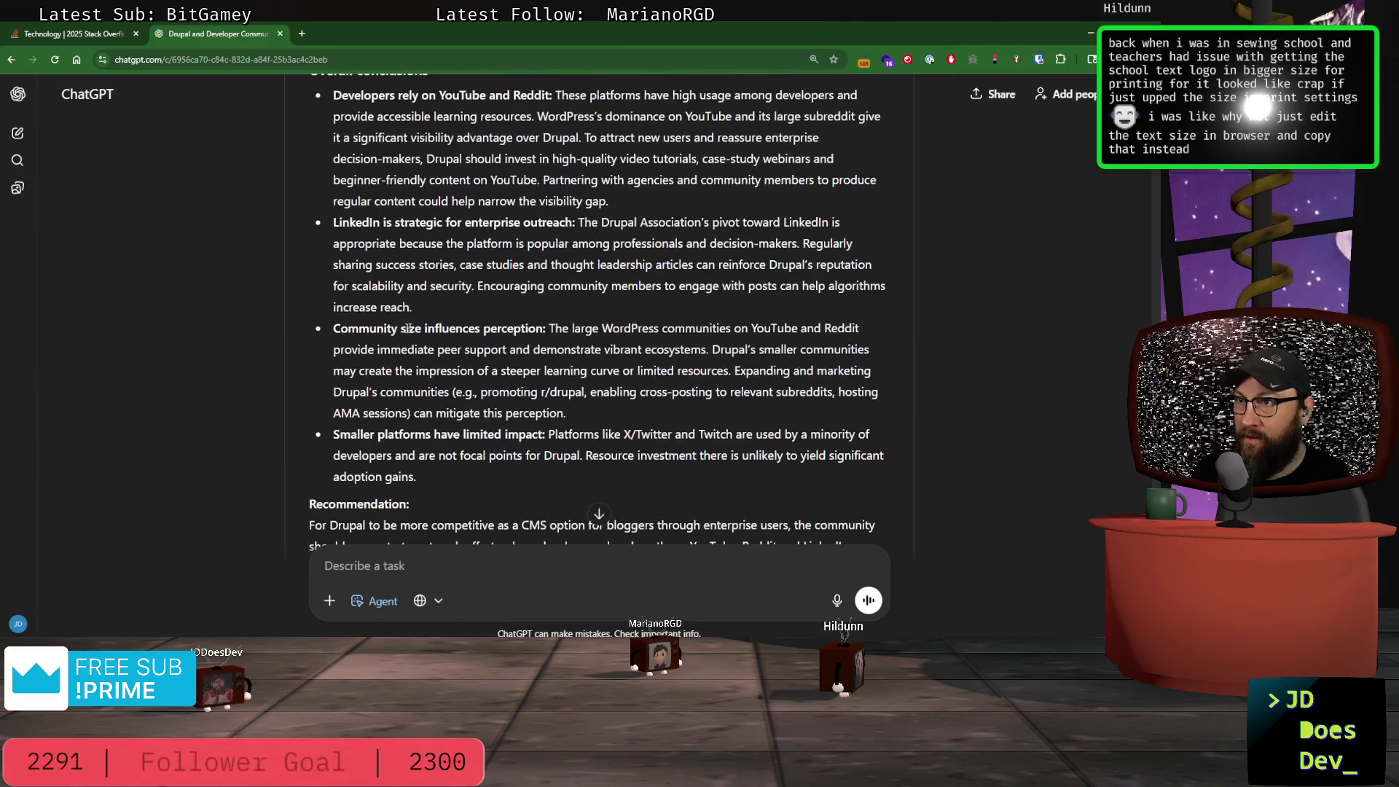
scroll(481, 339, up, 15)
scroll(482, 339, down, 5)
scroll(482, 338, down, 5)
scroll(483, 338, up, 20)
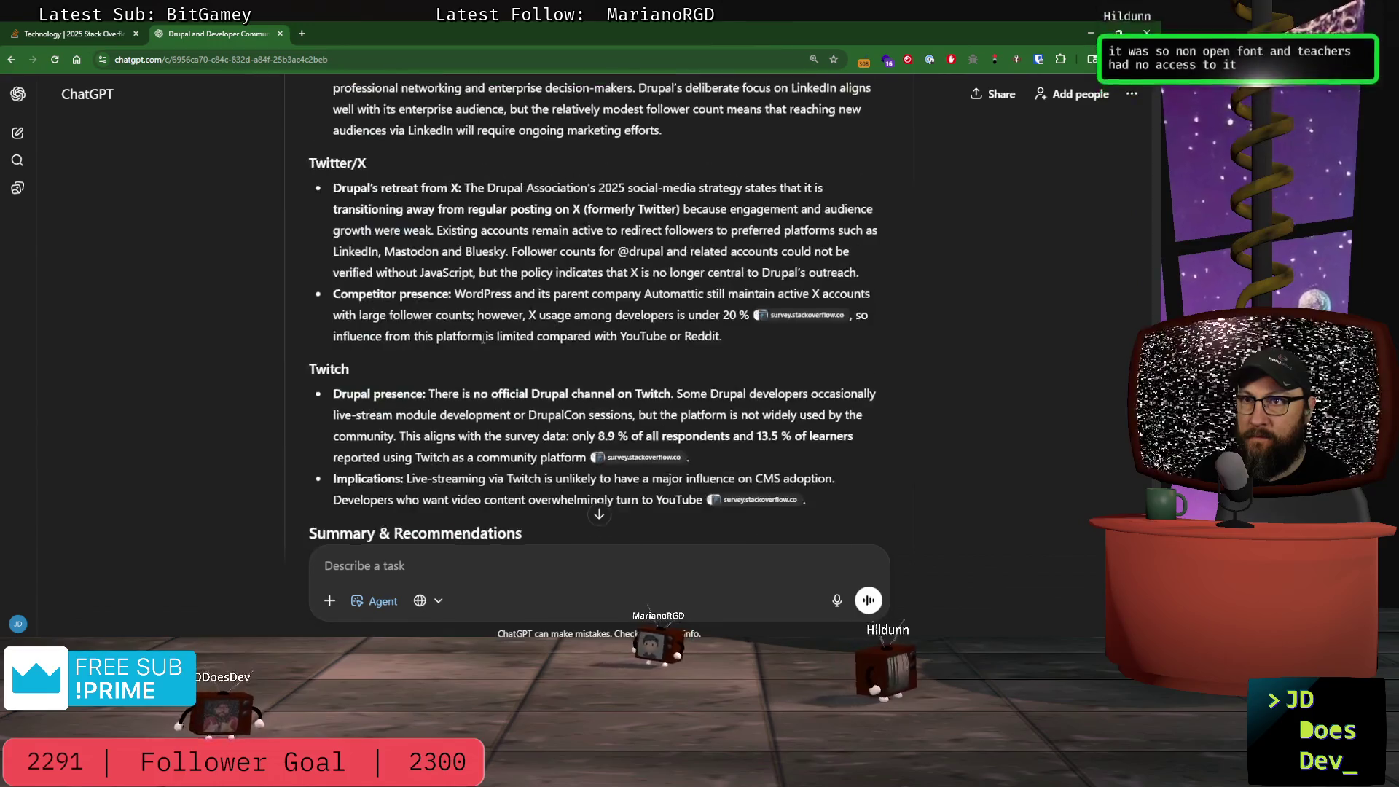
scroll(483, 337, up, 4)
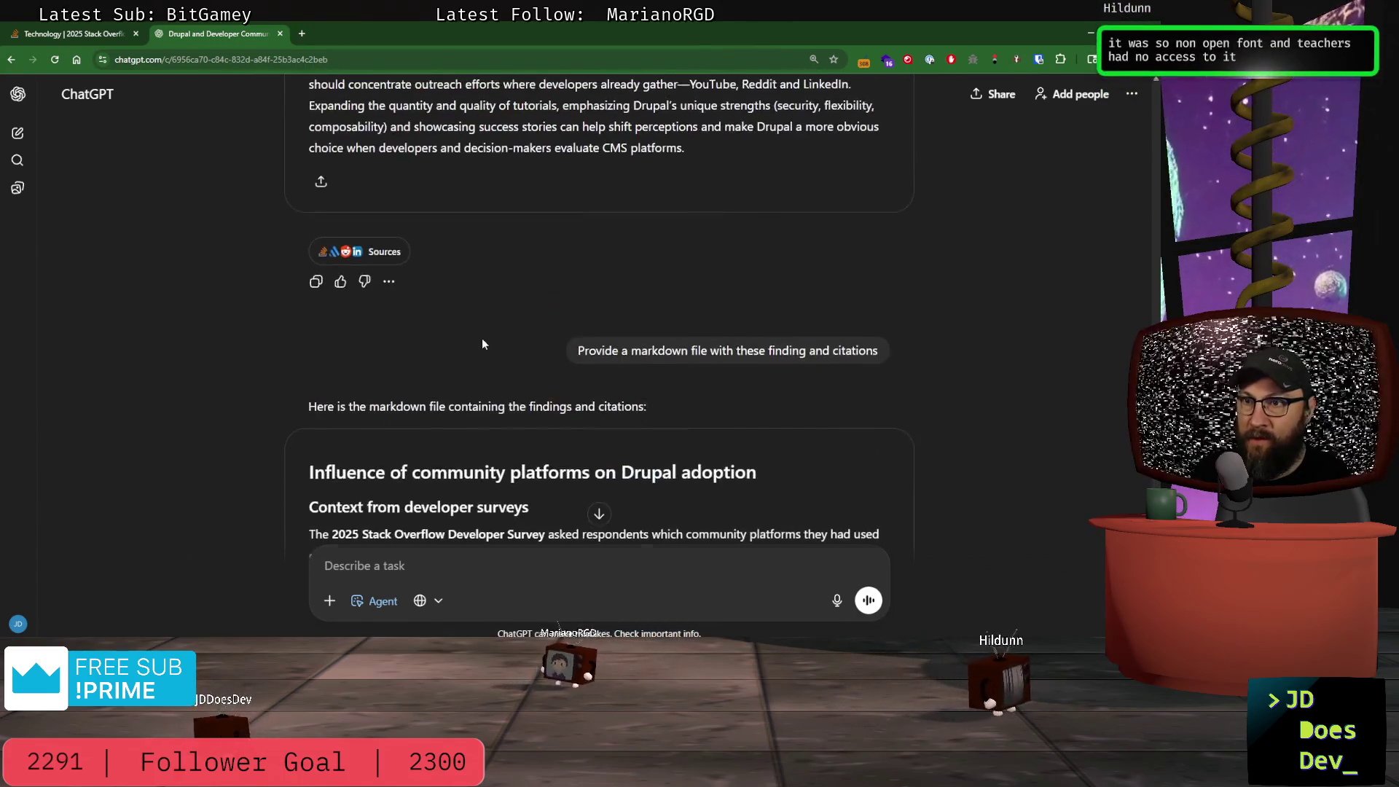
scroll(483, 338, down, 2)
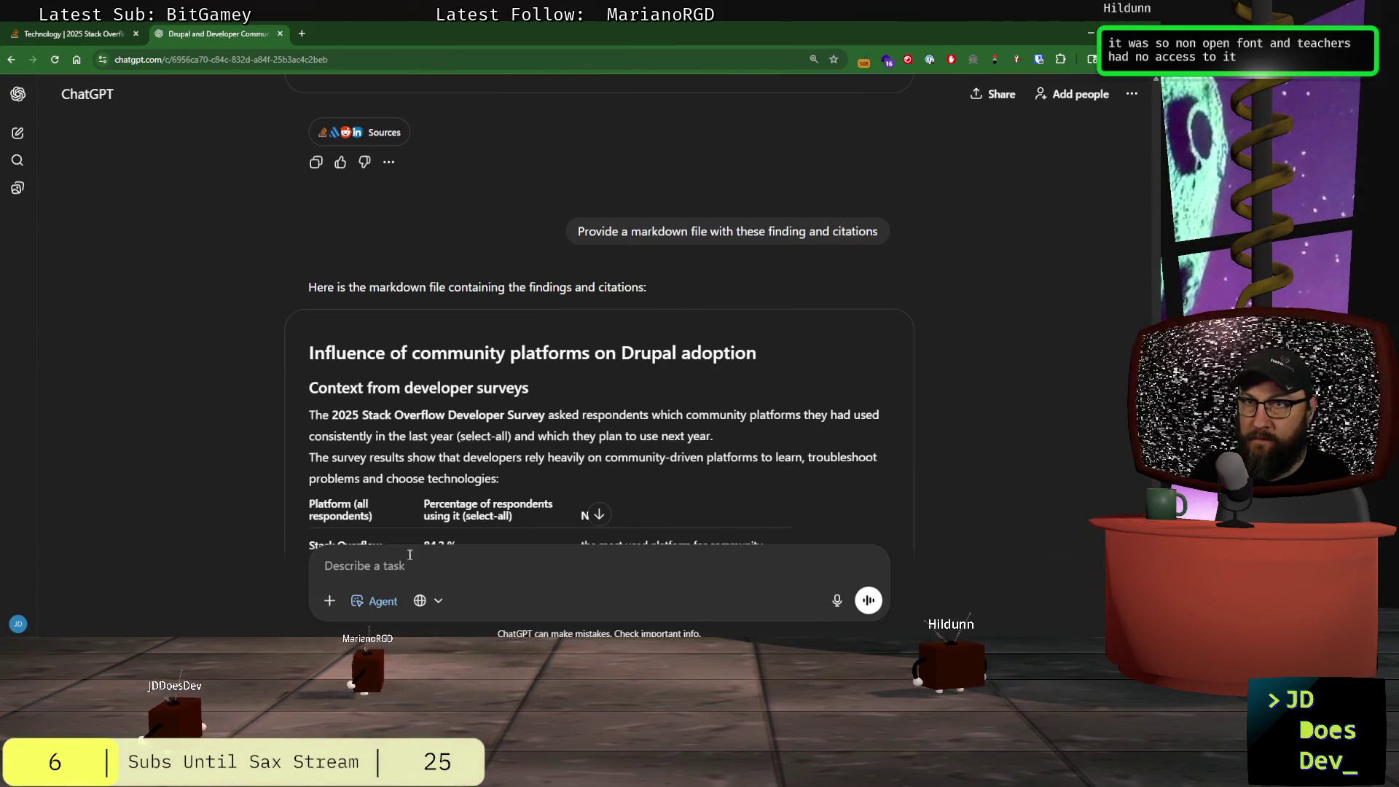
- Draft a question about copying the markdown and select the answer text
click(1133, 95)
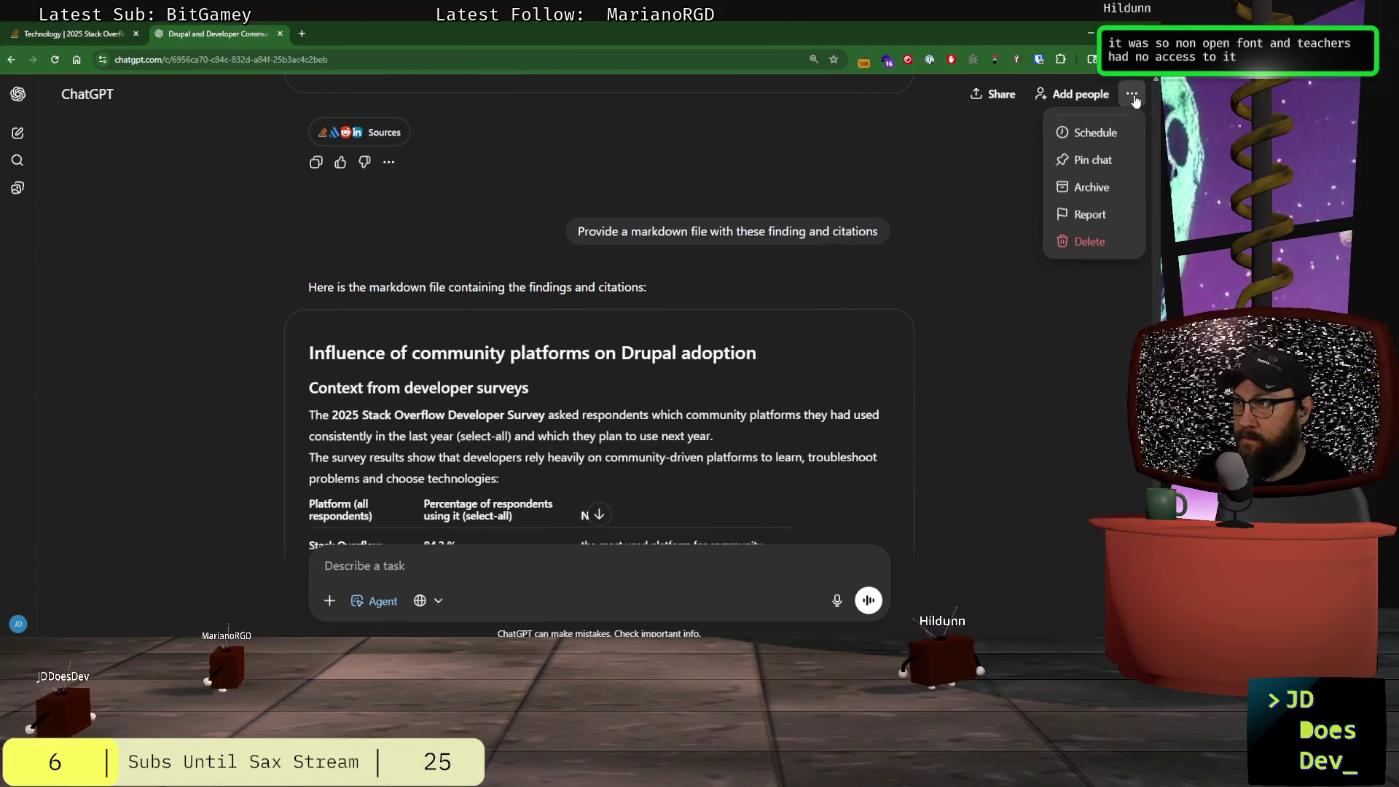
click(498, 573)
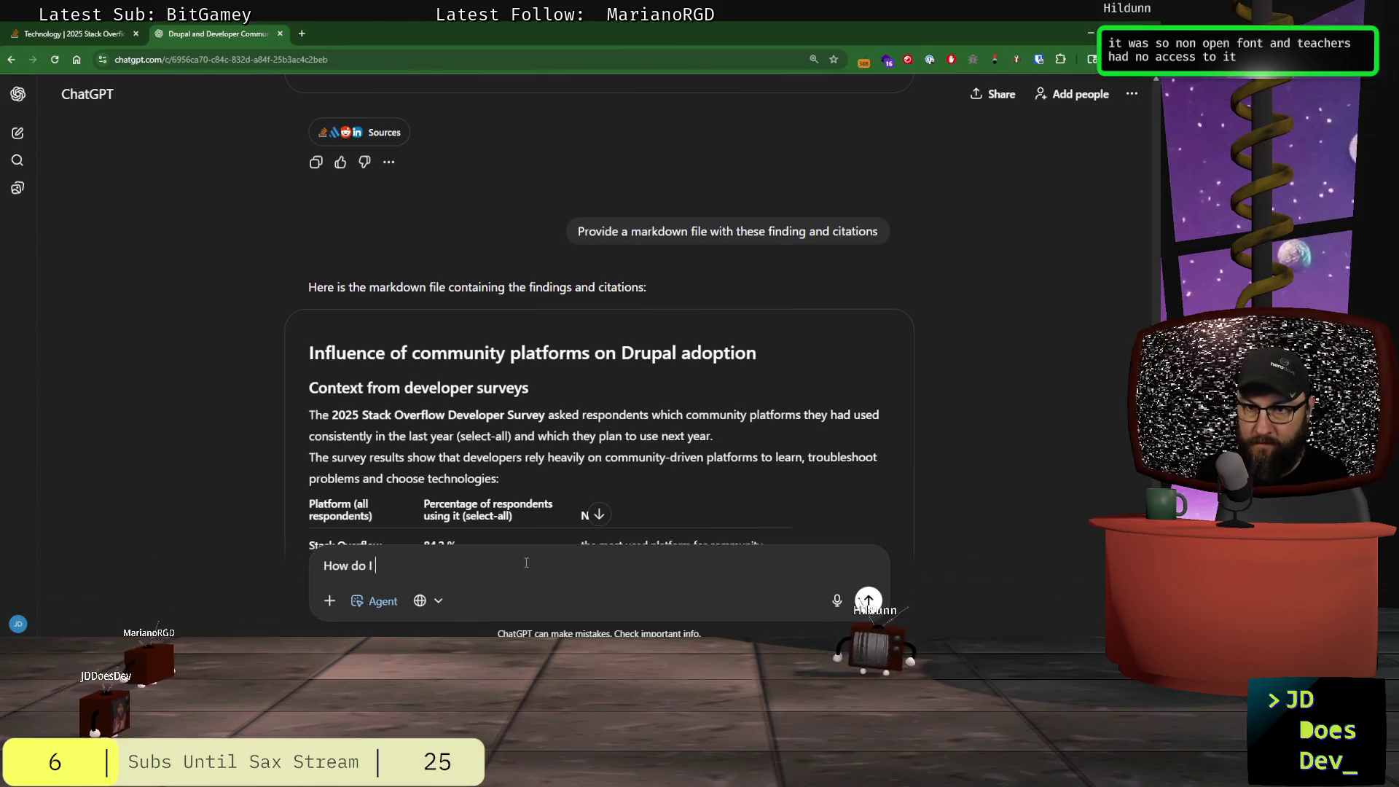
text(copy the markdown)
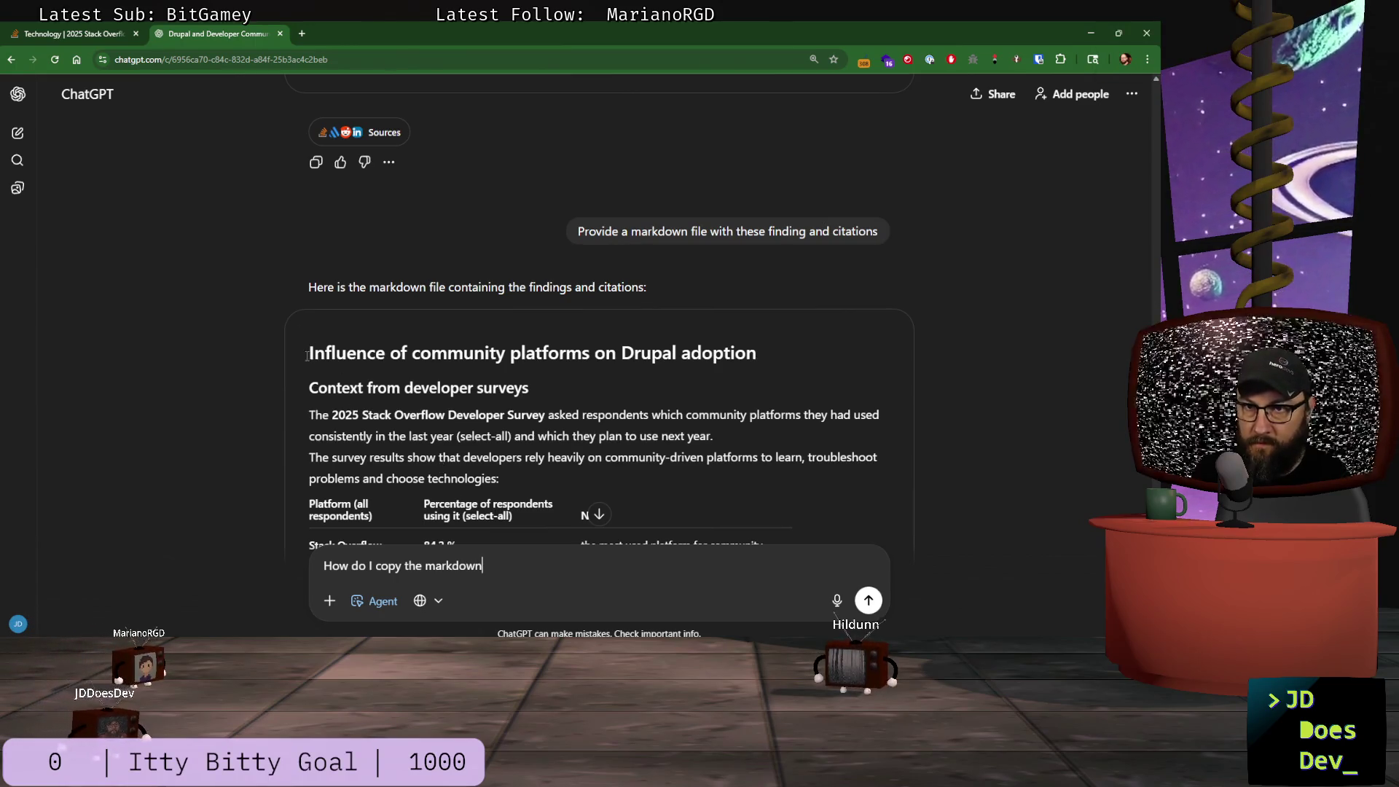
mouse_move(310, 352)
mouse_down()
mouse_move(507, 605)
mouse_move(706, 431)
mouse_up()
key(ctrl+c)
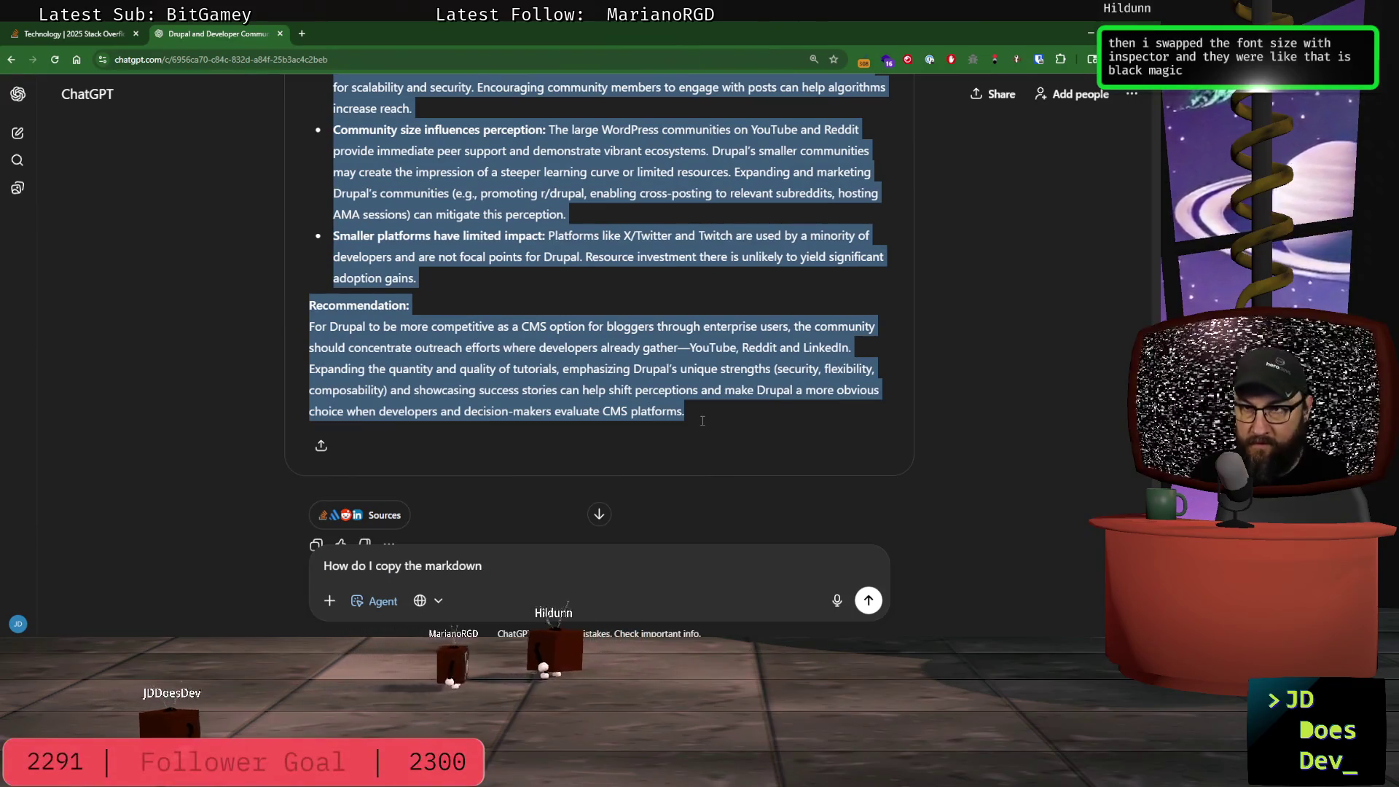
- Try pasting the selected answer into pres_data_2.md, then undo it
key(alt+Tab)
key(alt+Tab)
key(alt+Tab)
key(alt+Tab)
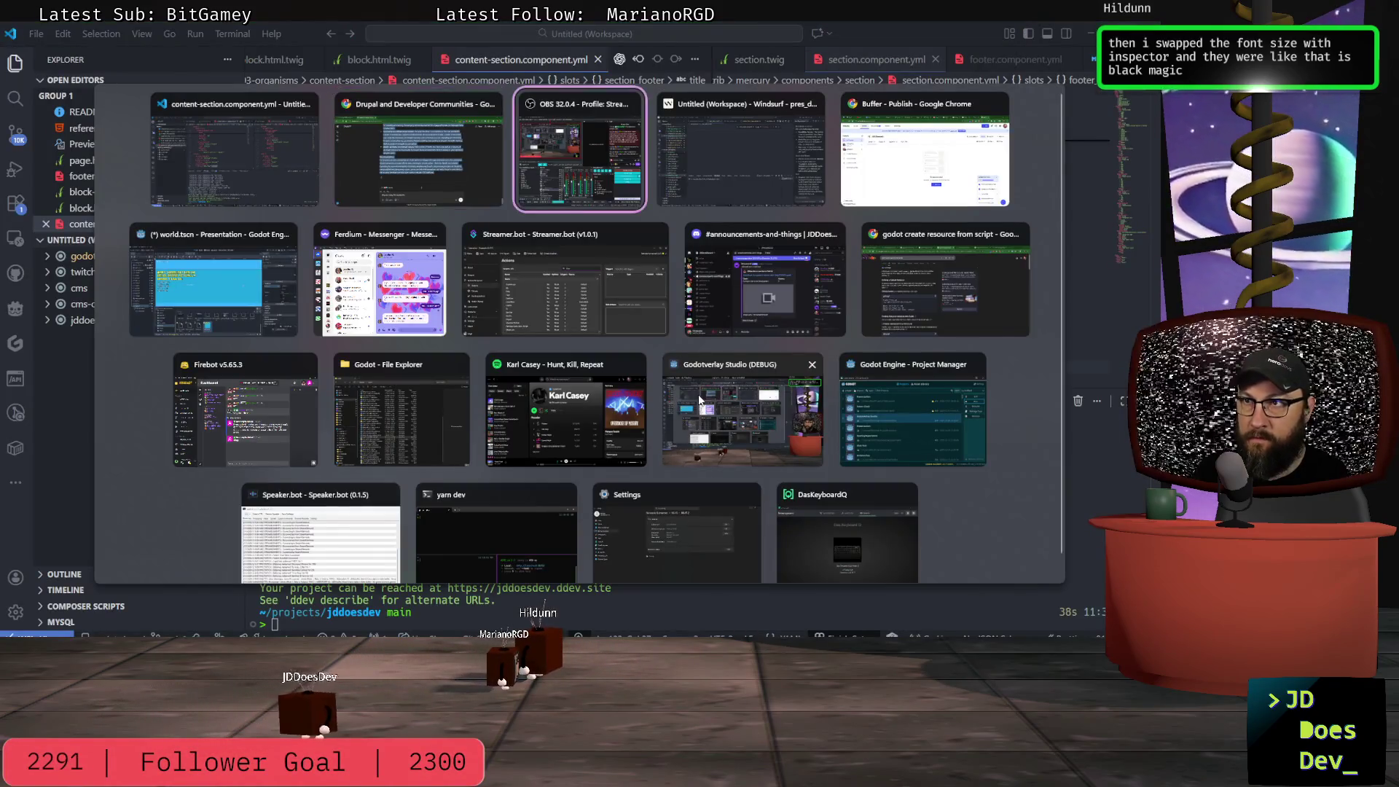
key(ctrl+v)
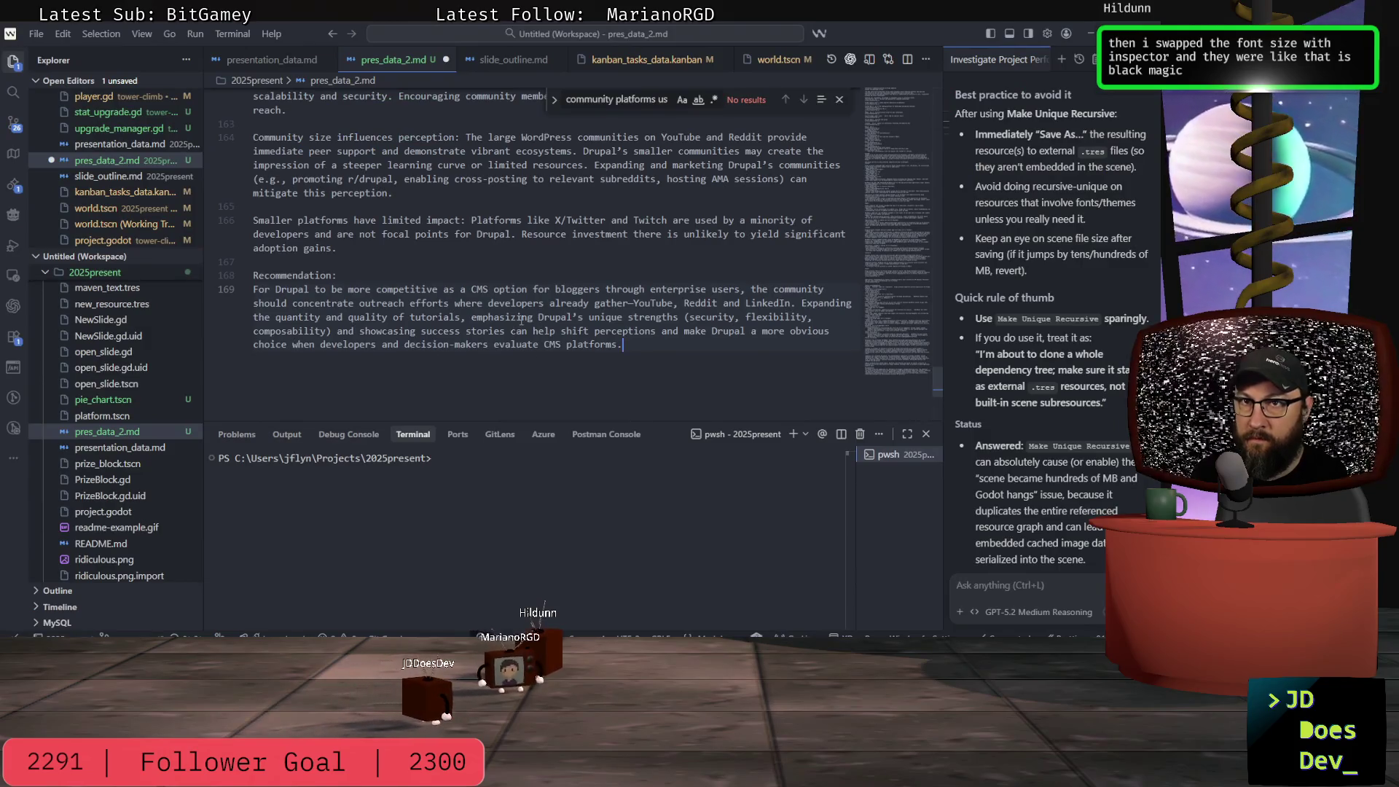
key(ctrl+z)
key(ctrl+z)
key(ctrl+z)
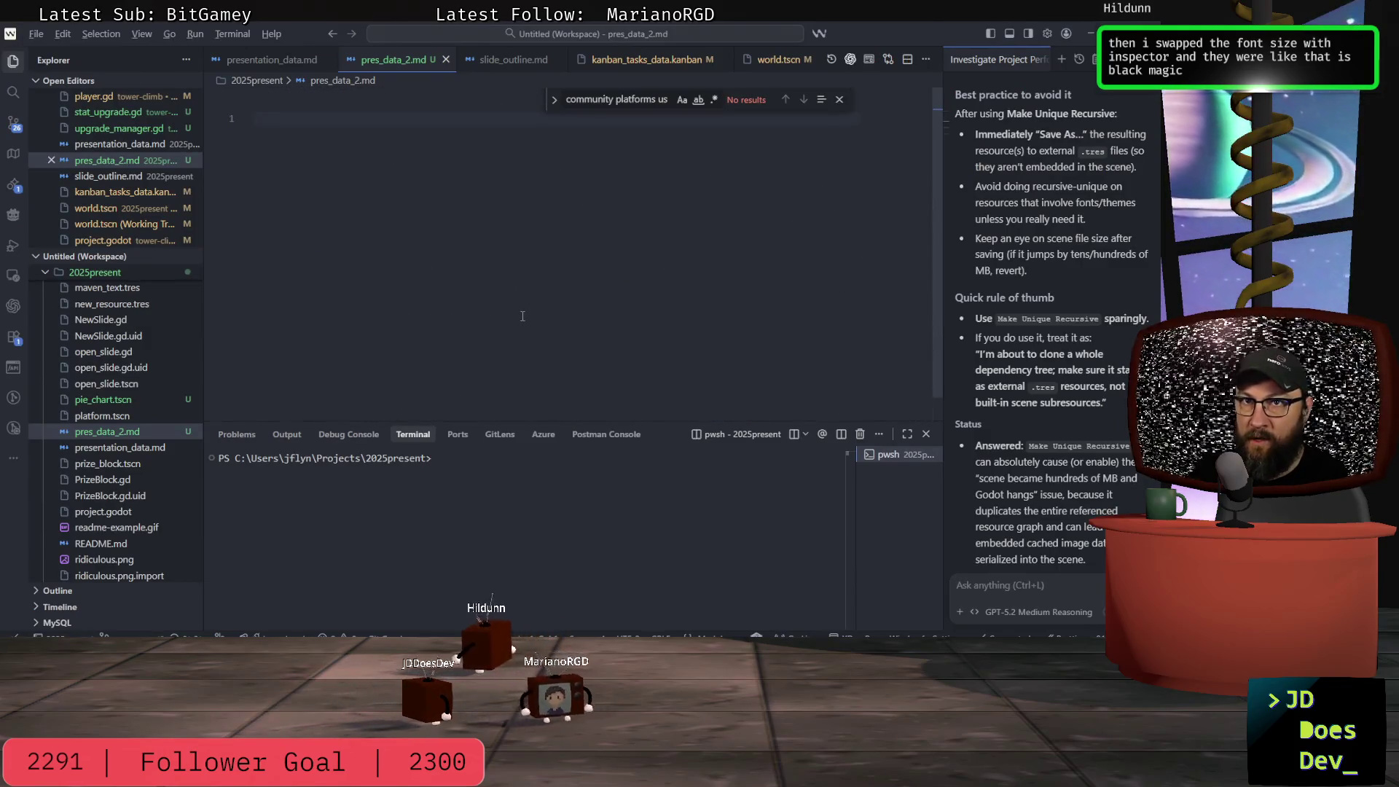
- Send 'How do I copy the markdown or download the markdown file?' to ChatGPT
key(alt+Tab)
key(alt+Tab)
key(alt+Tab)
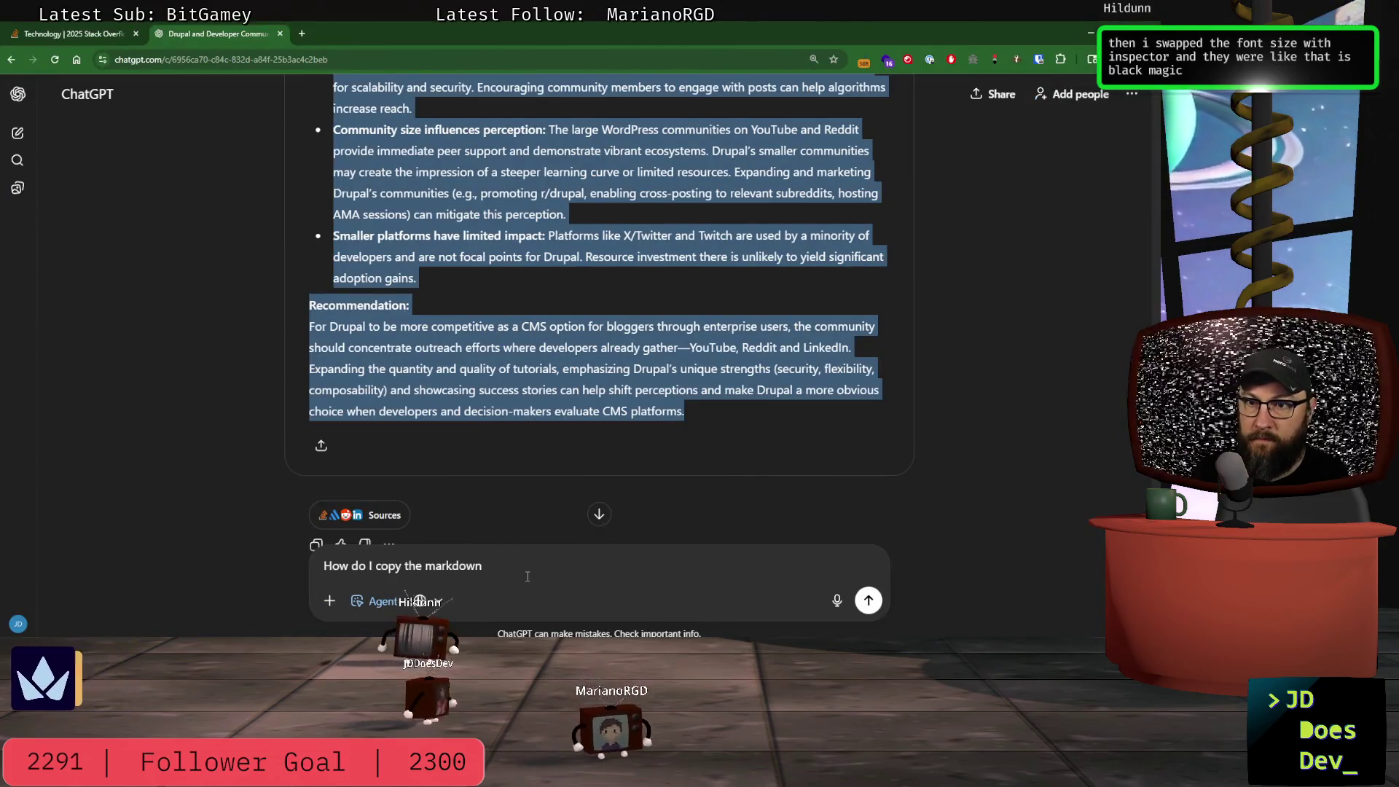
click(528, 572)
text(o)
text(r dow)
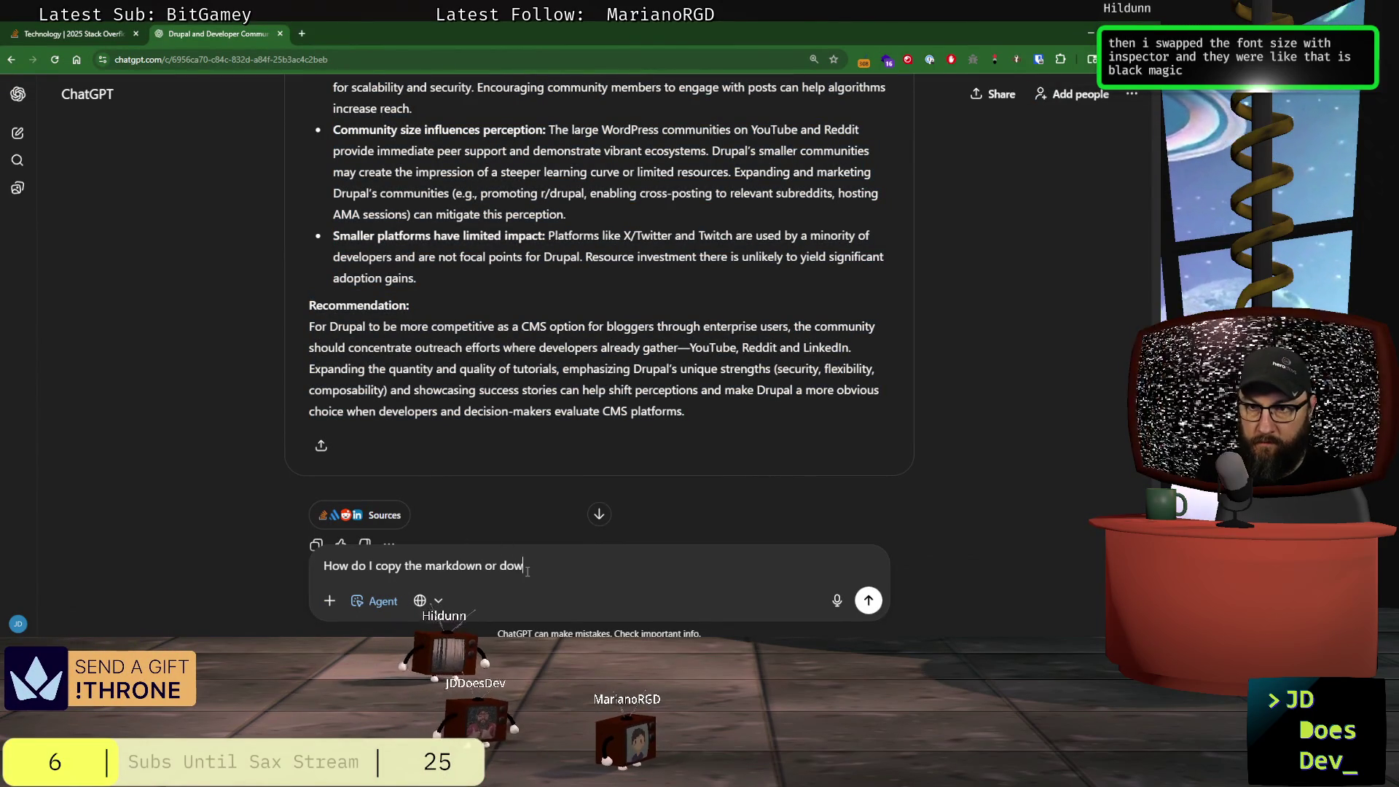
text(nload the markdown file?)
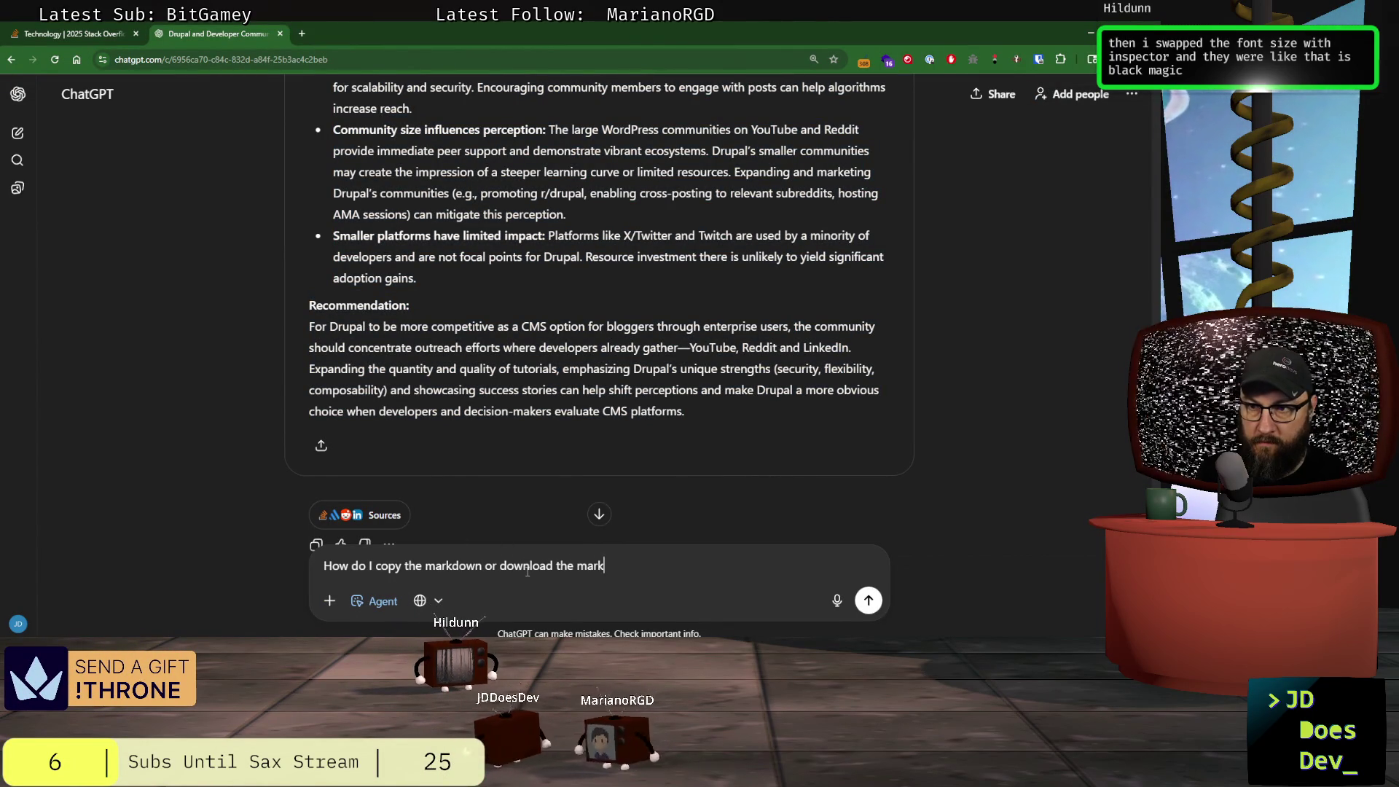
key(Return)
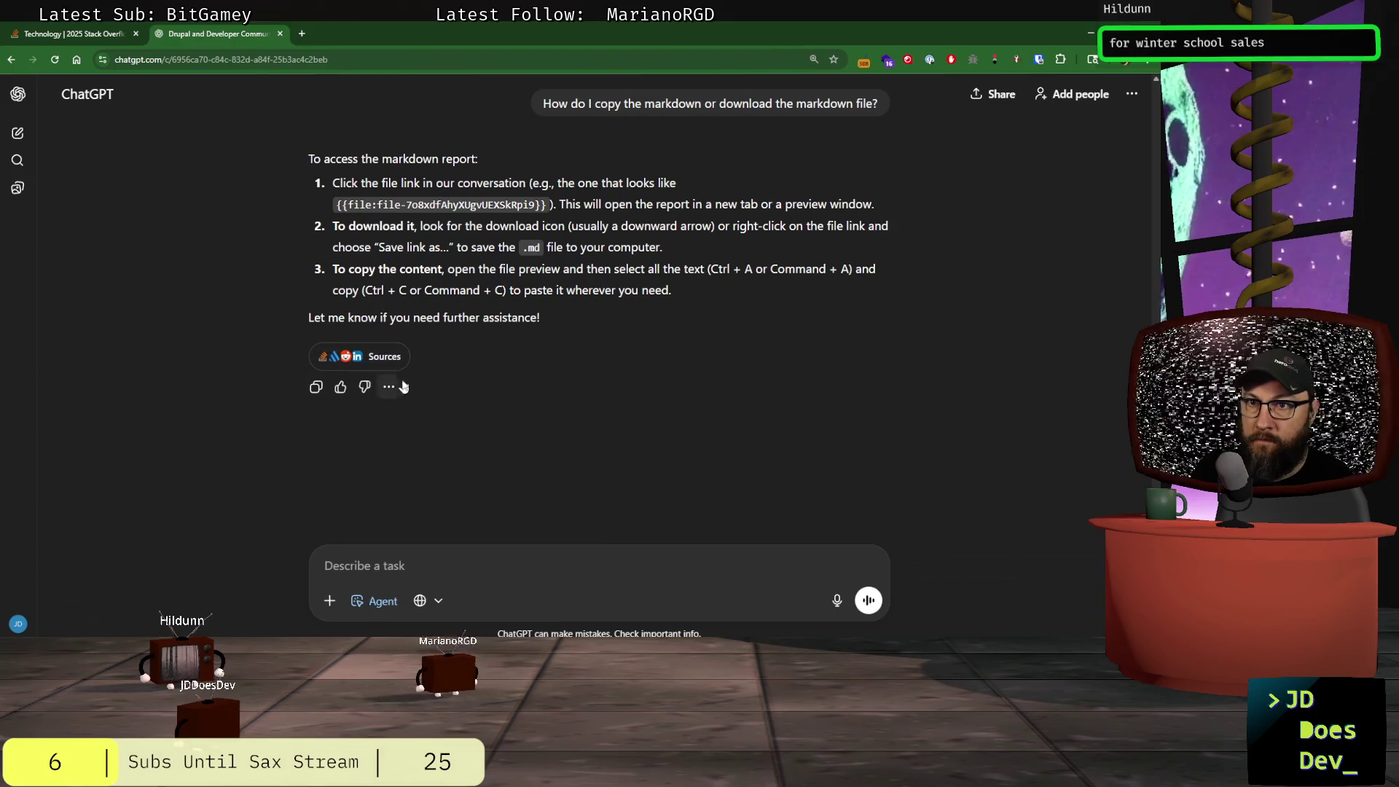
- View the Sources cited in the reply, then close the Citations panel
scroll(513, 352, up, 5)
scroll(513, 348, down, 5)
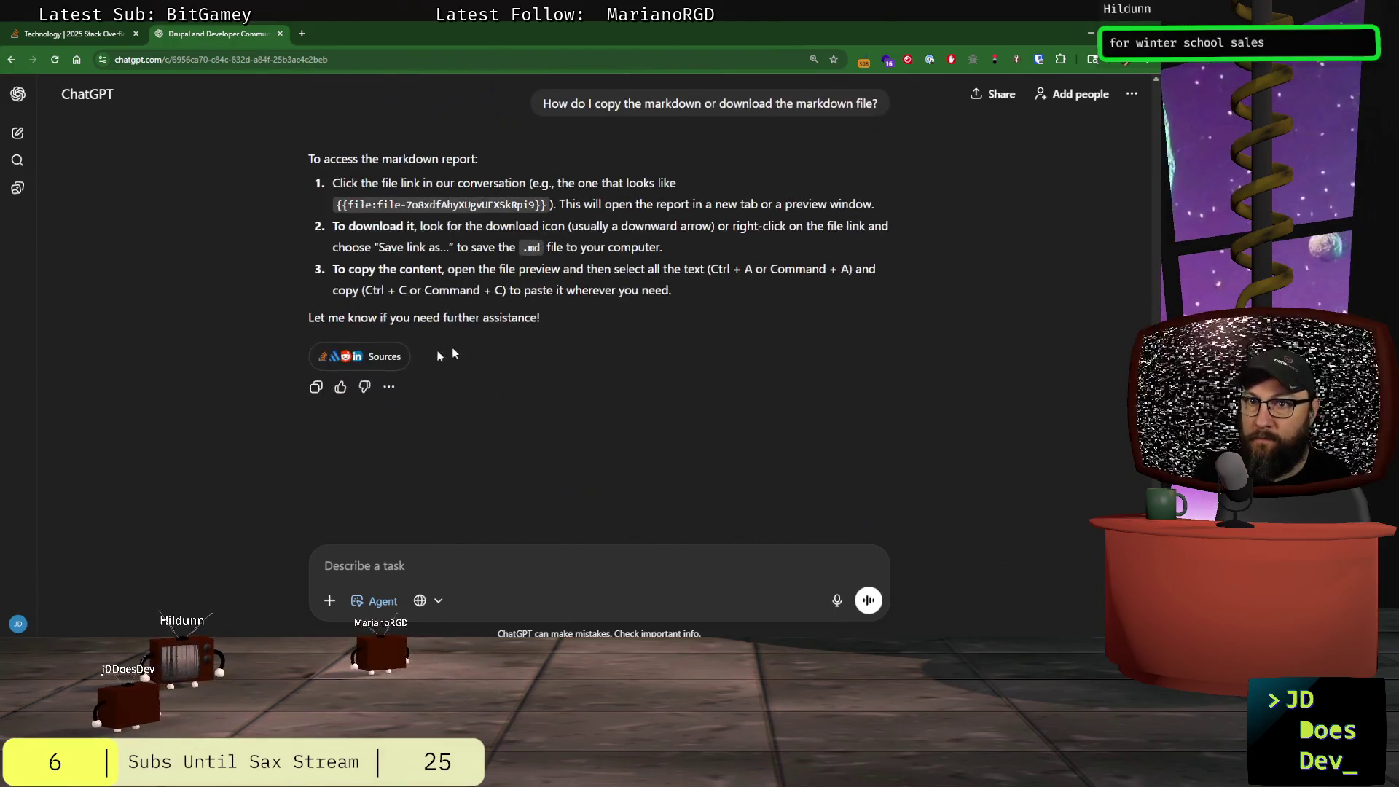
click(391, 388)
click(392, 360)
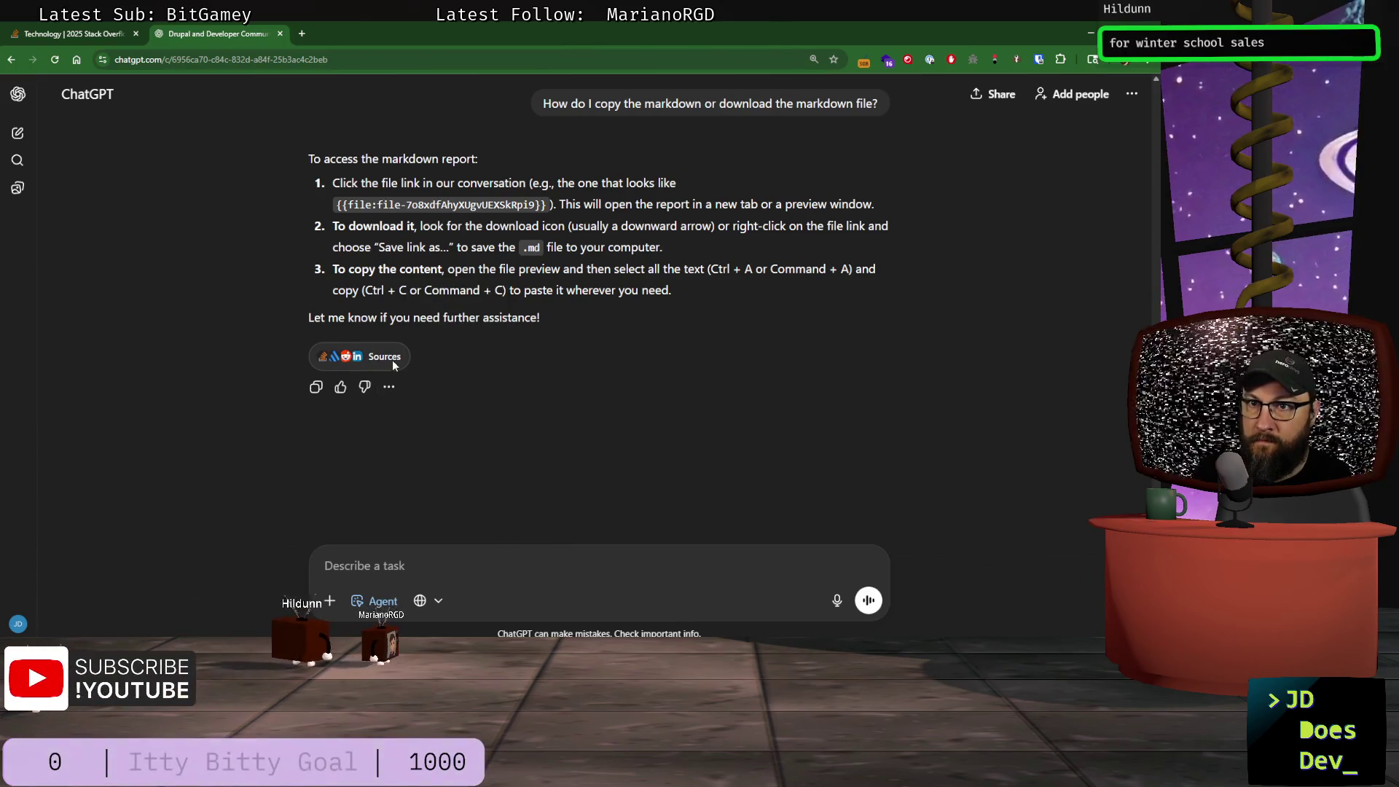
click(392, 360)
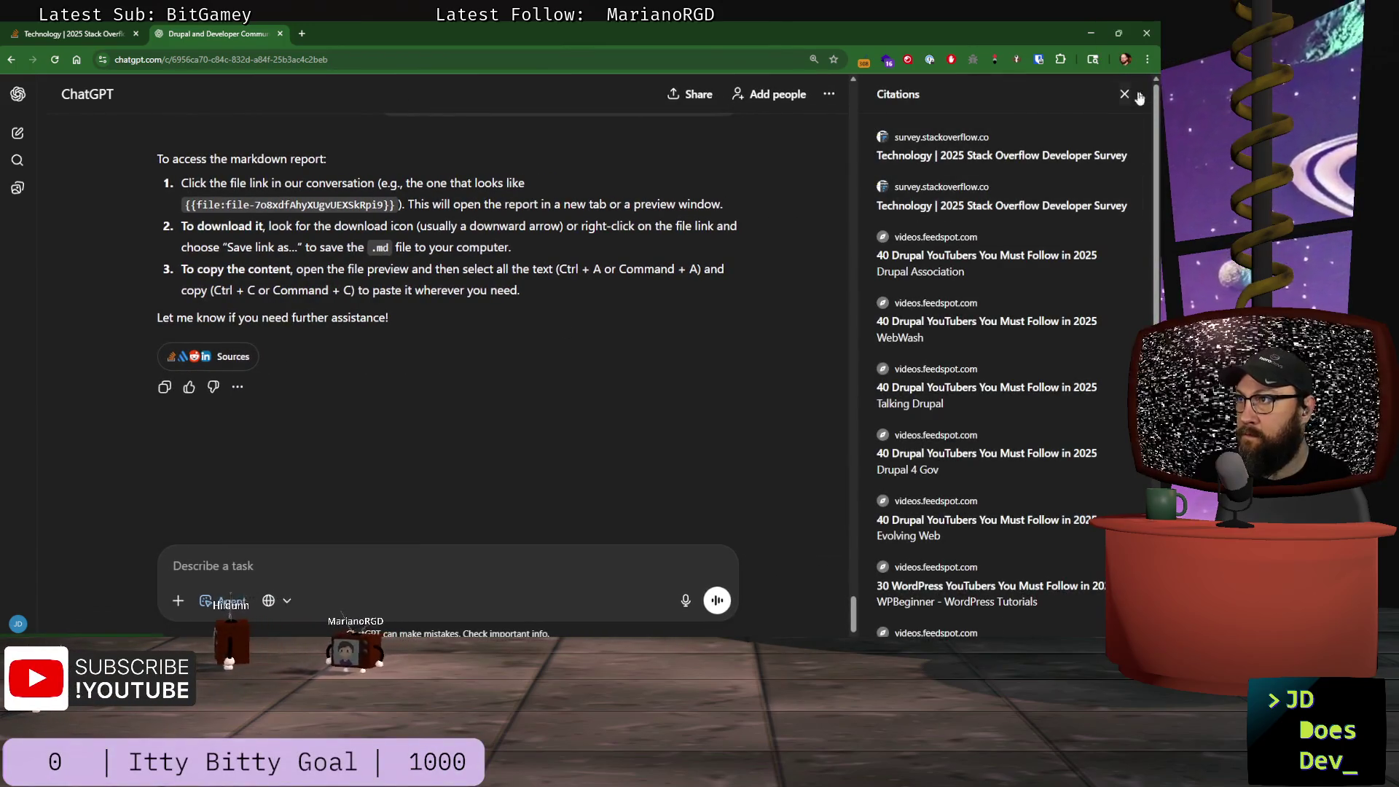
click(1125, 94)
- Jump to the end of the conversation and show the message box's tool options
scroll(508, 229, up, 4)
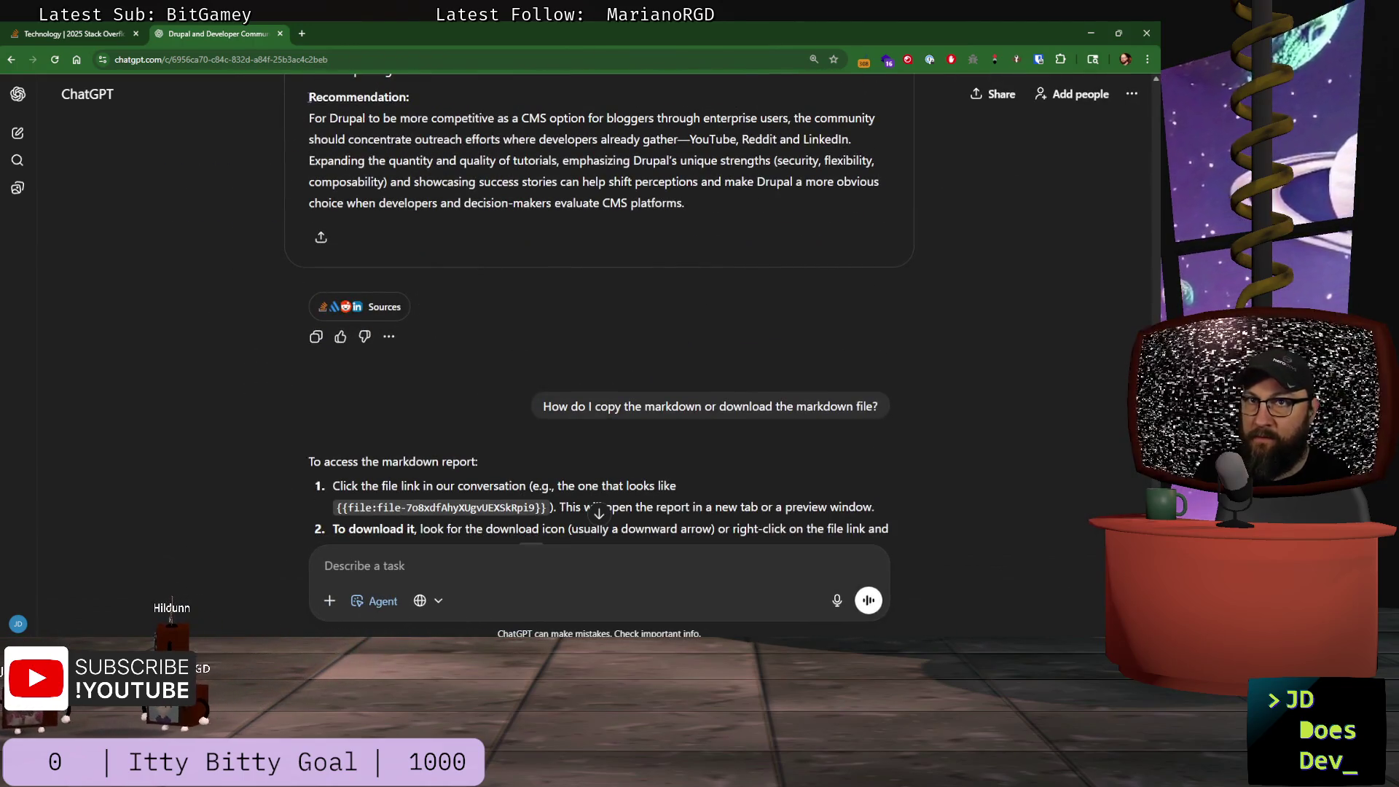
scroll(501, 378, down, 1)
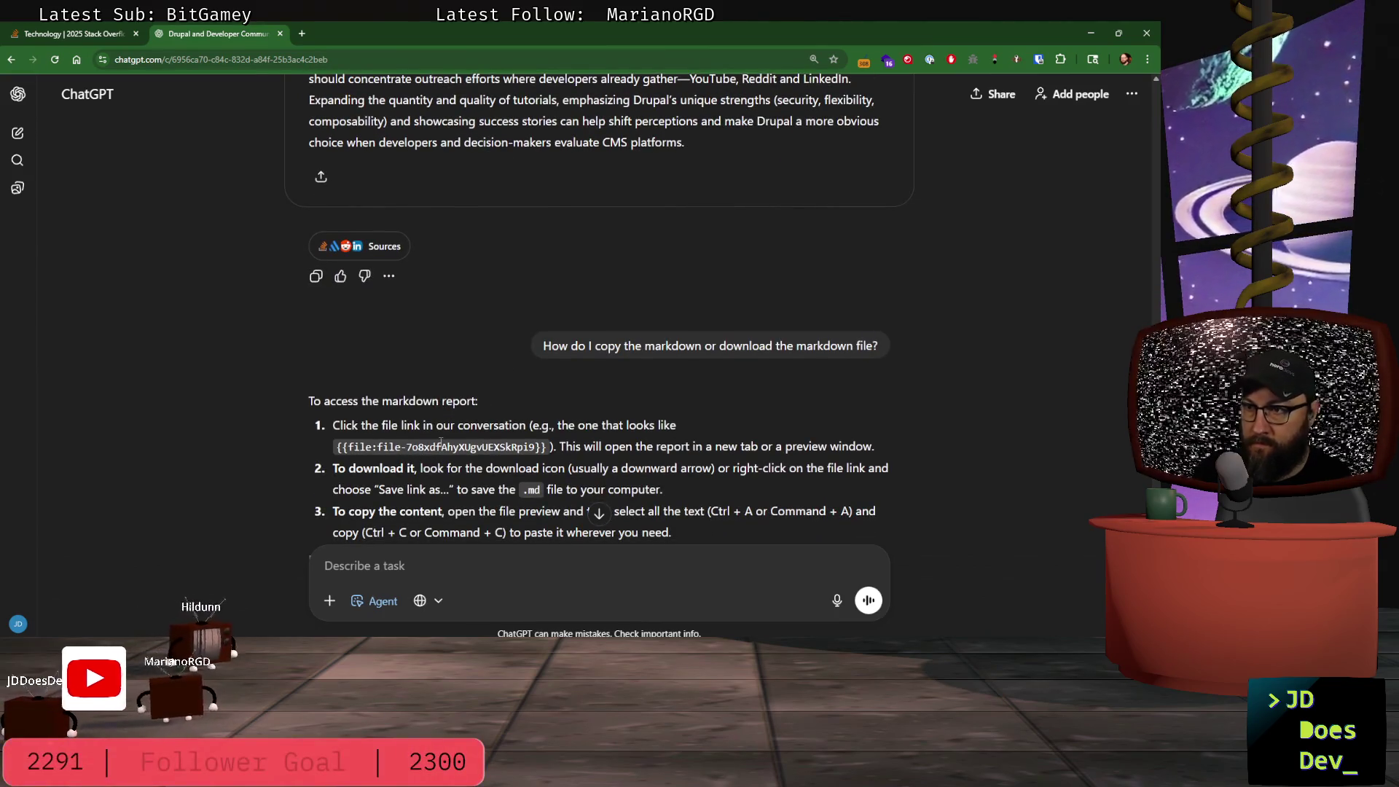
scroll(440, 442, down, 2)
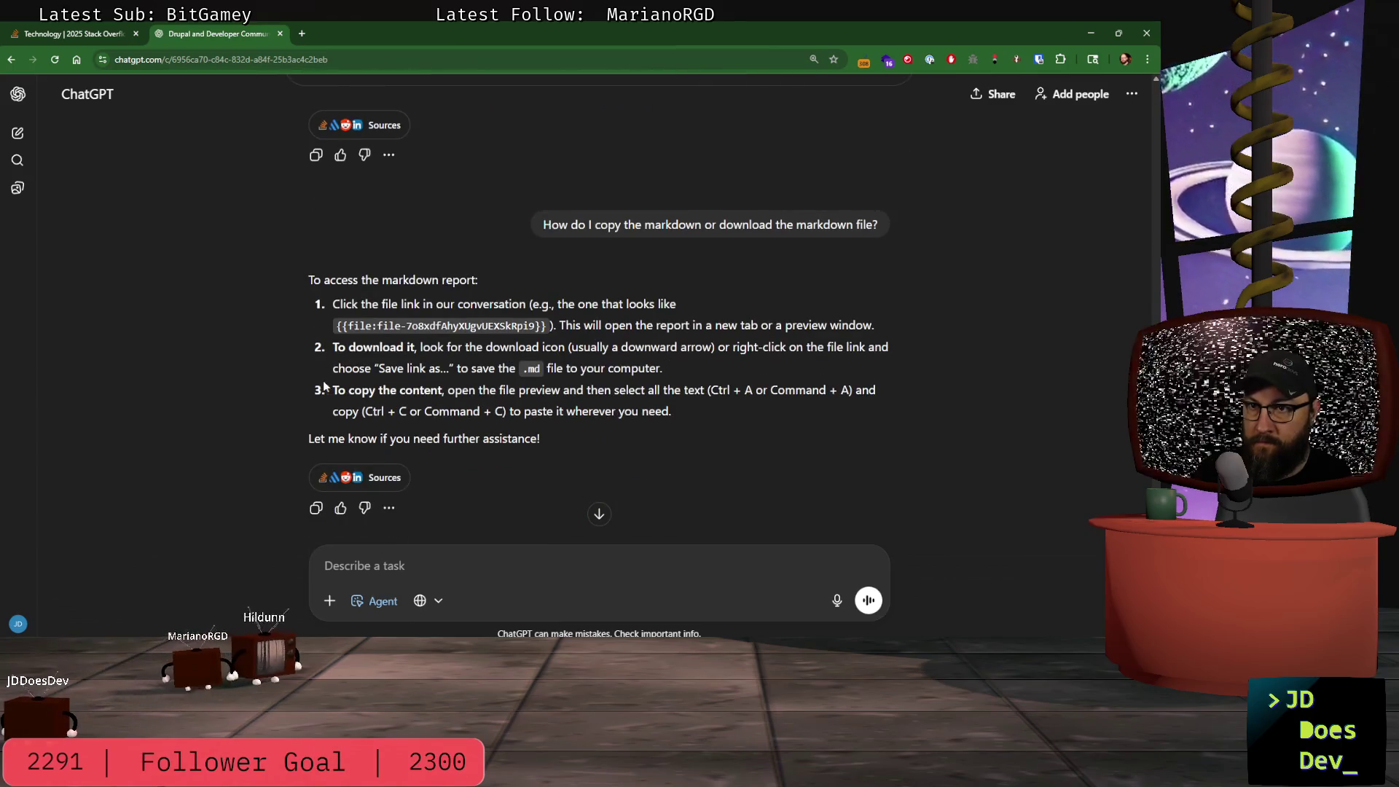
click(599, 519)
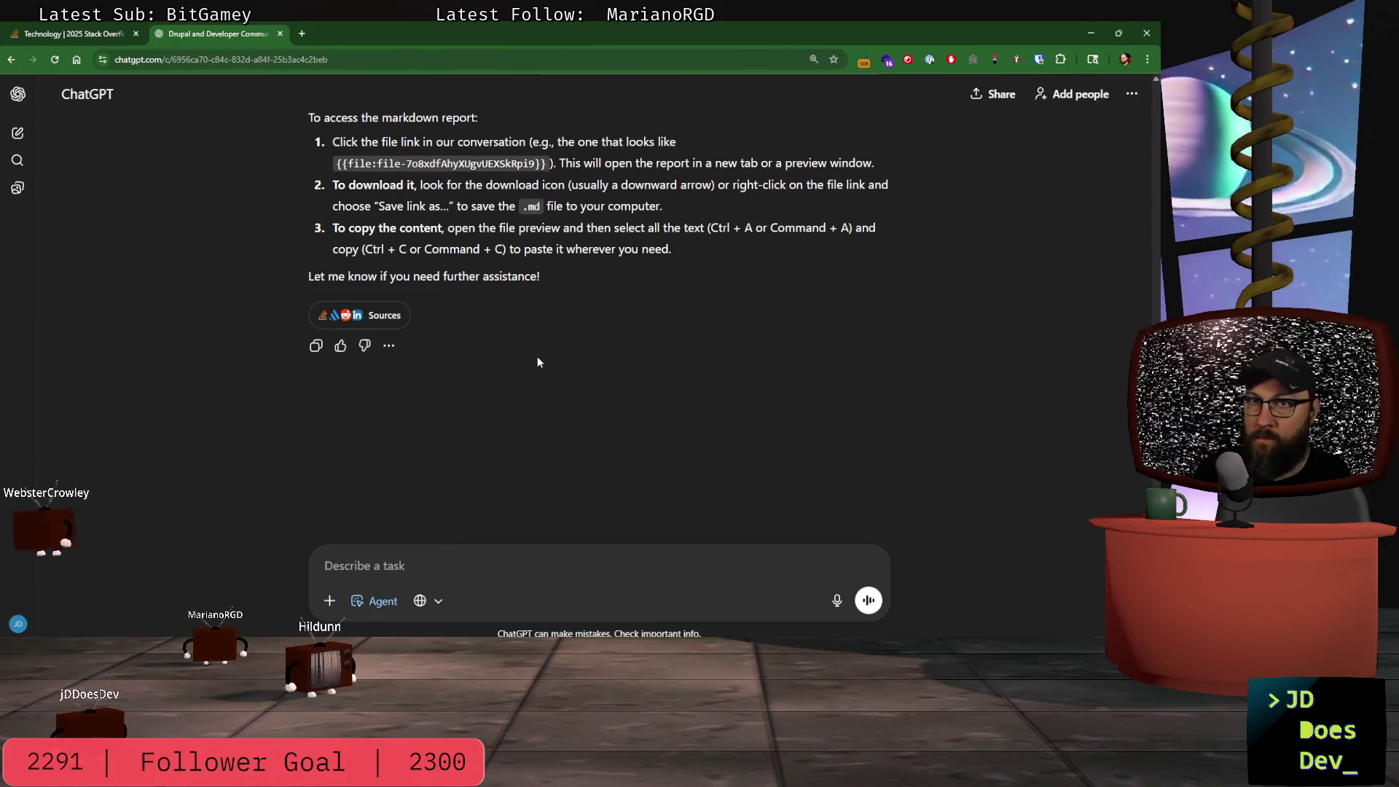
click(580, 565)
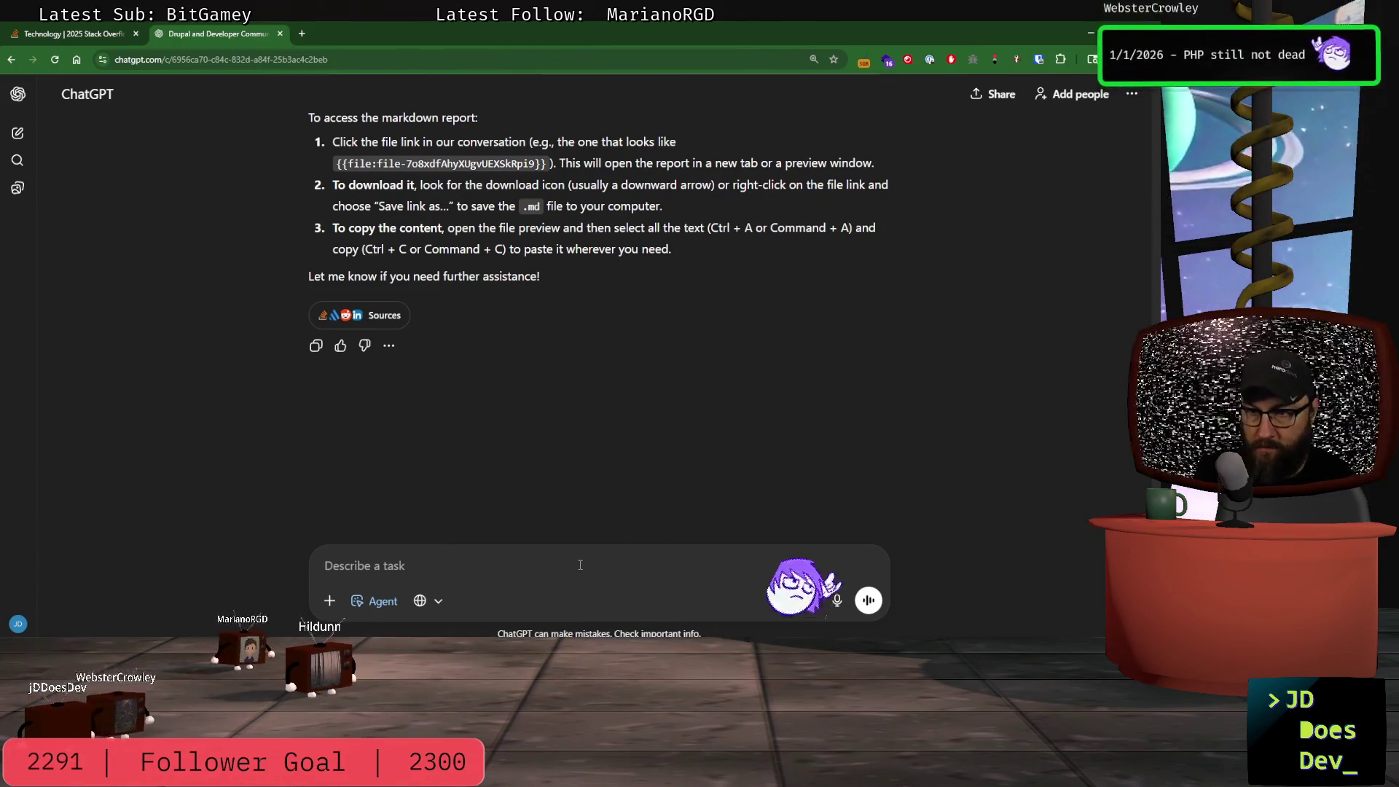
click(440, 608)
- Switch ChatGPT to the 5.2 Thinking model with Extended thinking time
click(379, 603)
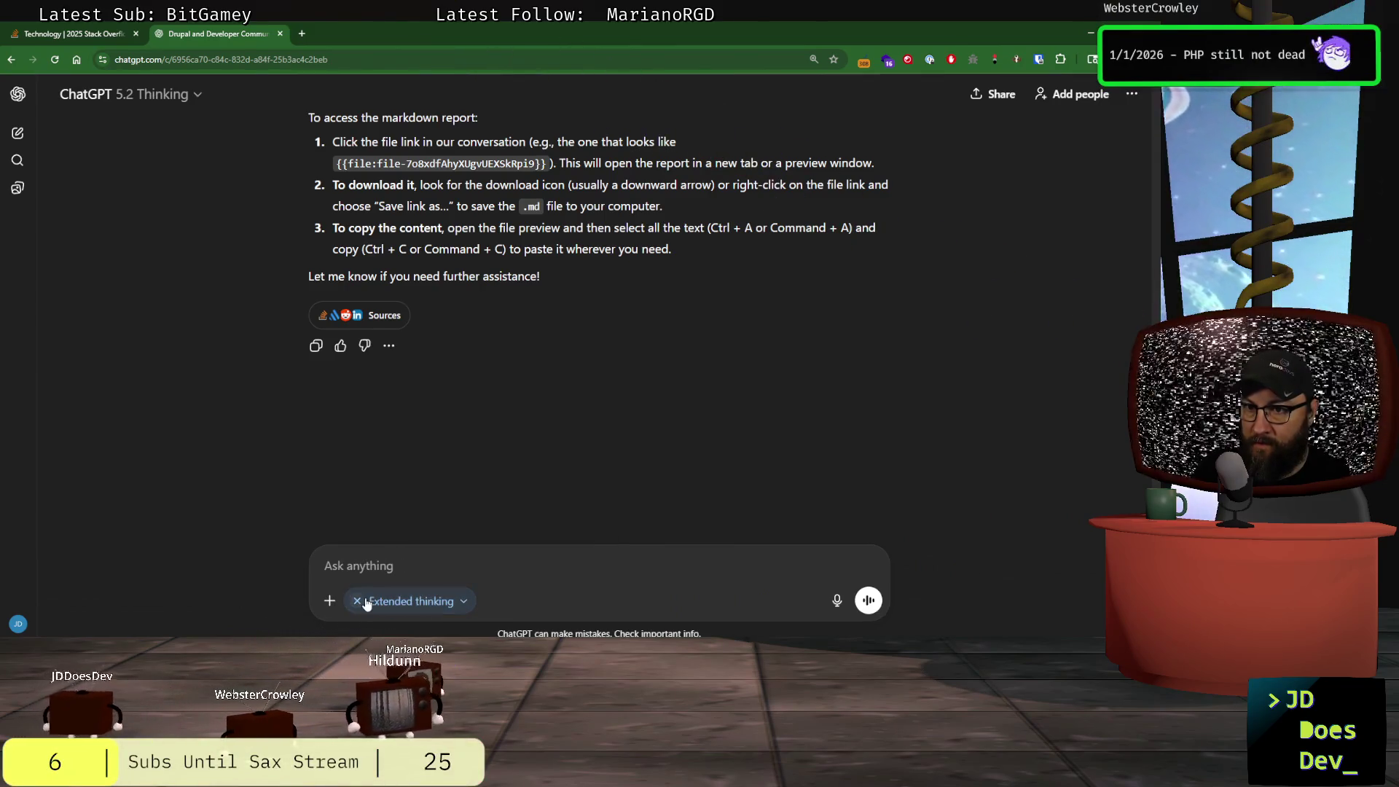
click(362, 602)
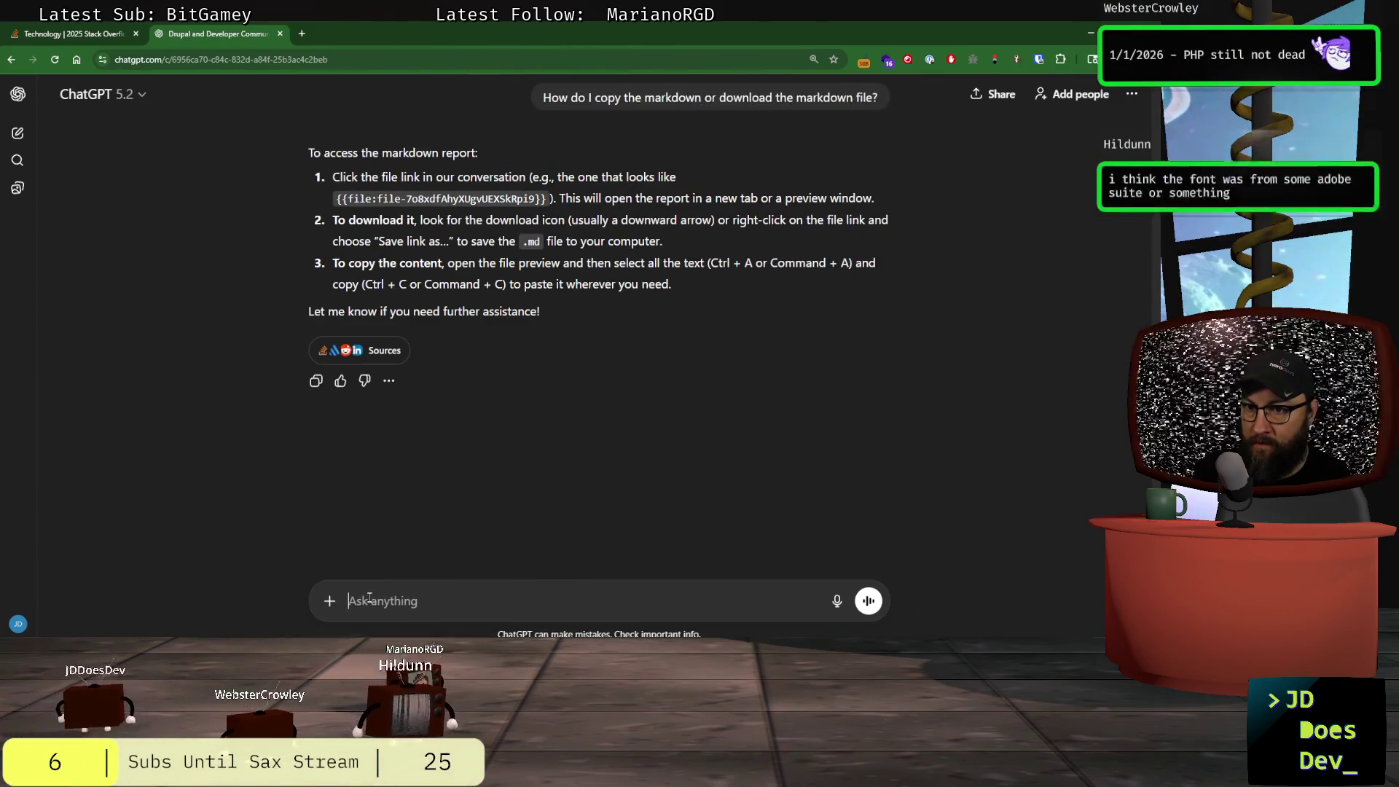
click(122, 106)
click(117, 242)
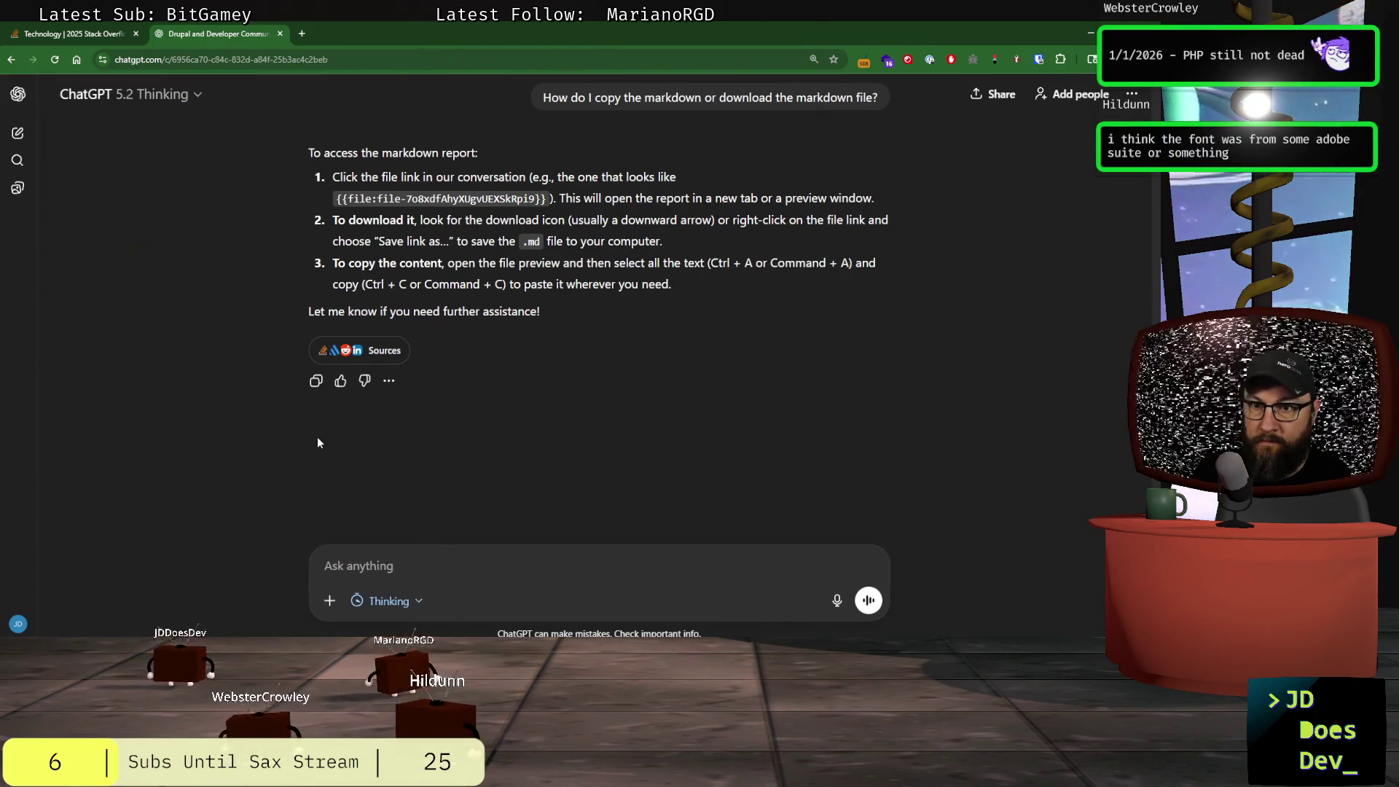
click(464, 603)
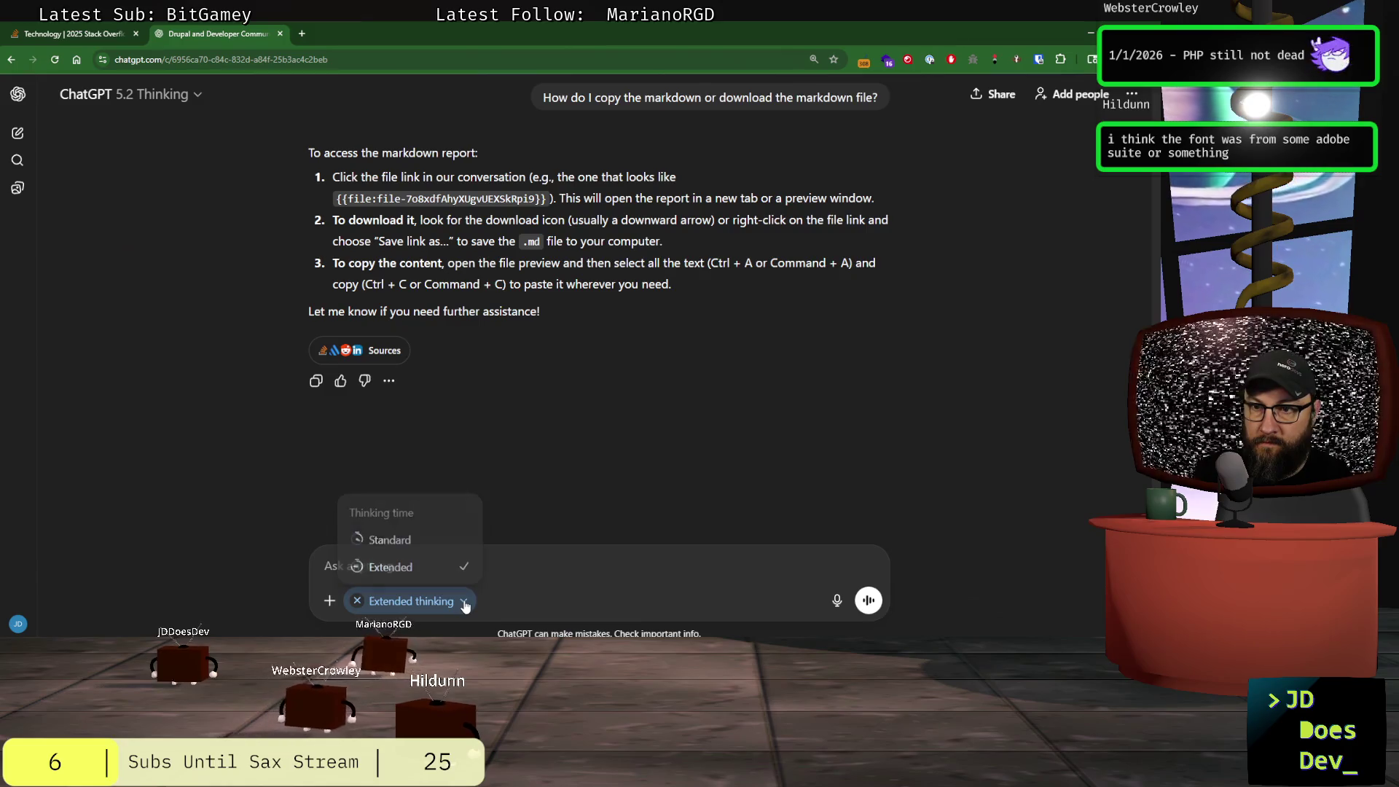
click(410, 566)
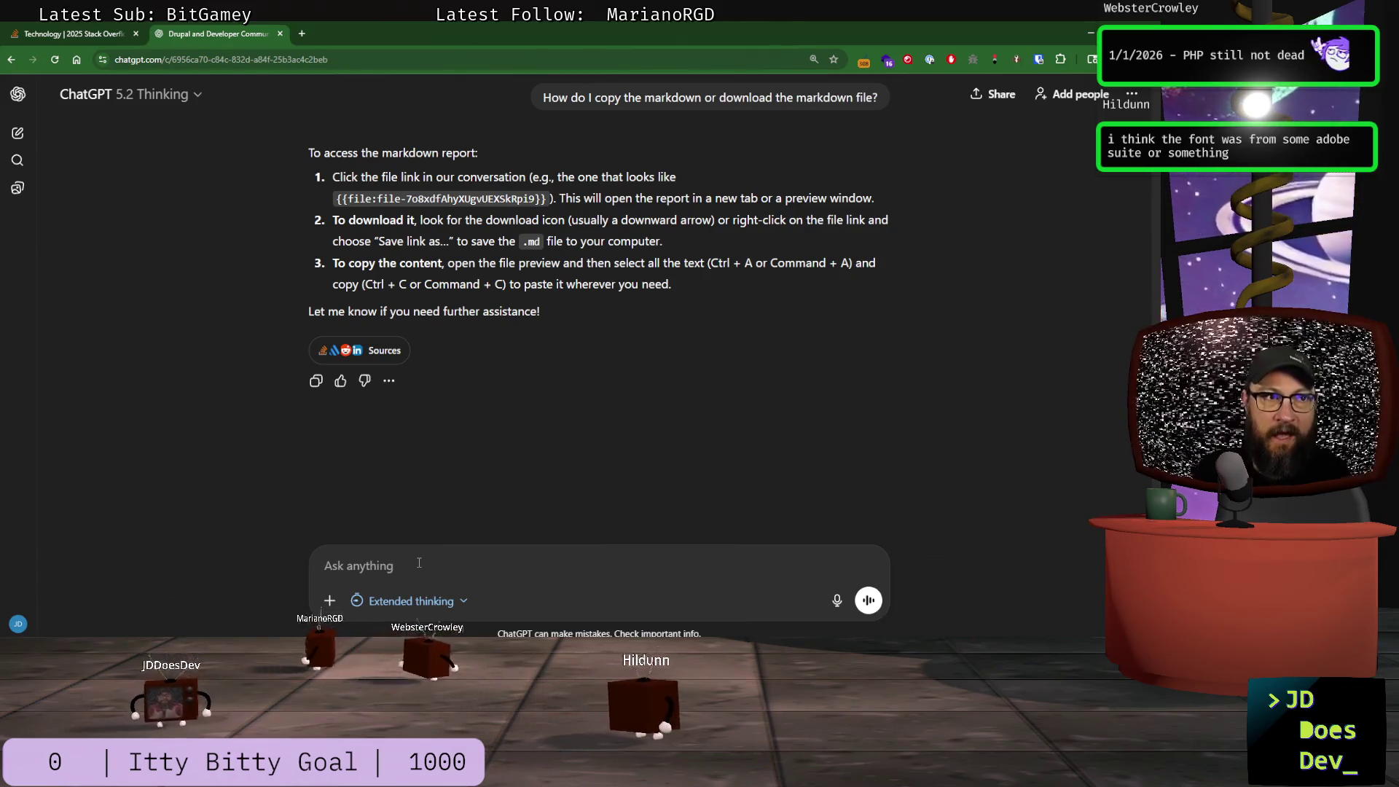
- Send 'I don't see a file link' and bring up the conversation's sharing options
text(A)
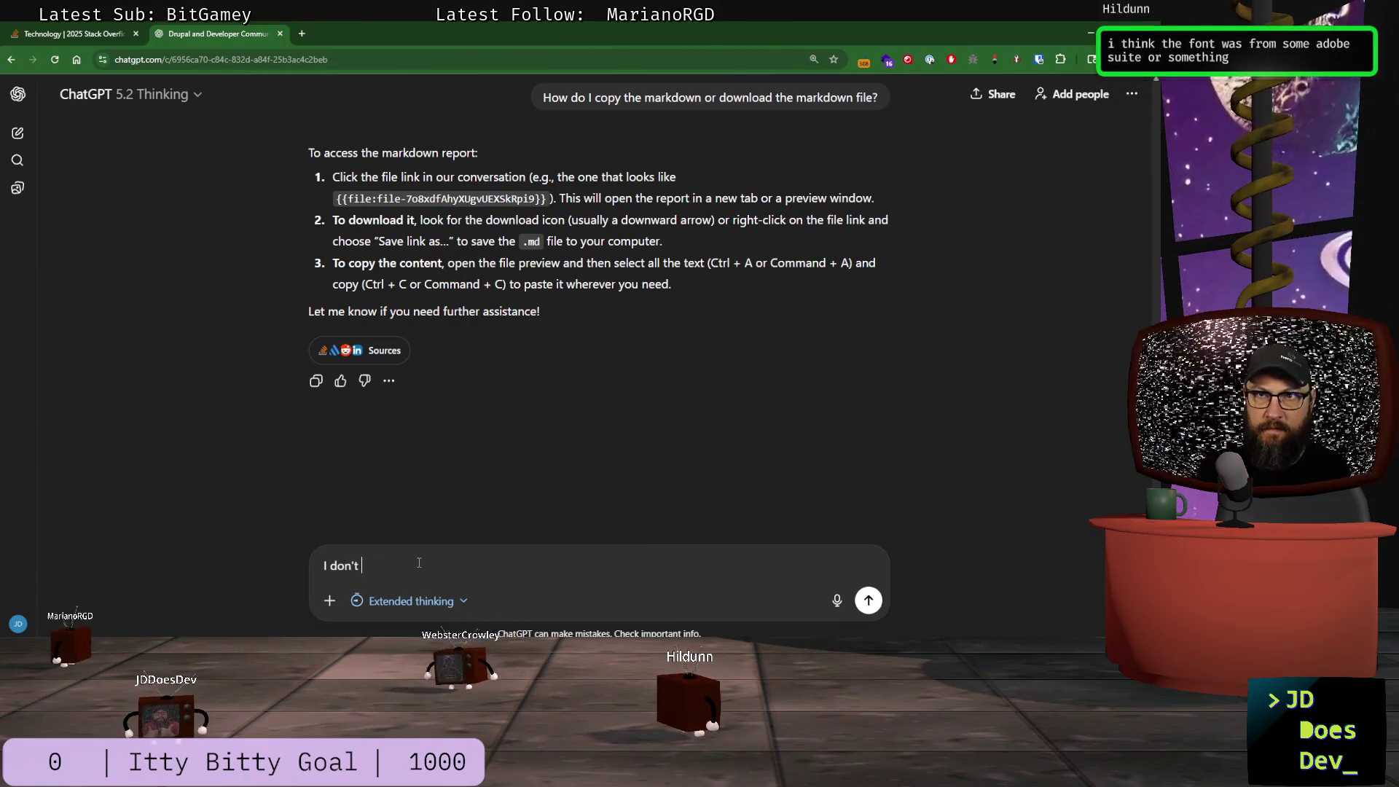
text(file link)
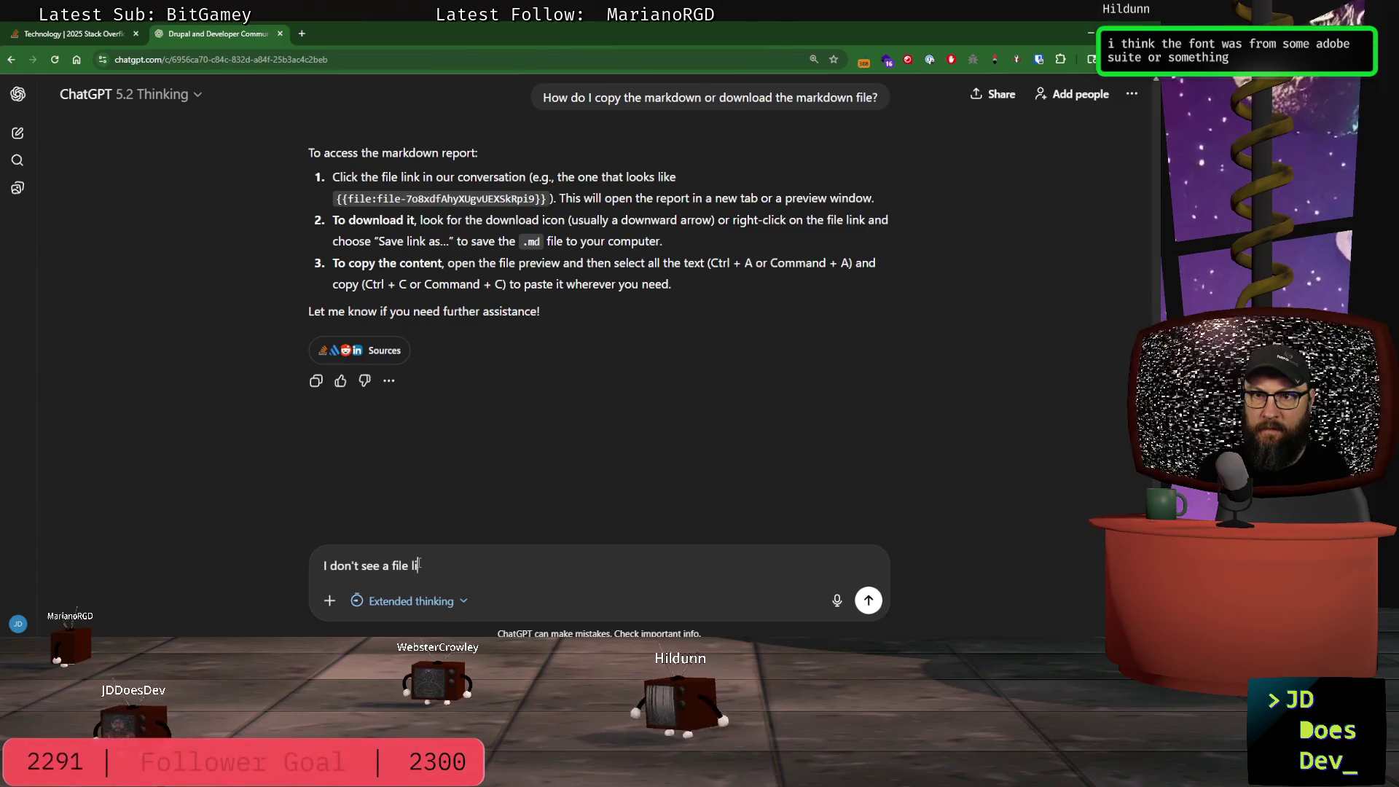
key(Return)
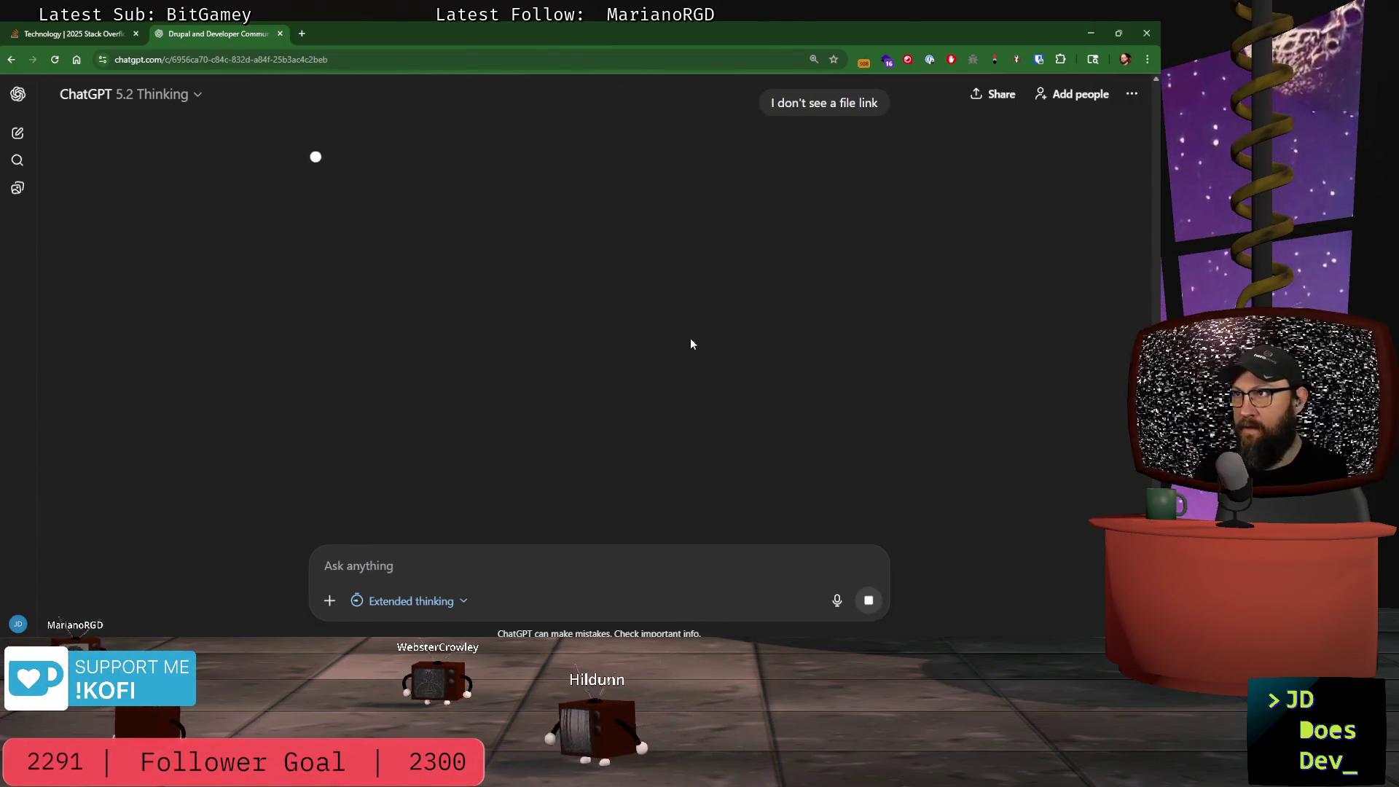
click(988, 95)
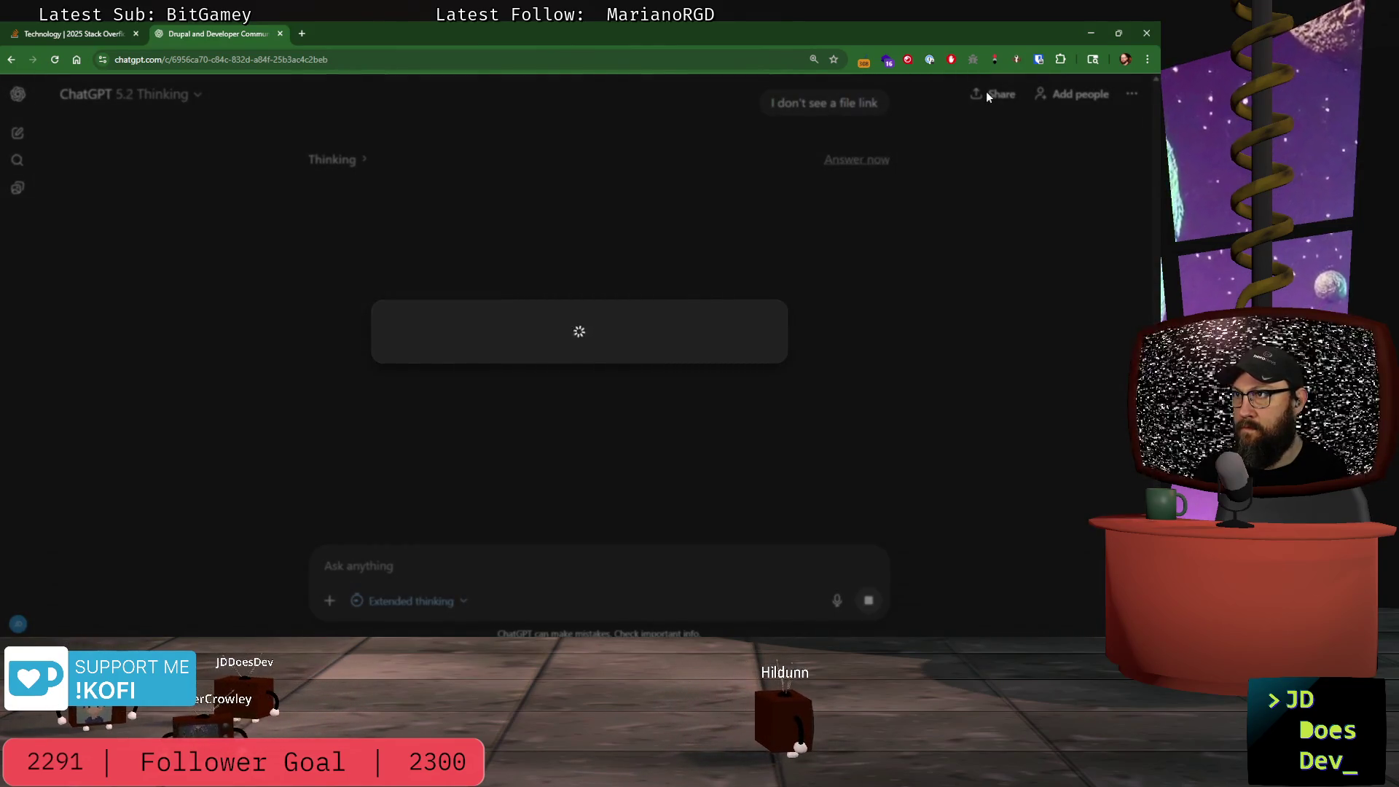
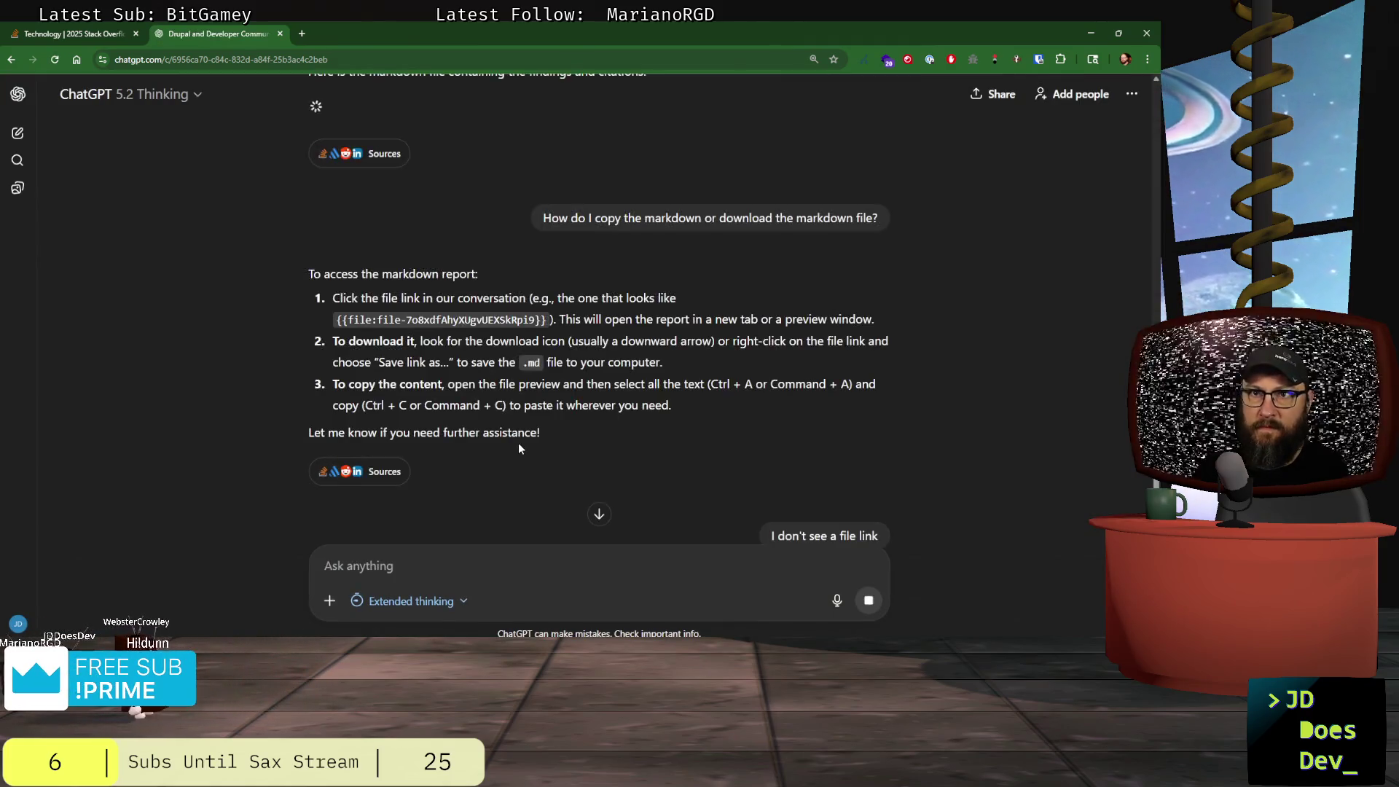
- Stop the answer still generating and keep the Thinking model selected
click(599, 514)
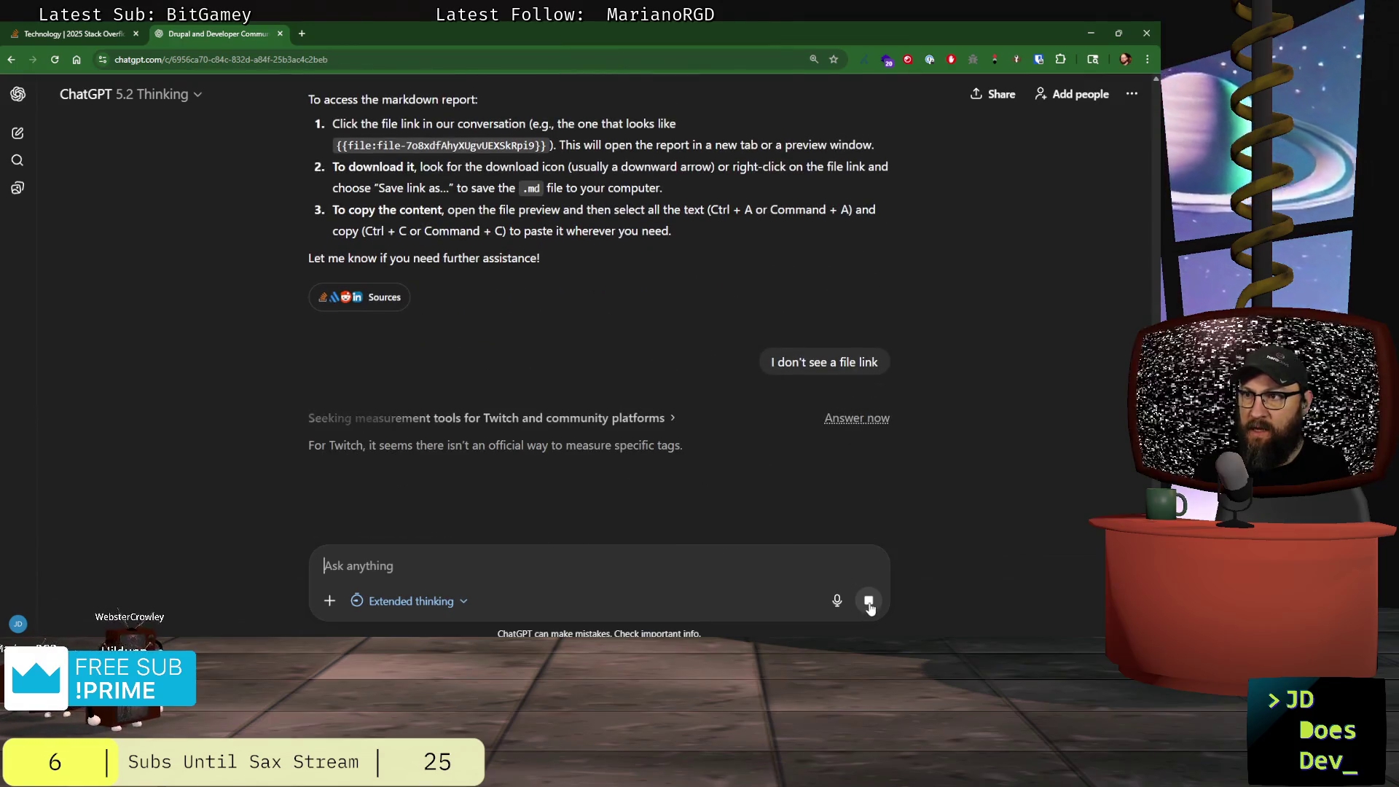
click(869, 602)
click(437, 602)
click(406, 578)
click(150, 94)
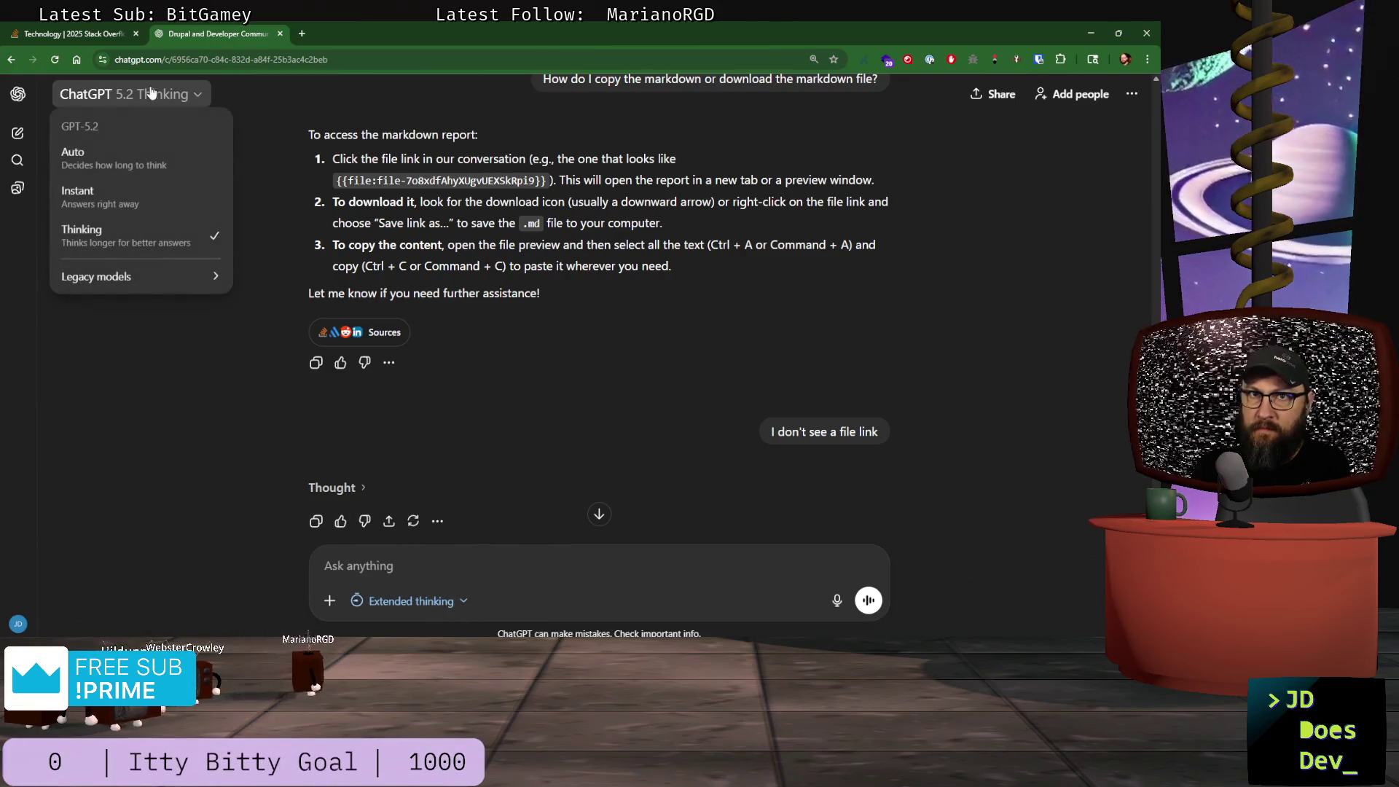
click(132, 248)
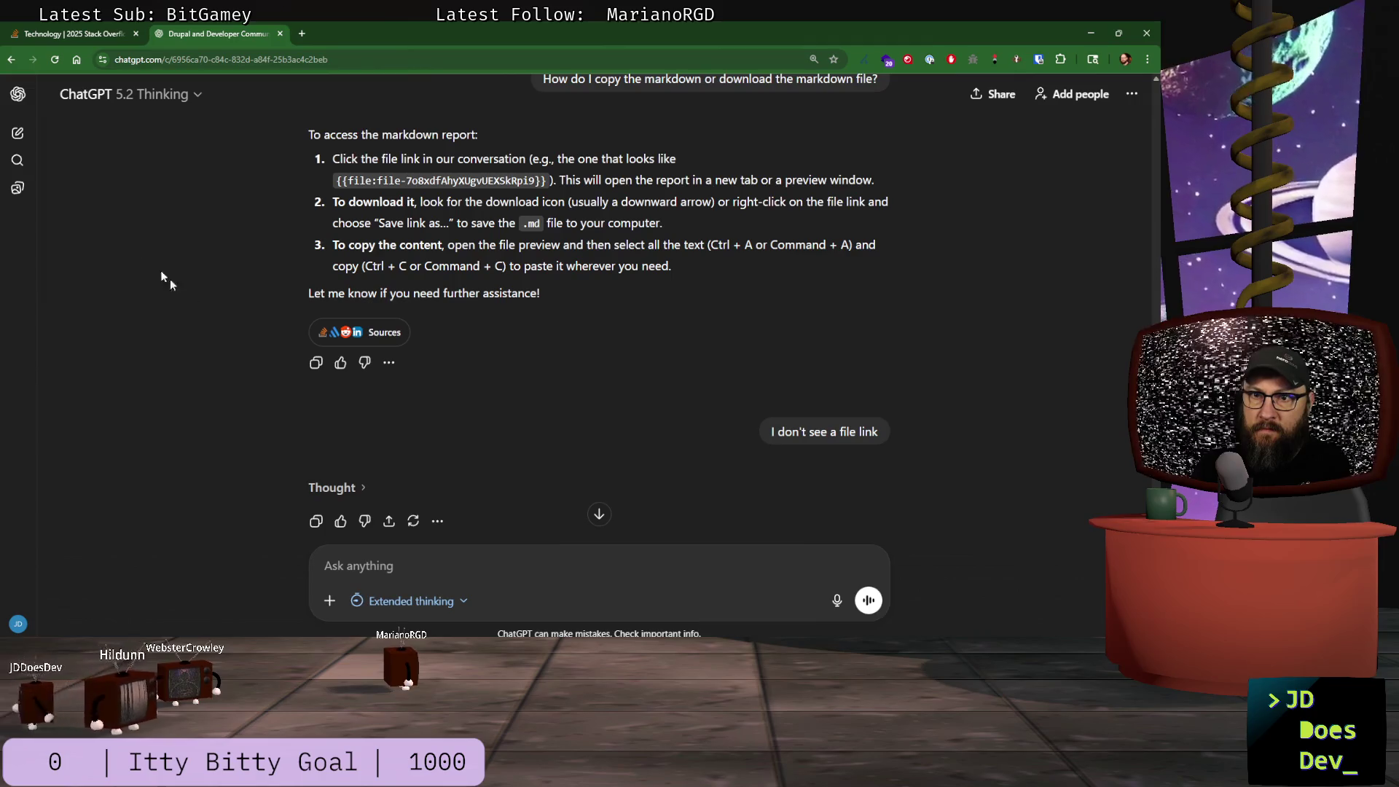
- Reselect the 5.2 Thinking model and set its thinking time to Standard
click(358, 603)
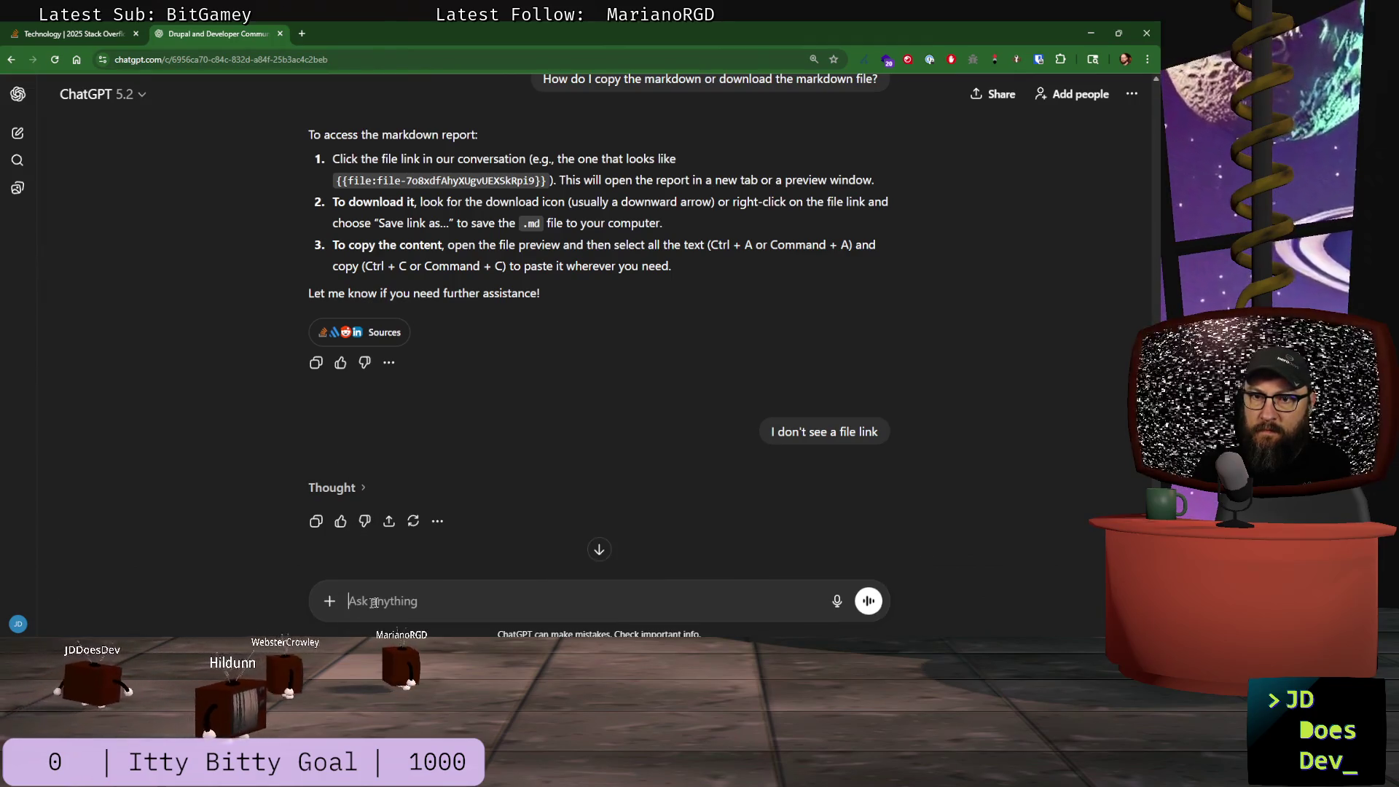
click(102, 94)
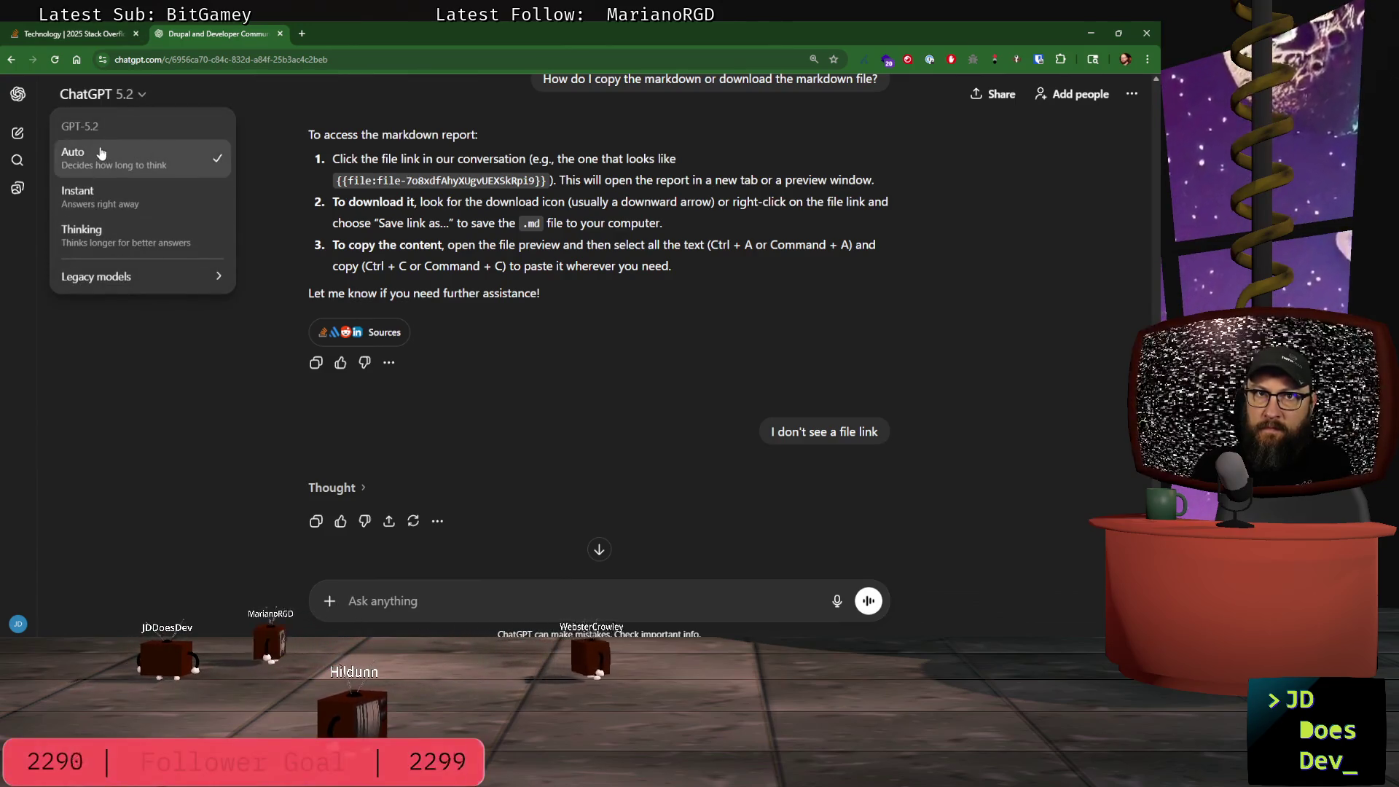
click(100, 245)
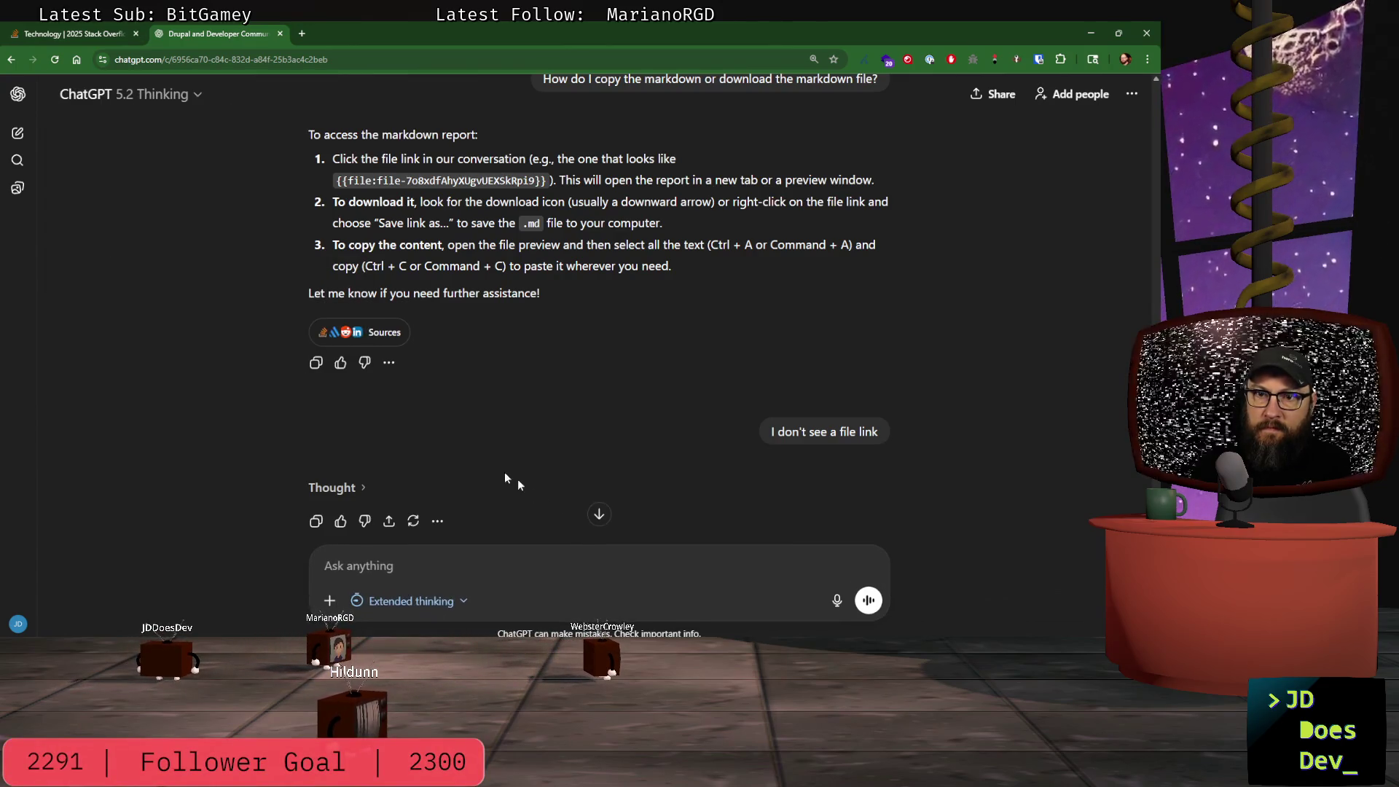
click(465, 602)
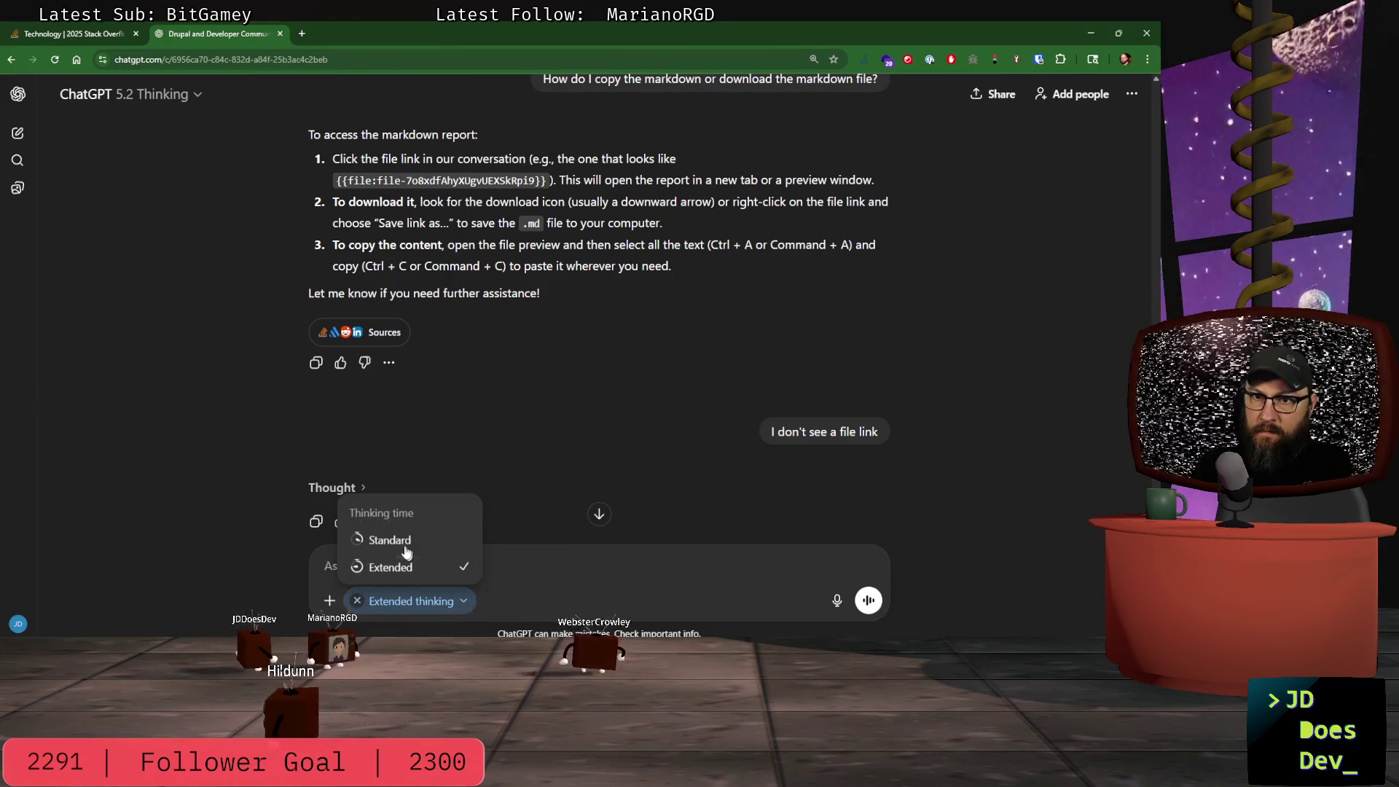
click(393, 567)
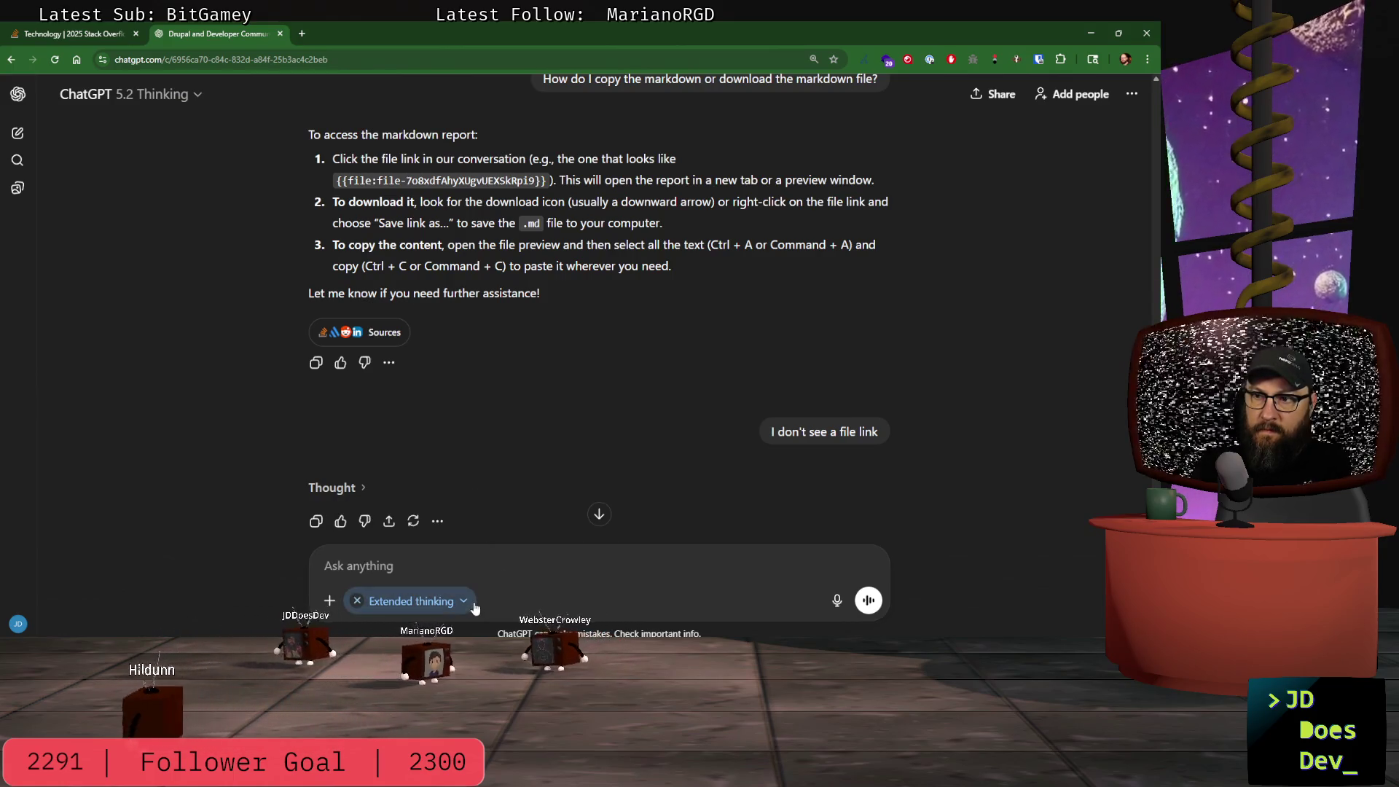
click(473, 605)
click(374, 540)
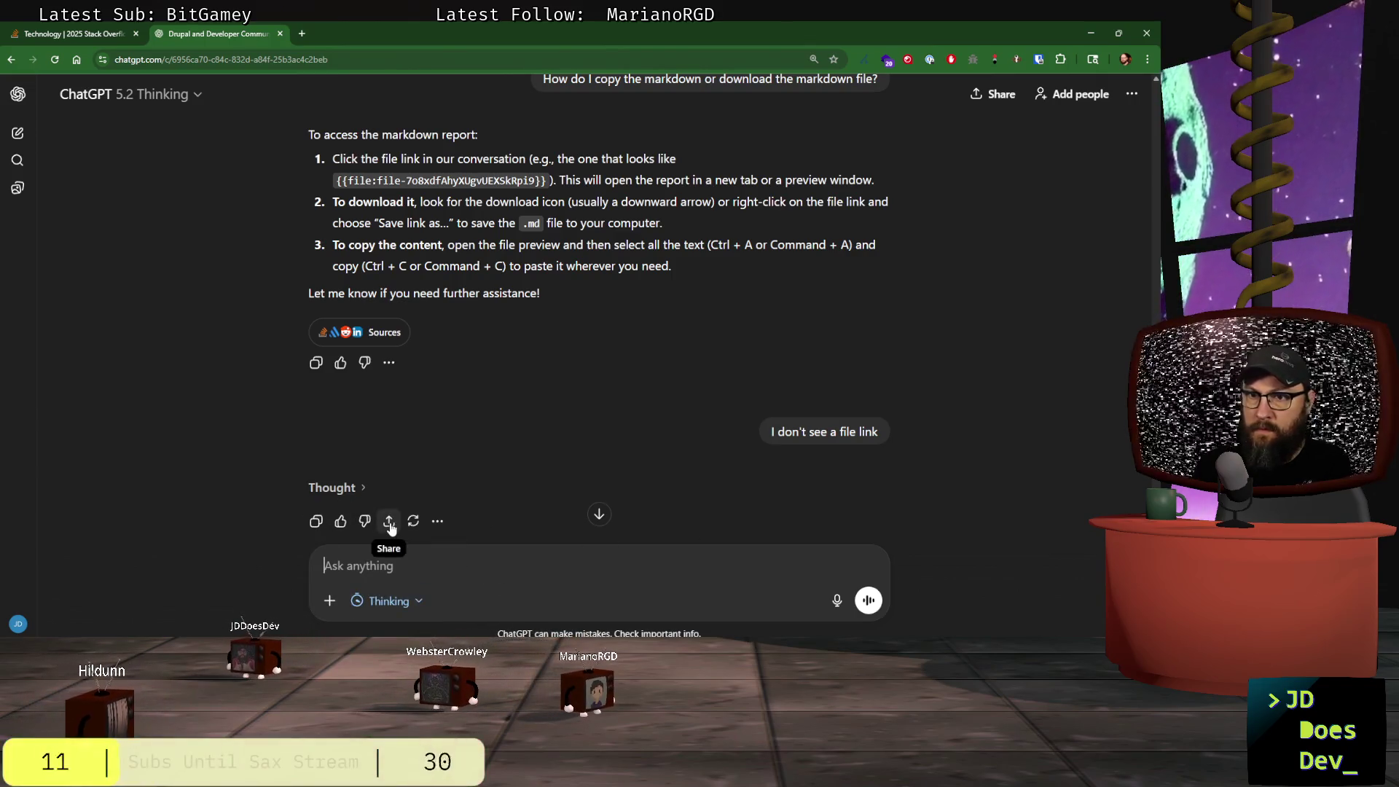
scroll(390, 524, up, 2)
click(380, 488)
click(378, 487)
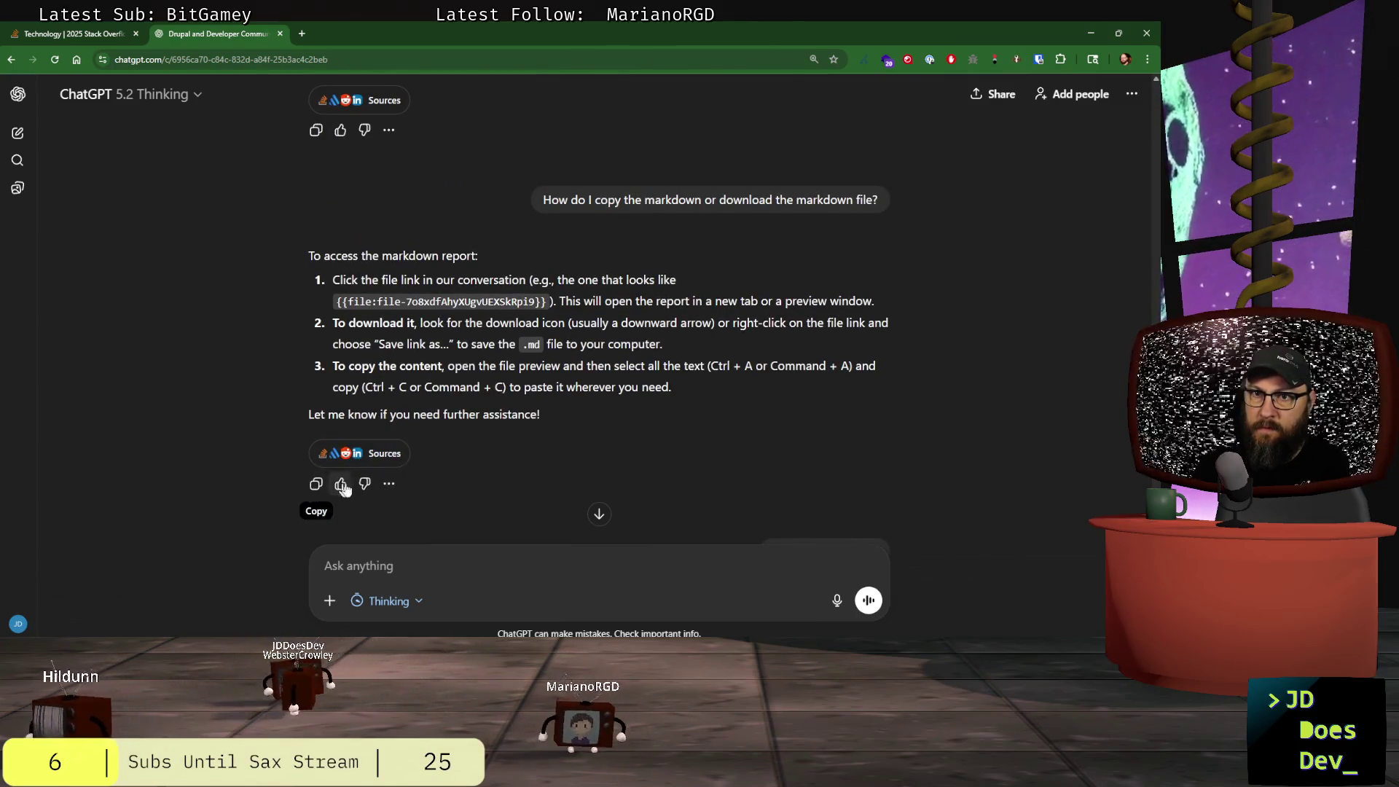
scroll(379, 470, down, 5)
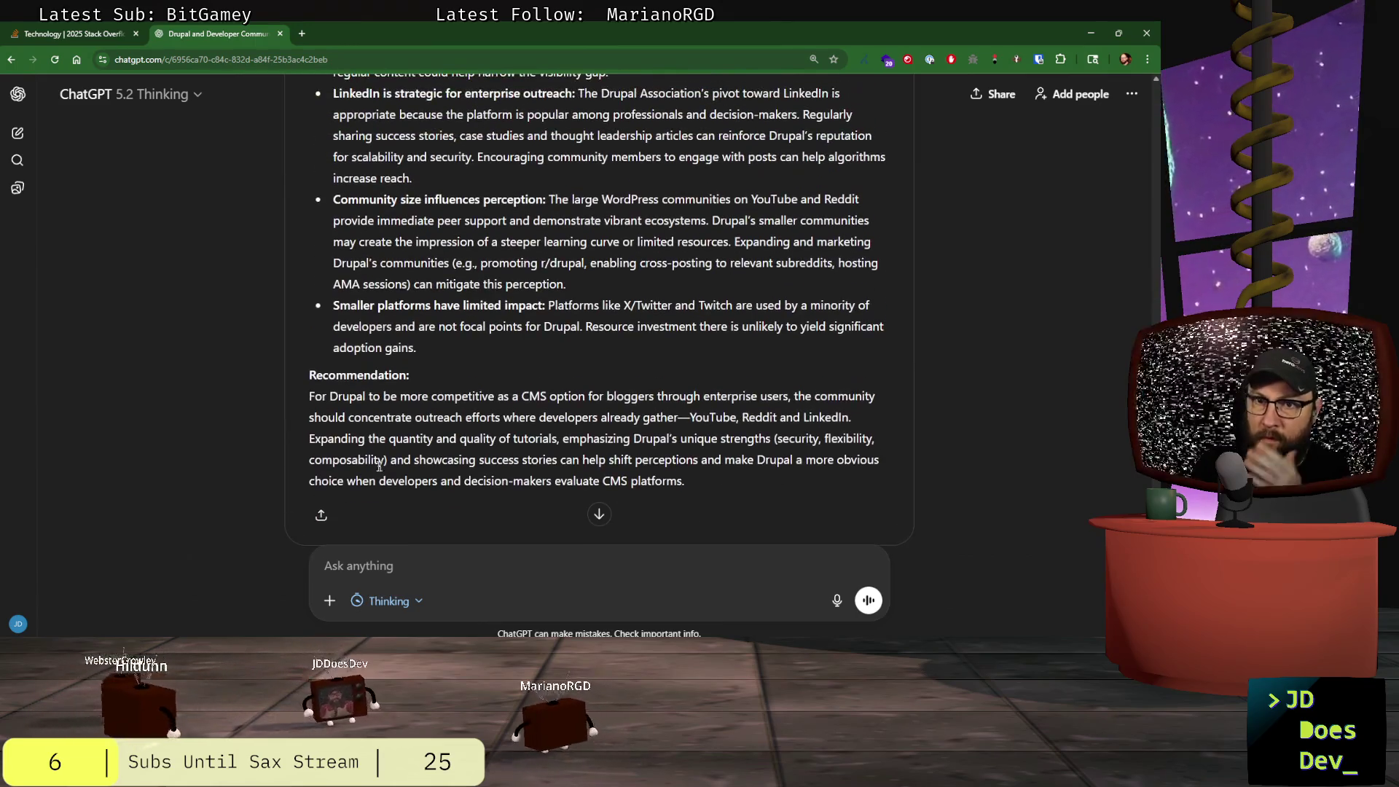
scroll(376, 462, up, 15)
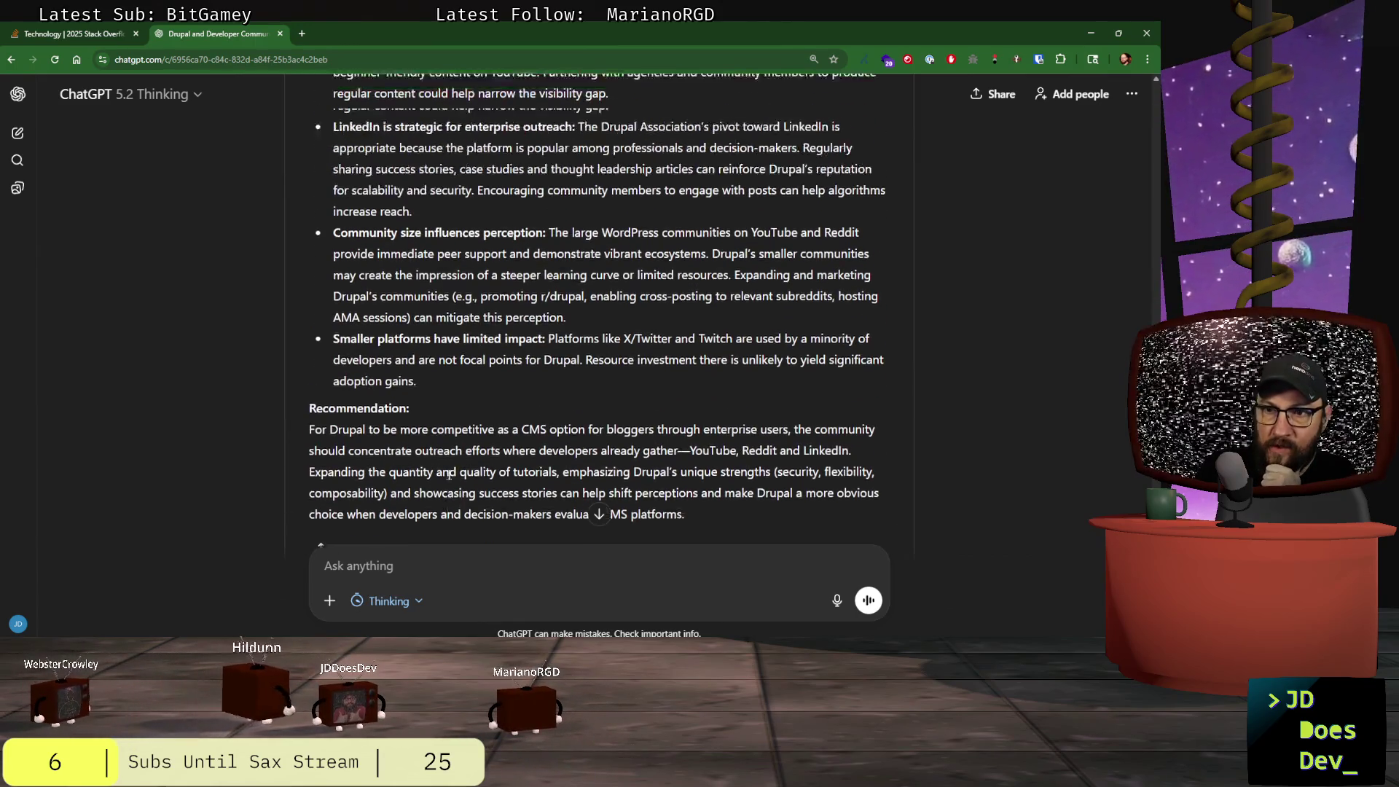
scroll(534, 446, down, 15)
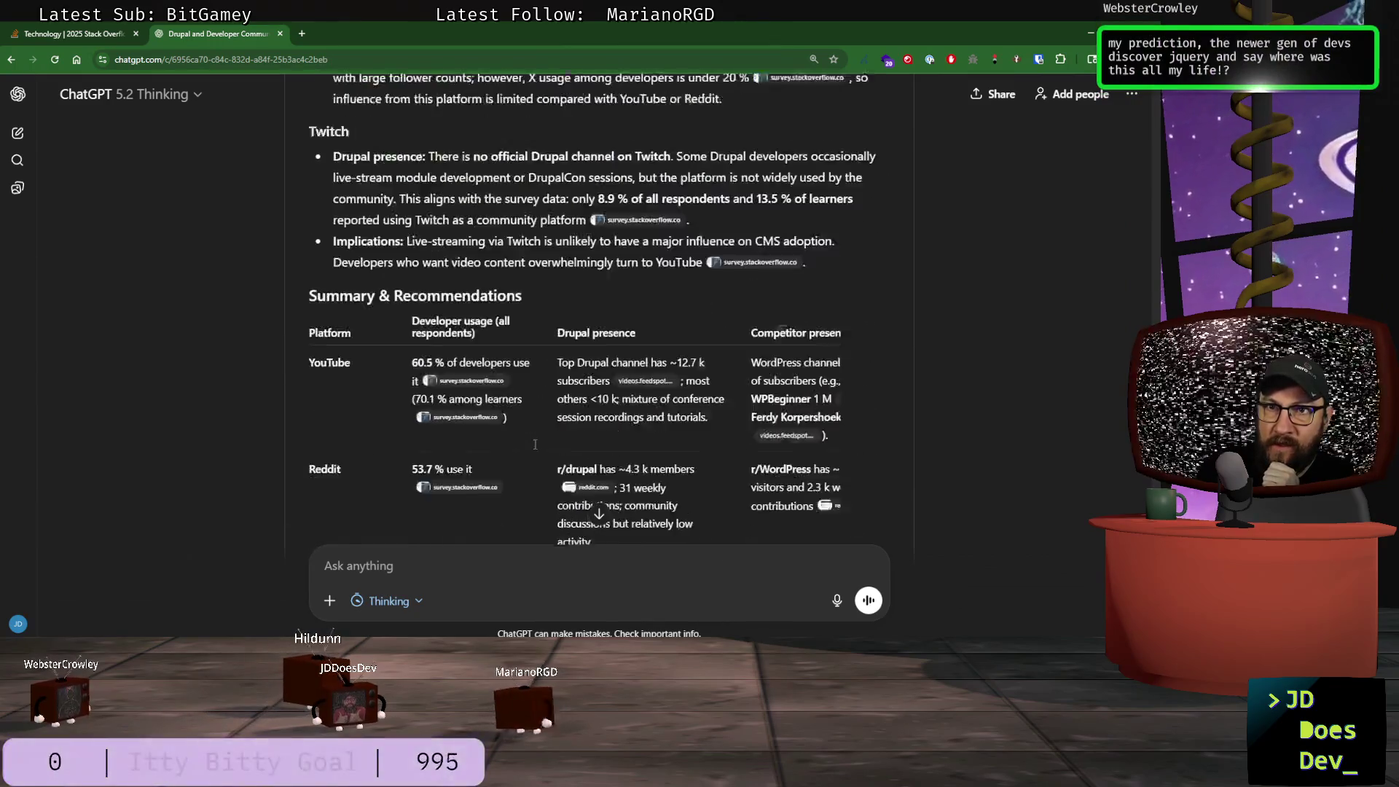
scroll(536, 449, up, 10)
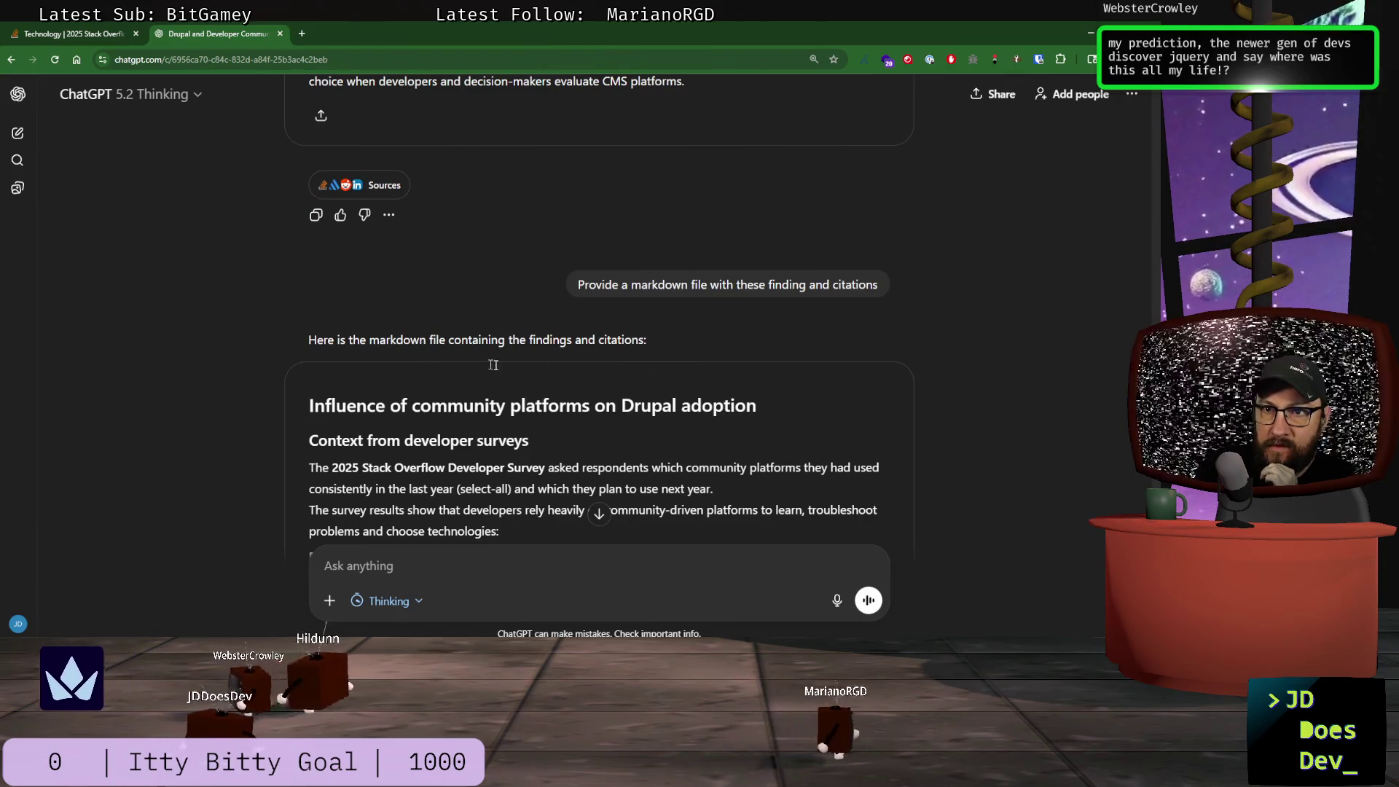
scroll(419, 385, up, 20)
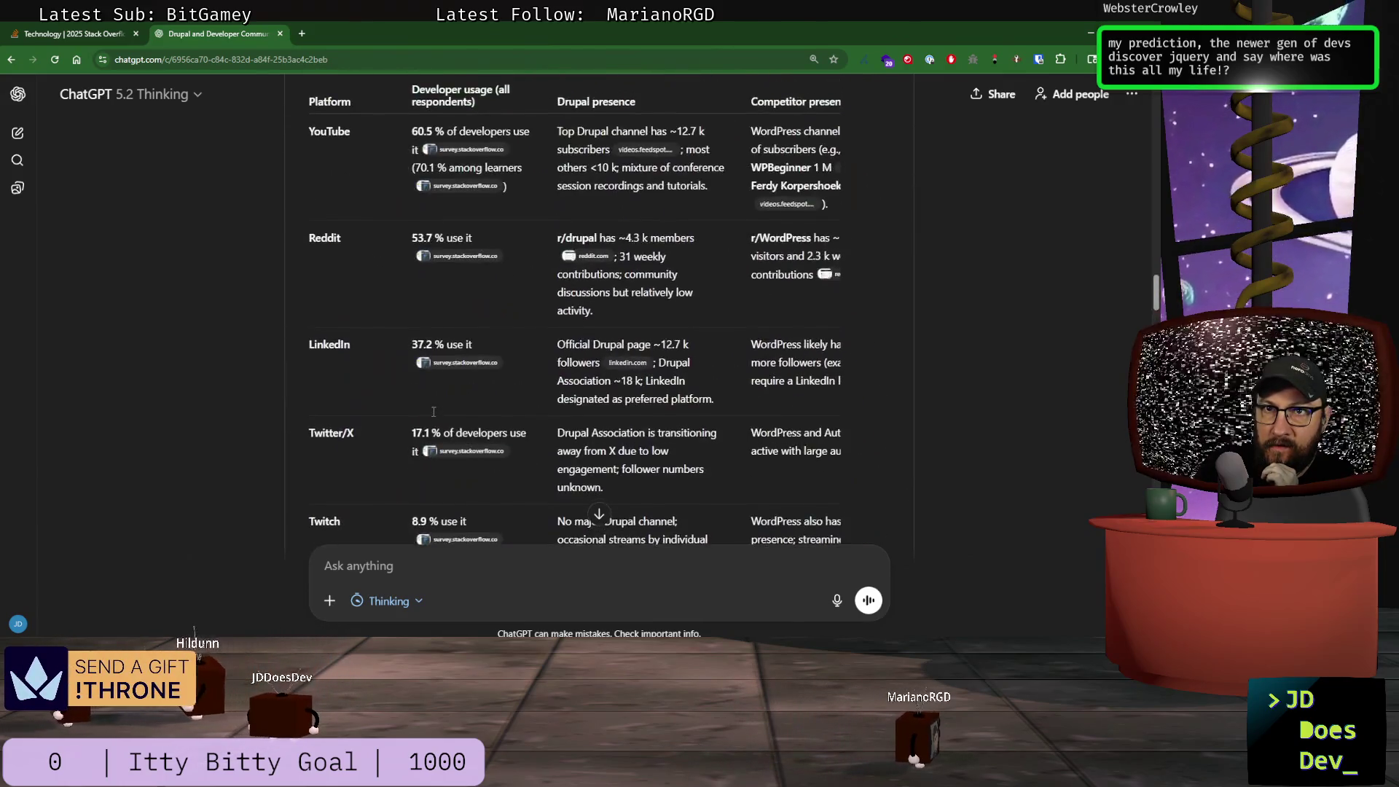
scroll(434, 411, up, 20)
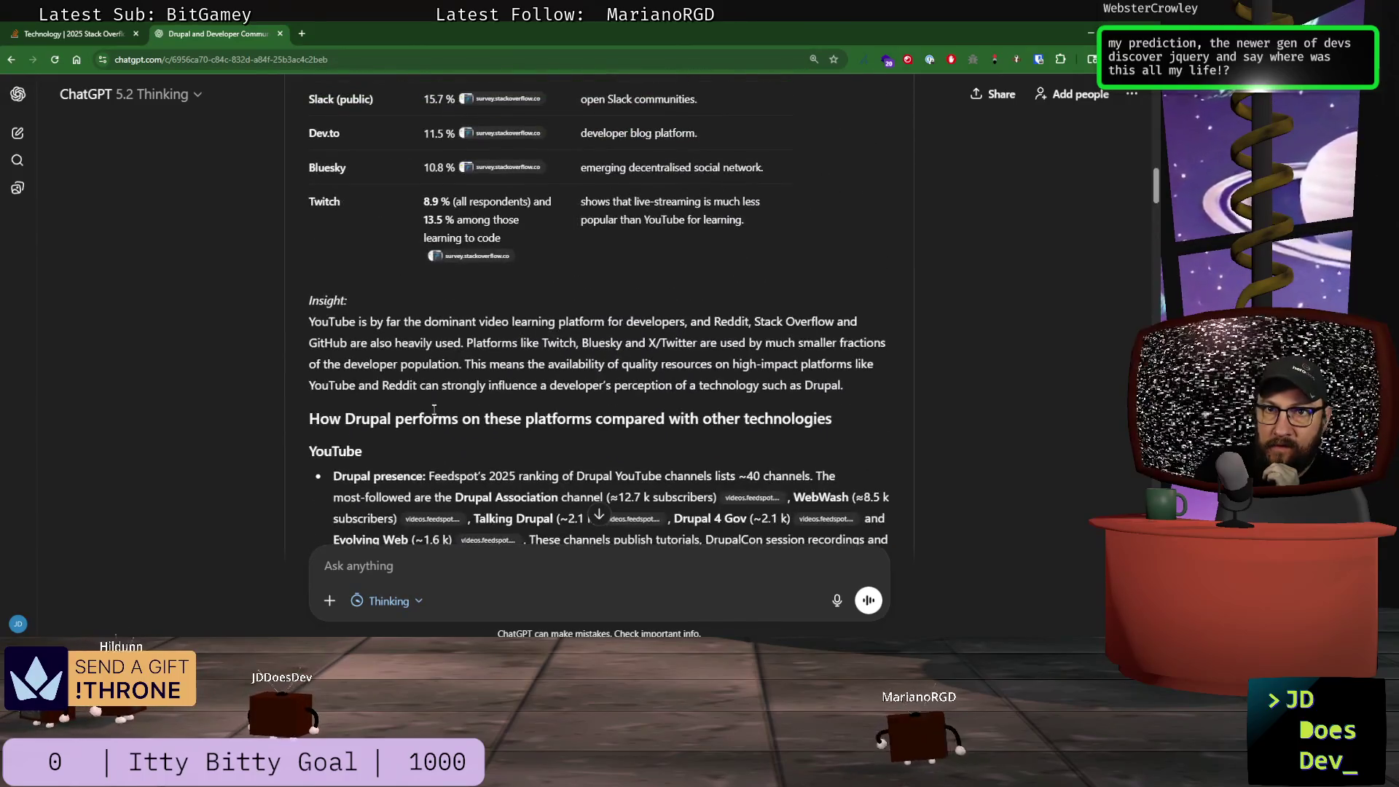
scroll(434, 406, up, 5)
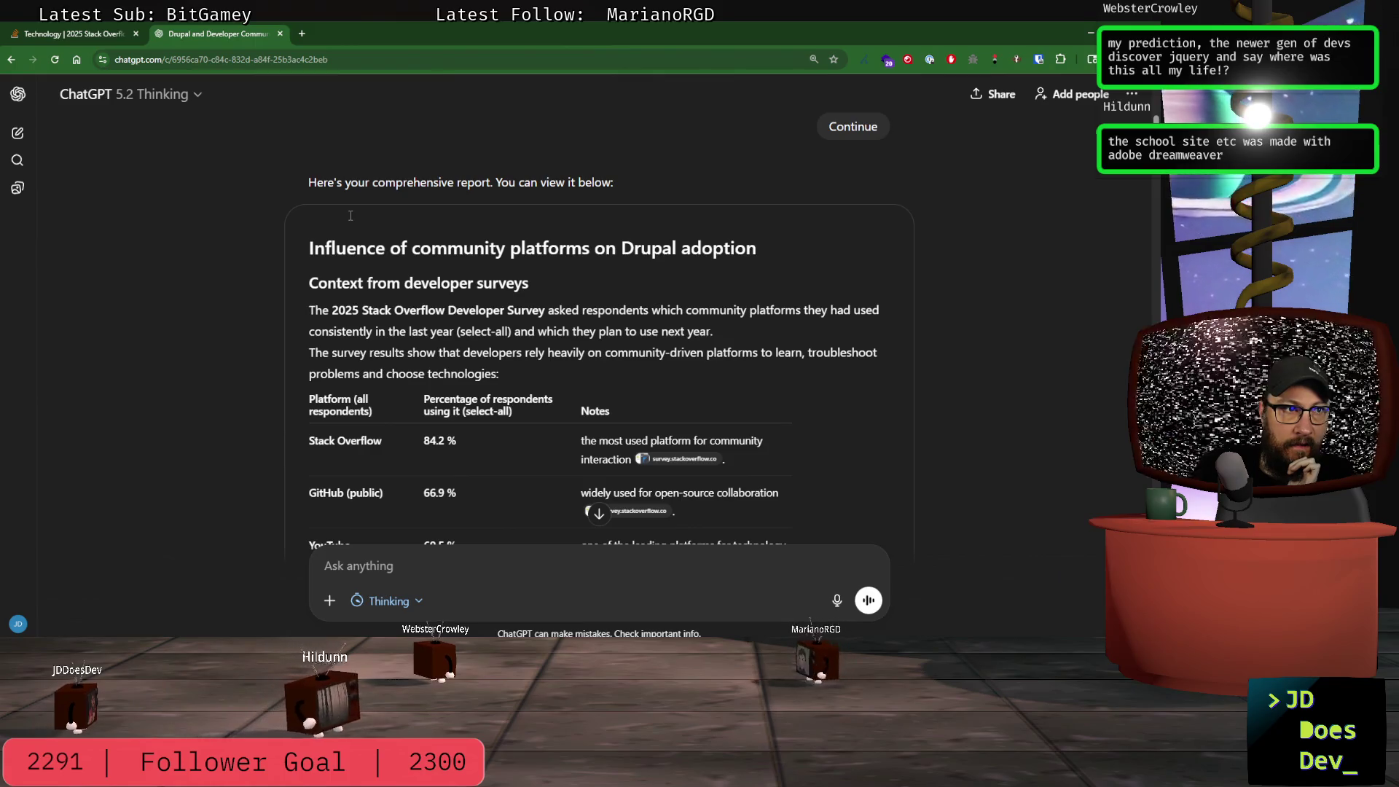
scroll(587, 326, up, 3)
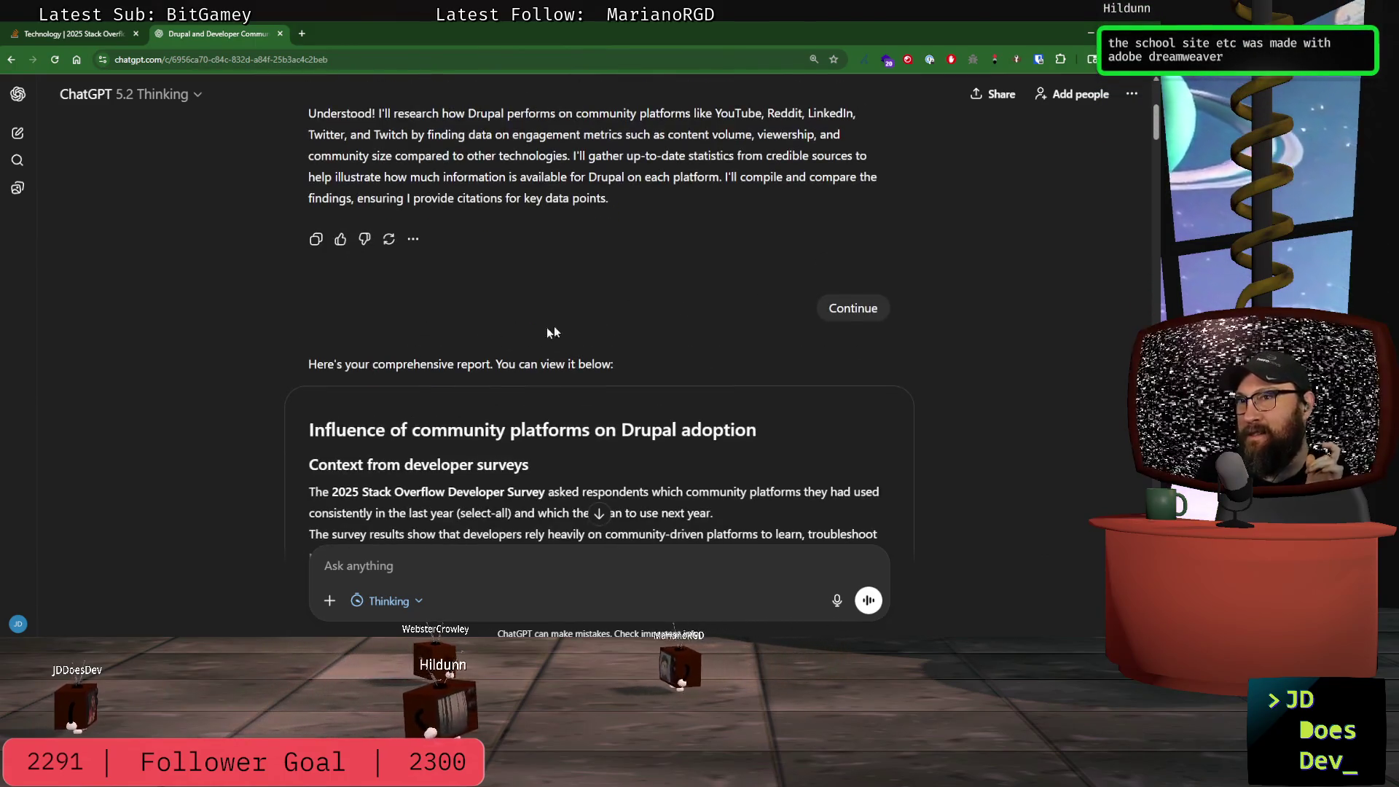
click(1132, 95)
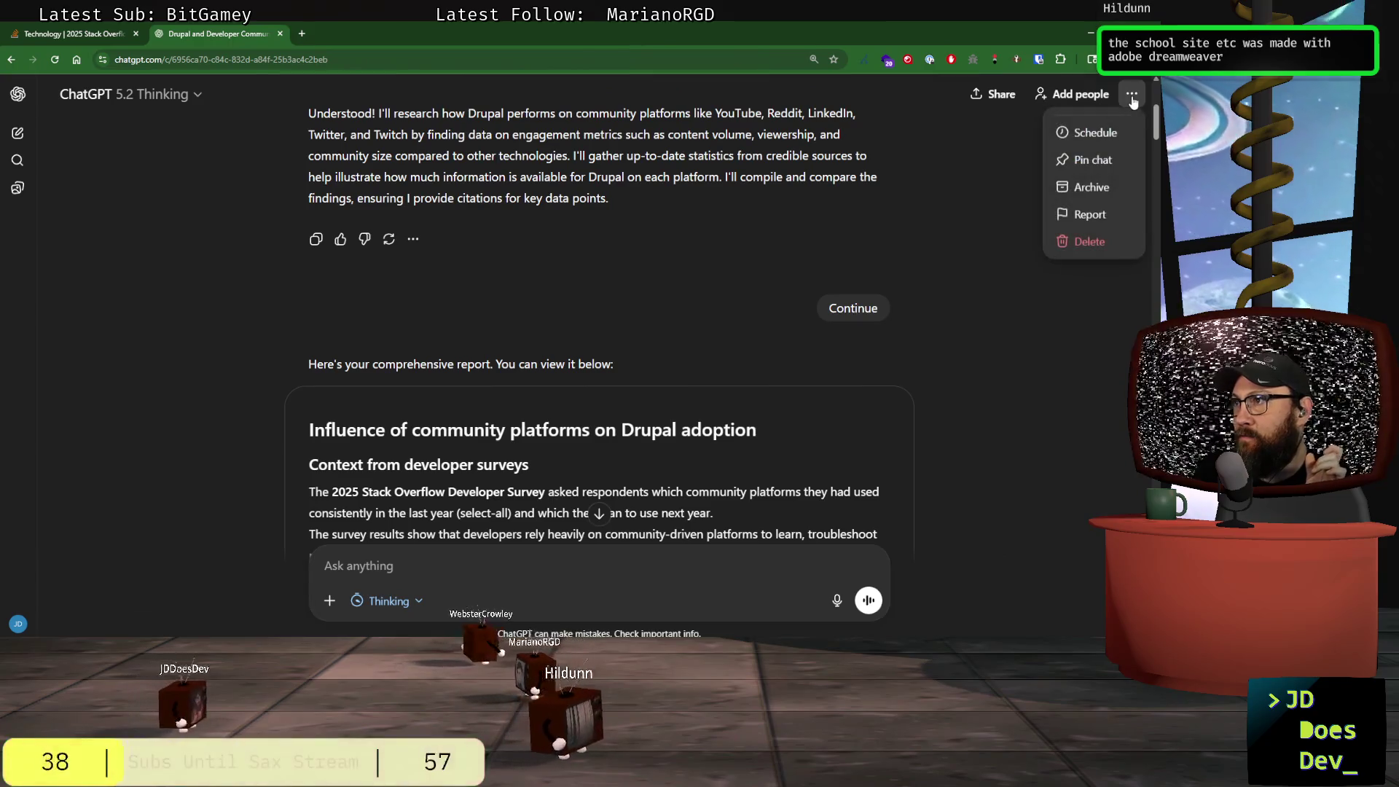
click(1024, 104)
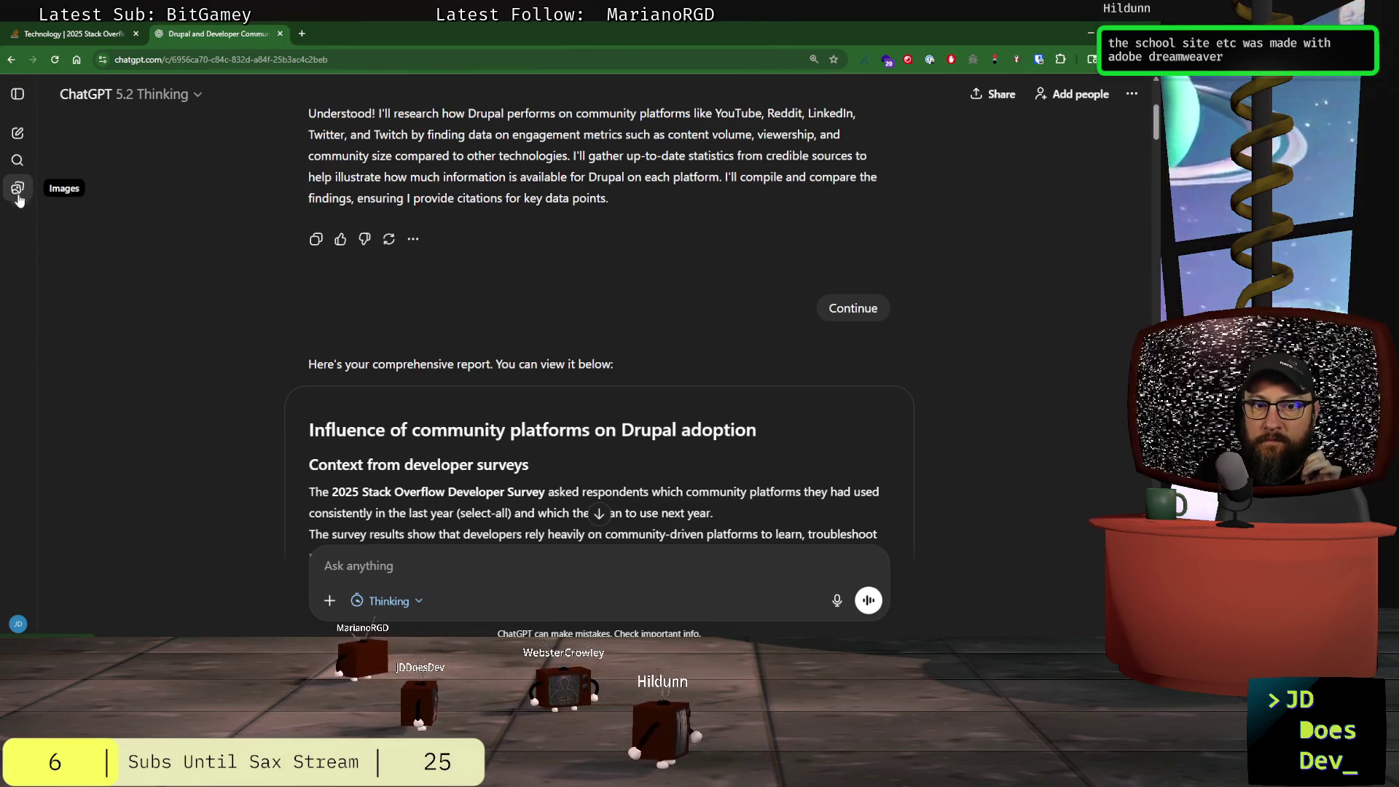
scroll(475, 418, down, 5)
scroll(471, 410, down, 5)
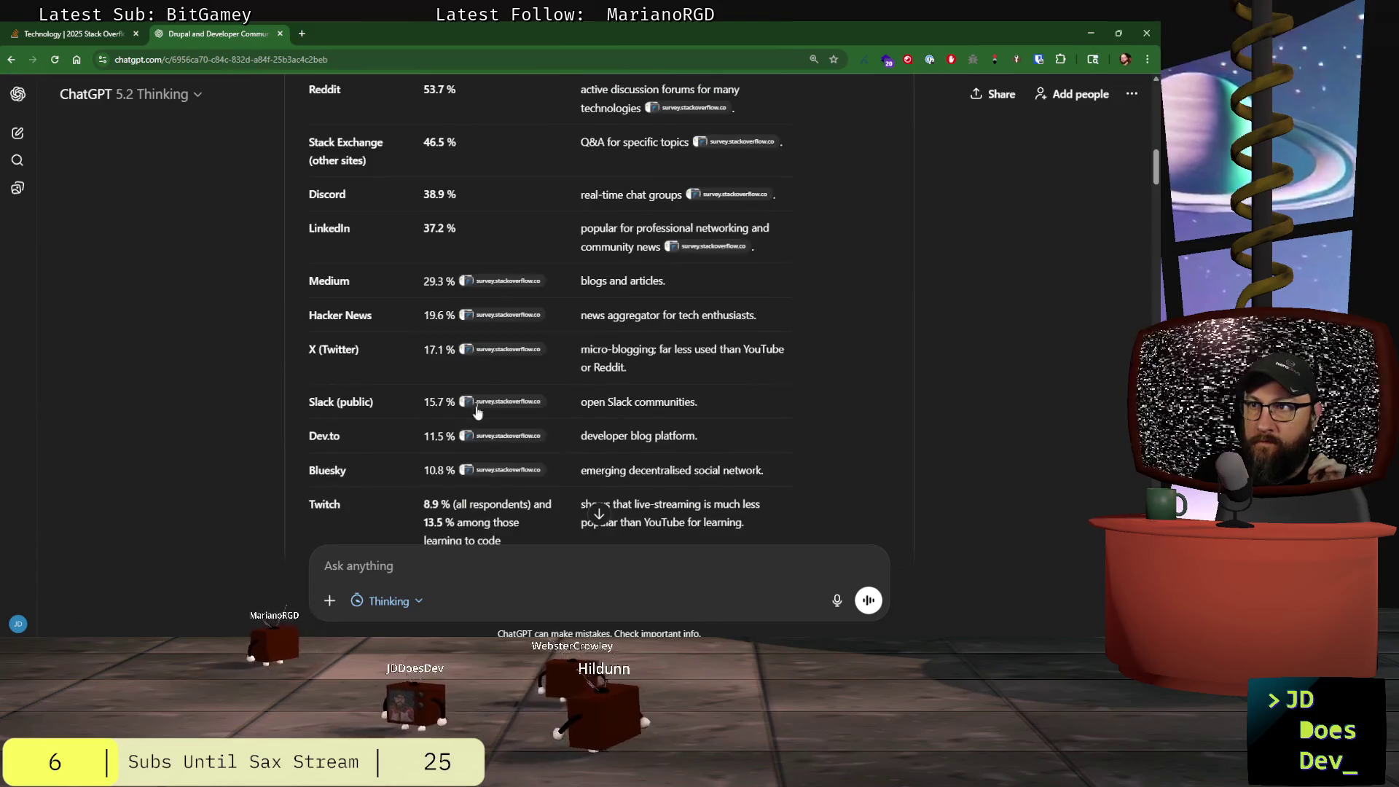
scroll(493, 400, up, 5)
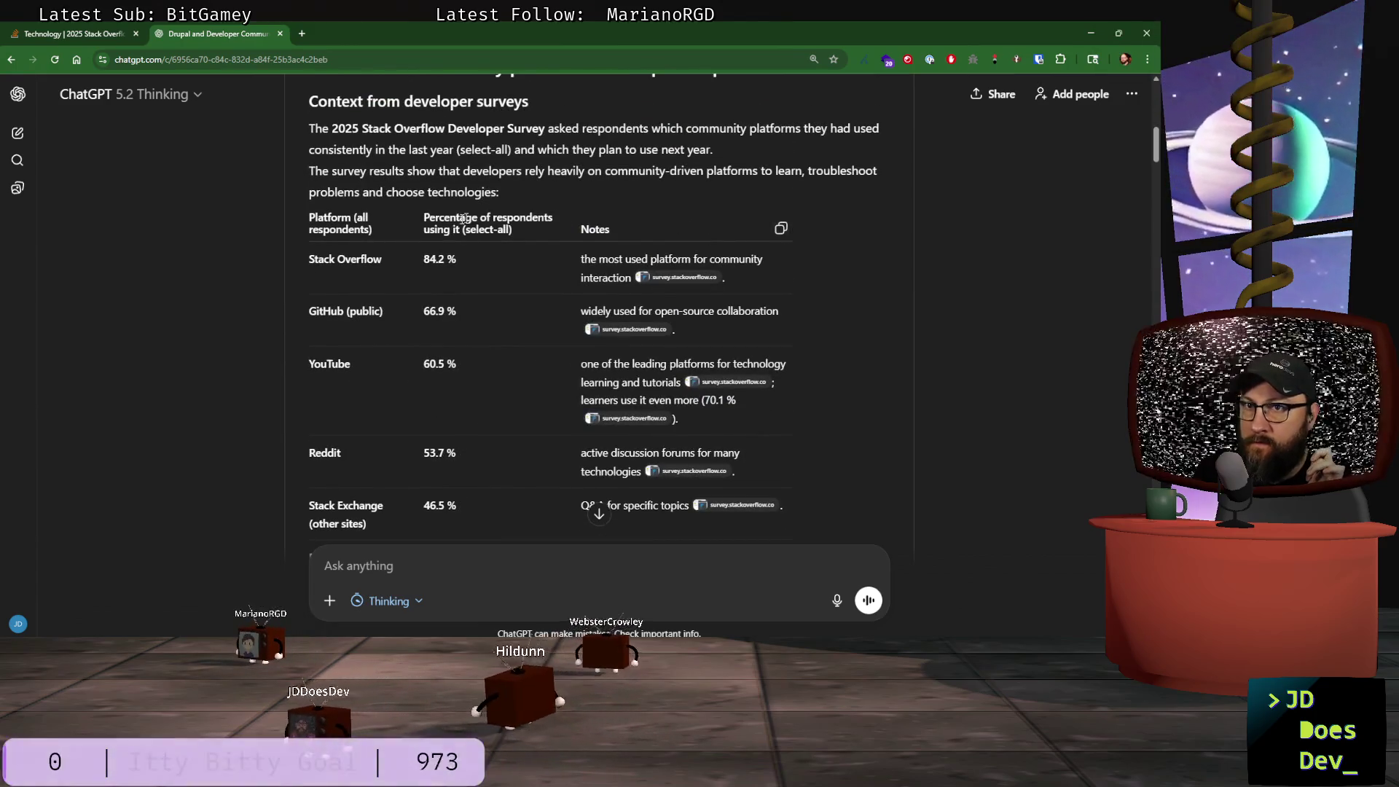
scroll(654, 291, up, 5)
scroll(801, 392, down, 15)
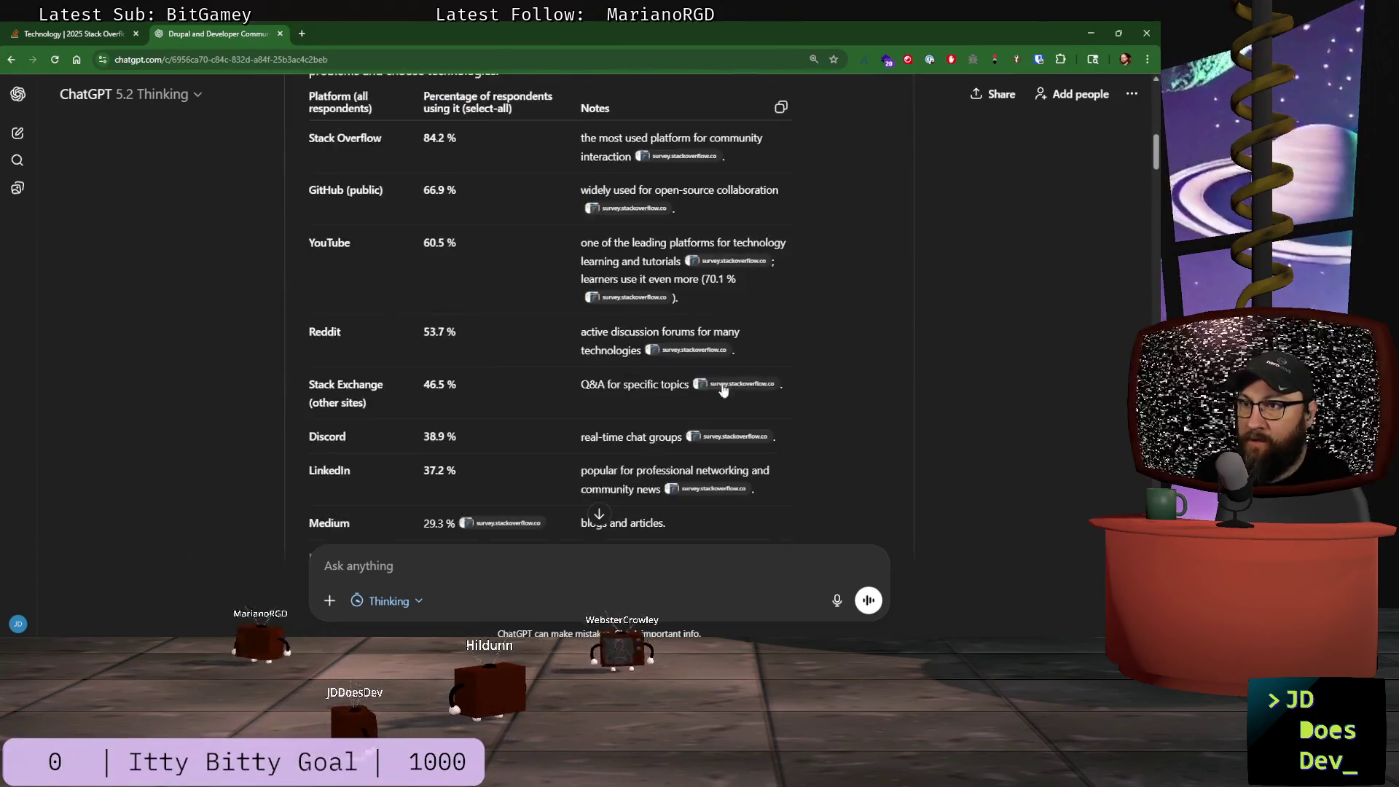
scroll(724, 386, down, 20)
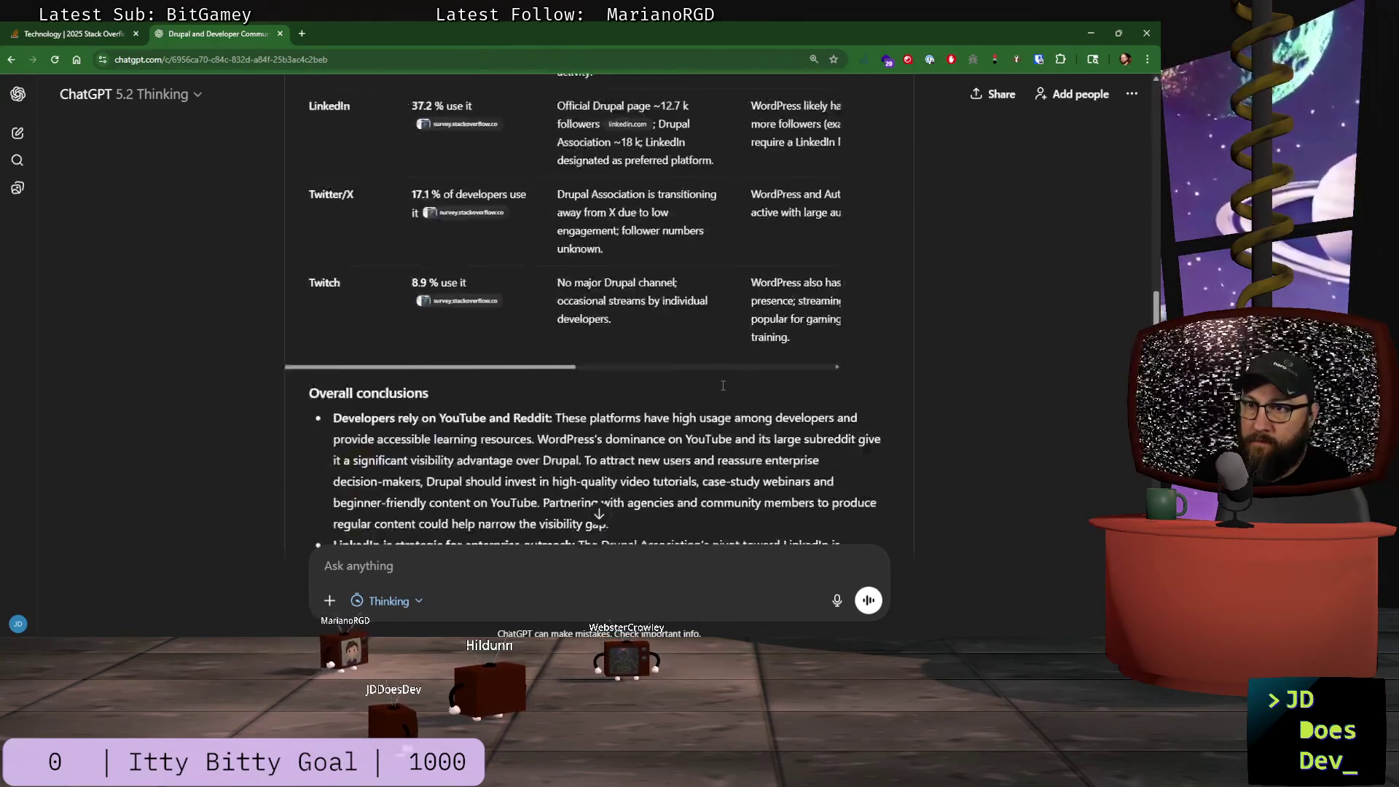
scroll(723, 385, down, 15)
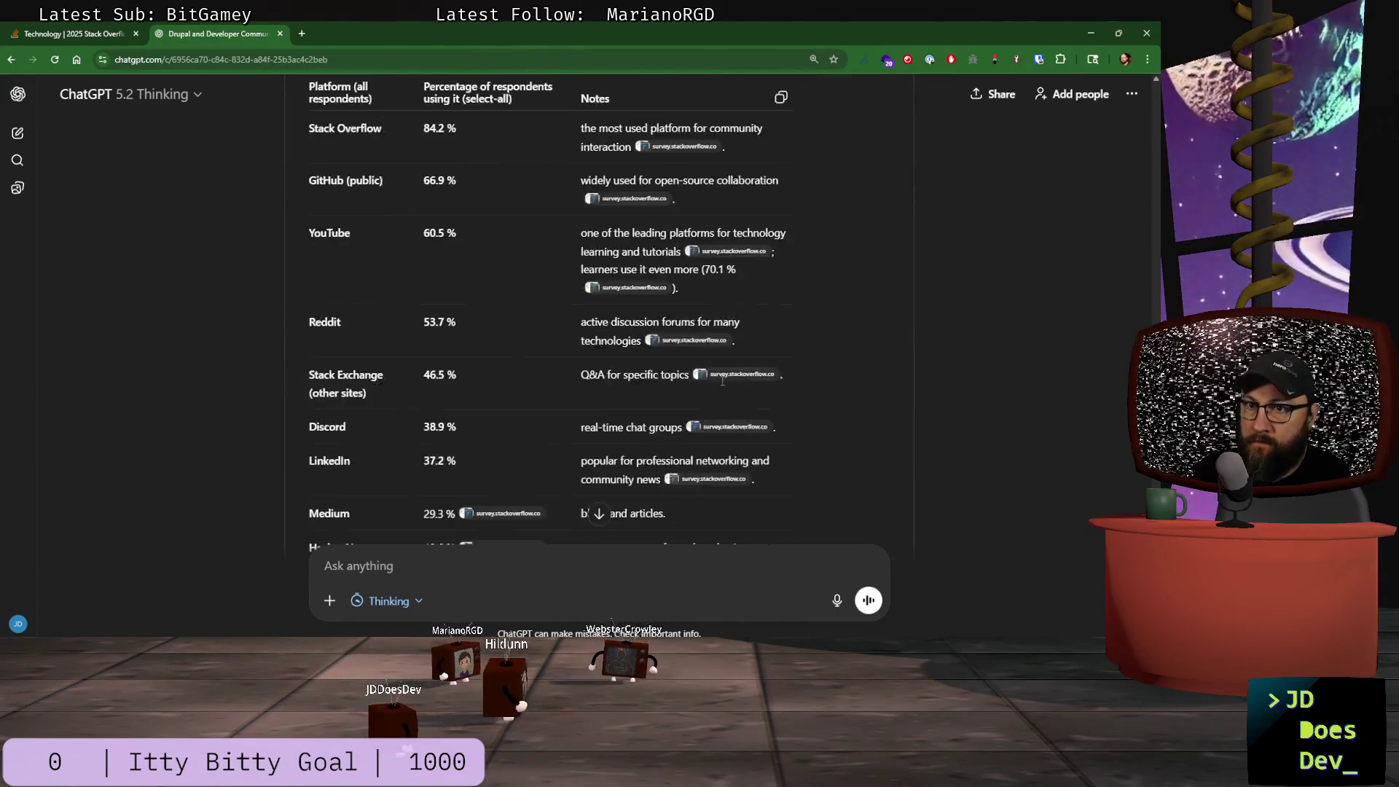
scroll(722, 380, down, 15)
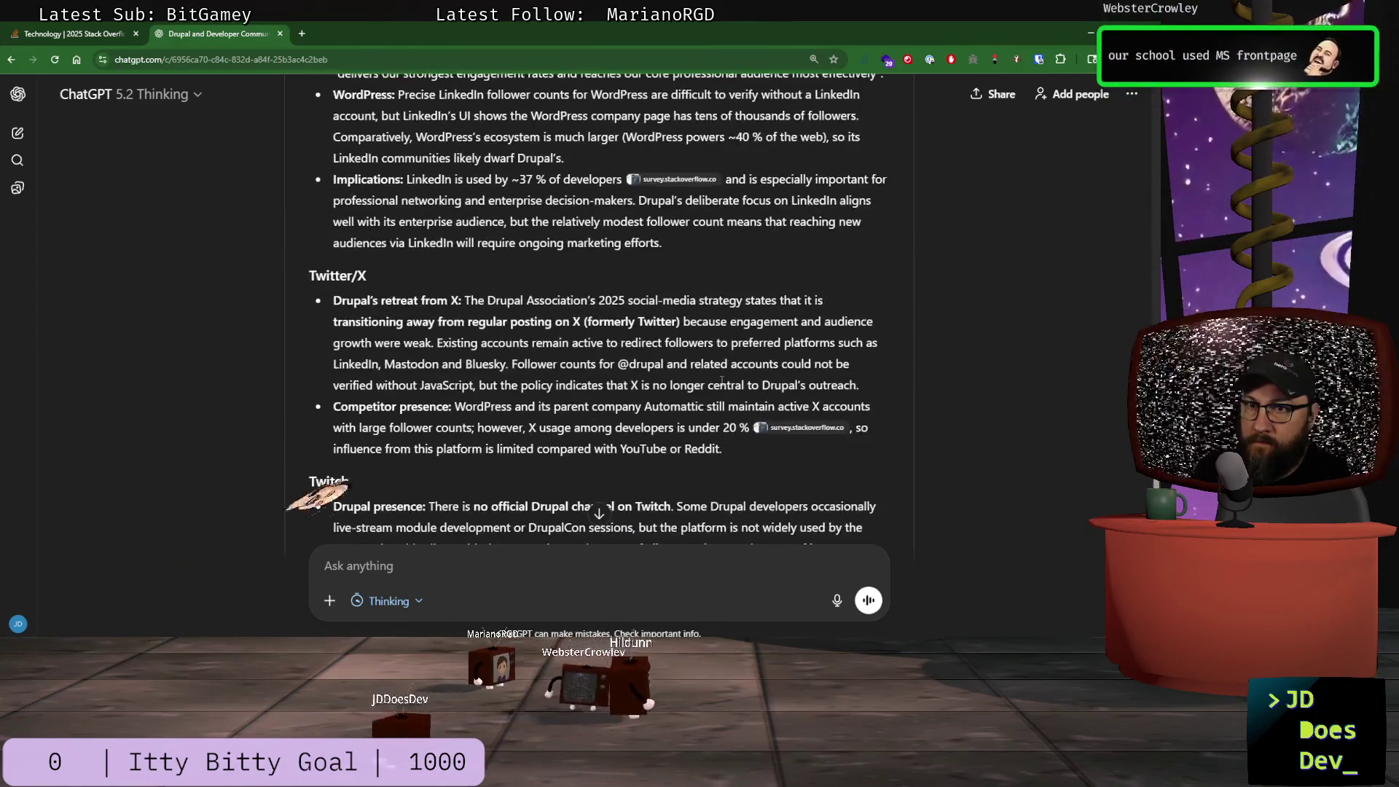
scroll(718, 380, down, 2)
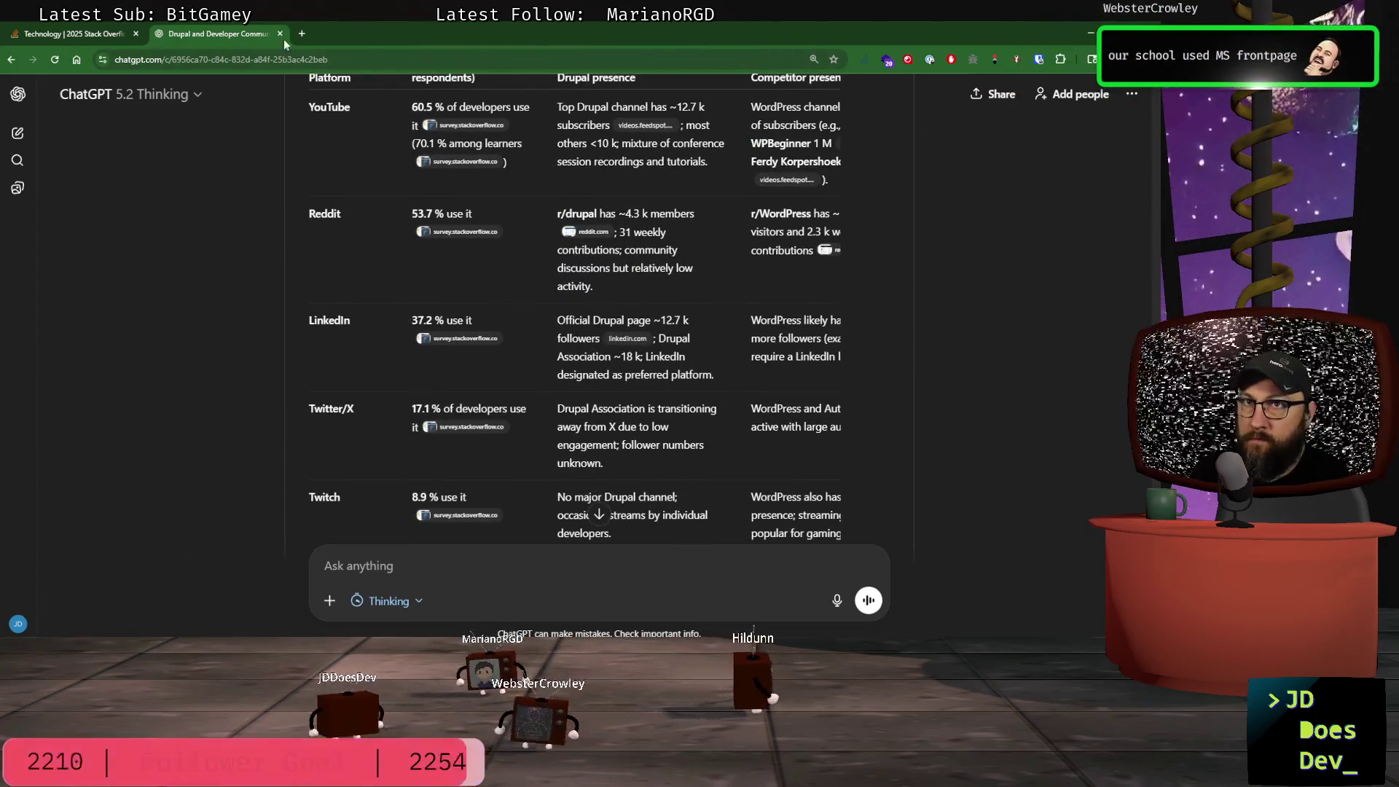
scroll(481, 299, down, 10)
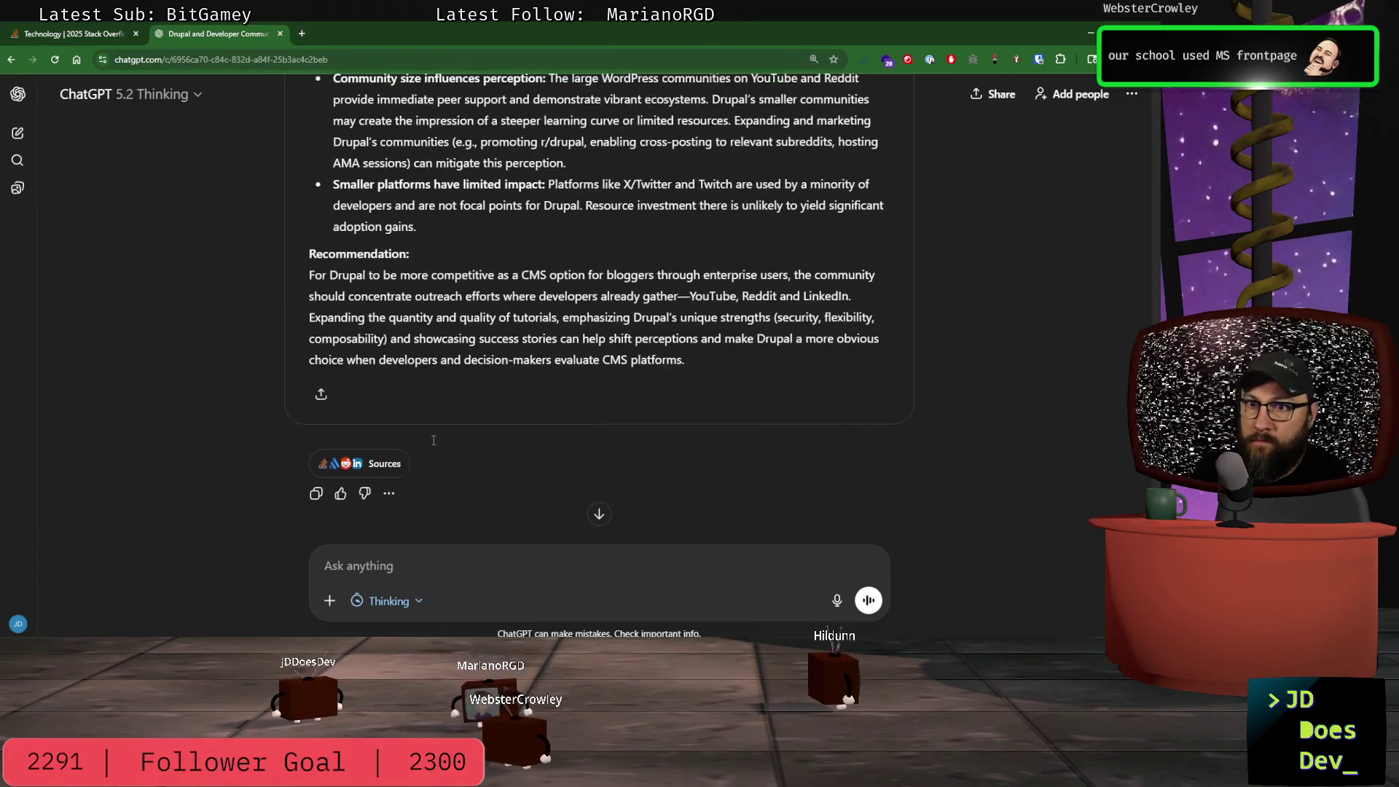
click(392, 498)
click(318, 498)
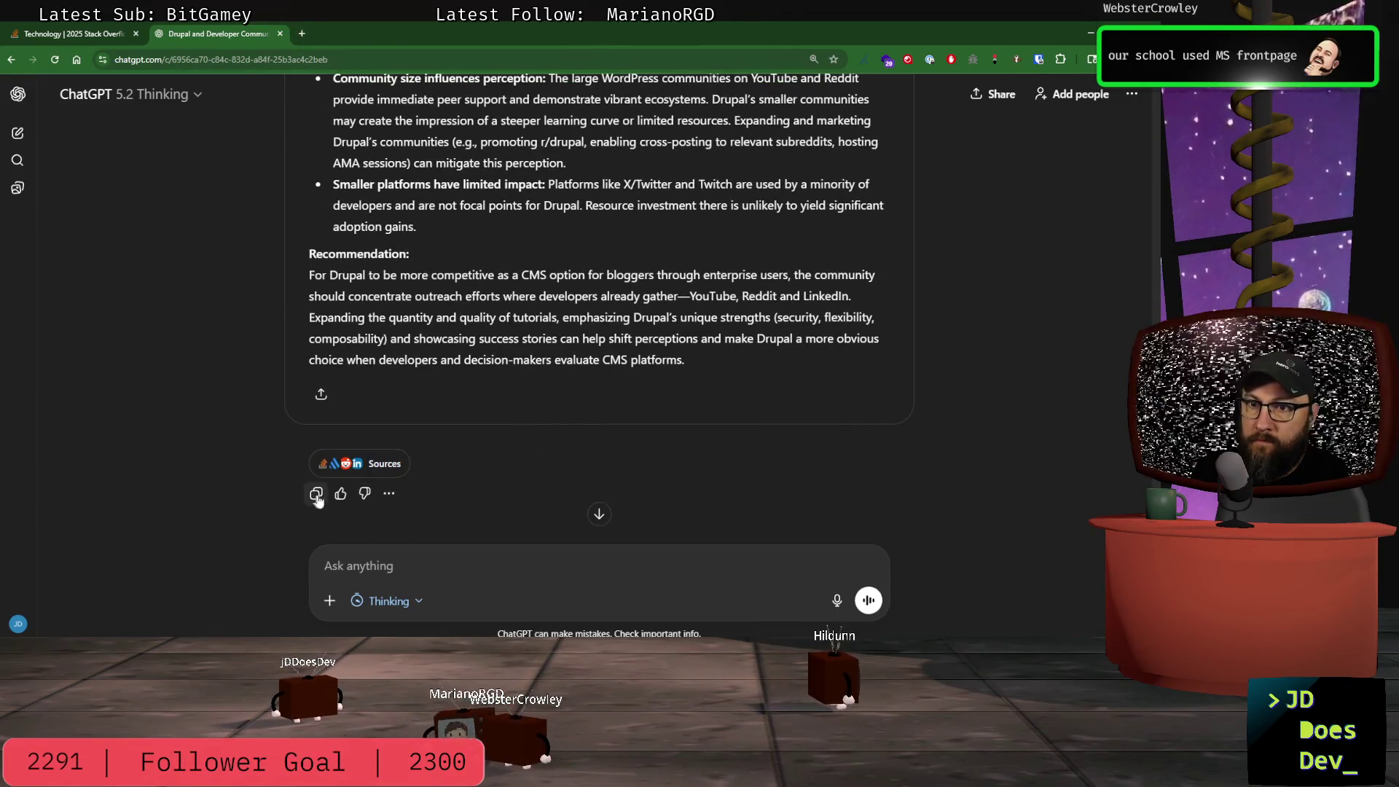
- Paste ChatGPT's copied reply and file placeholder on a new line in pres_data_2.md
key(alt+Tab)
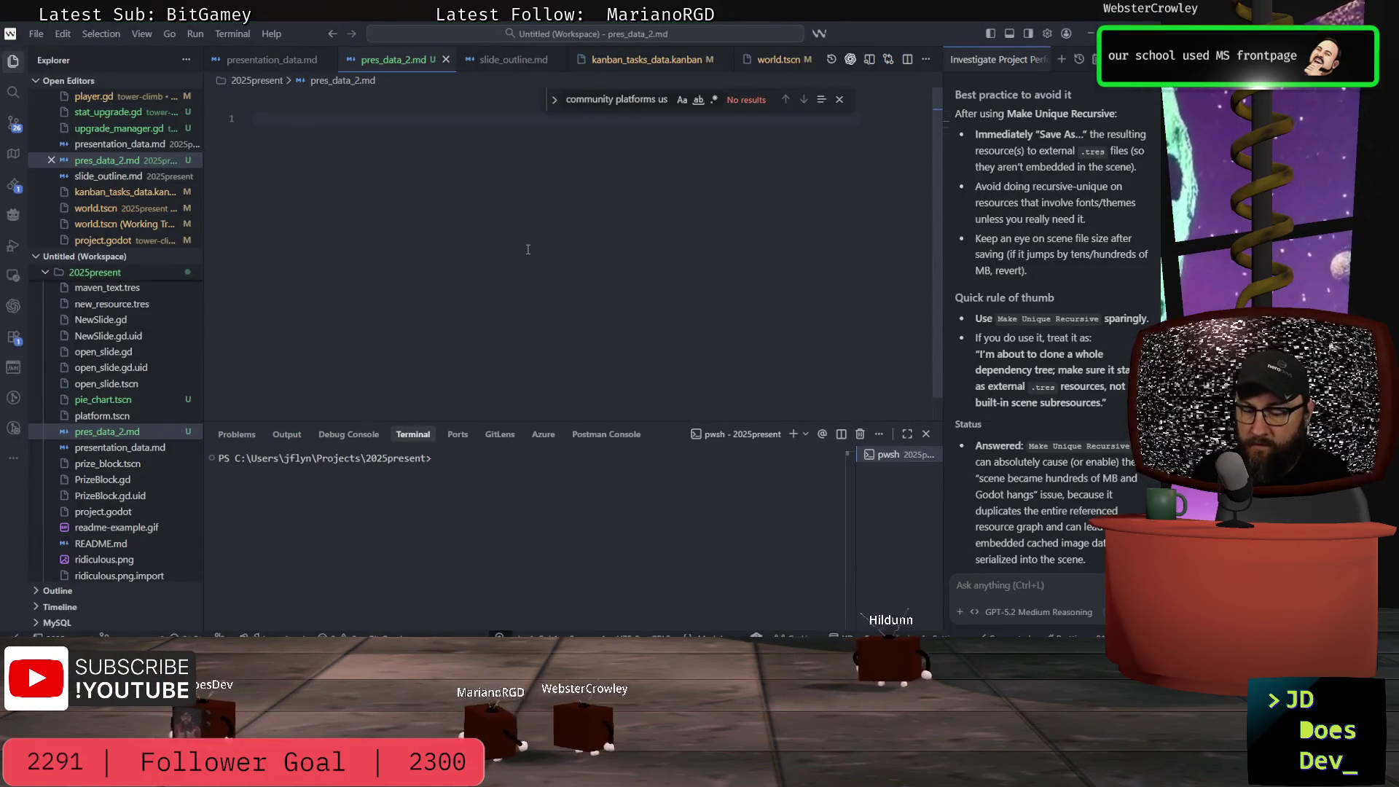
key(Return)
key(alt+Tab)
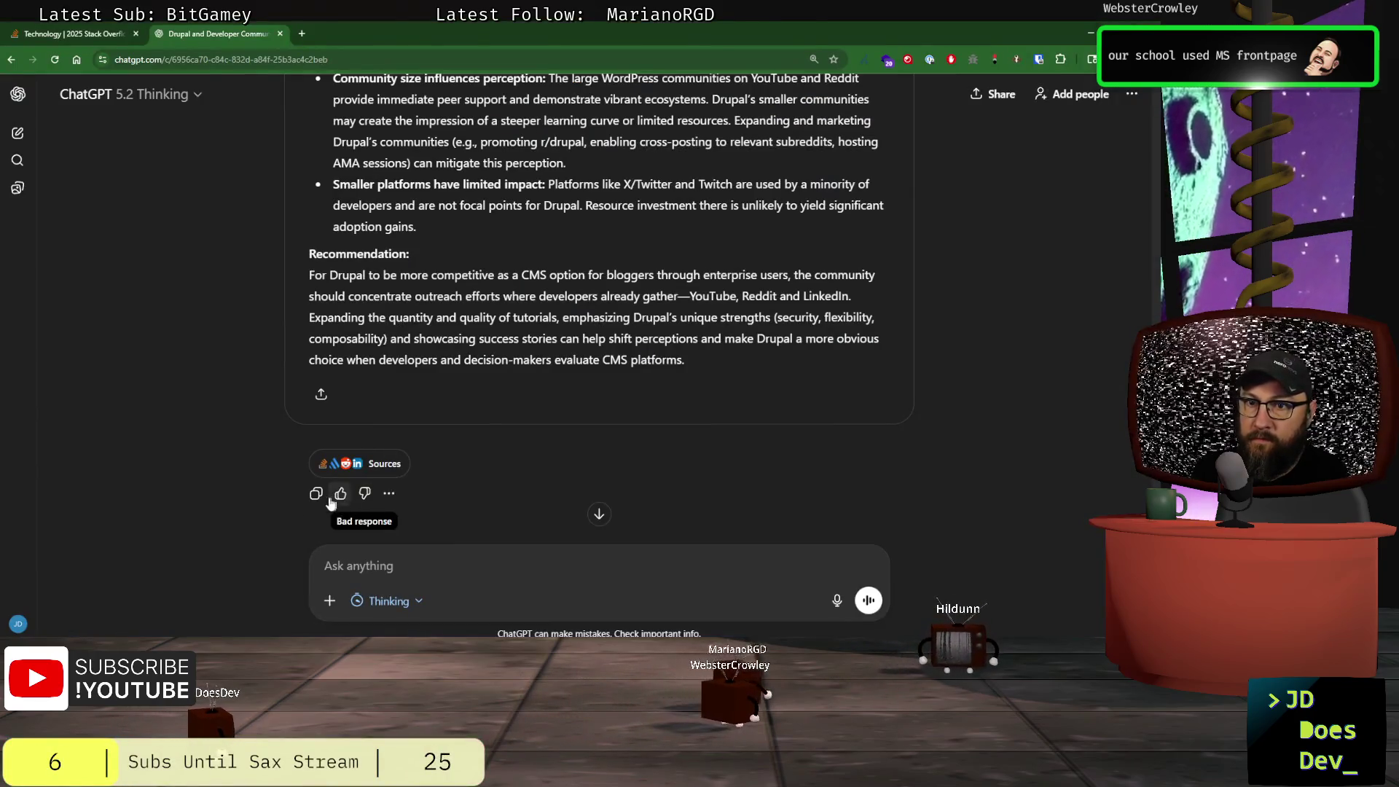
key(alt+Tab)
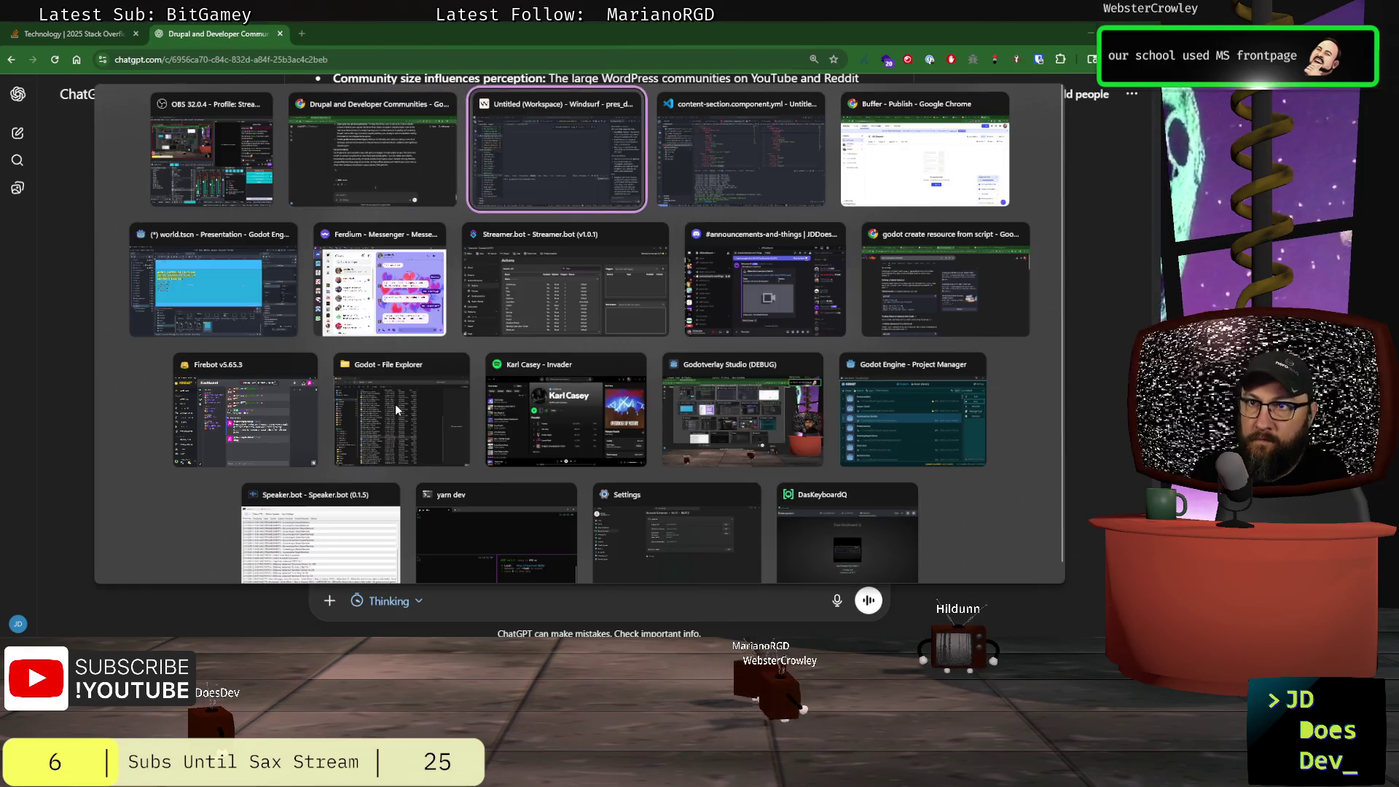
key(ctrl+v)
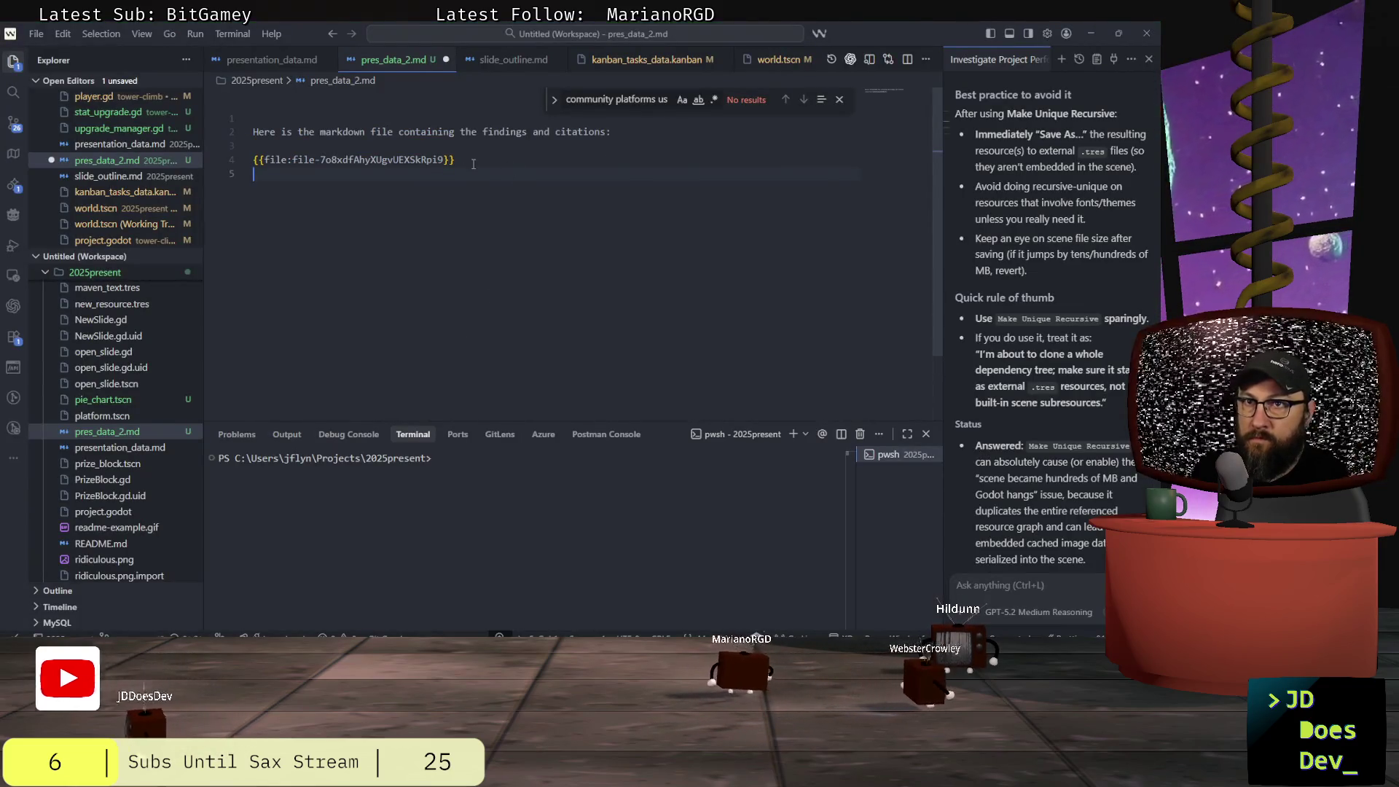
click(473, 158)
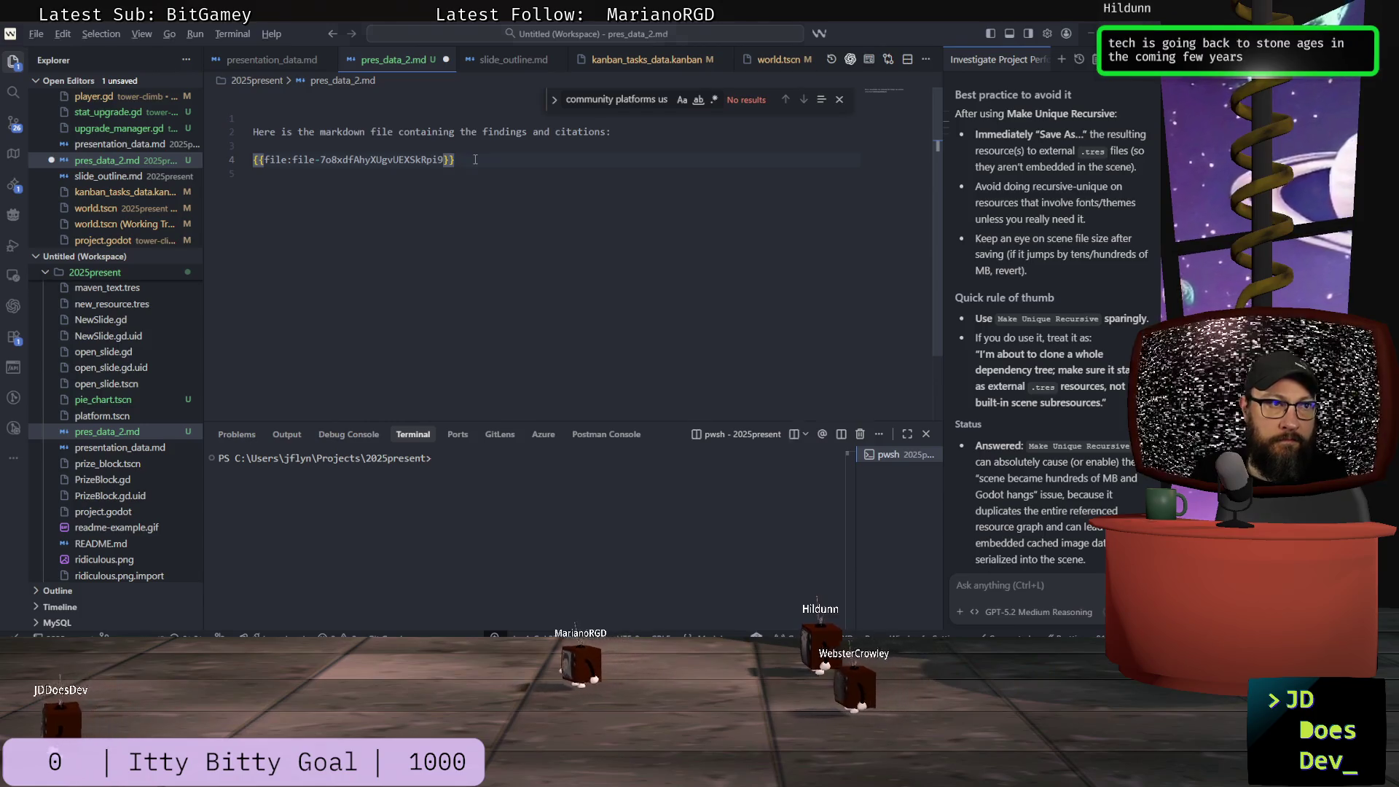
key(alt+Tab)
scroll(471, 376, up, 20)
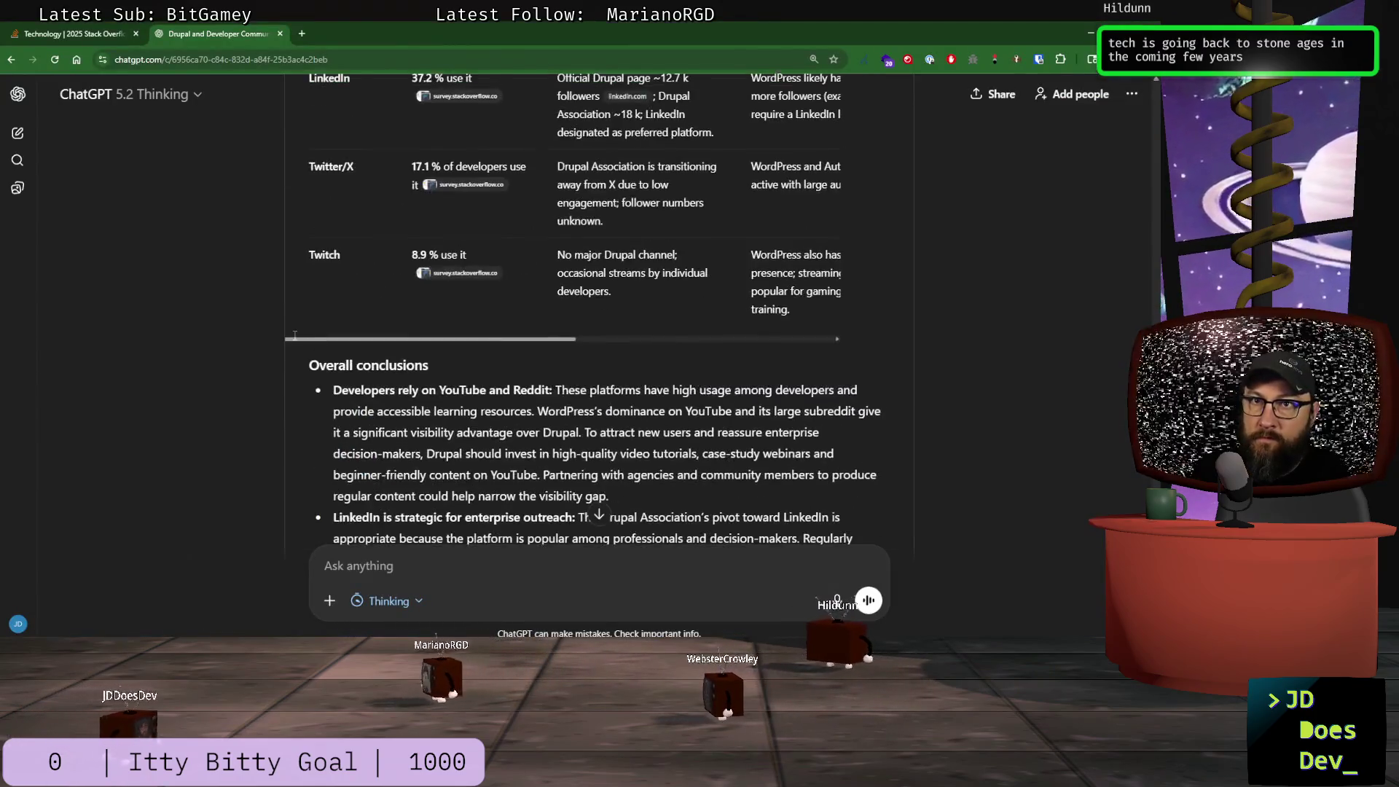
scroll(320, 325, up, 15)
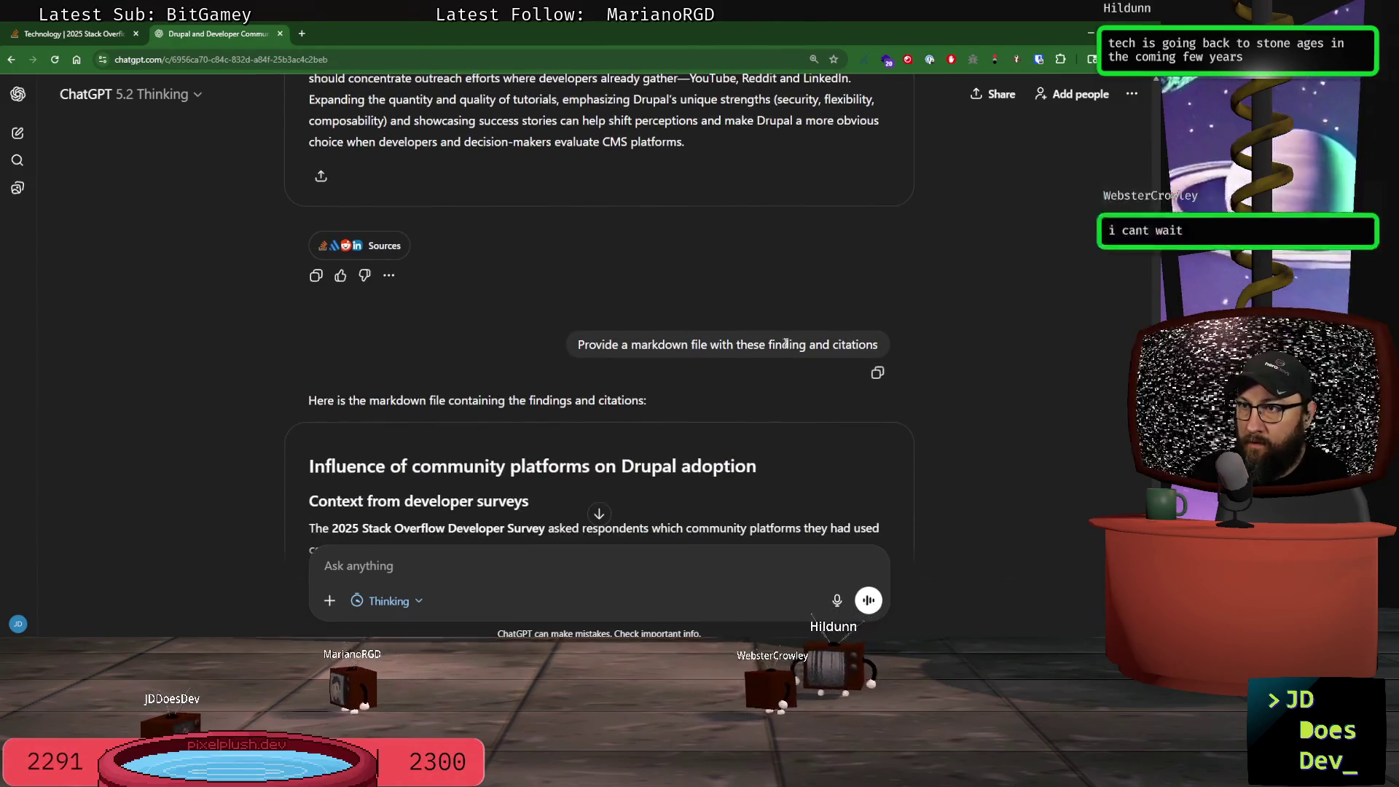
drag(514, 402, 526, 401)
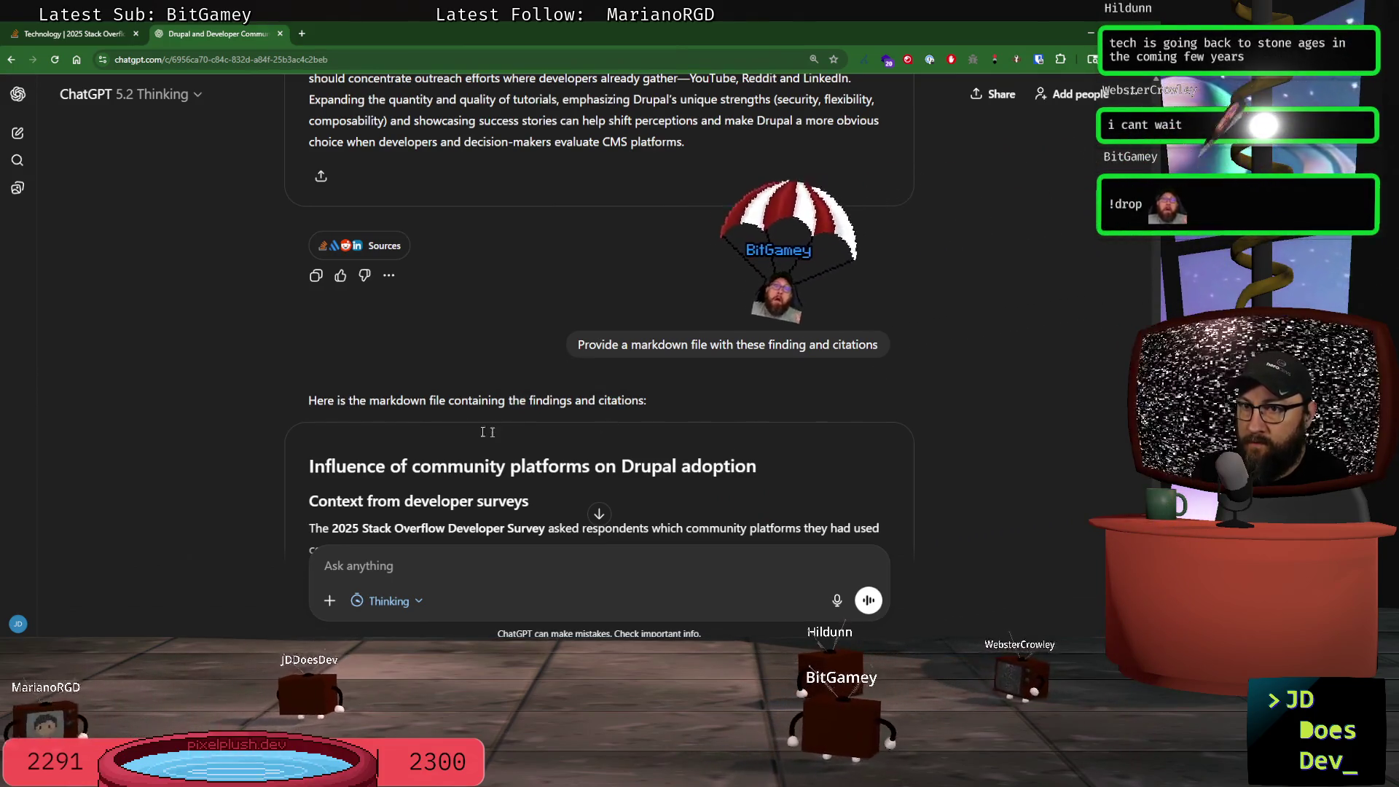
click(666, 407)
scroll(674, 403, down, 1)
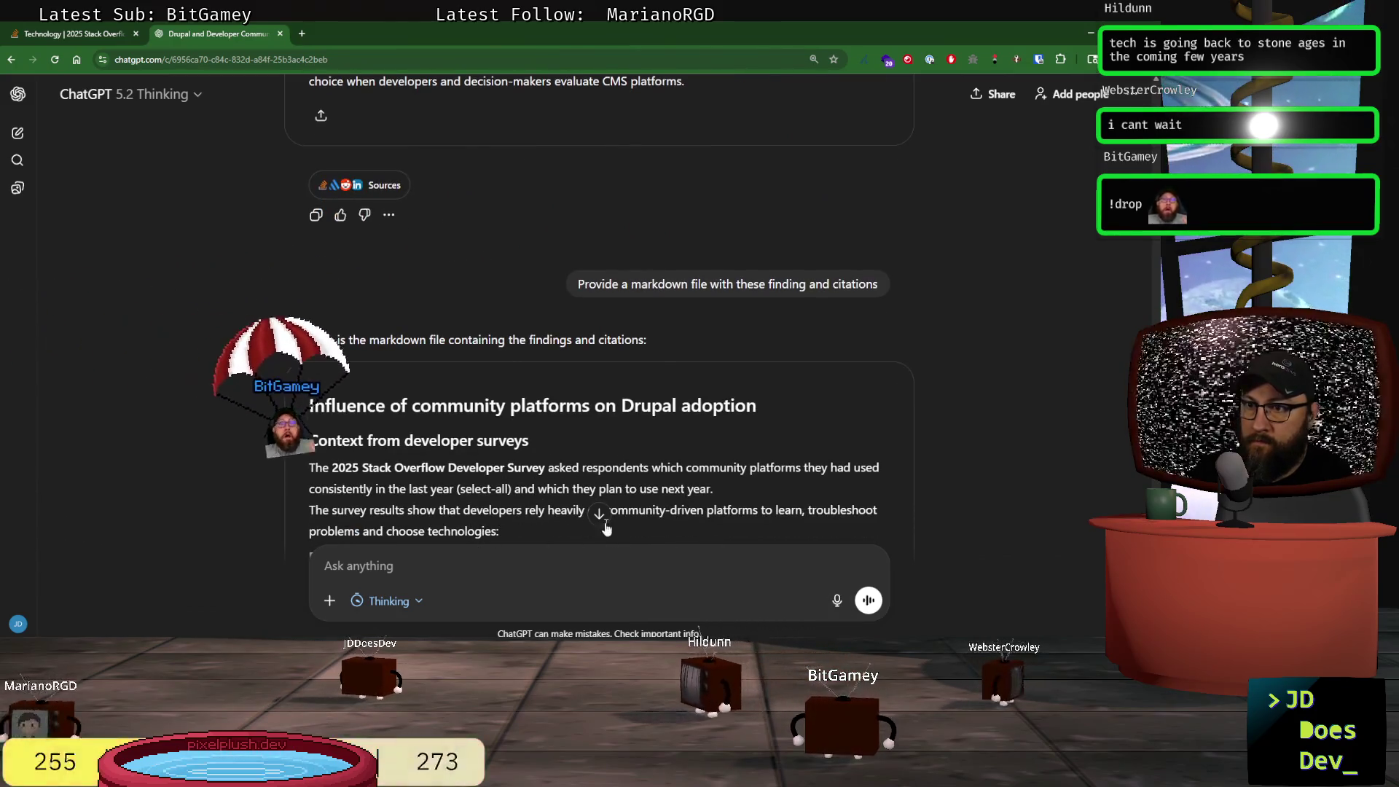
scroll(589, 528, down, 15)
scroll(591, 534, down, 1)
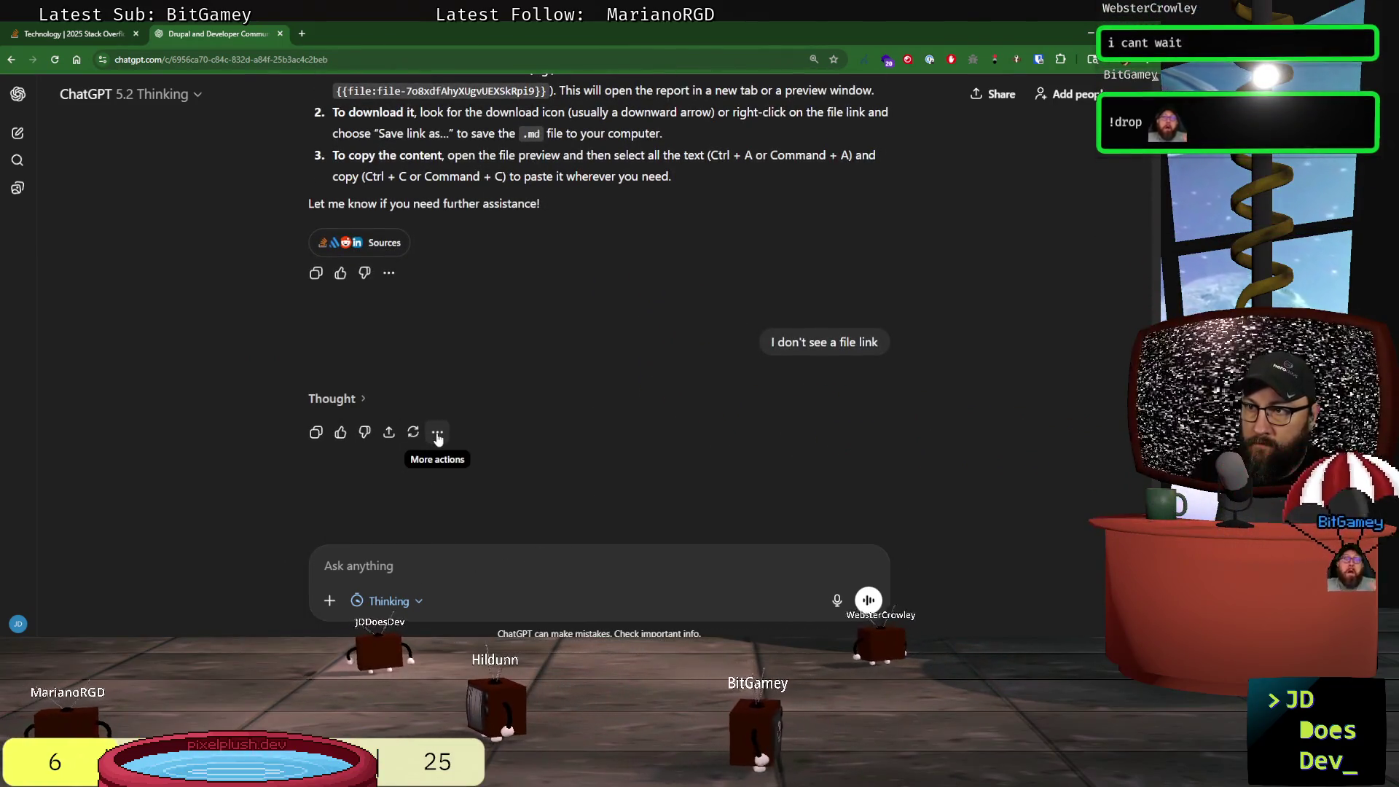
click(437, 435)
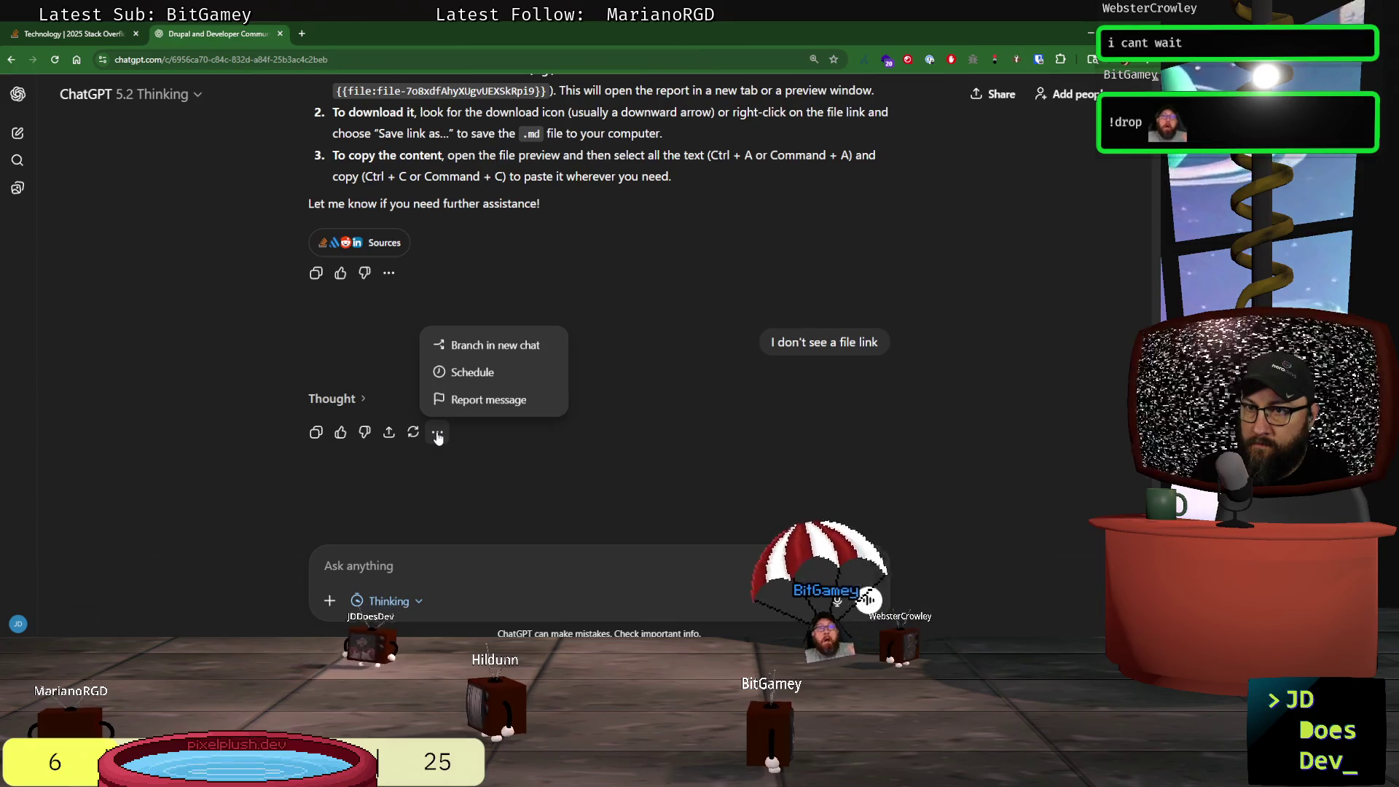
click(325, 566)
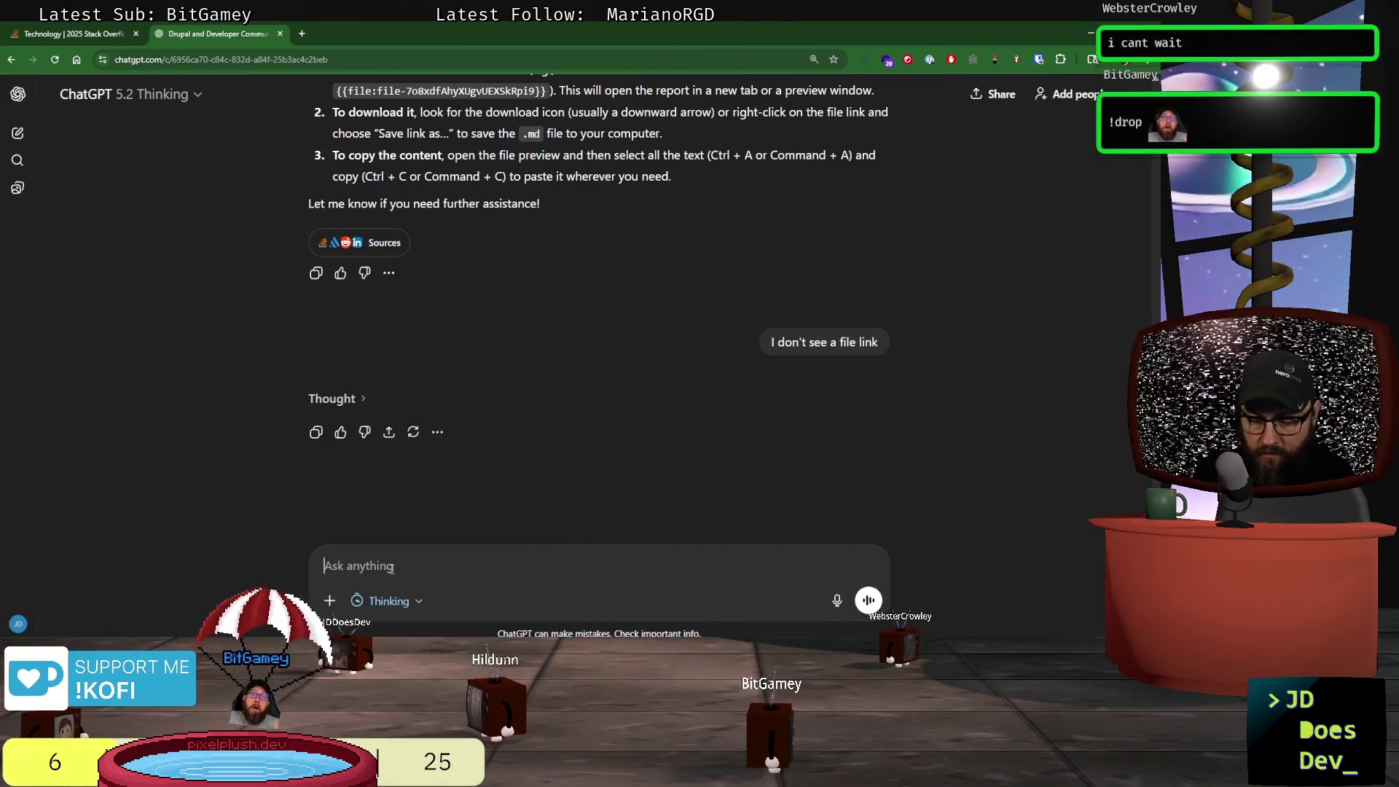
- Request a direct download link to the markdown, since the rendered version can't be copied
text(Provide a direct link )
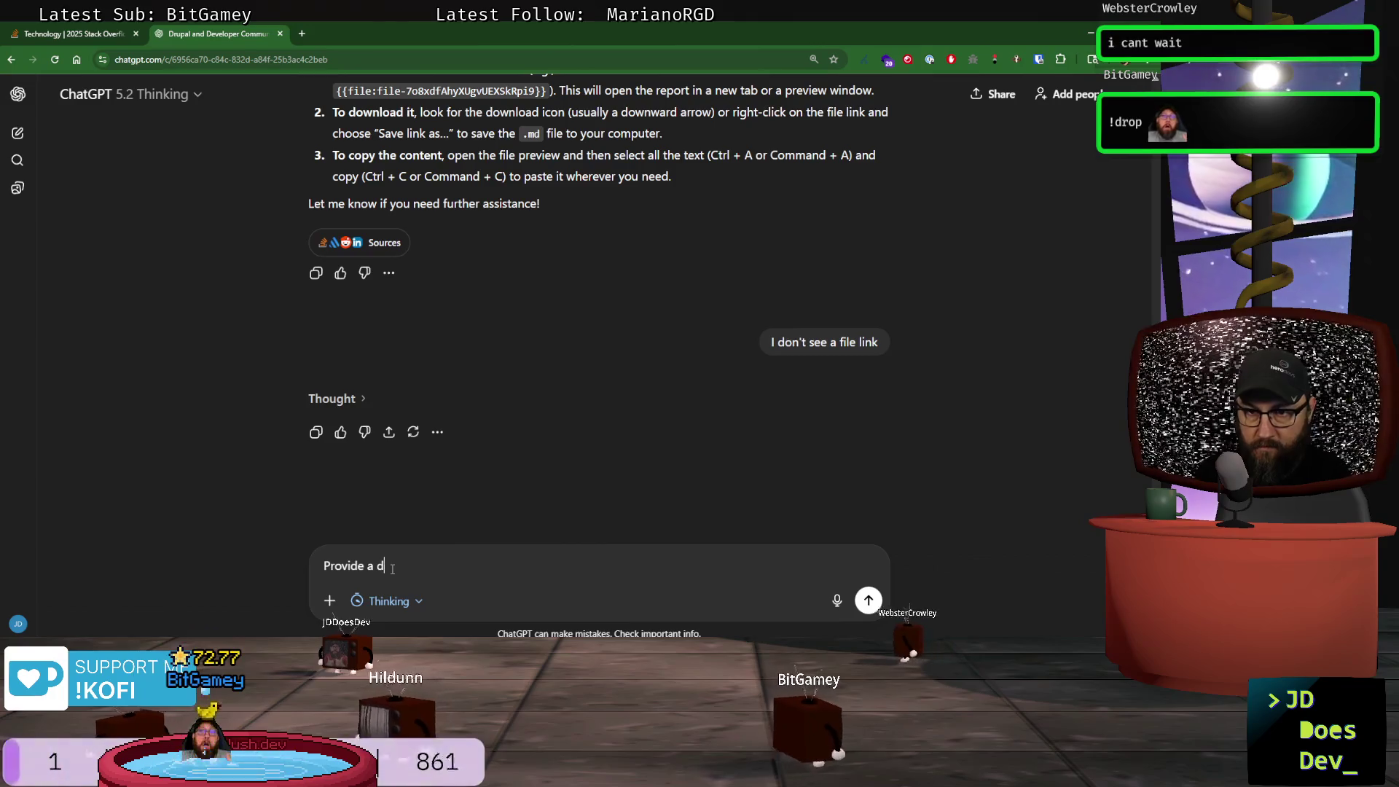
text(to th)
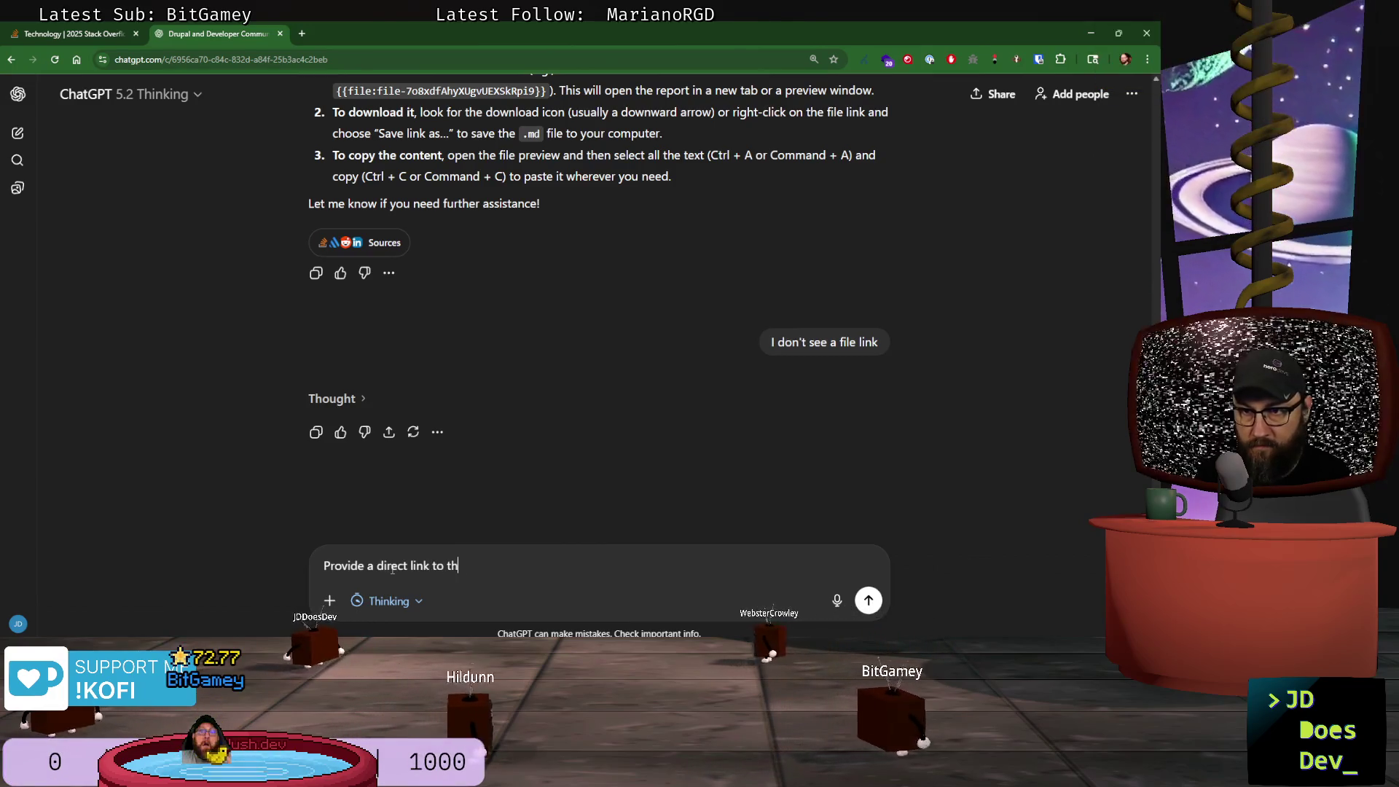
text(e markdown file)
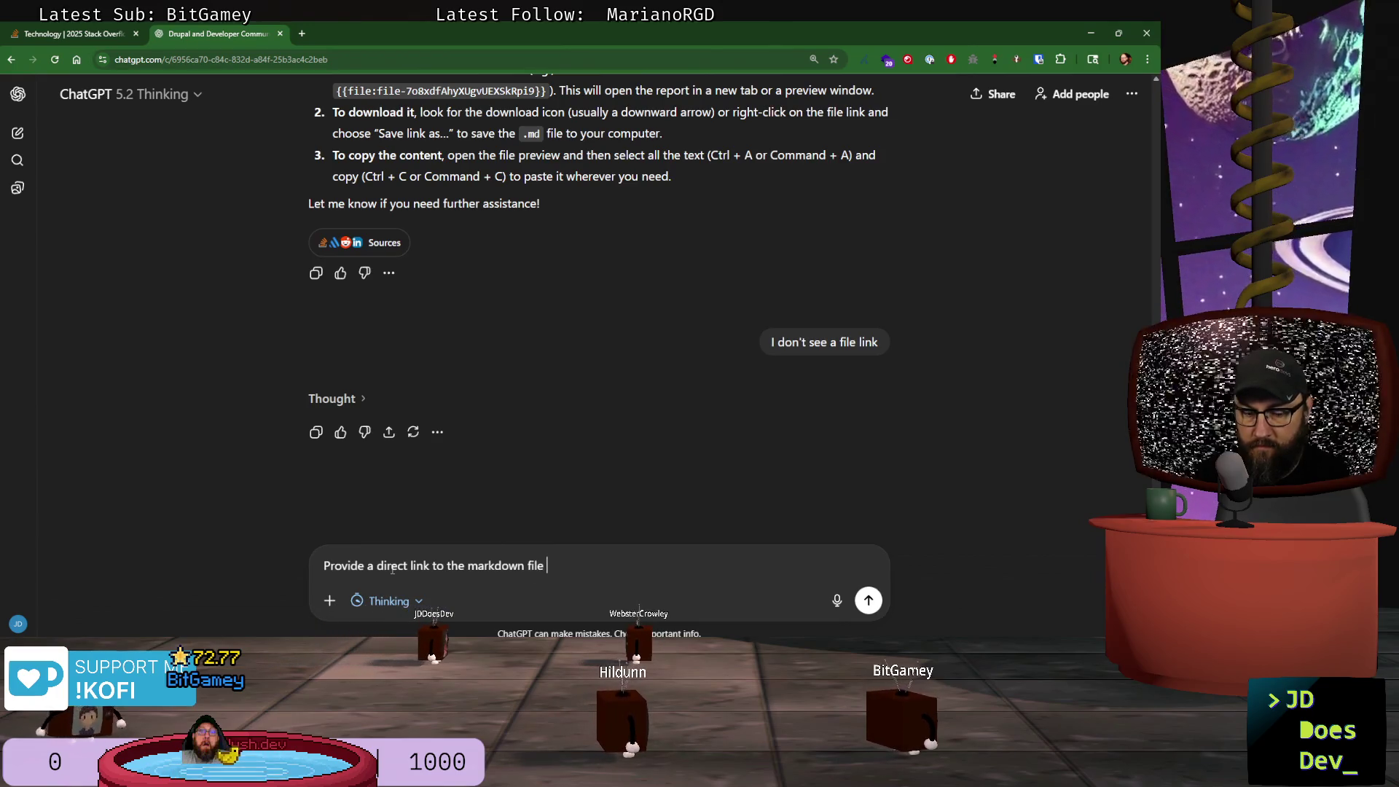
text(Here is the markdown file containing the findings and citations: {{file:file-7o8xdfAhyXUgvUEXSkRpi9}})
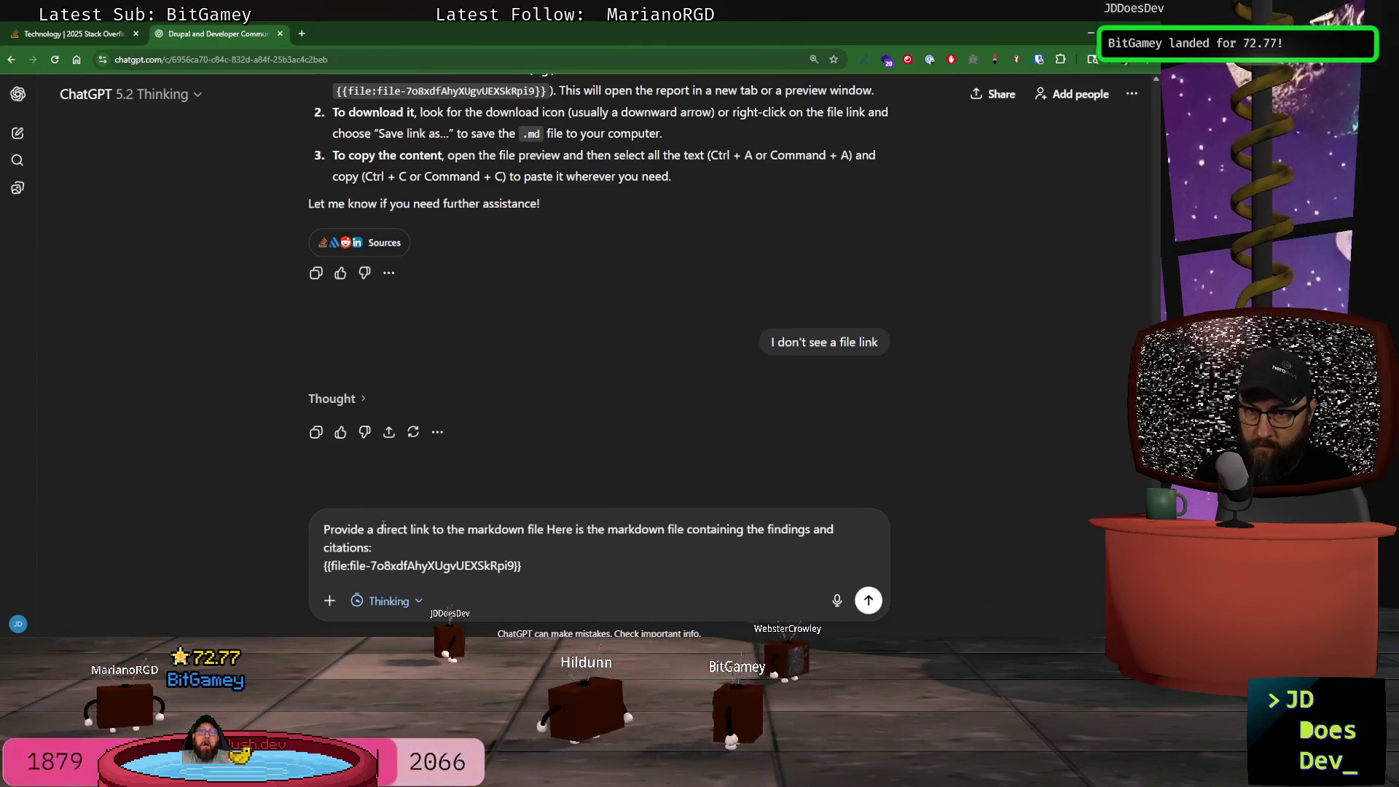
click(398, 547)
key(ctrl+shift+Left)
key(ctrl+shift+Left)
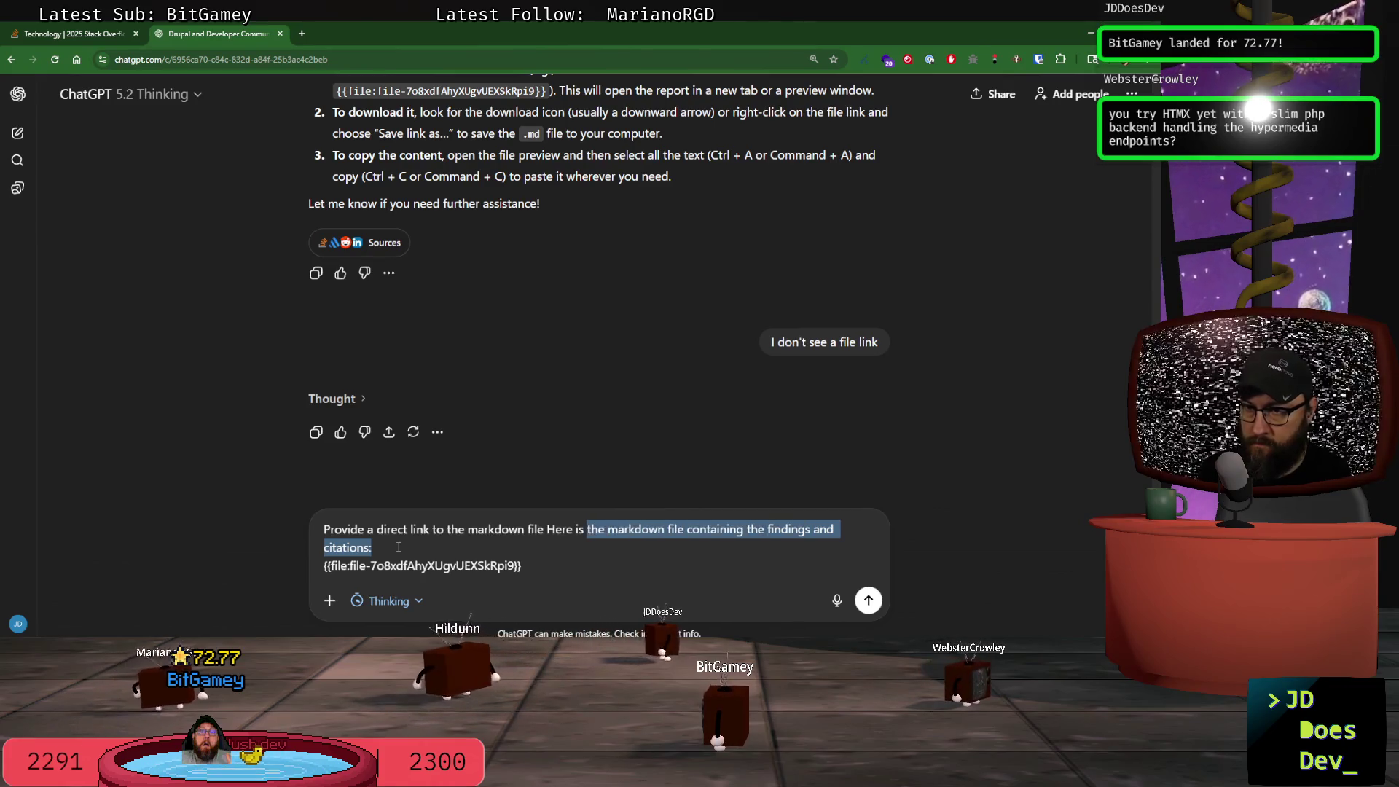
key(BackSpace)
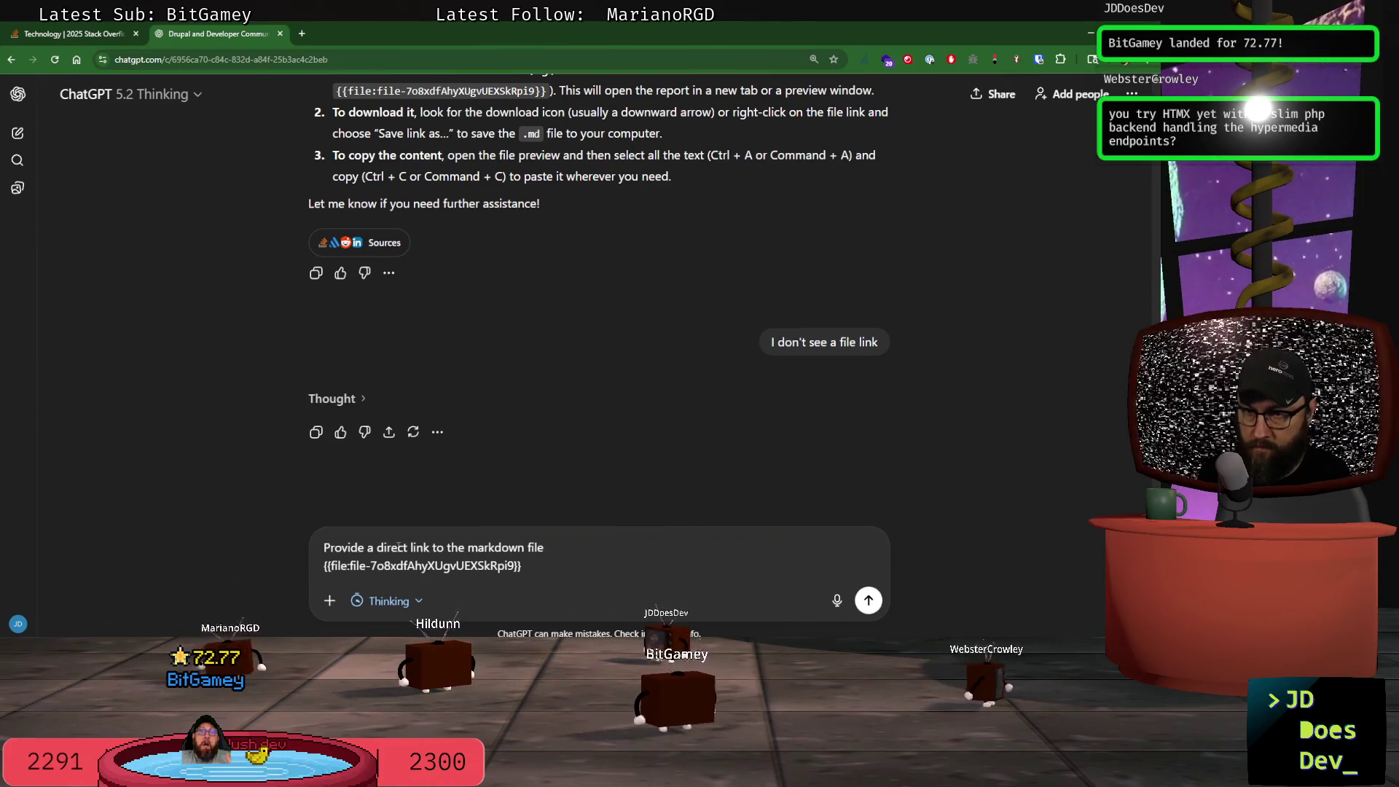
key(Delete)
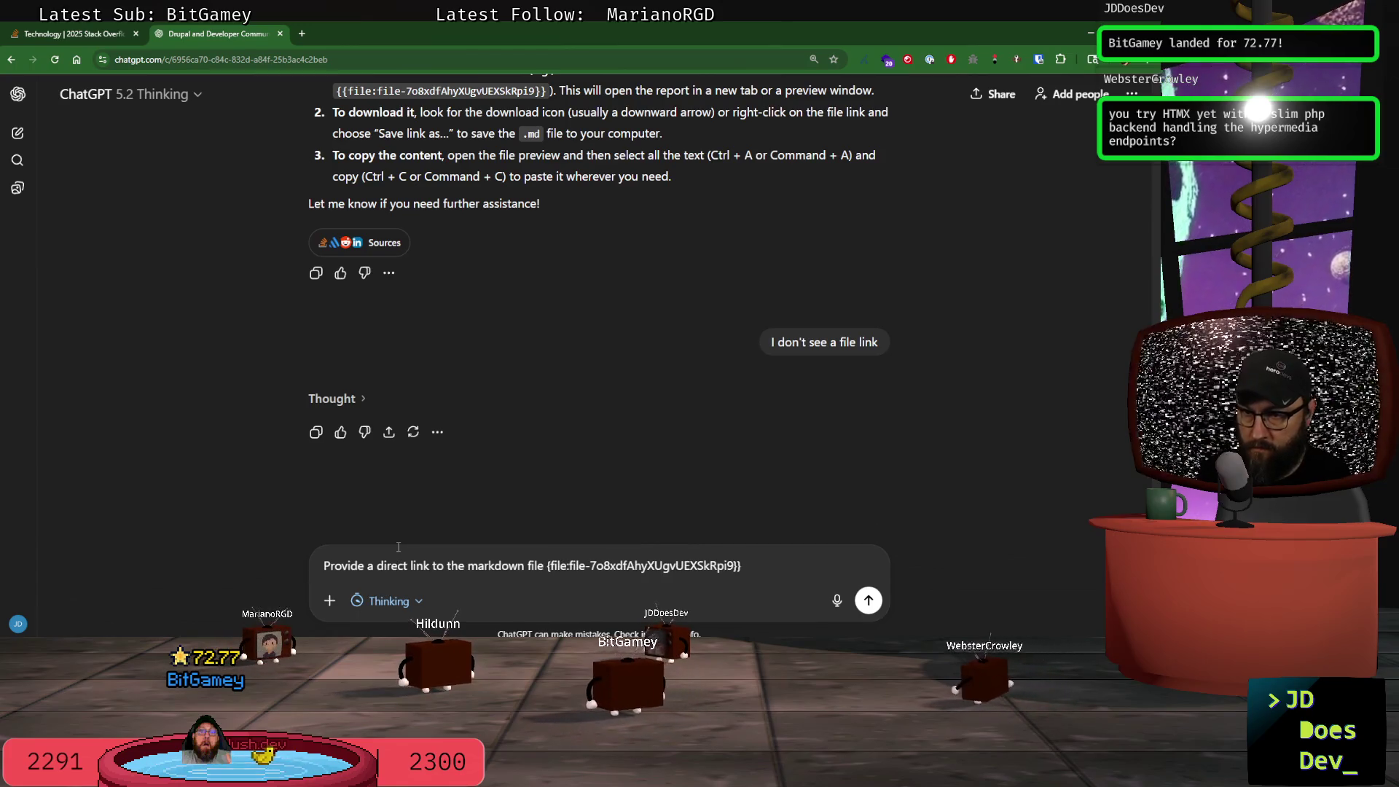
key(End)
text(down)
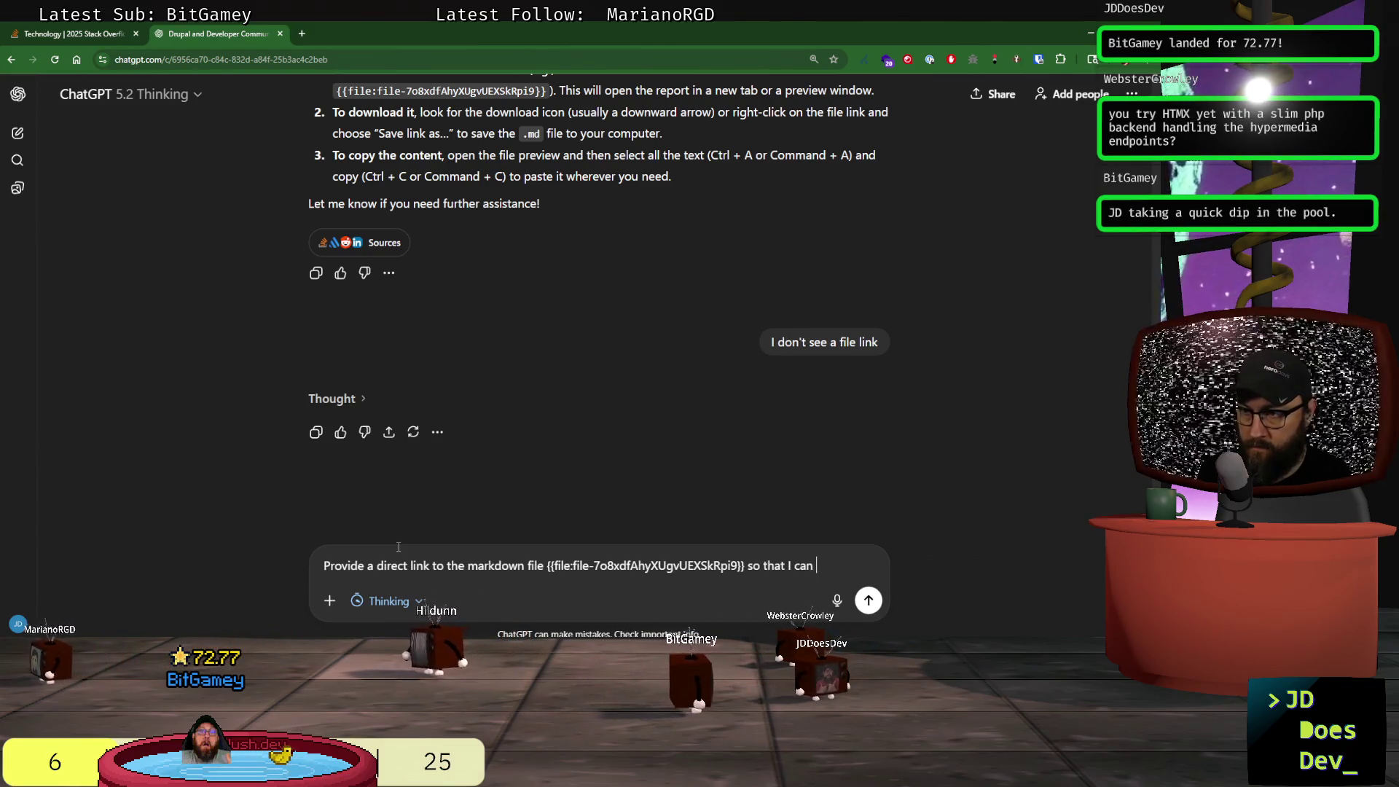
text(load it. )
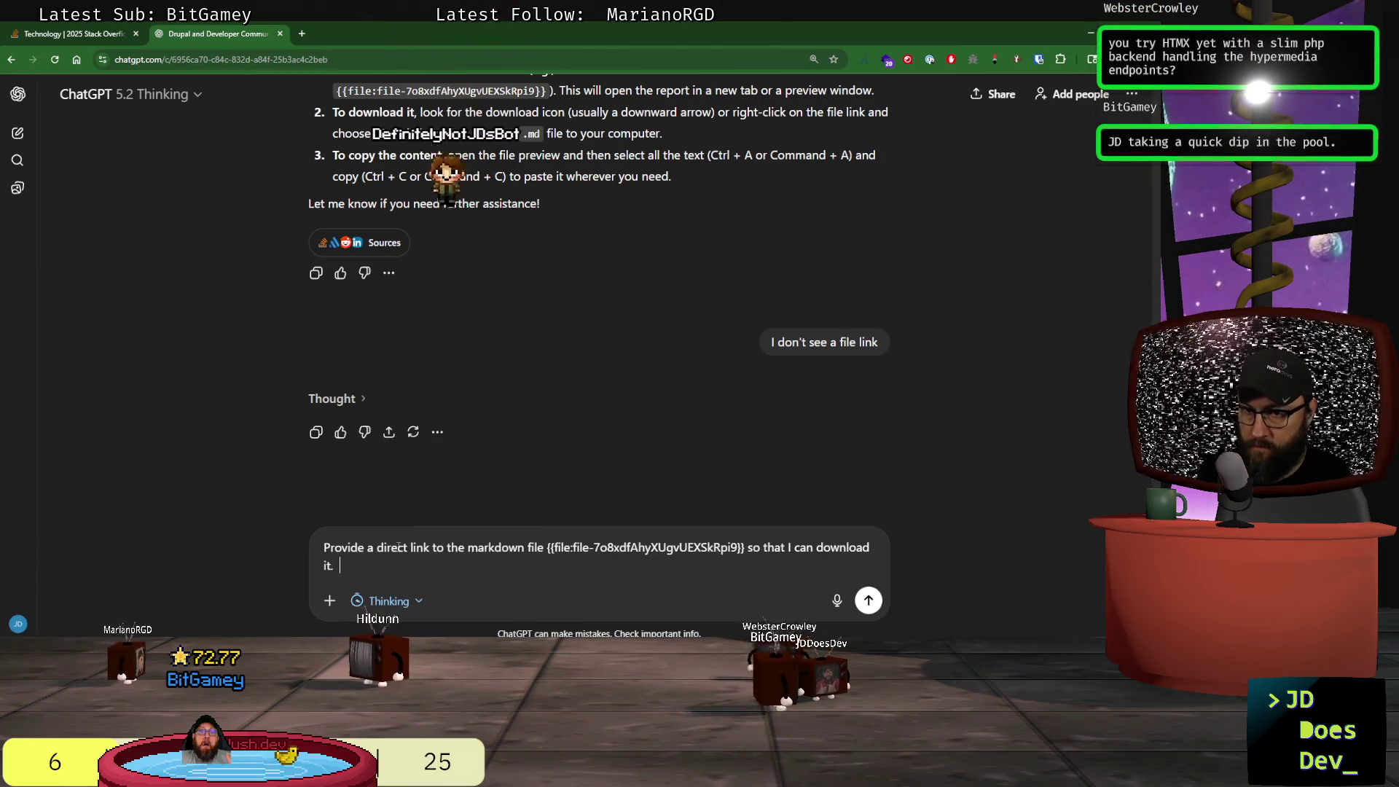
text(Ri)
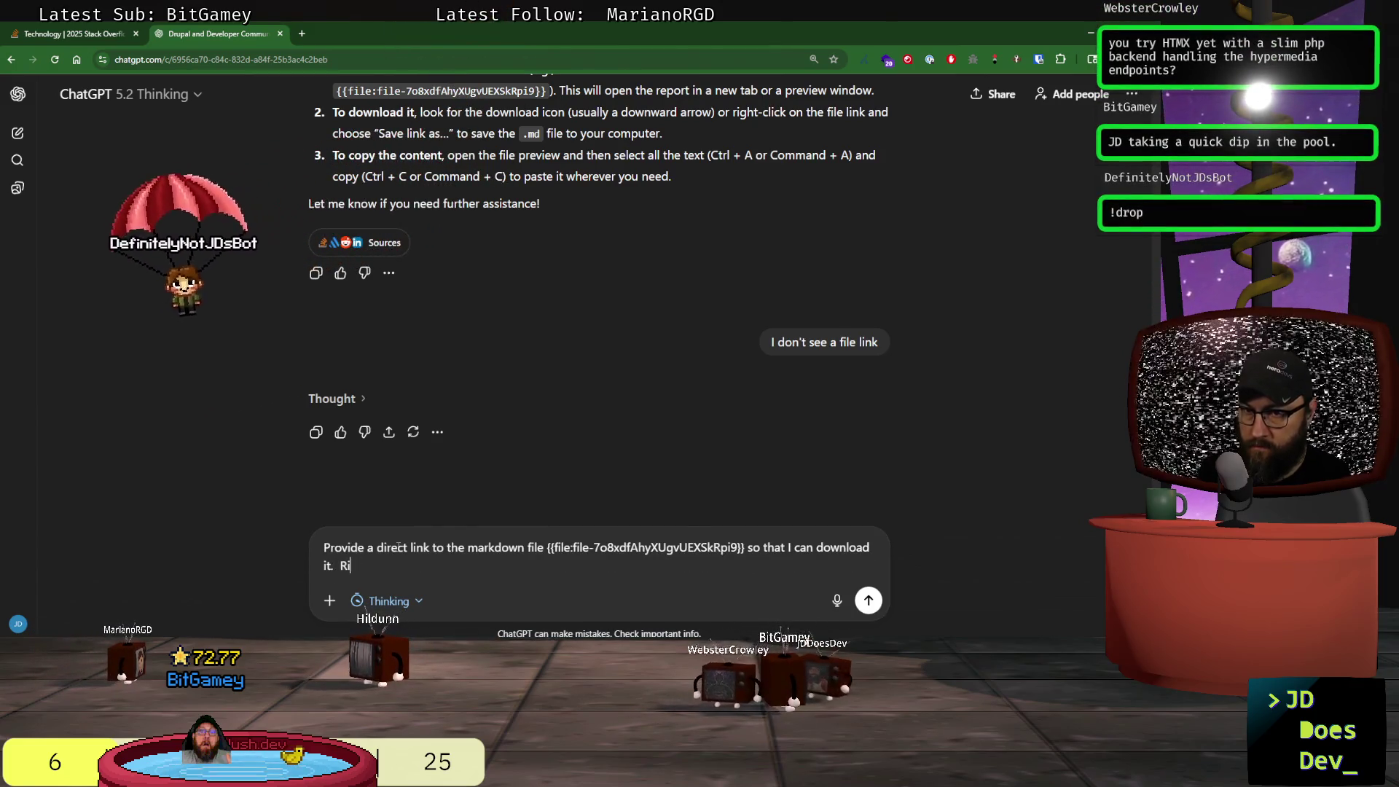
text(ght now your a)
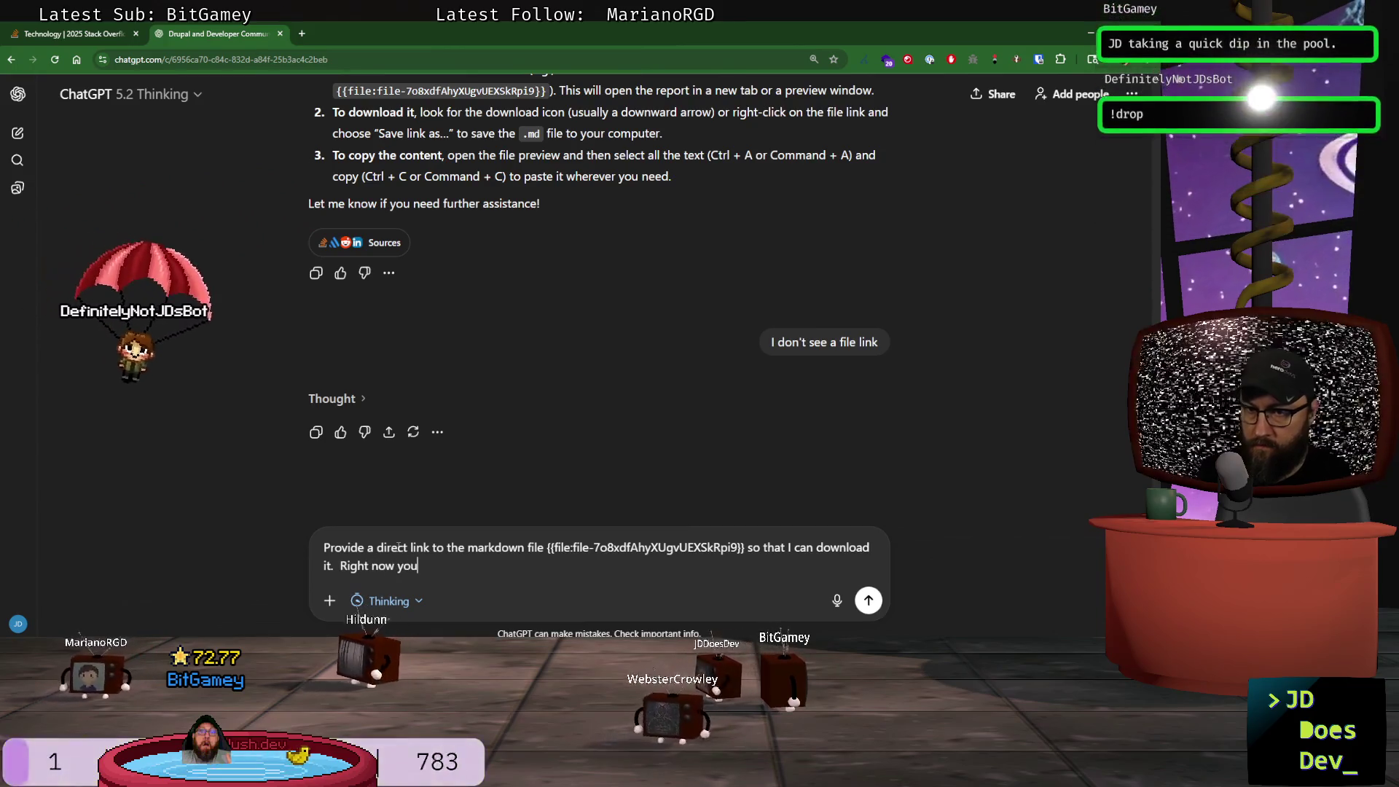
key(BackSpace)
key(BackSpace)
key(BackSpace)
text(are j)
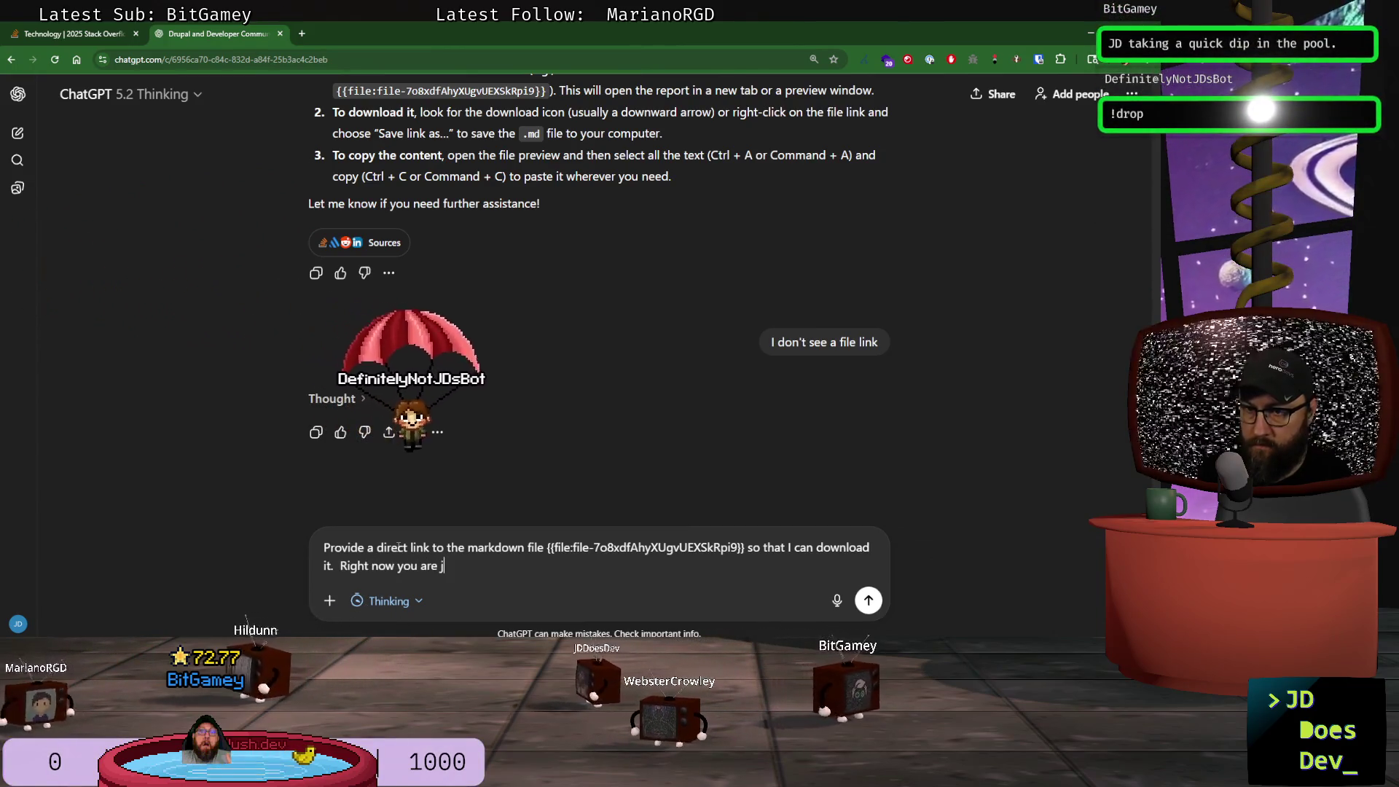
text(ust rendering it)
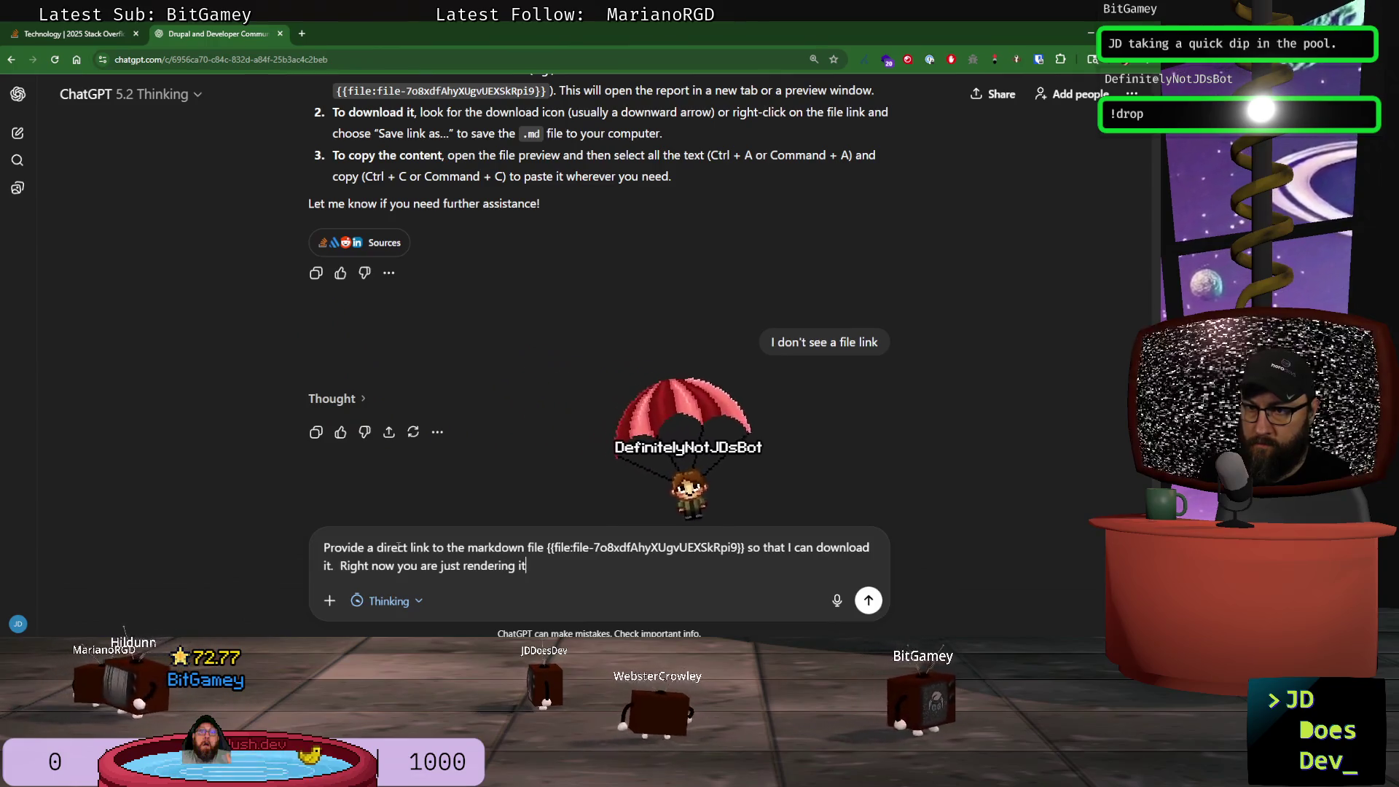
text( and I cannot )
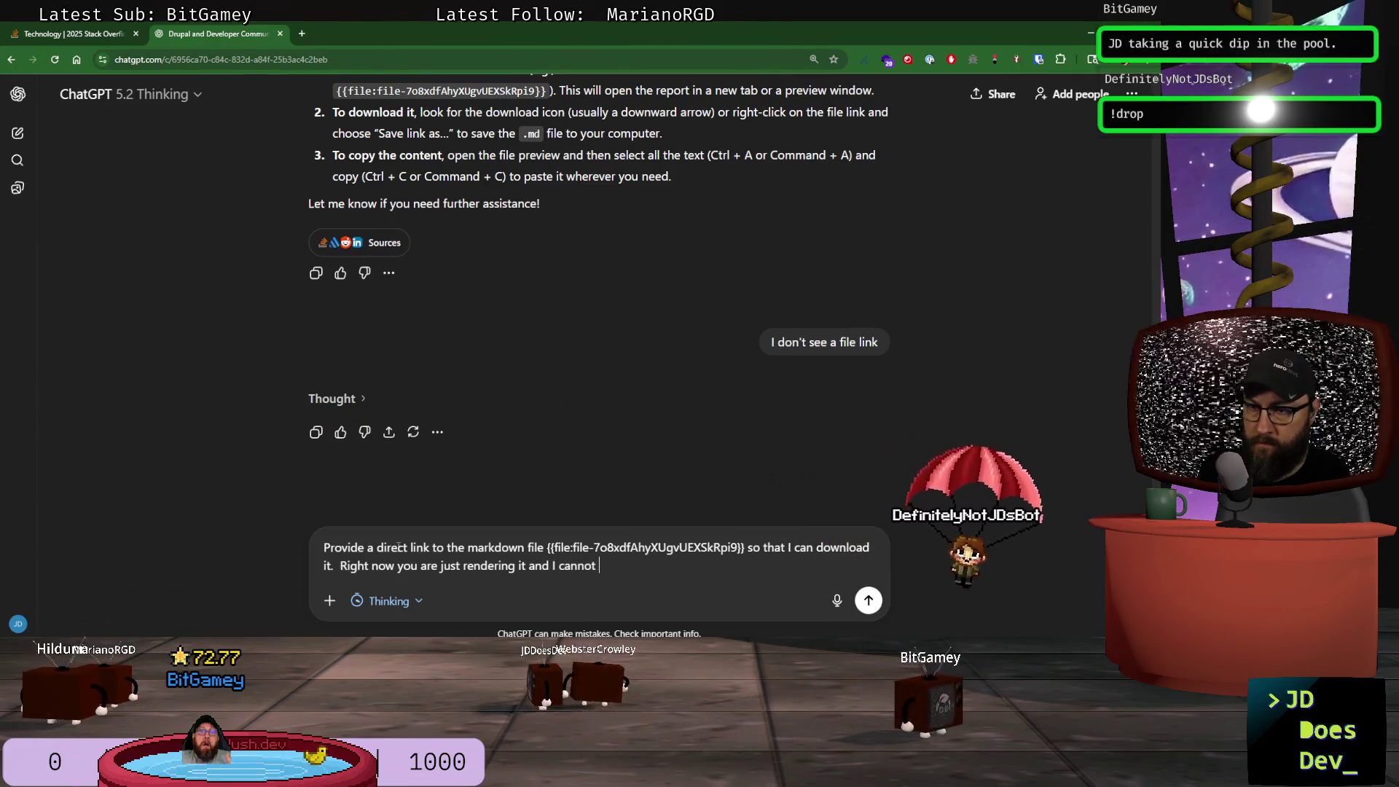
text(copy the ma)
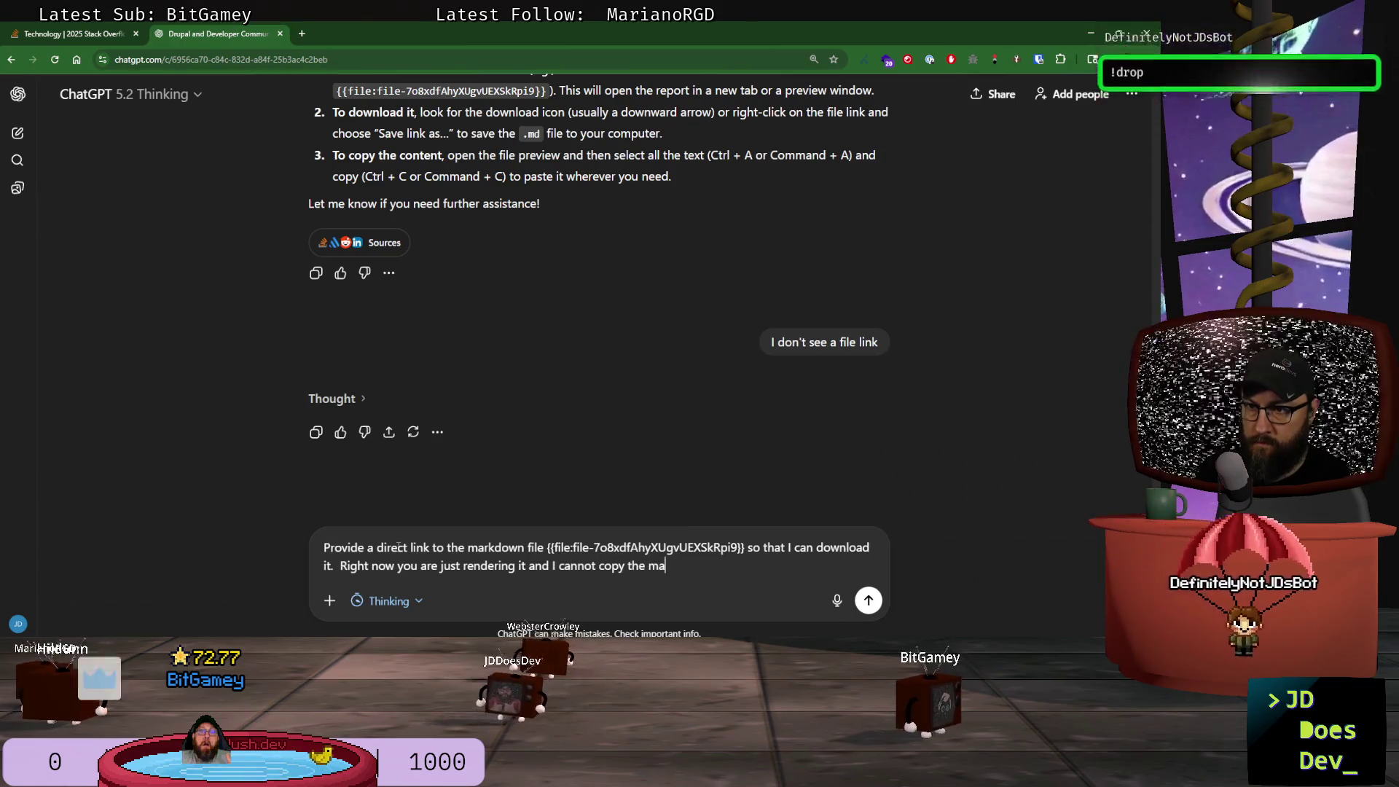
text(rkdown)
key(Return)
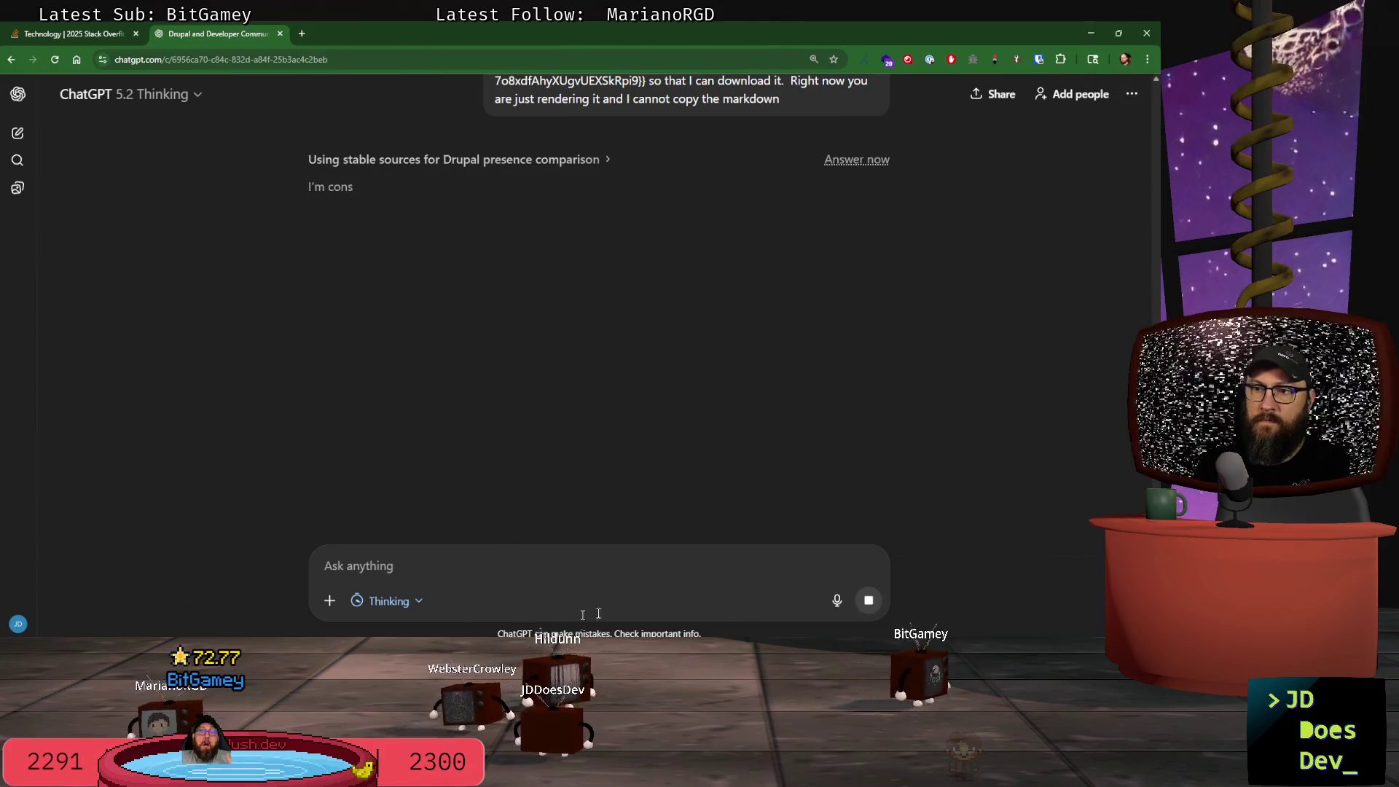
- Stop ChatGPT's in-progress answer and review the conversation
click(869, 602)
scroll(487, 409, up, 3)
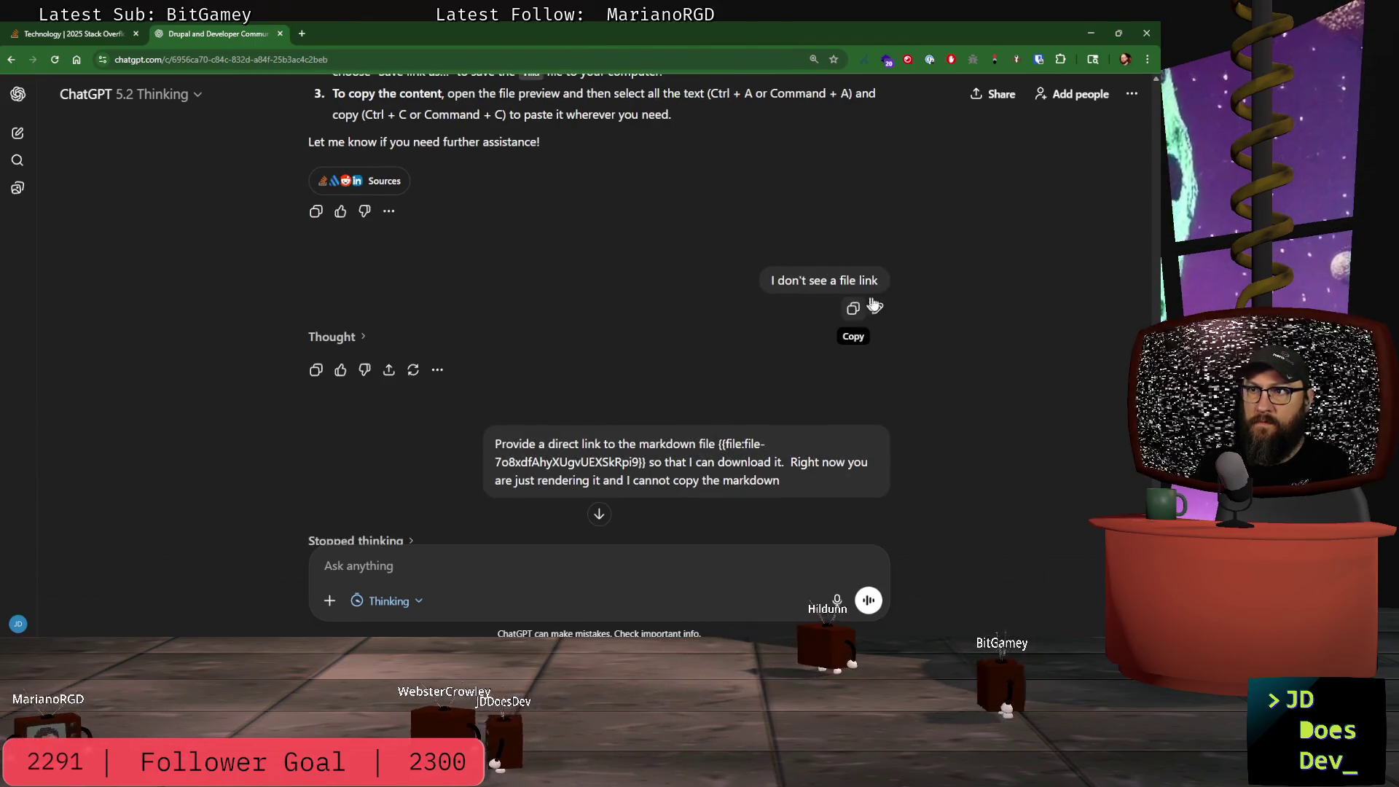
scroll(417, 269, up, 4)
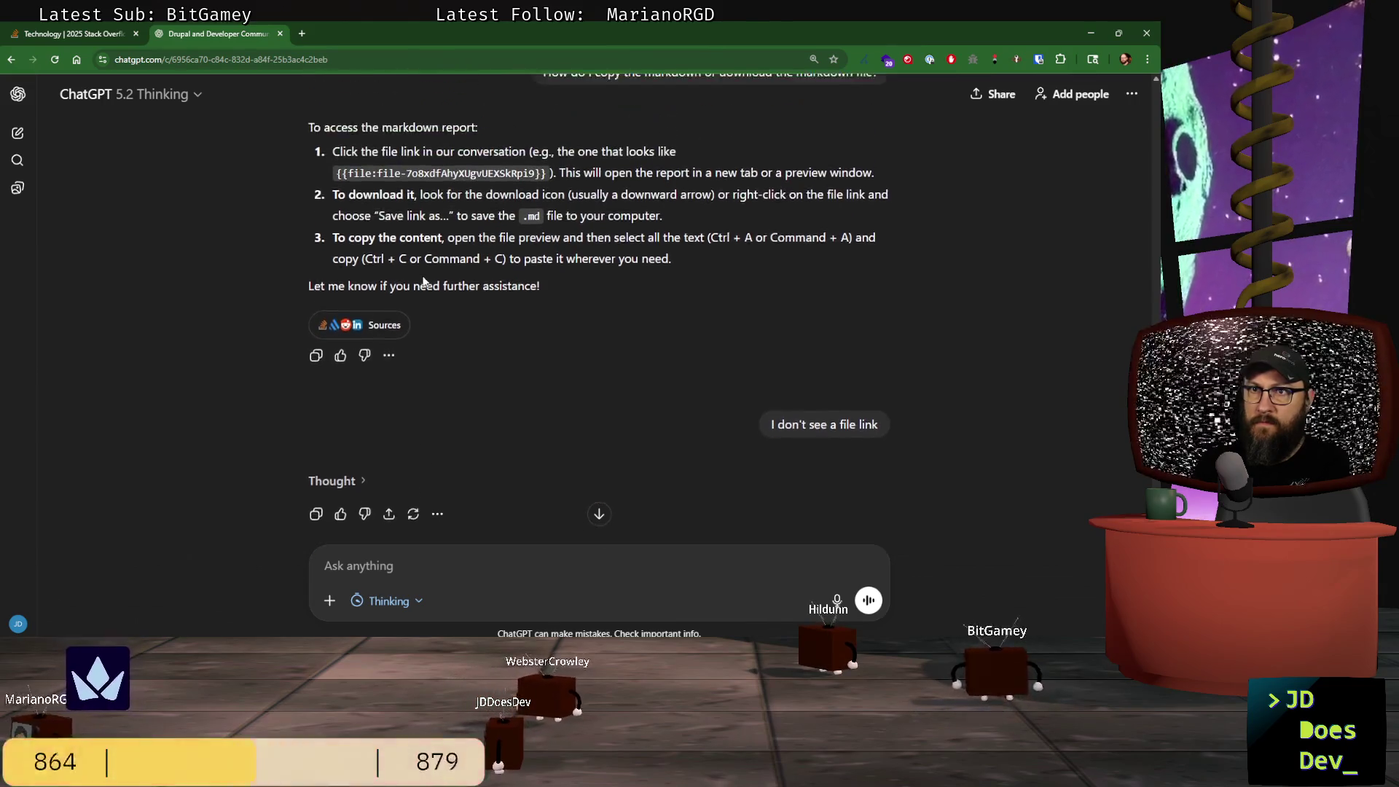
scroll(554, 383, up, 7)
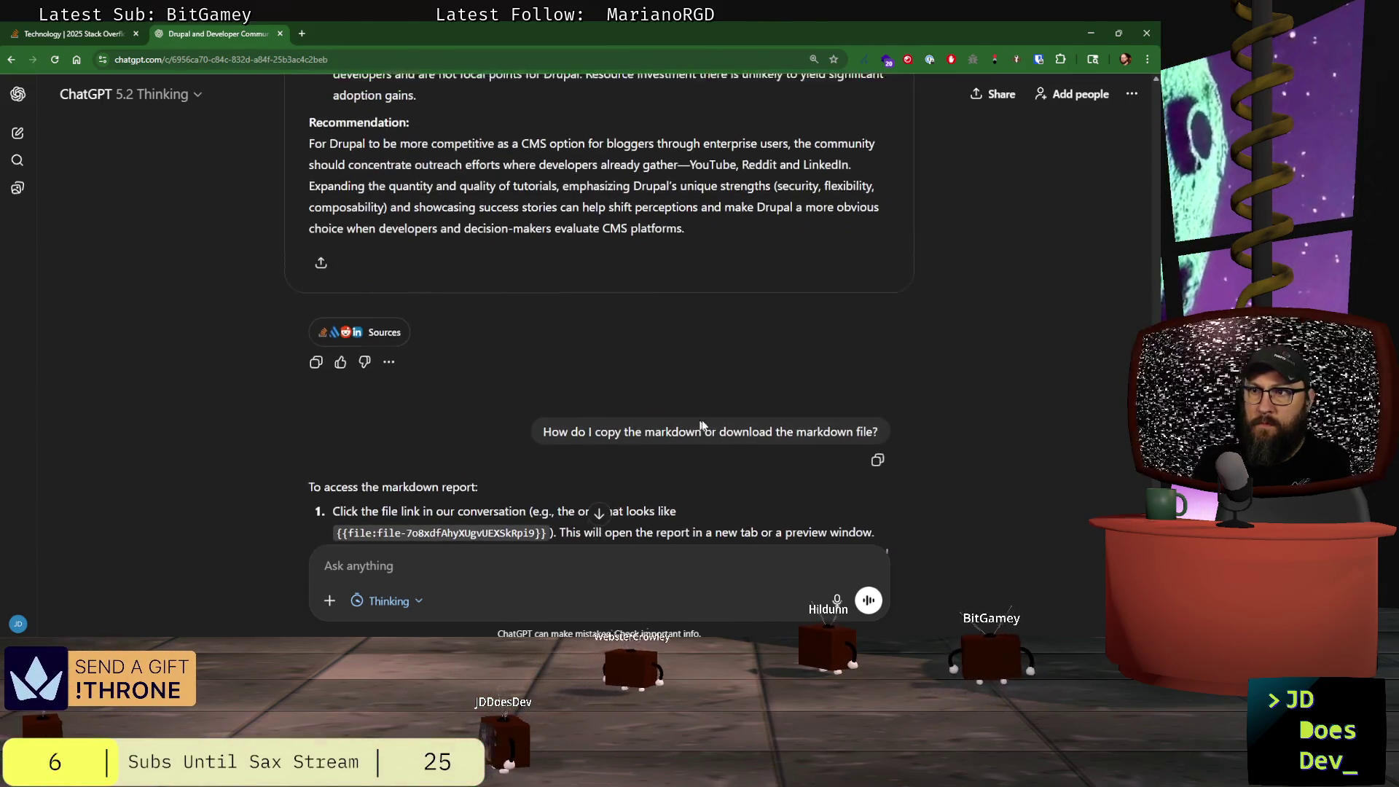
scroll(833, 465, down, 3)
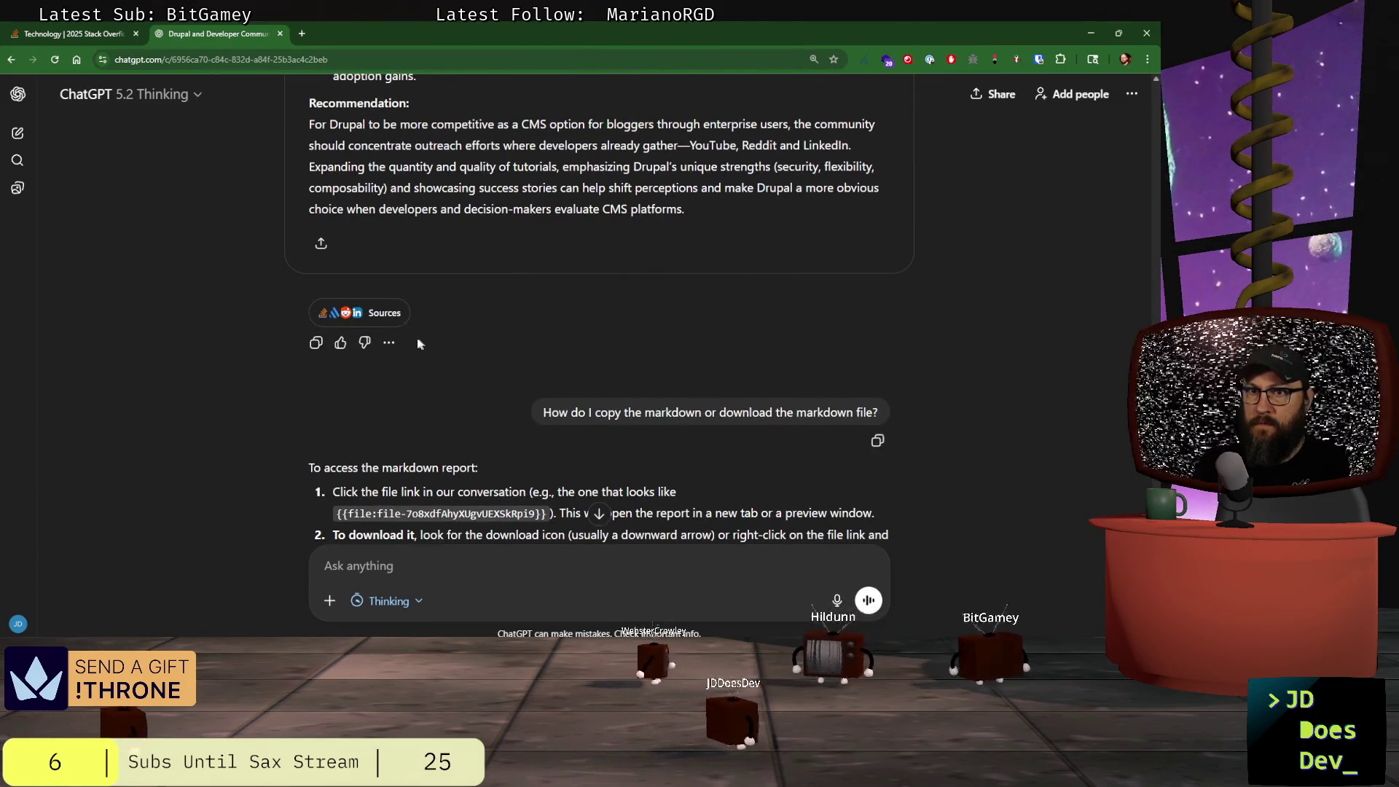
scroll(490, 445, down, 4)
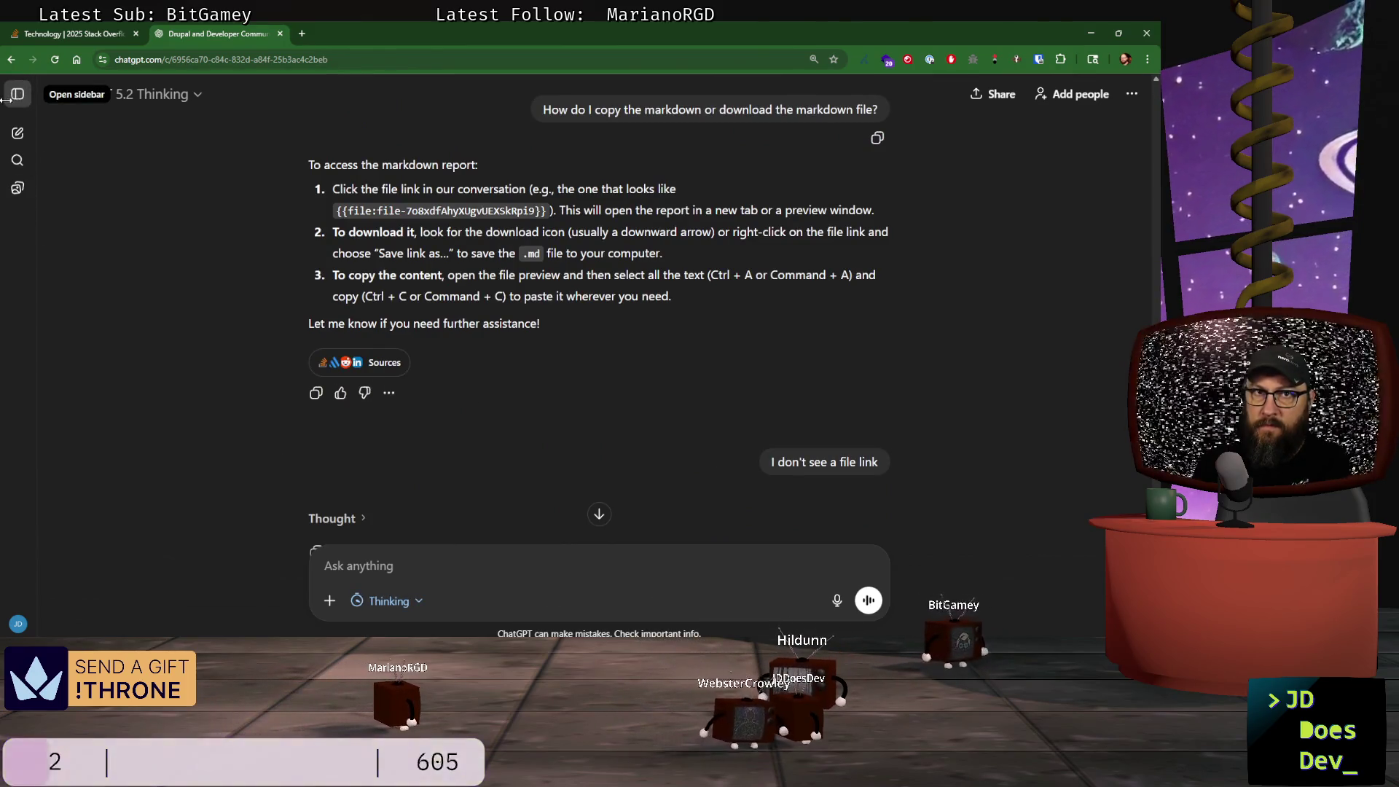
- Switch back to the Thinking model and send the download-link request again
click(164, 93)
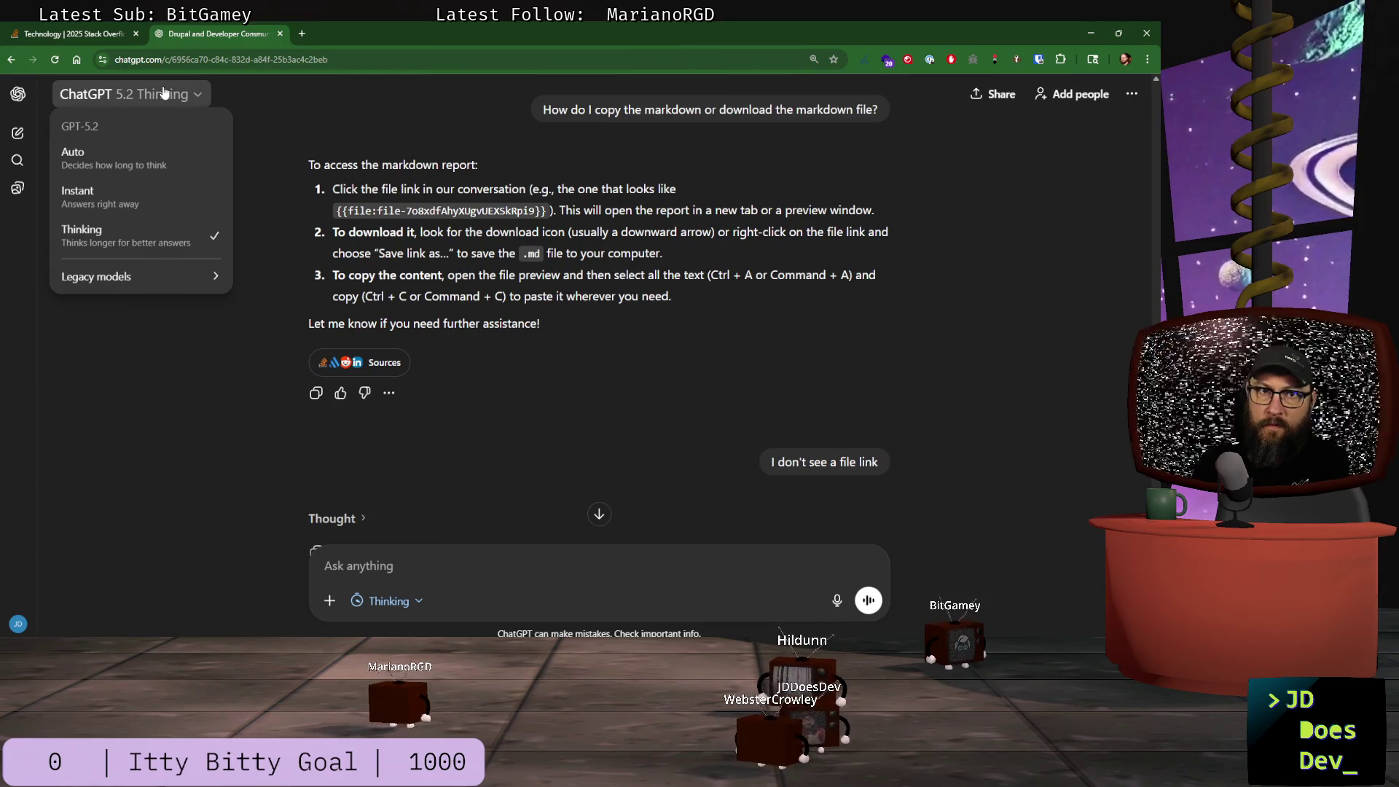
mouse_move(184, 283)
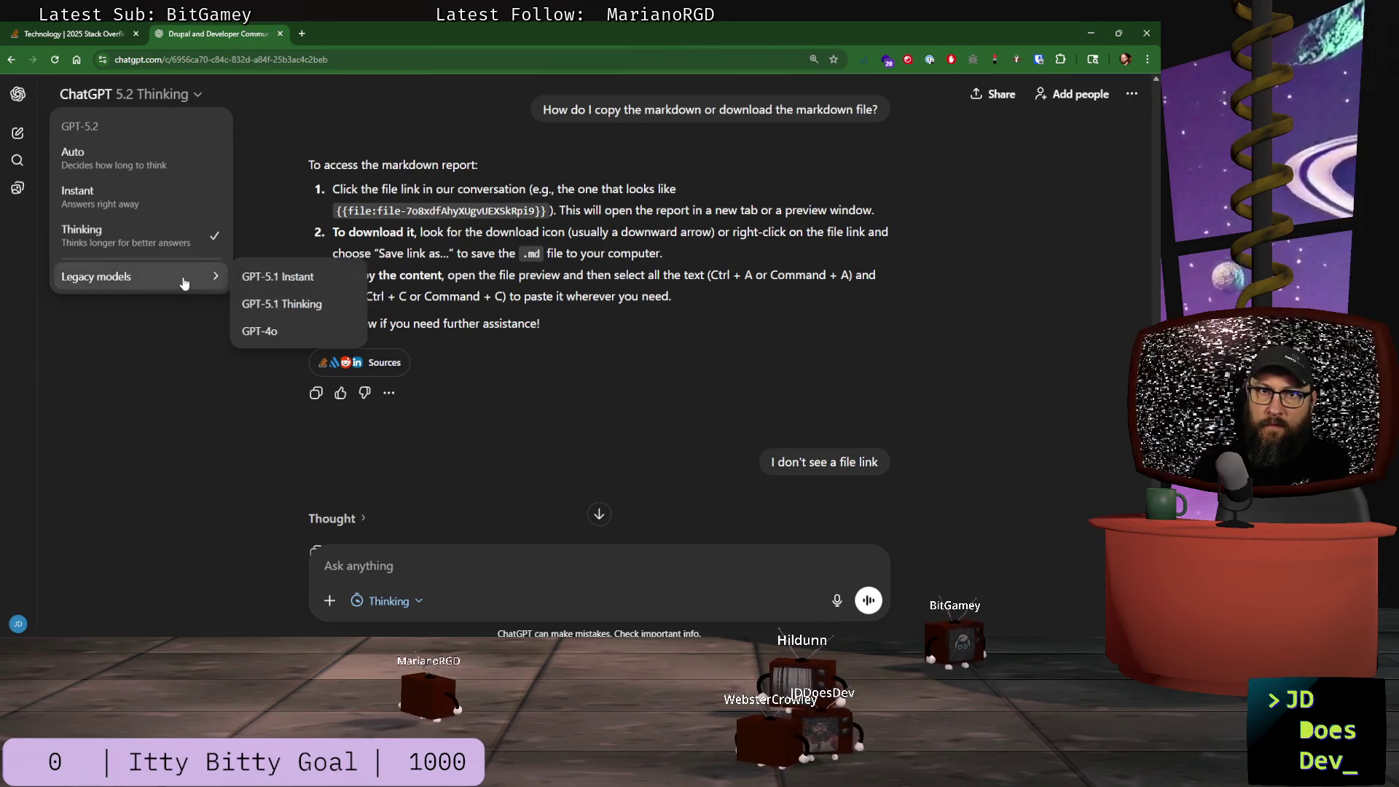
click(105, 166)
click(82, 95)
click(89, 195)
click(93, 92)
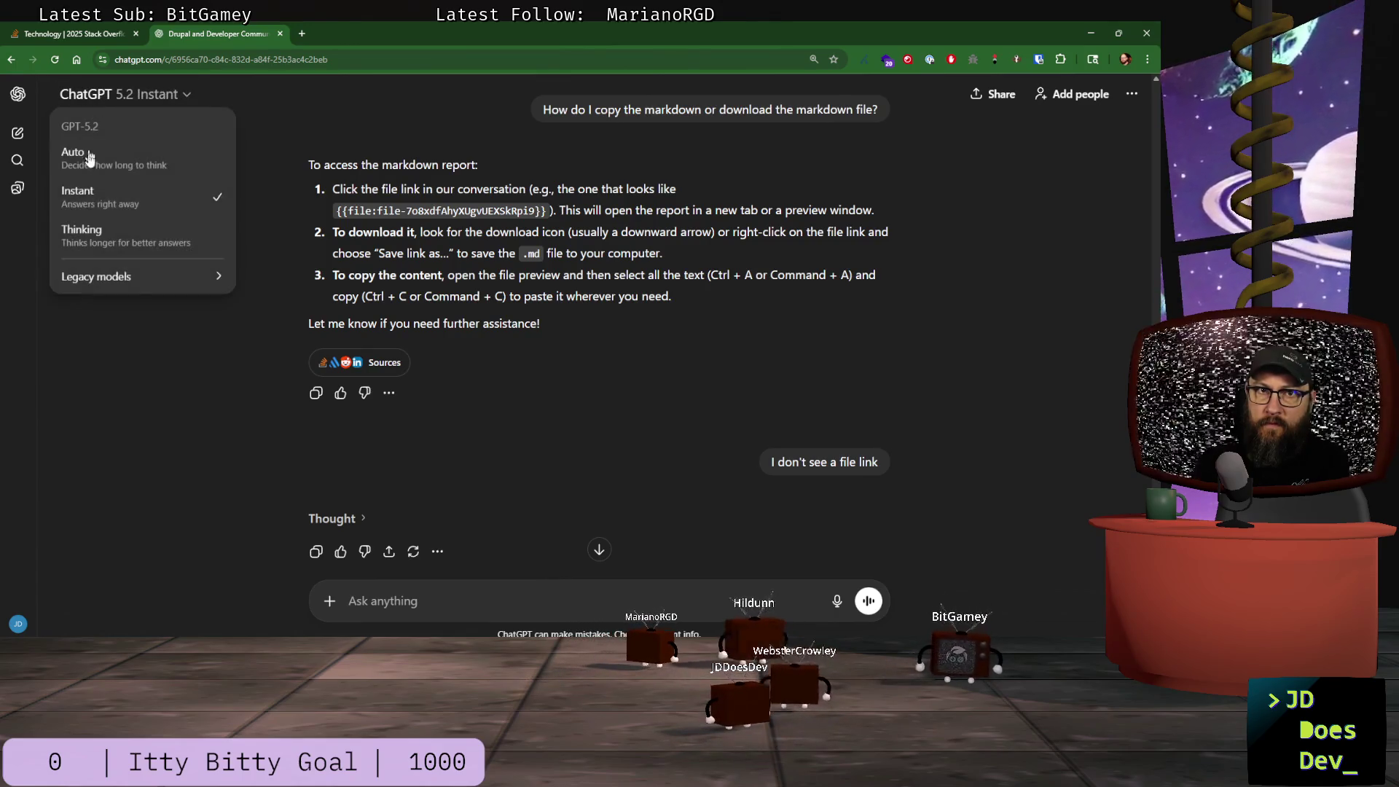
click(110, 248)
text(Provide a direct link to the markdown file {{file:file-7o8xdfAhyXUgvUEXSkRpi9}} so that I can download it.  Right now you are just rendering it and I cannot copy the markdown)
key(Return)
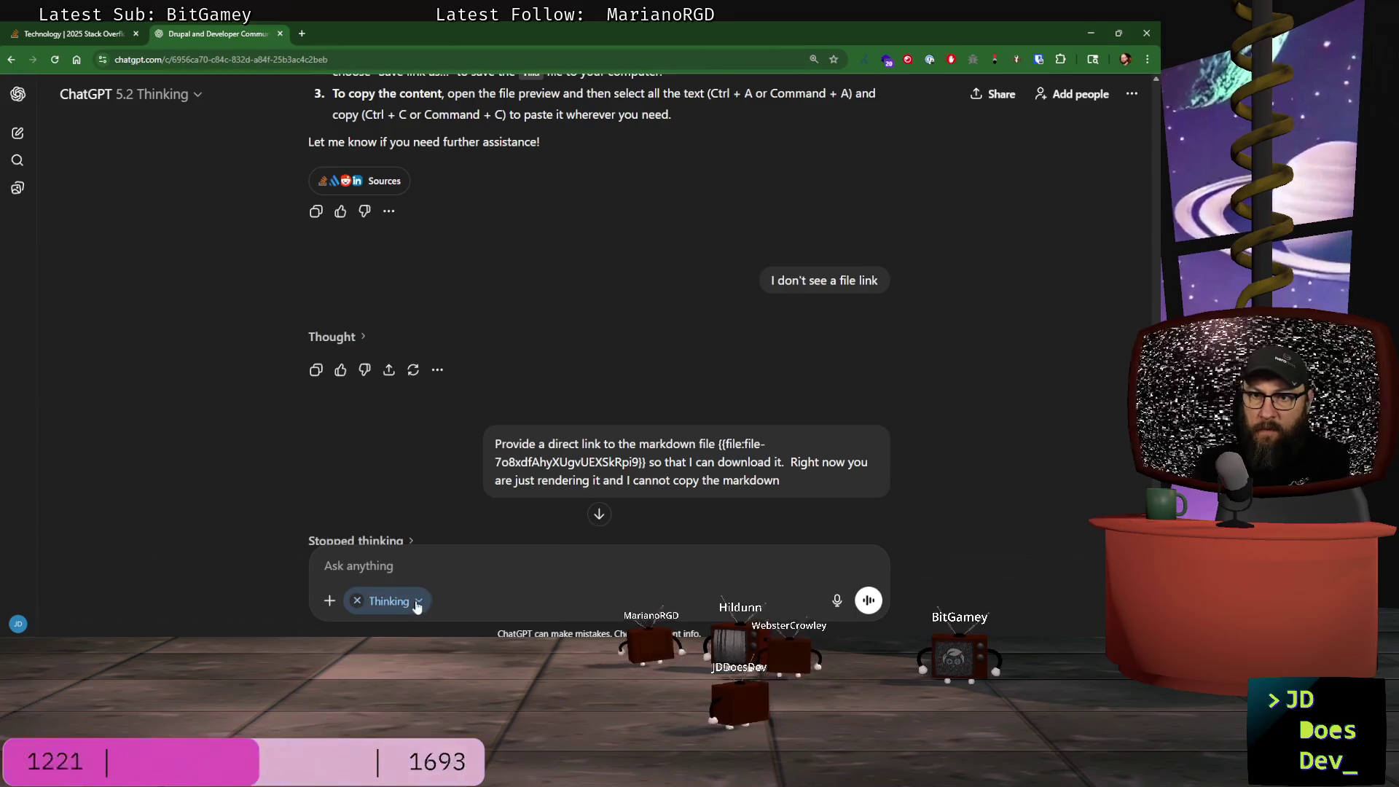
- Set Extended thinking time and switch the chat into agent mode
click(418, 603)
click(398, 569)
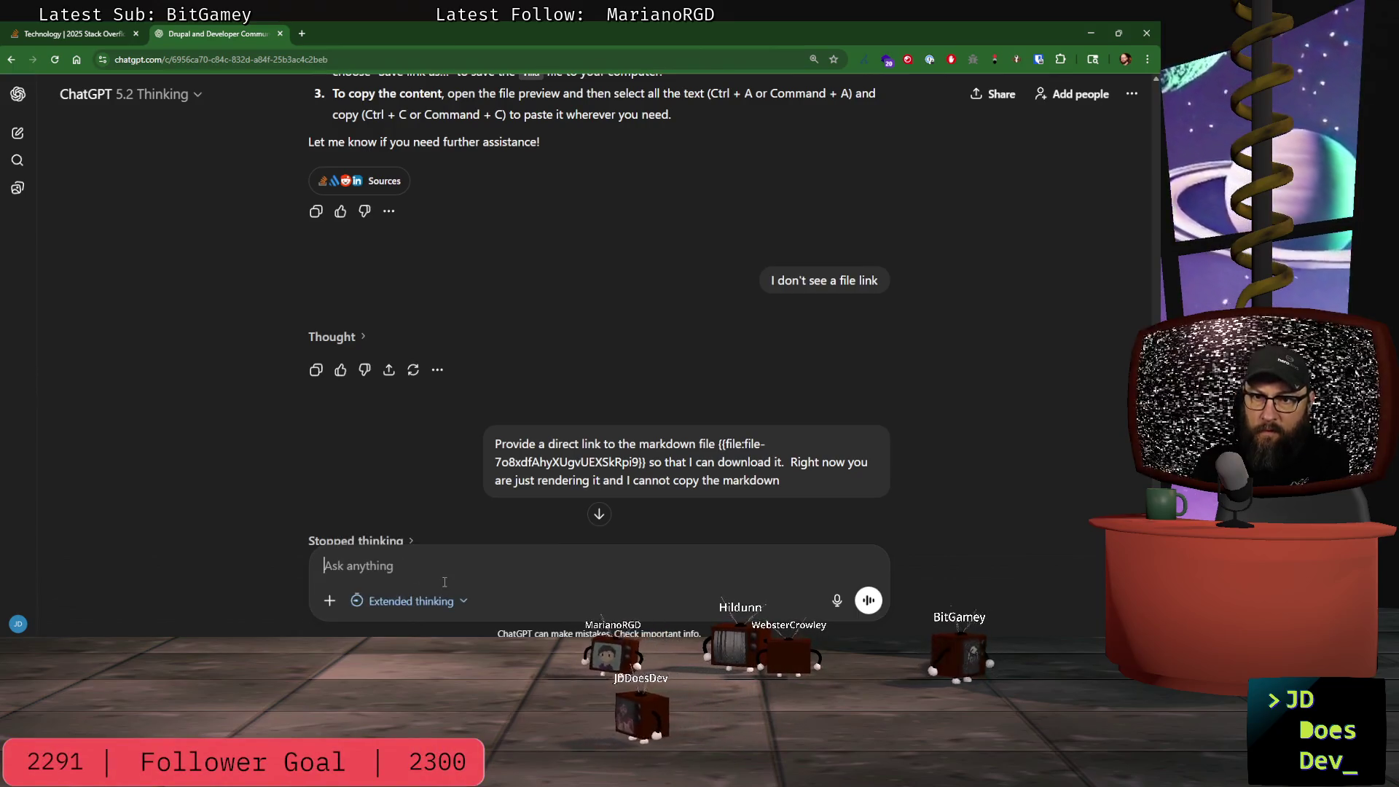
click(329, 602)
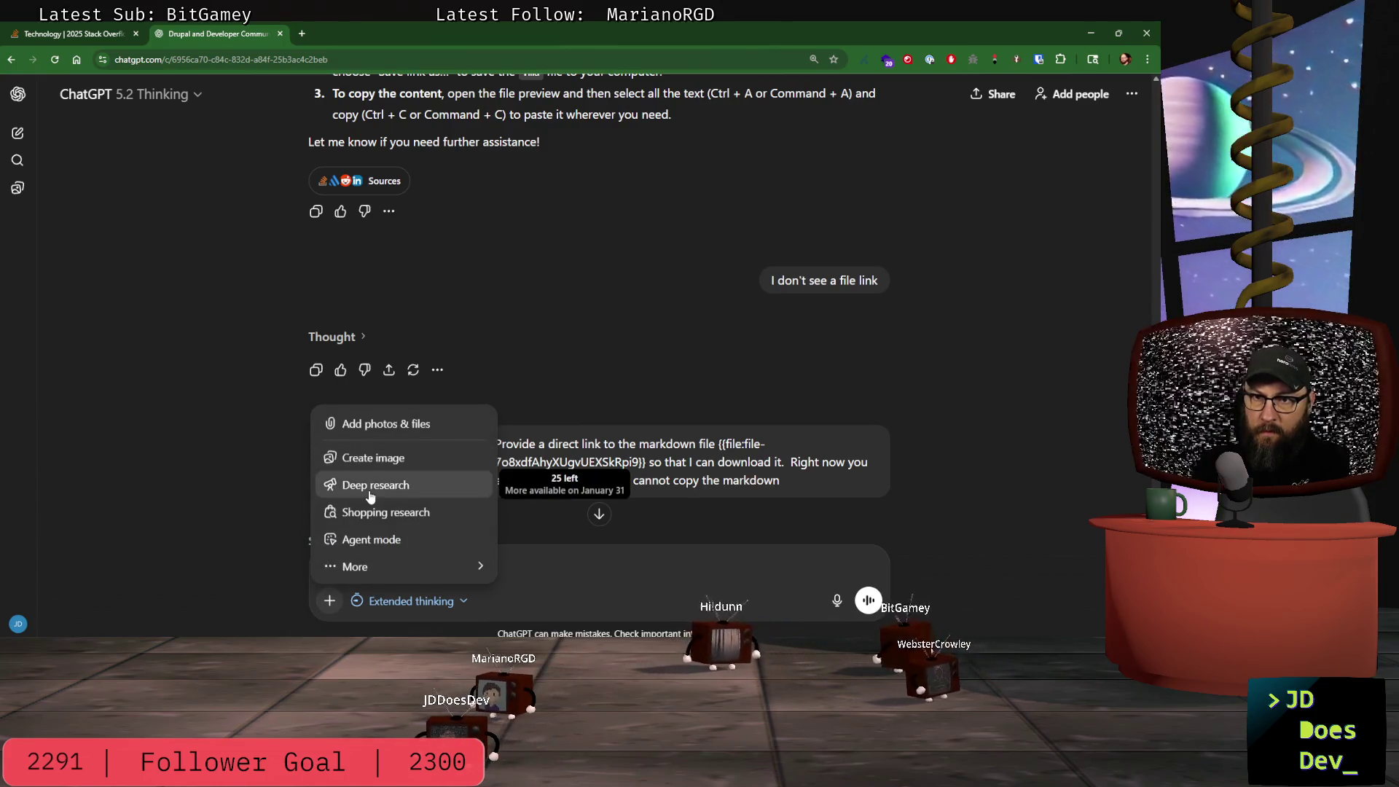
click(371, 540)
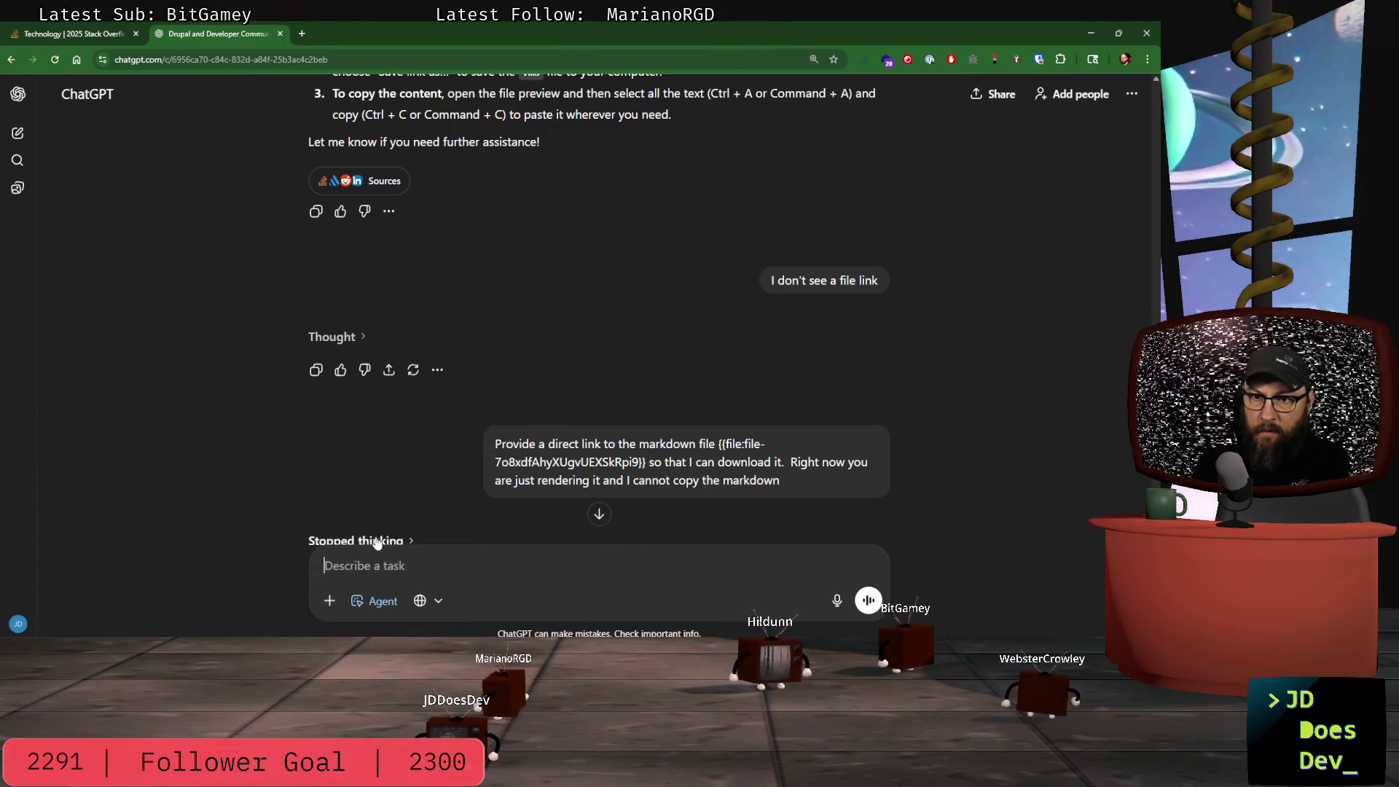
click(439, 602)
click(440, 604)
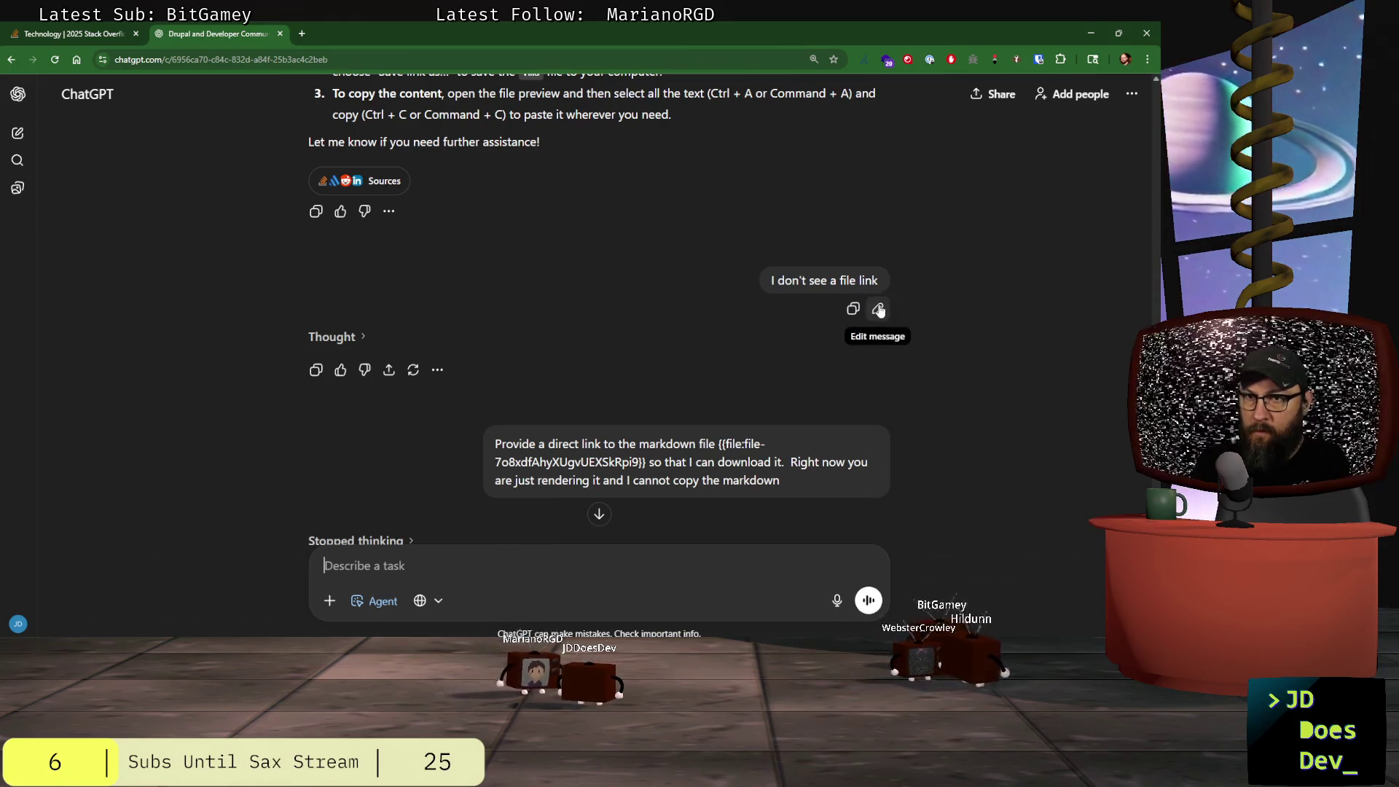
scroll(772, 343, up, 6)
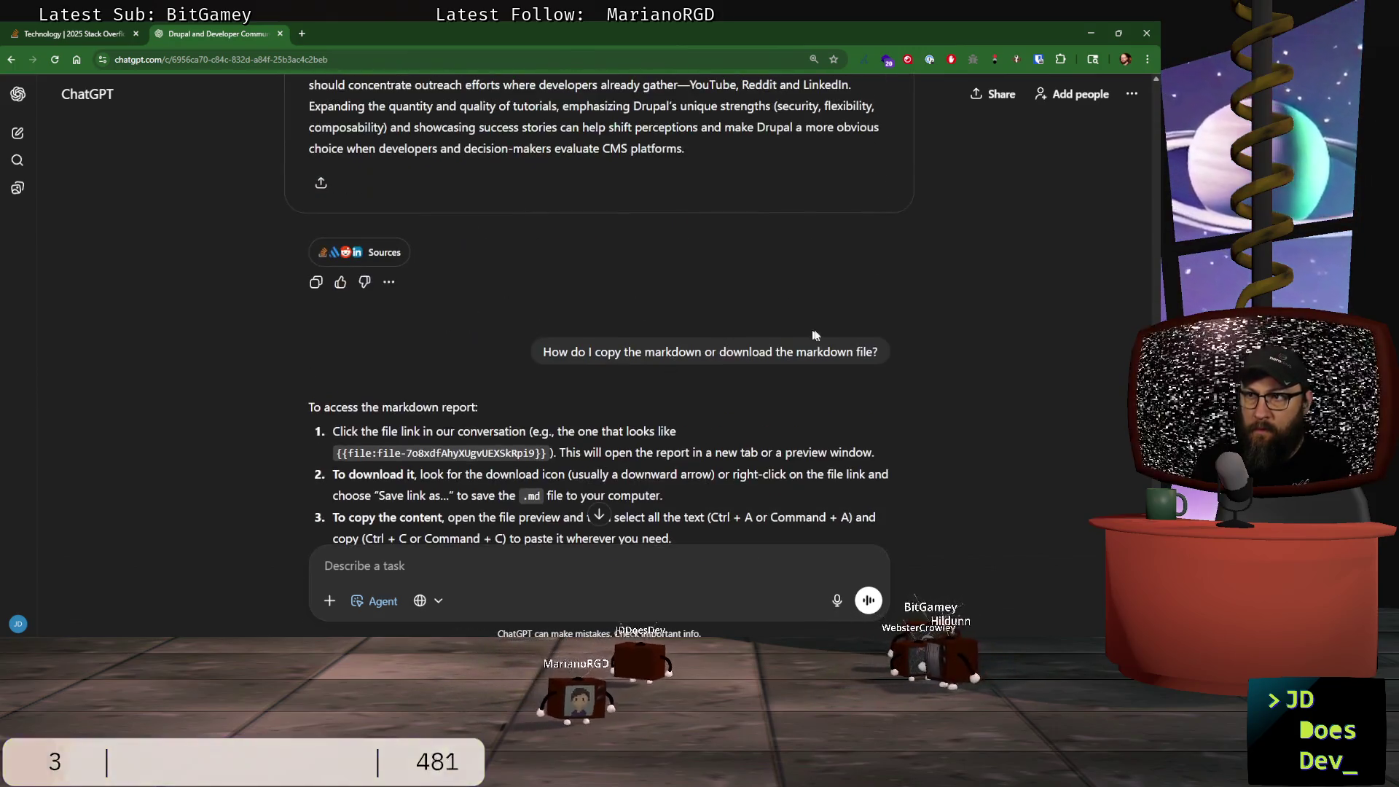
scroll(808, 457, down, 2)
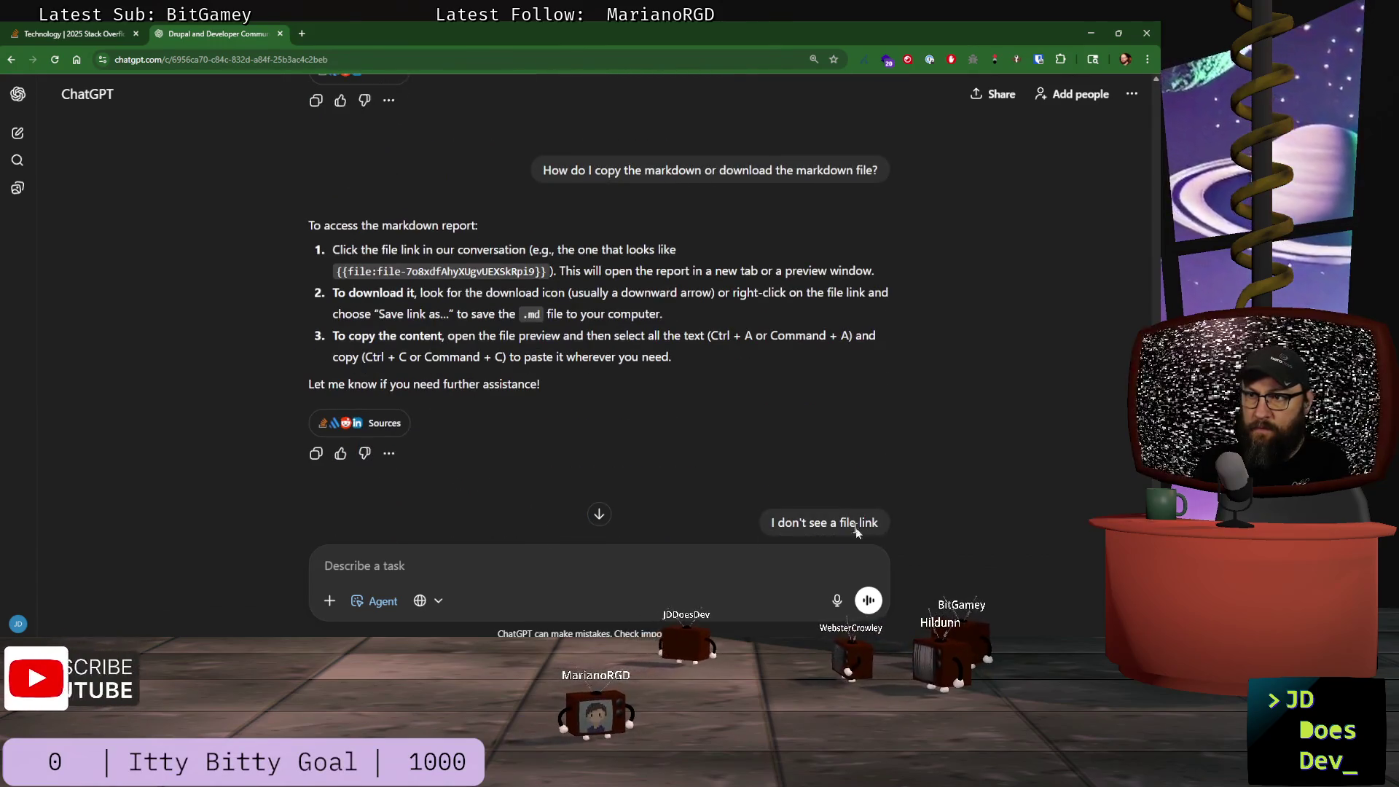
- Rewrite 'I don't see a file link' as a download-link request for the report file and send it
click(881, 490)
text(Prov)
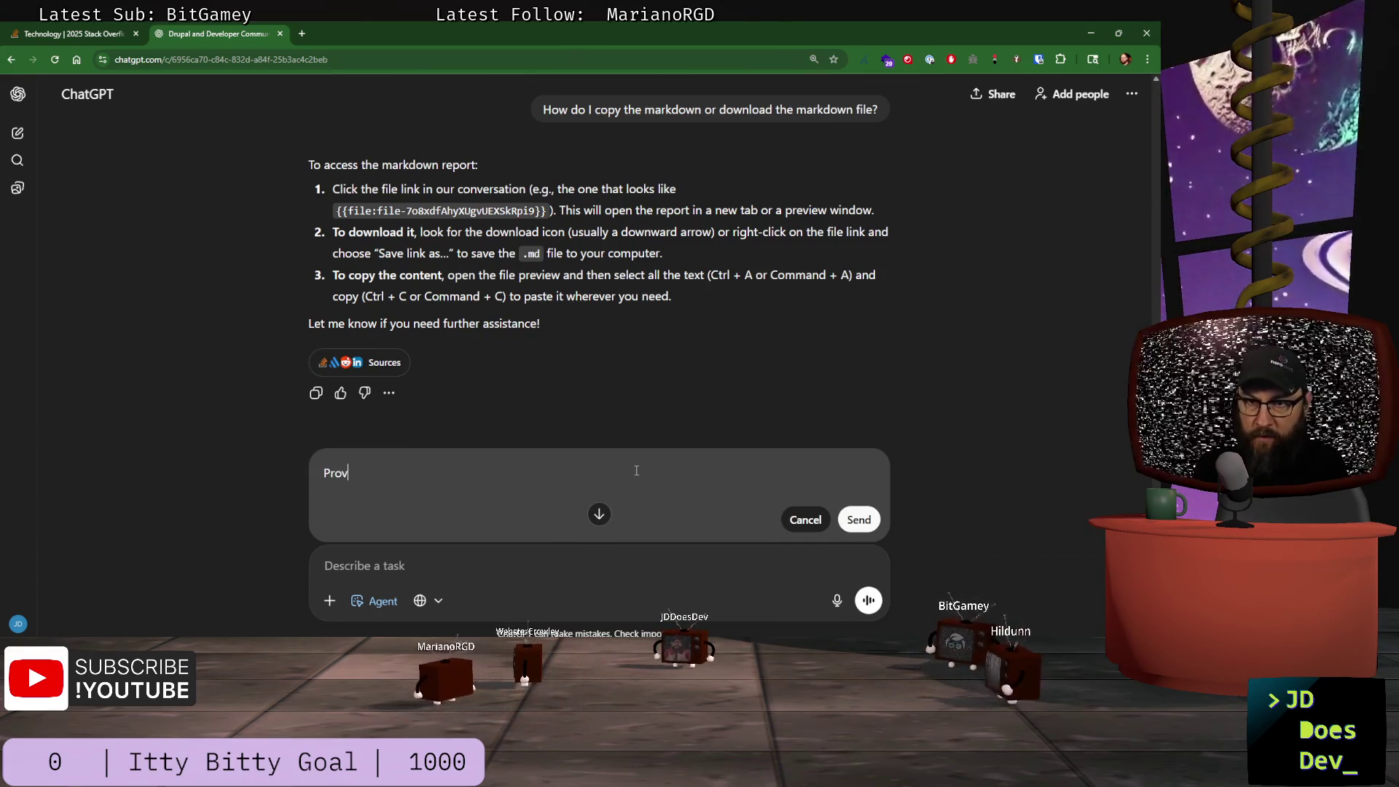
text(ide a )
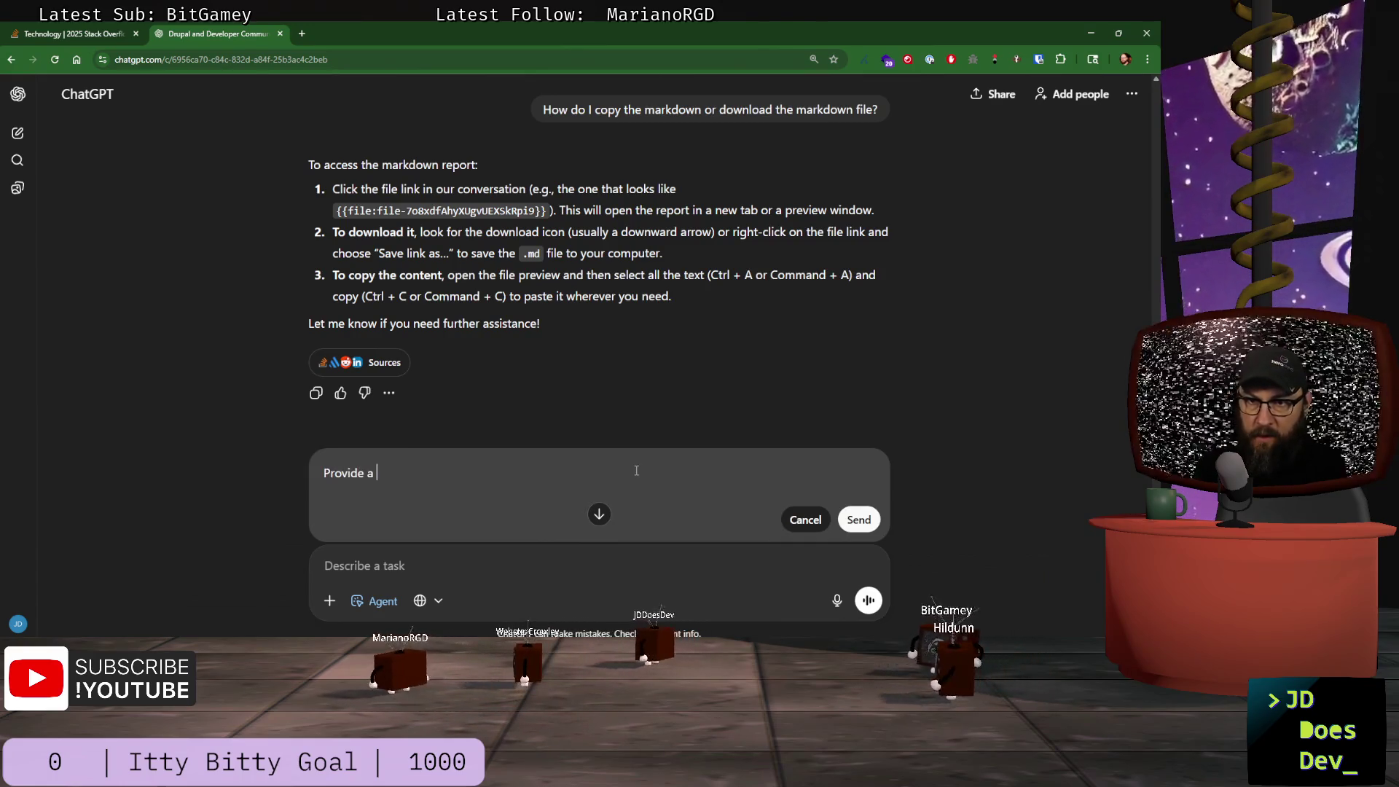
text(direct dowqnl)
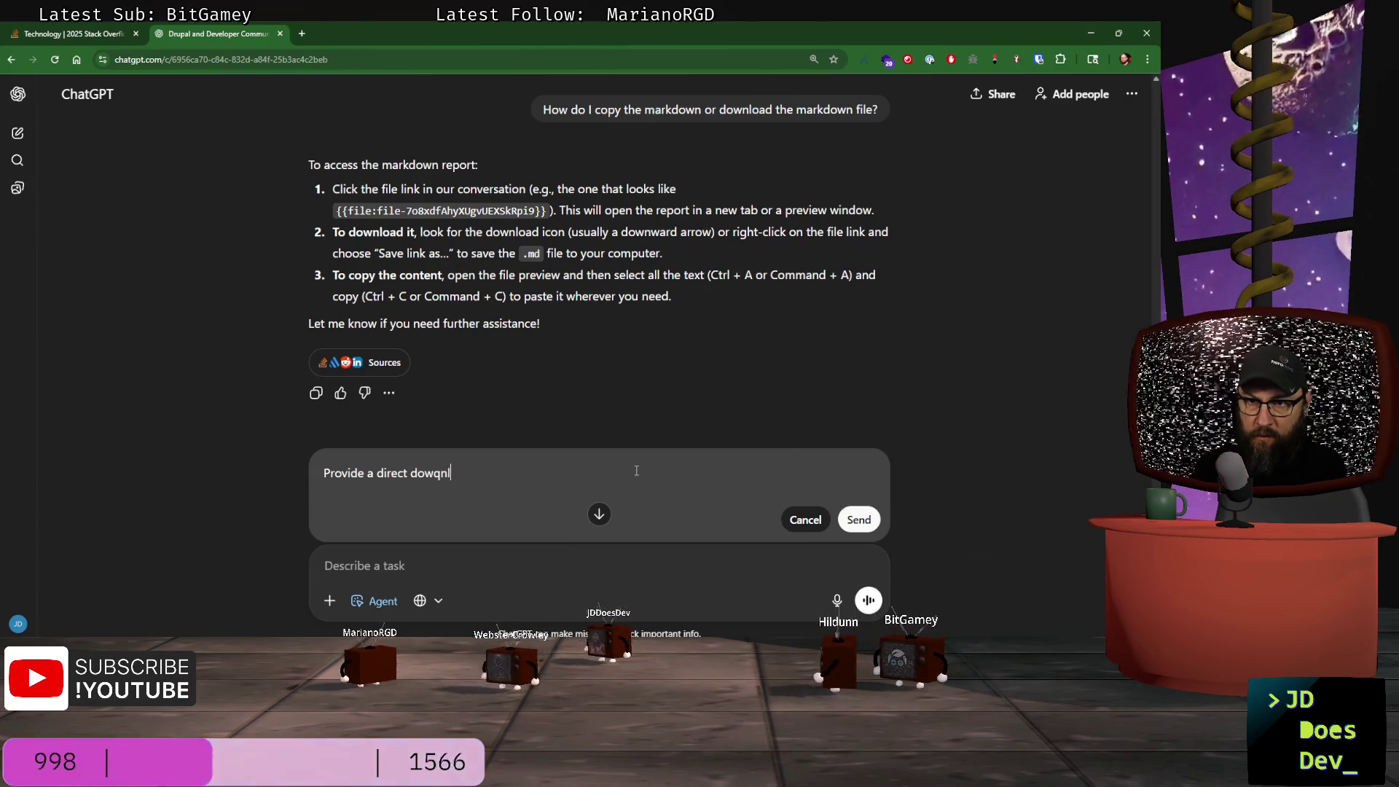
text(oload link to)
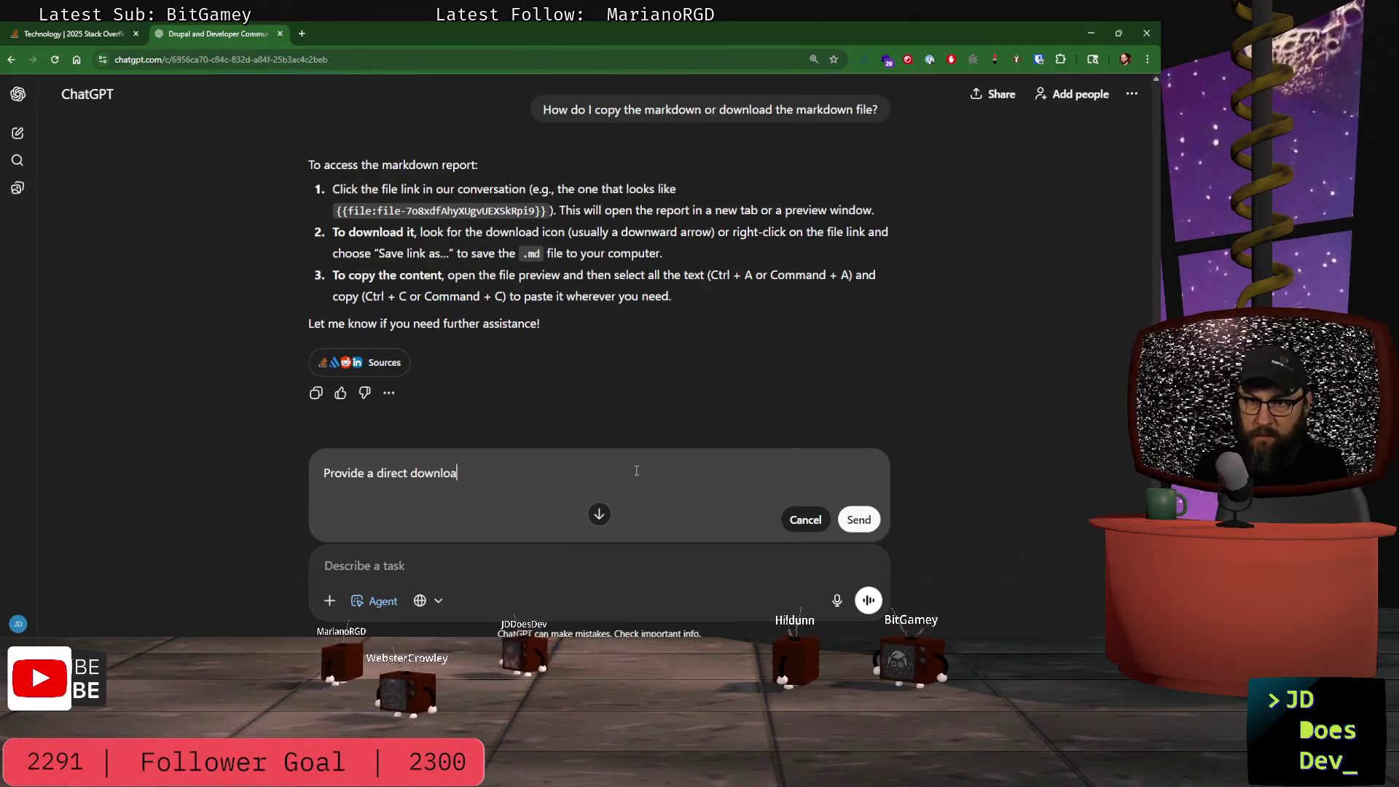
text(Here is the markdown file containing the findings and citations:  {{file:file-7o8xdfAhyXUgvUEXSkRpi9}})
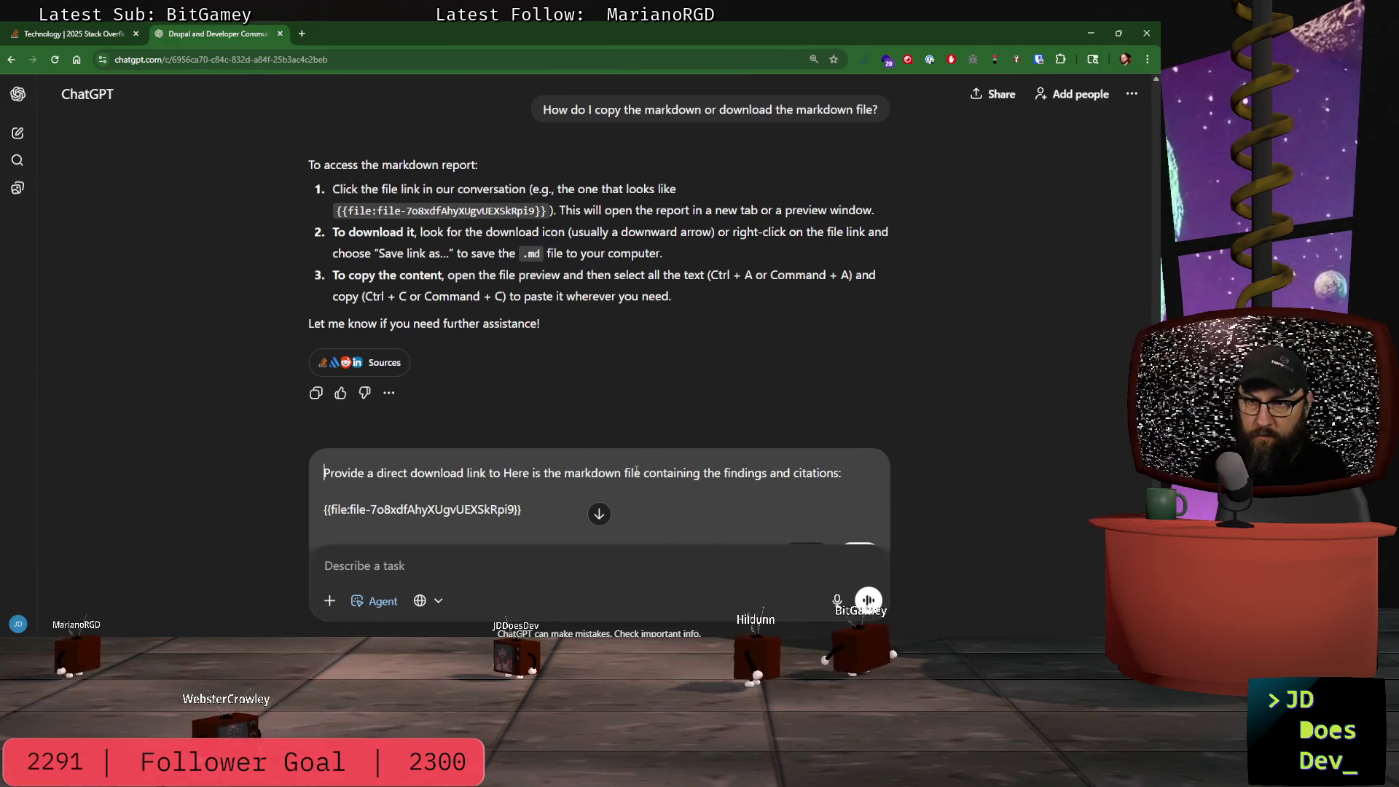
key(shift+End)
key(BackSpace)
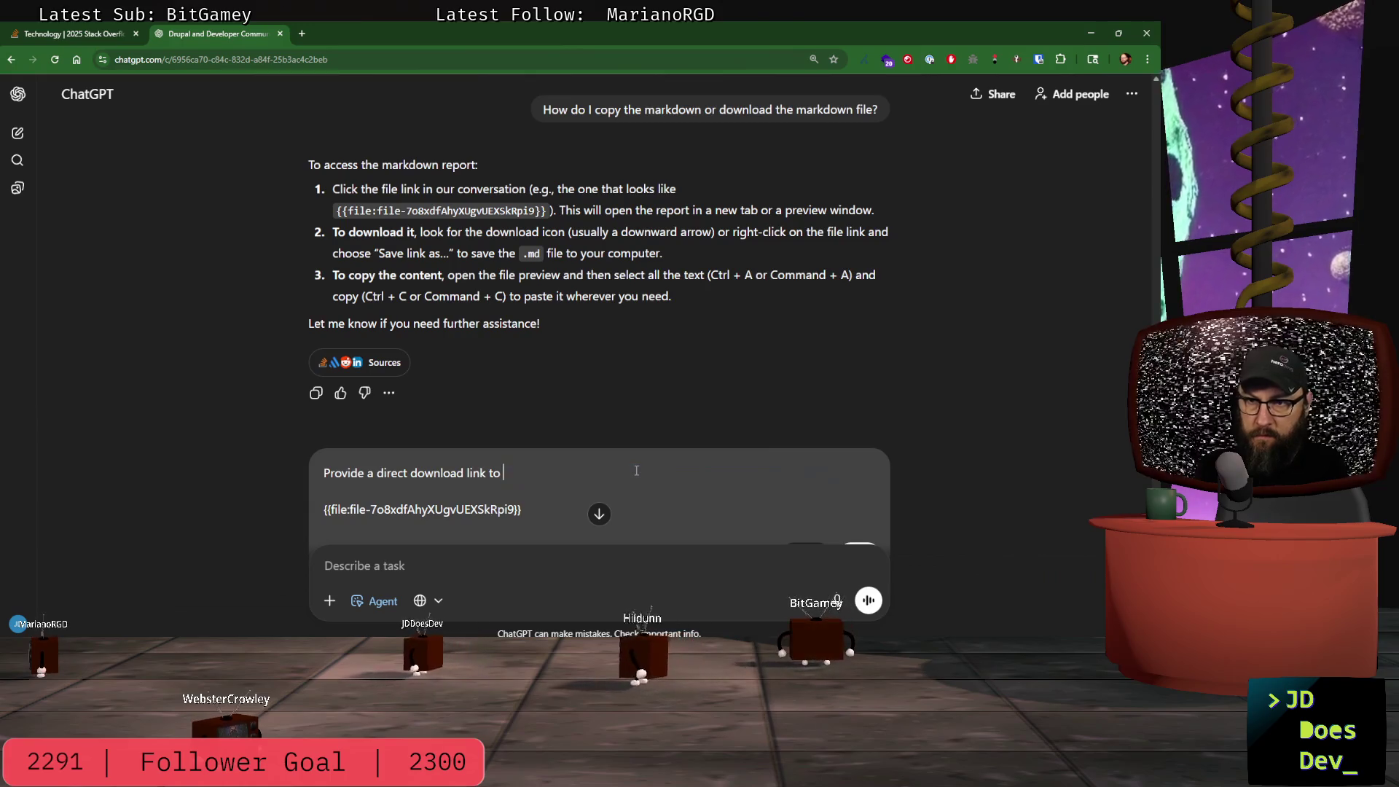
scroll(627, 457, down, 2)
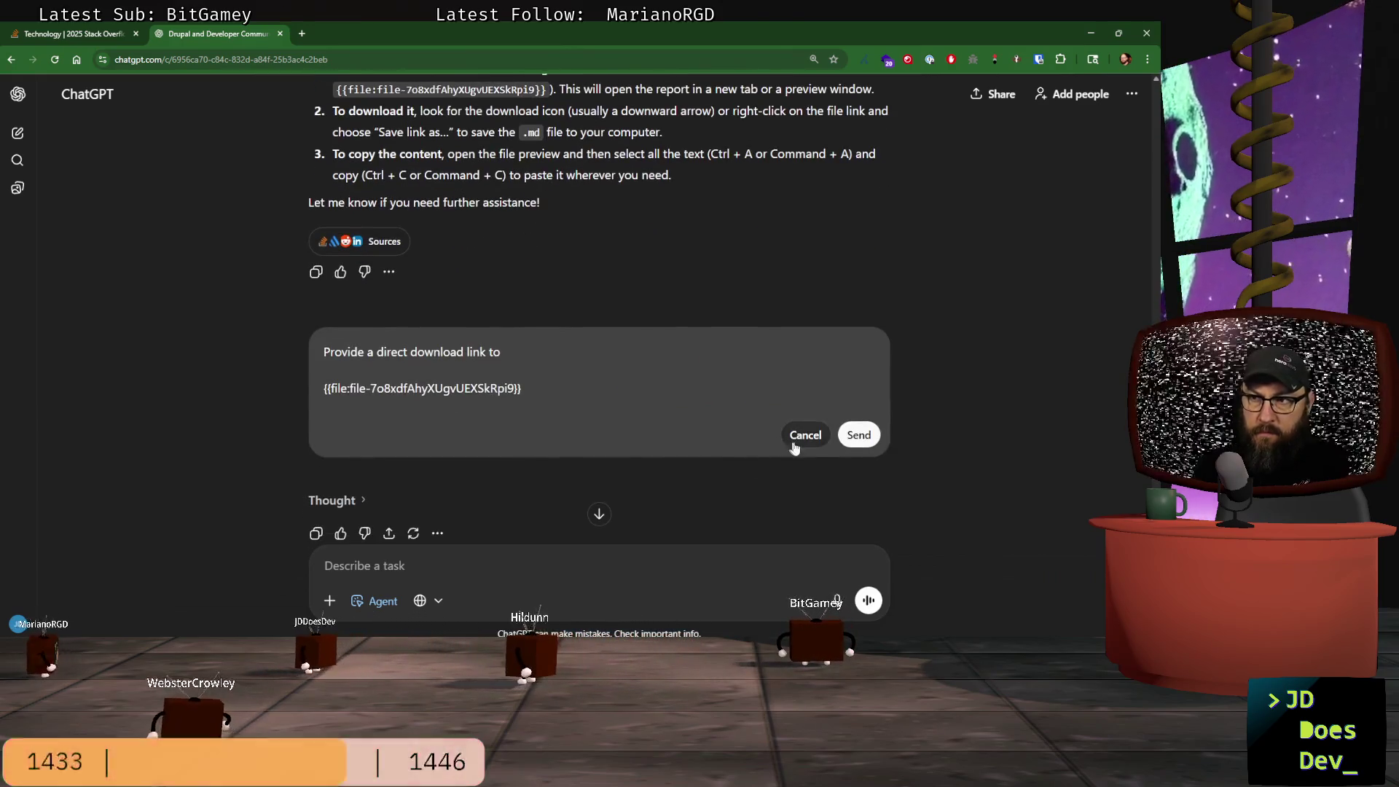
click(865, 436)
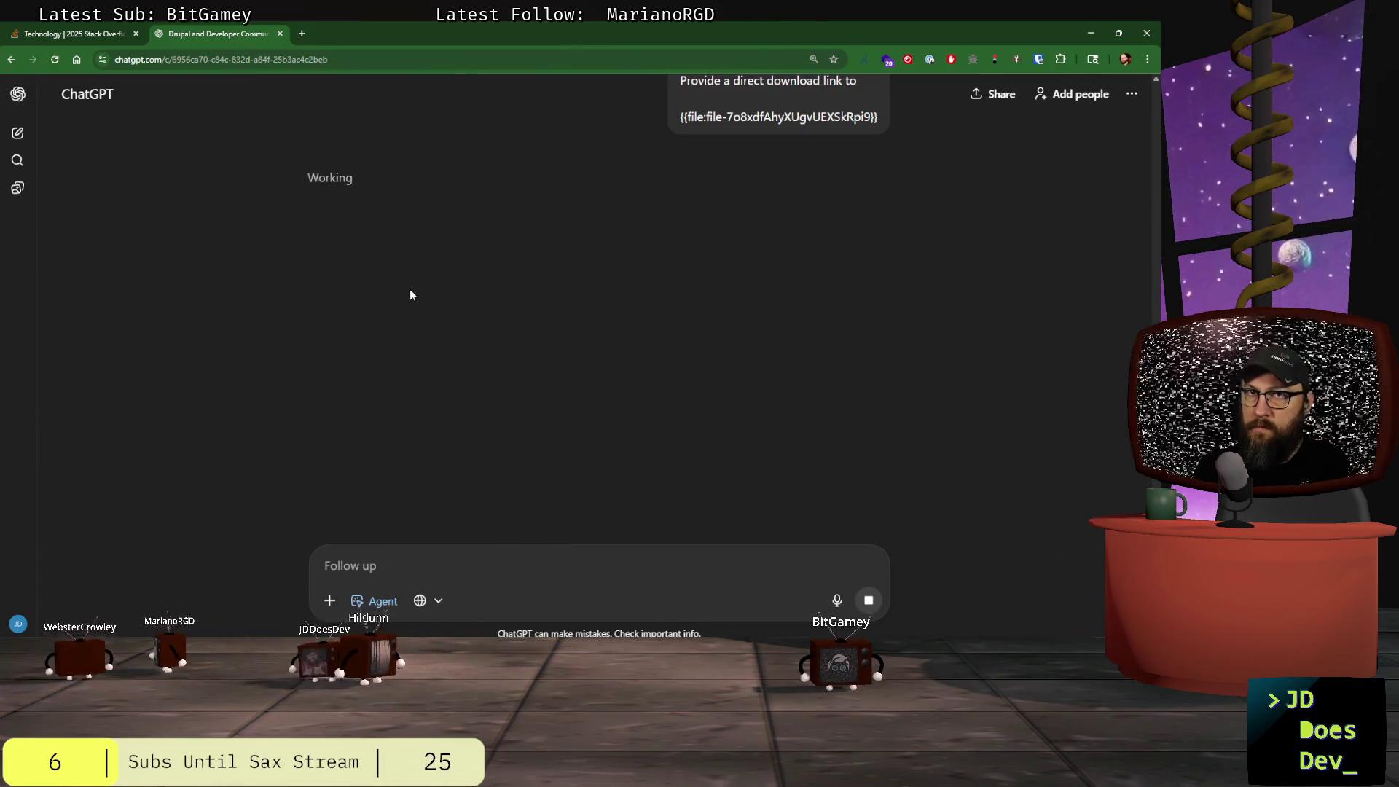
click(298, 32)
- Search Google for 'download file from chatgpt' and scroll through the results
text(don)
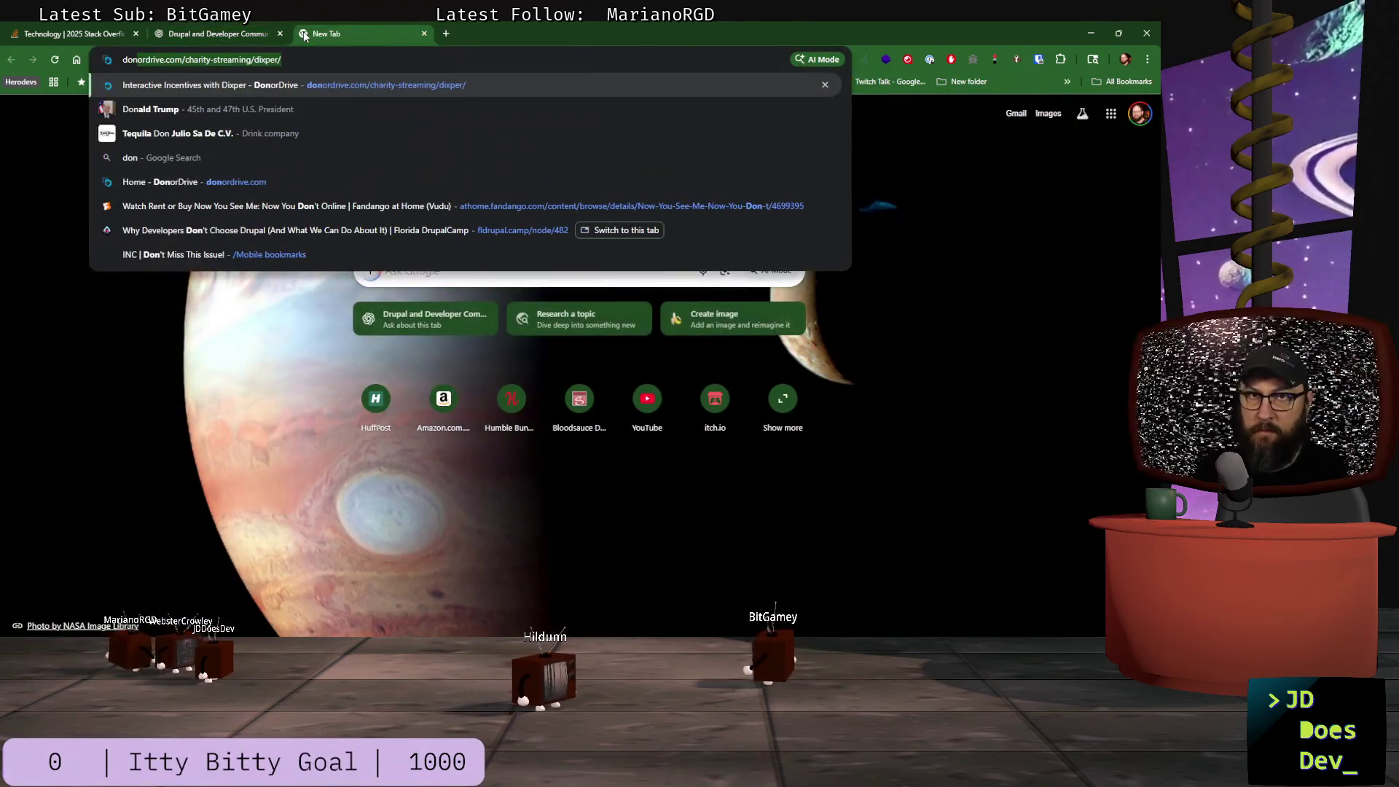
key(BackSpace)
key(BackSpace)
text(wnload file )
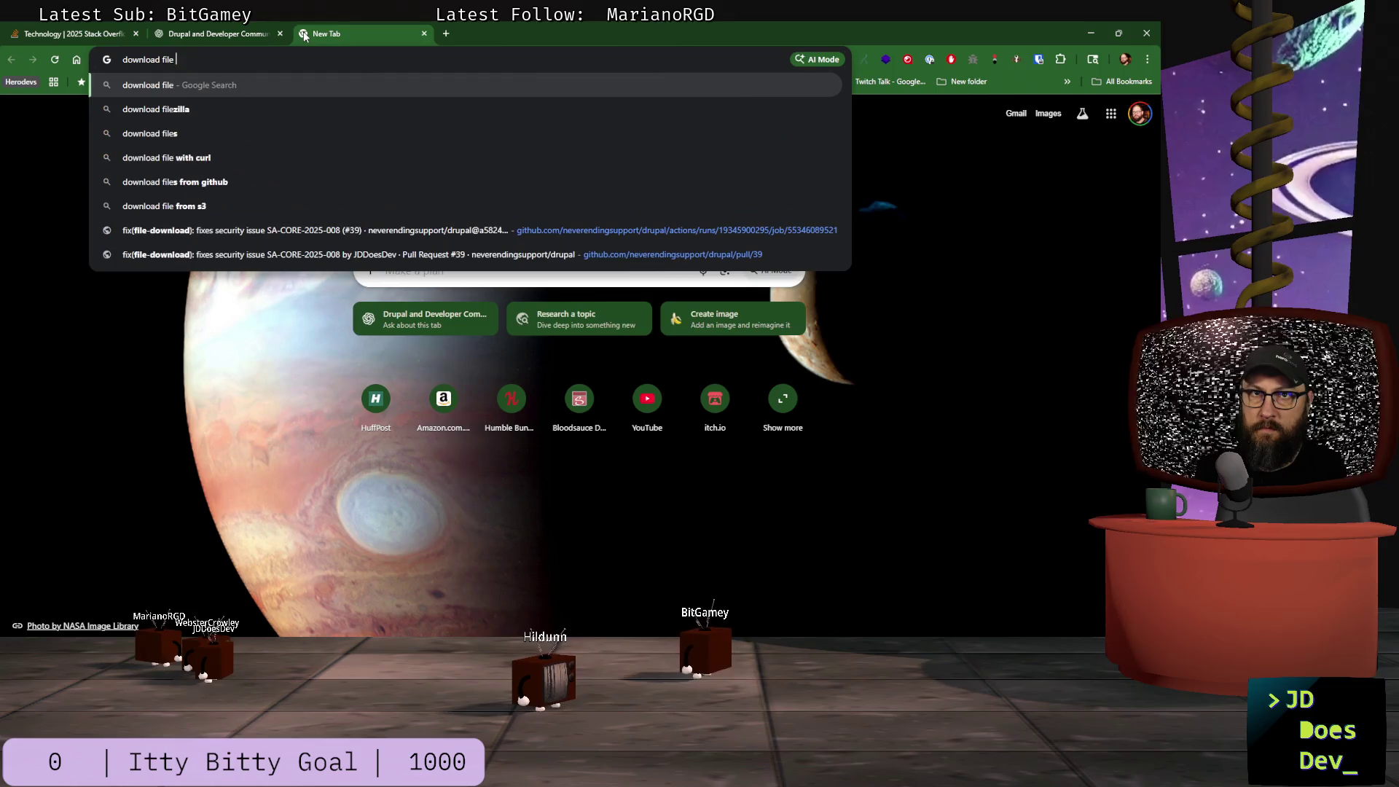
text(from chatgpt)
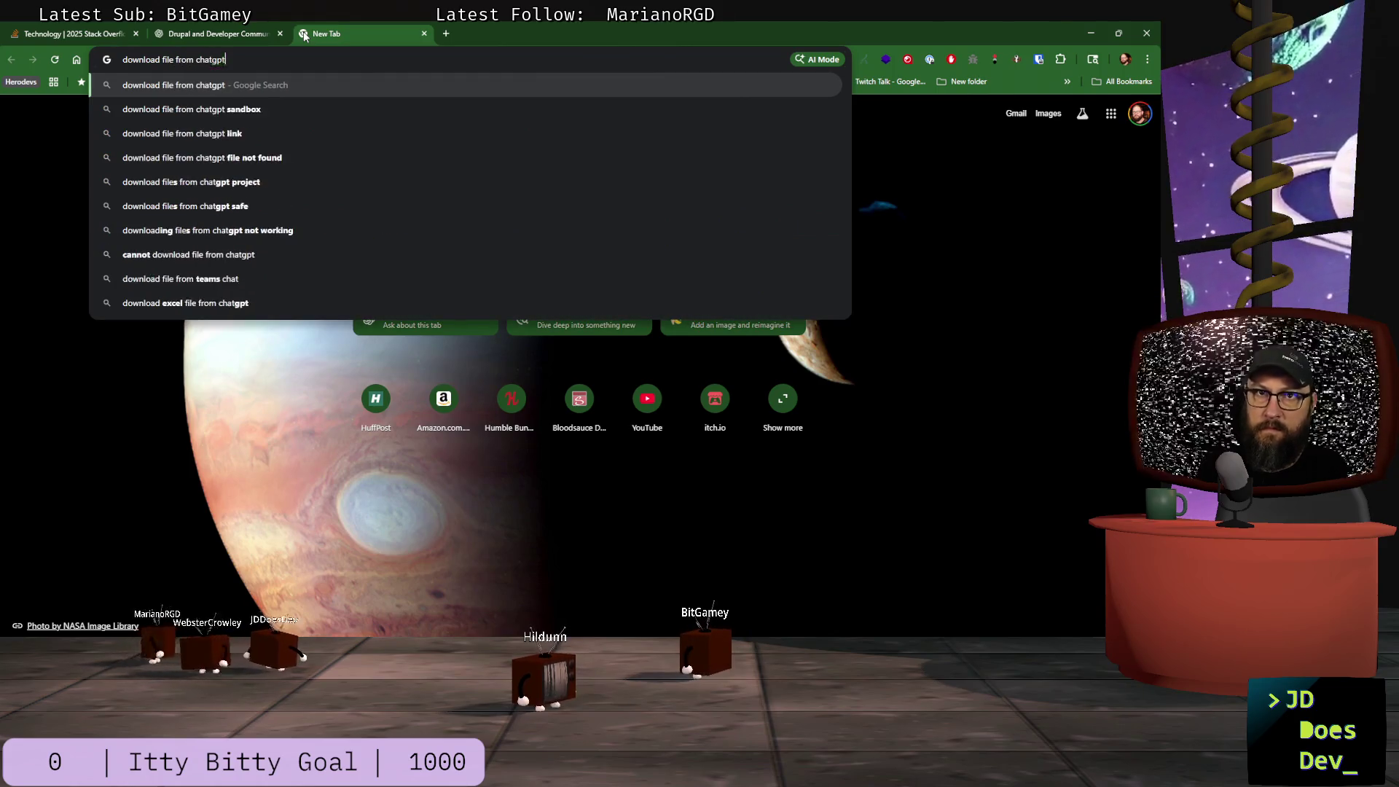
key(Return)
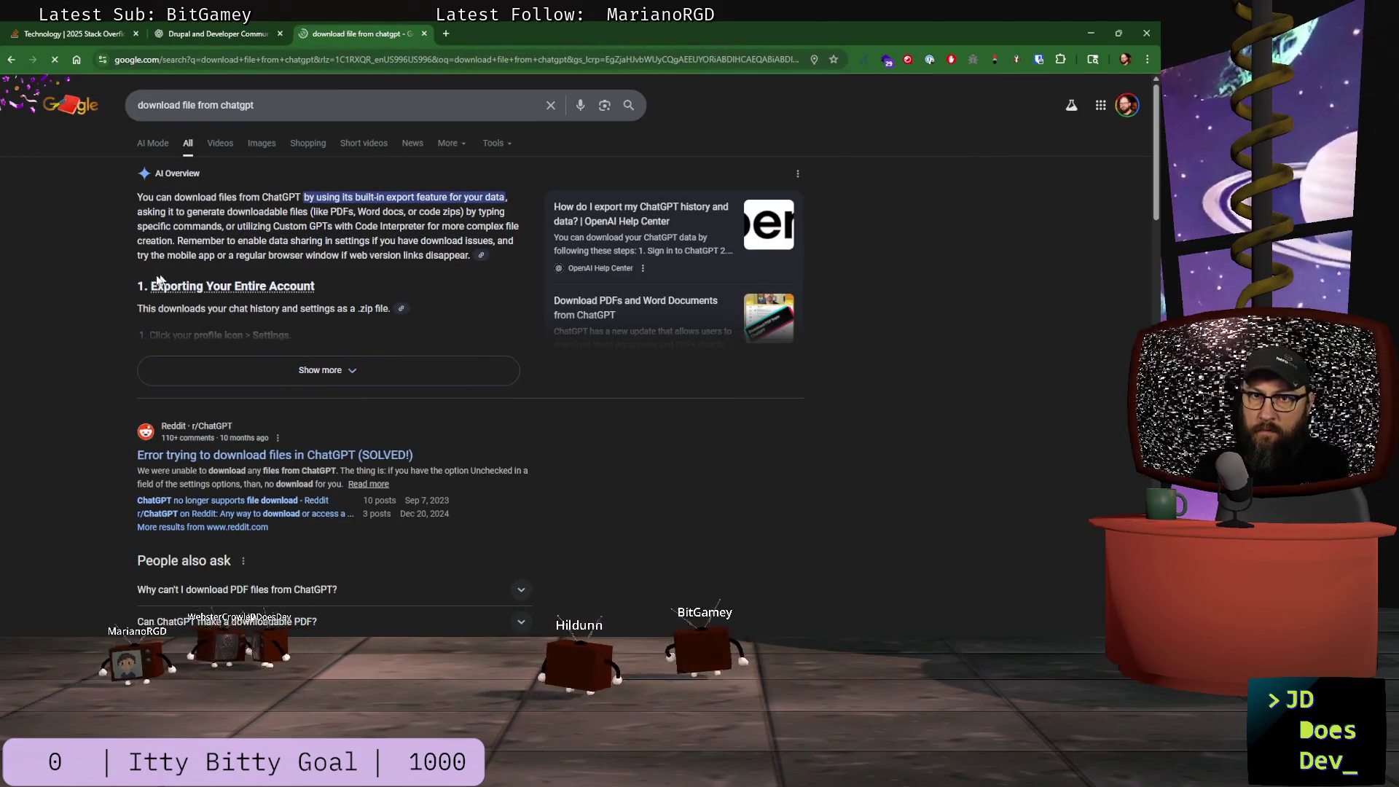
scroll(241, 335, down, 1)
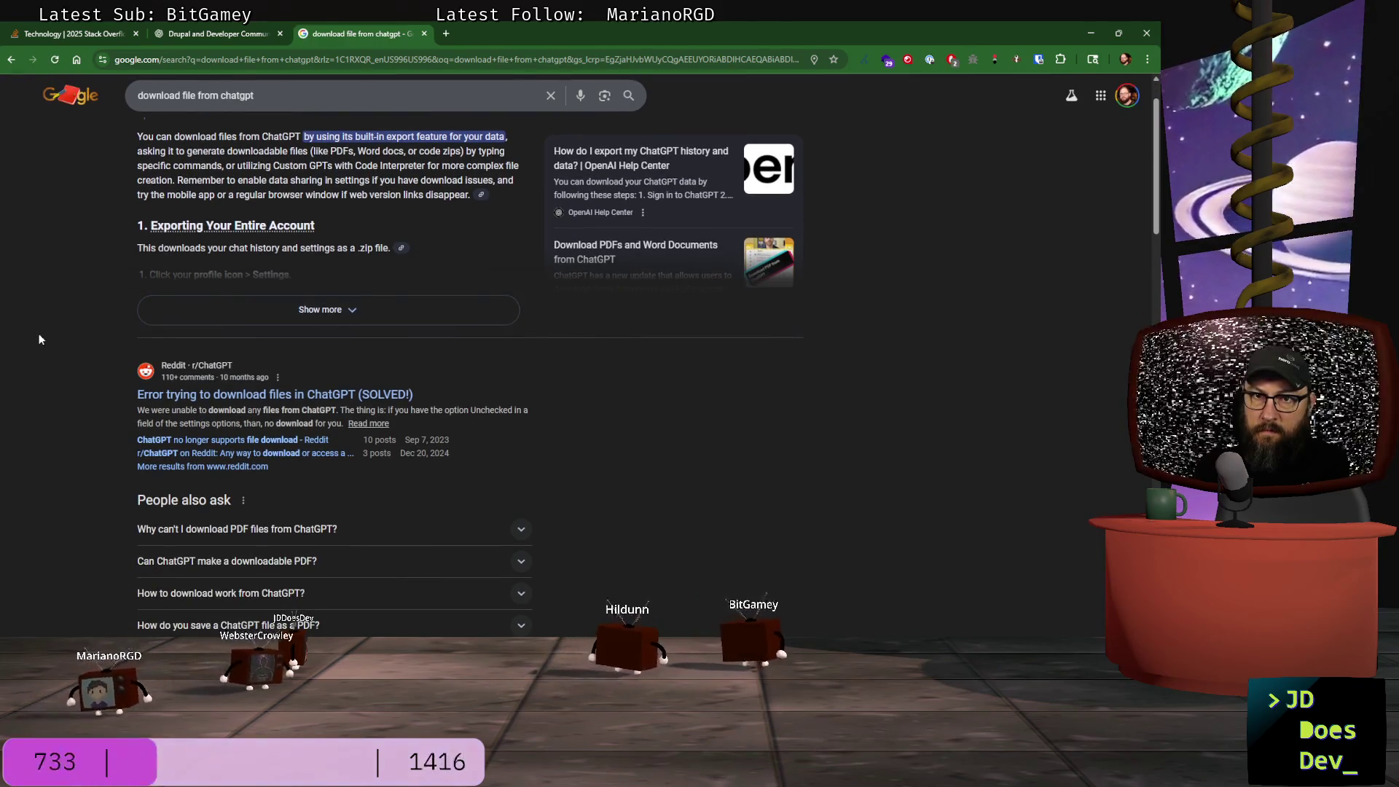
scroll(415, 413, down, 2)
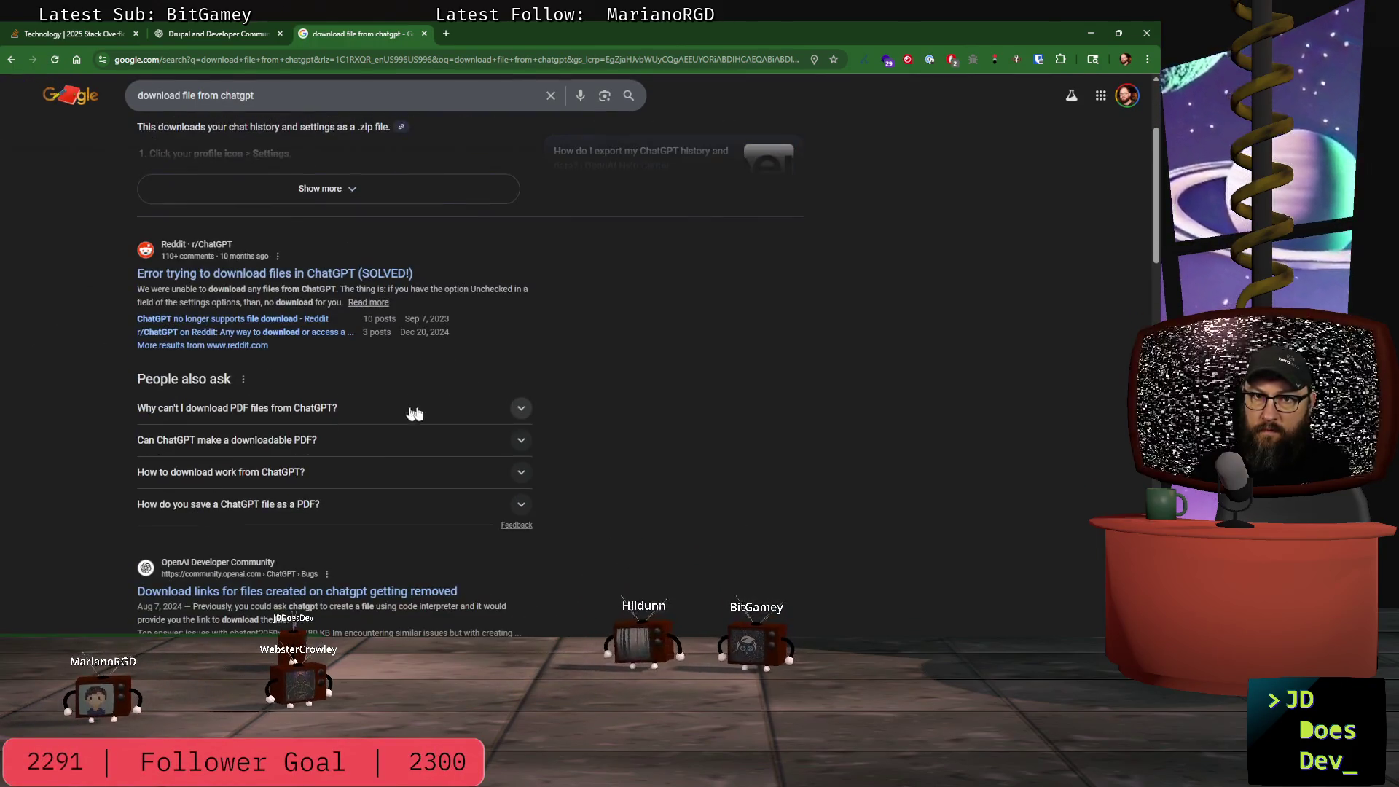
scroll(191, 419, down, 2)
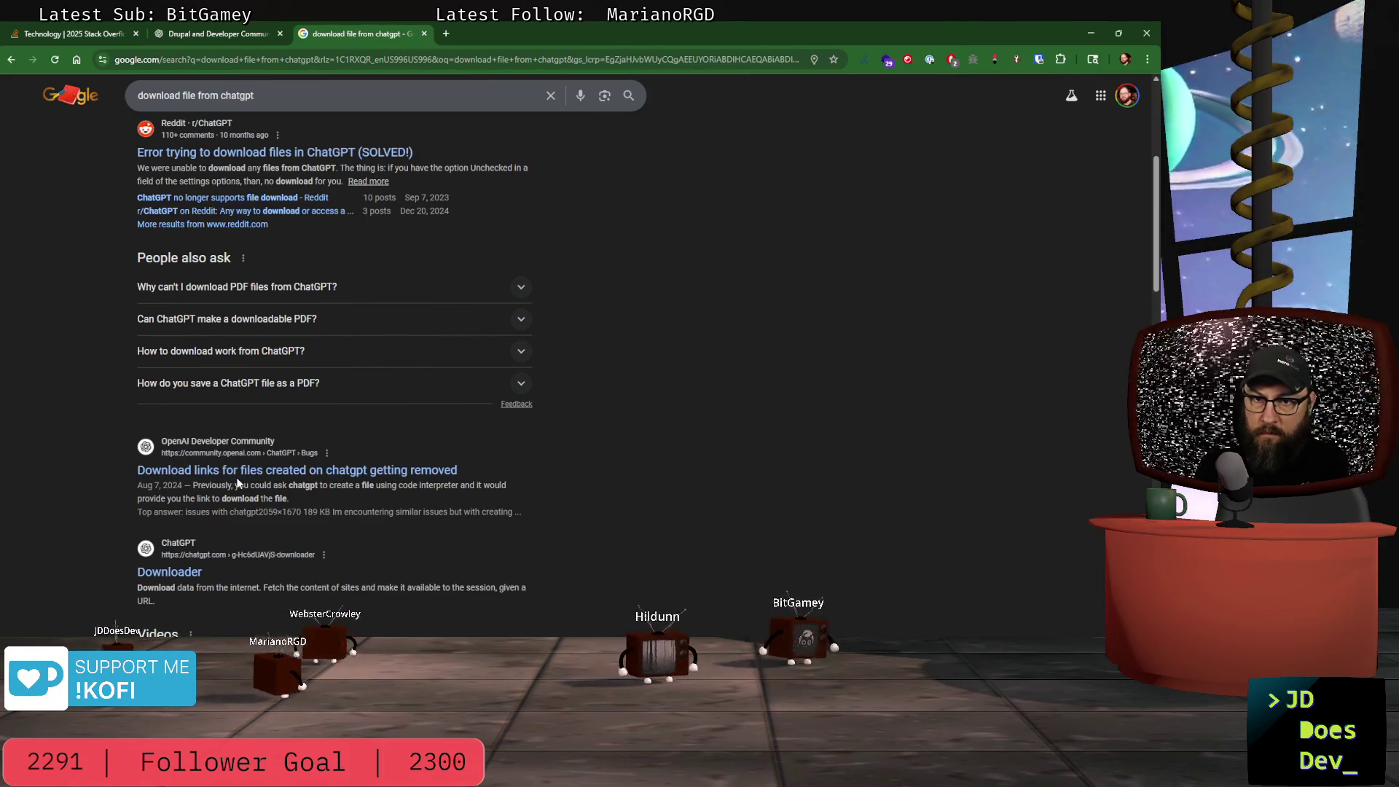
scroll(85, 485, down, 2)
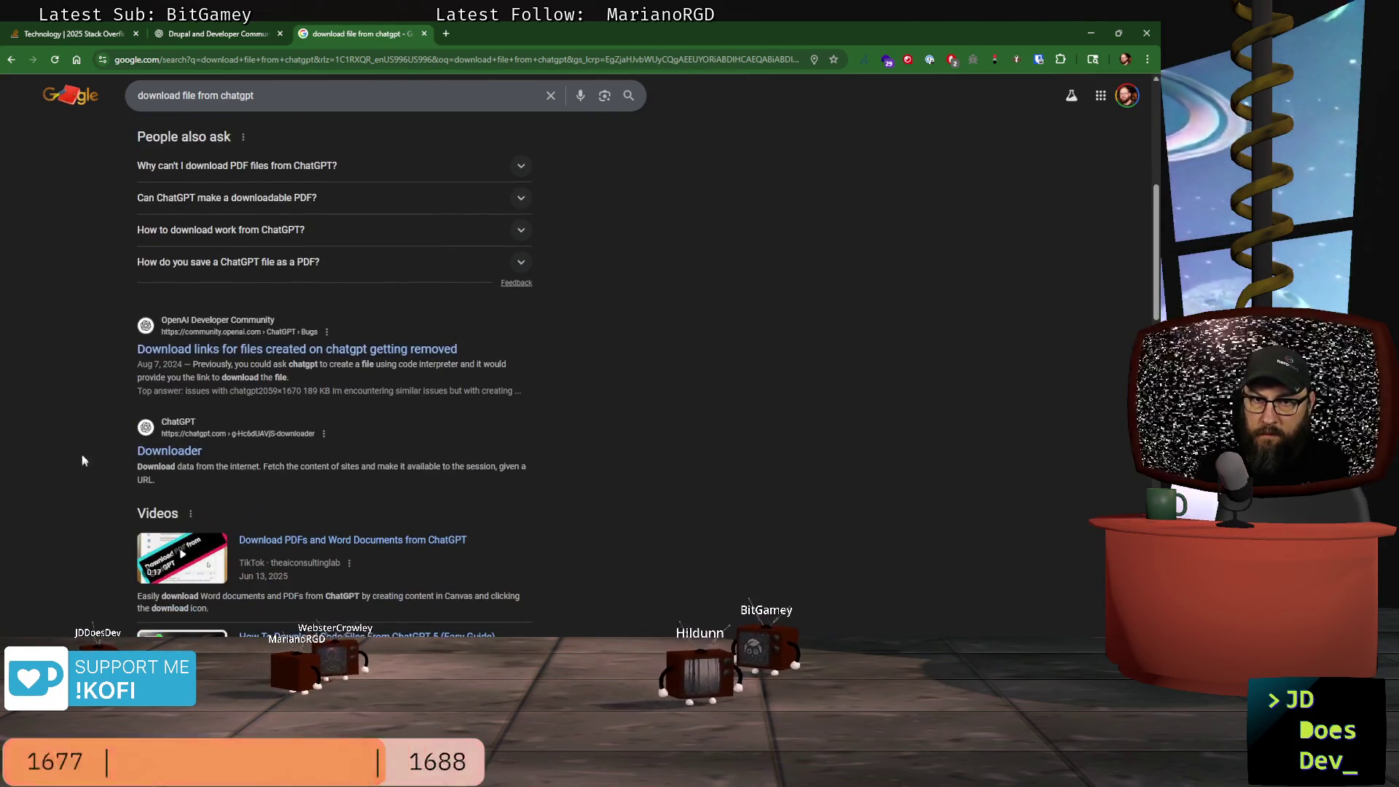
- Tell ChatGPT it rendered the markdown instead of linking, and ask for raw markdown in a code block
click(212, 34)
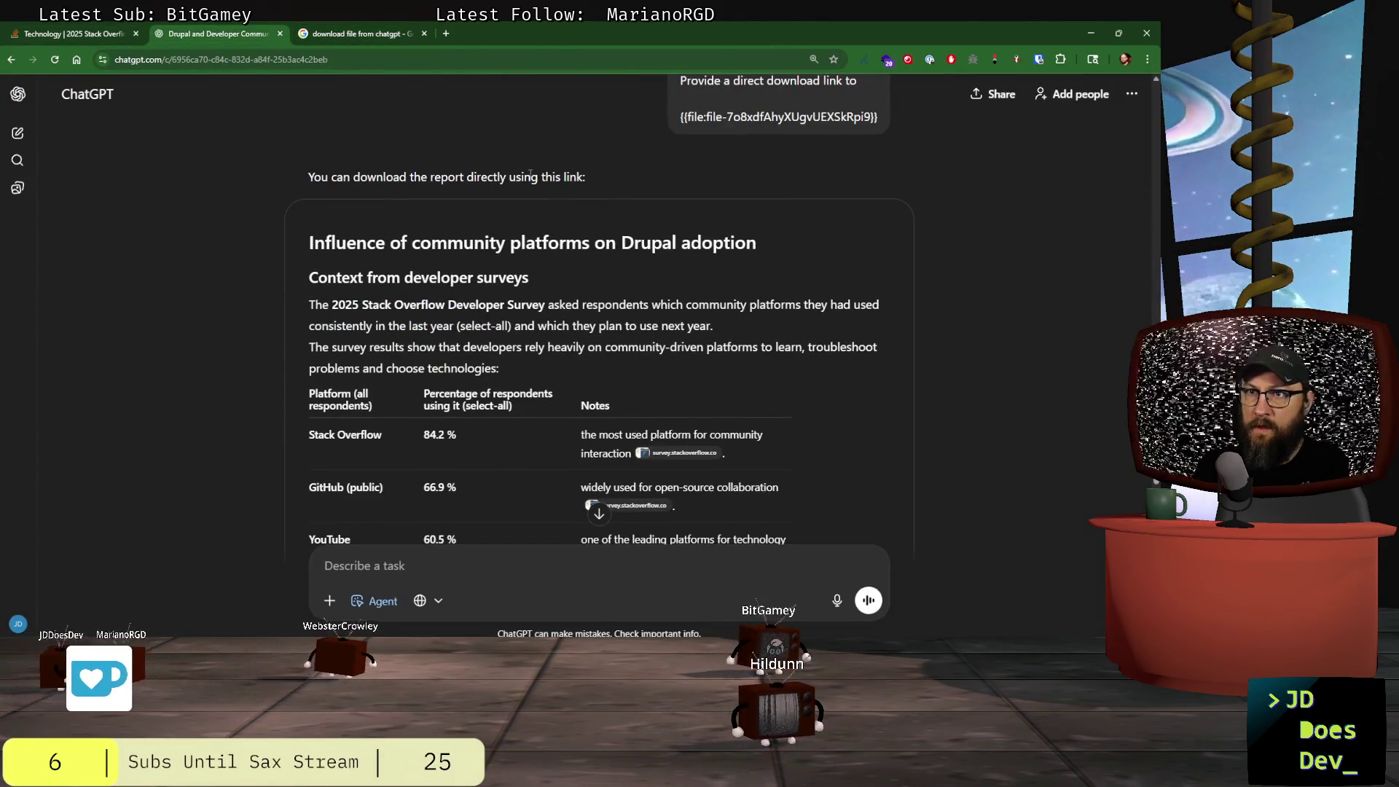
scroll(609, 454, down, 20)
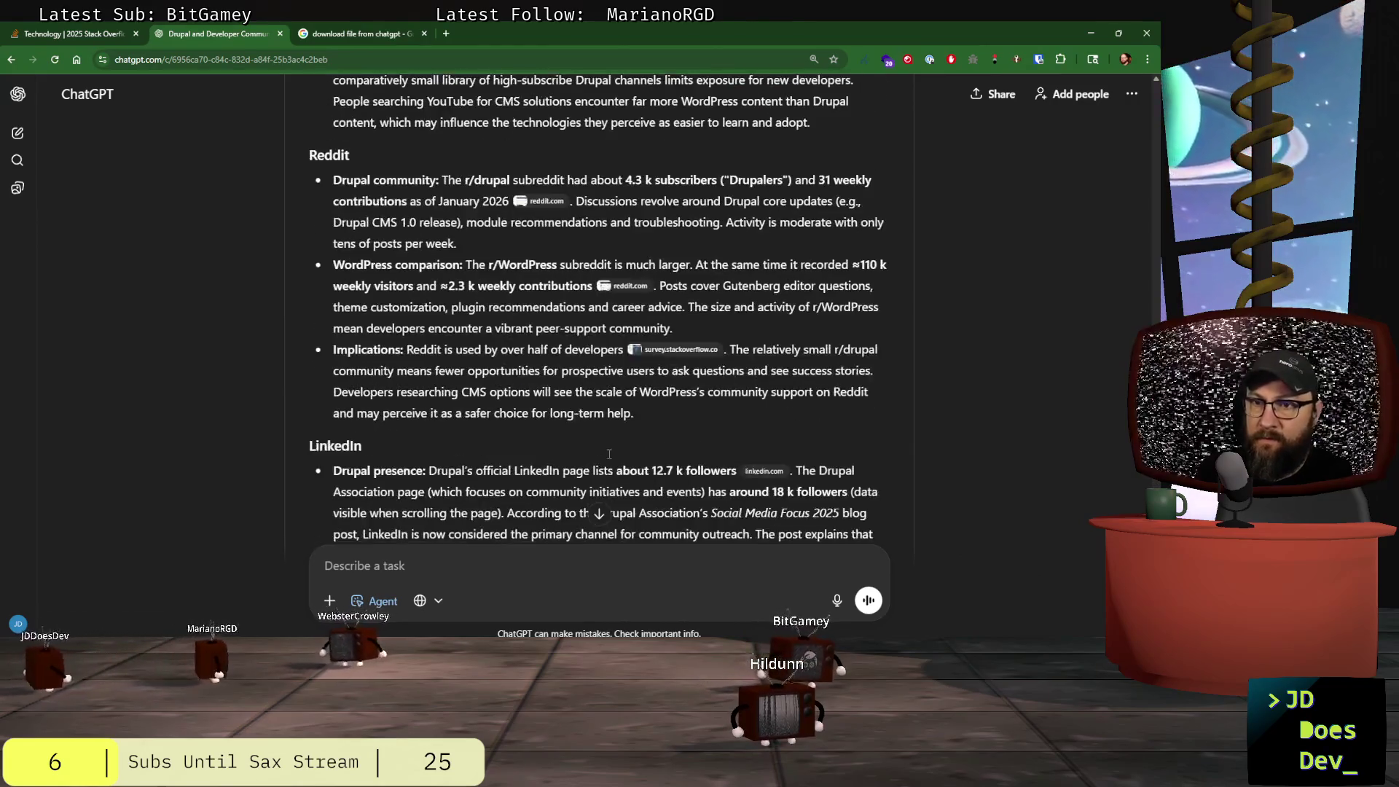
scroll(610, 455, down, 15)
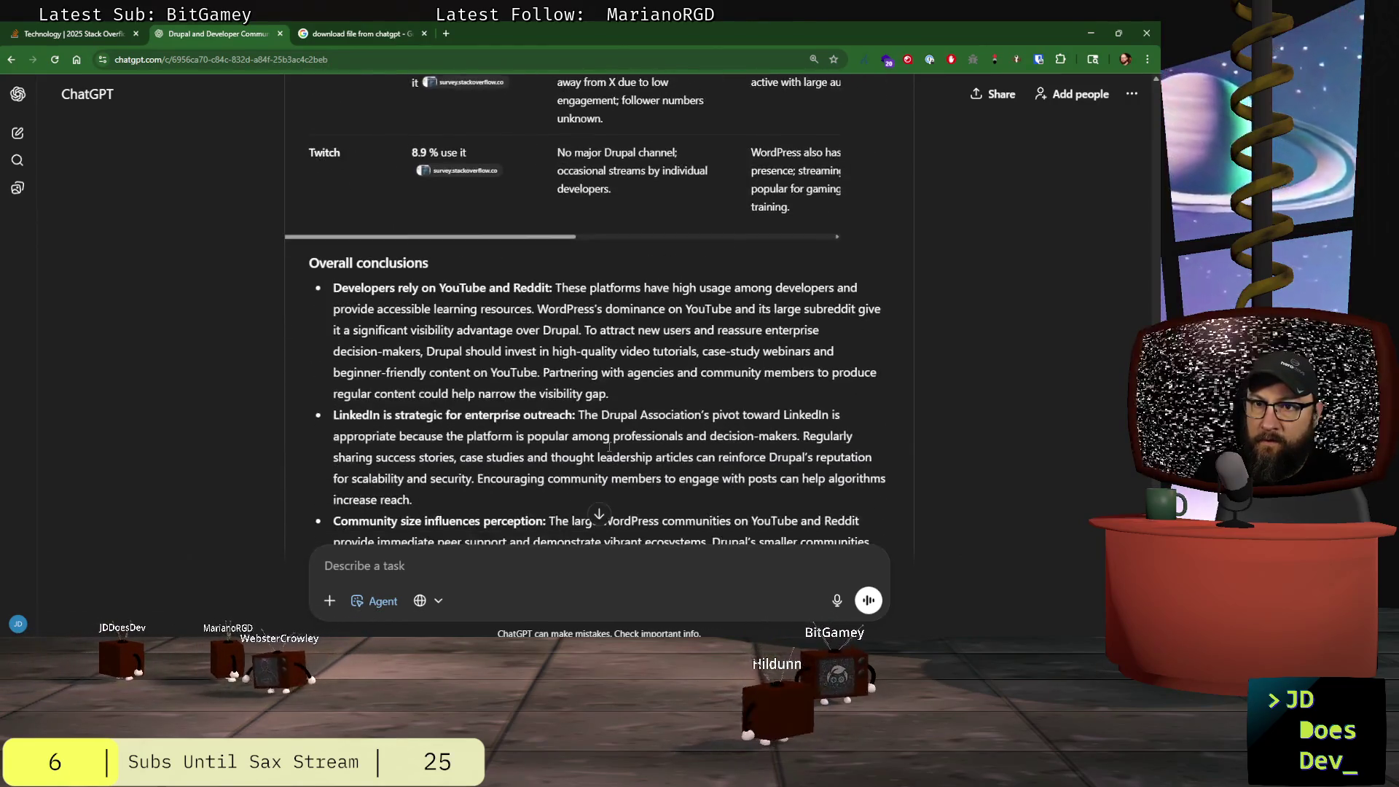
scroll(610, 446, down, 10)
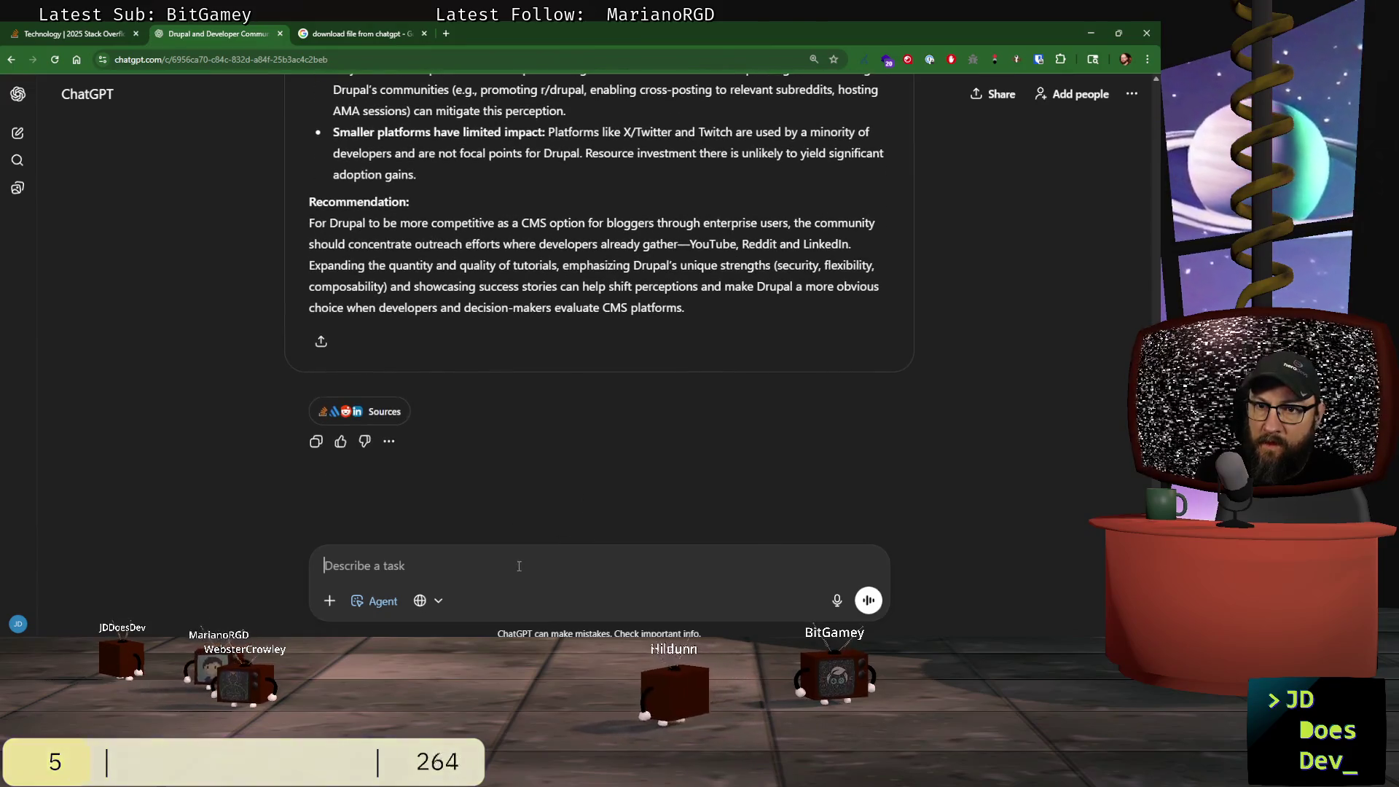
text(That did)
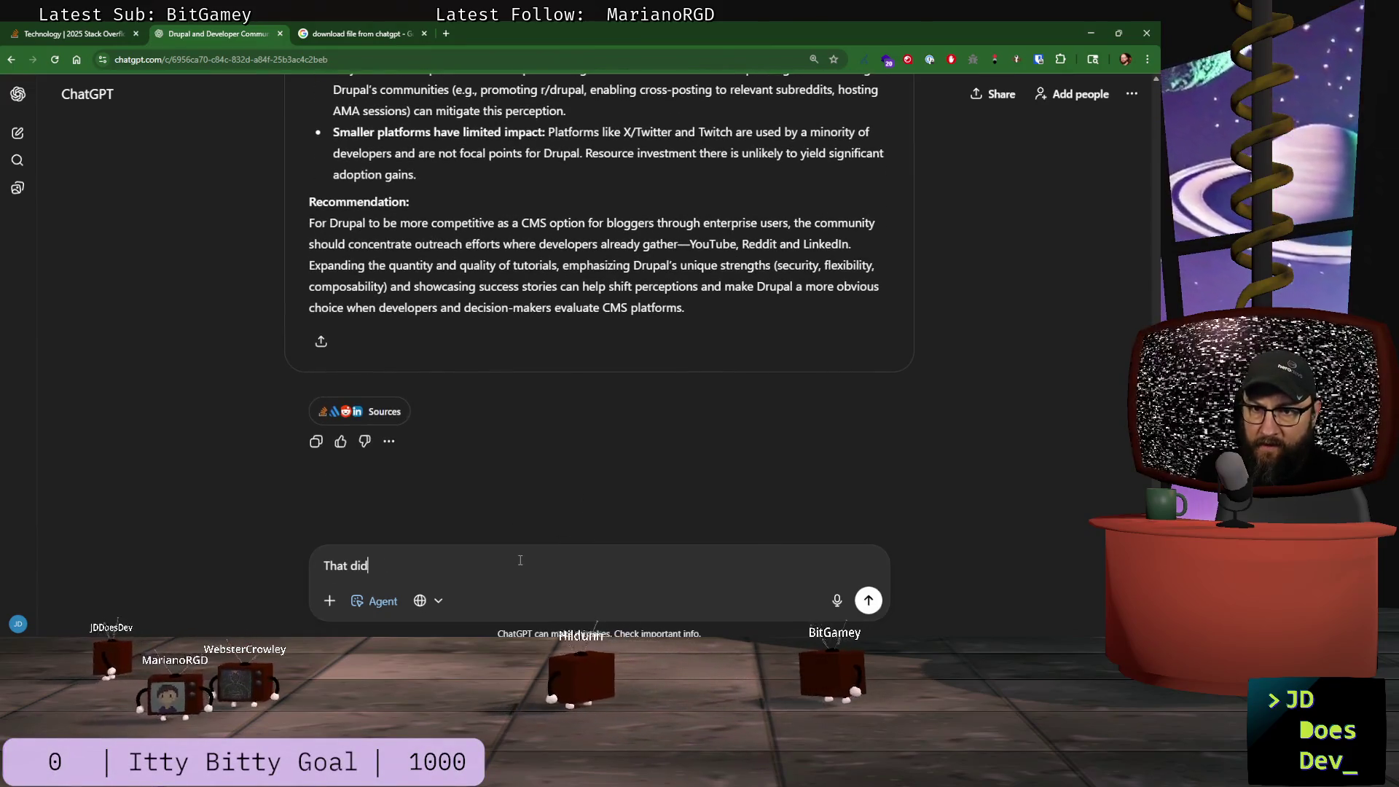
text( not provide )
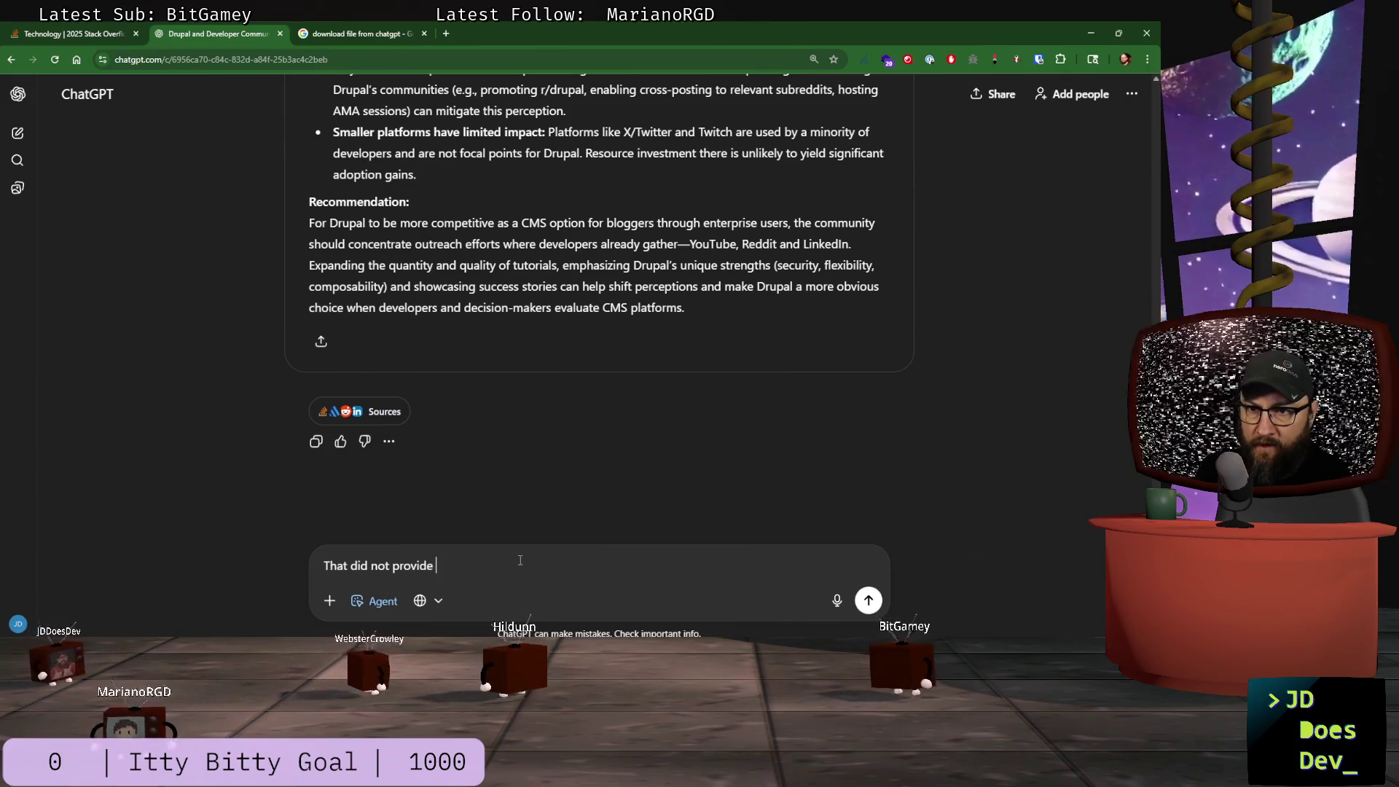
text(a link, instead it rendere)
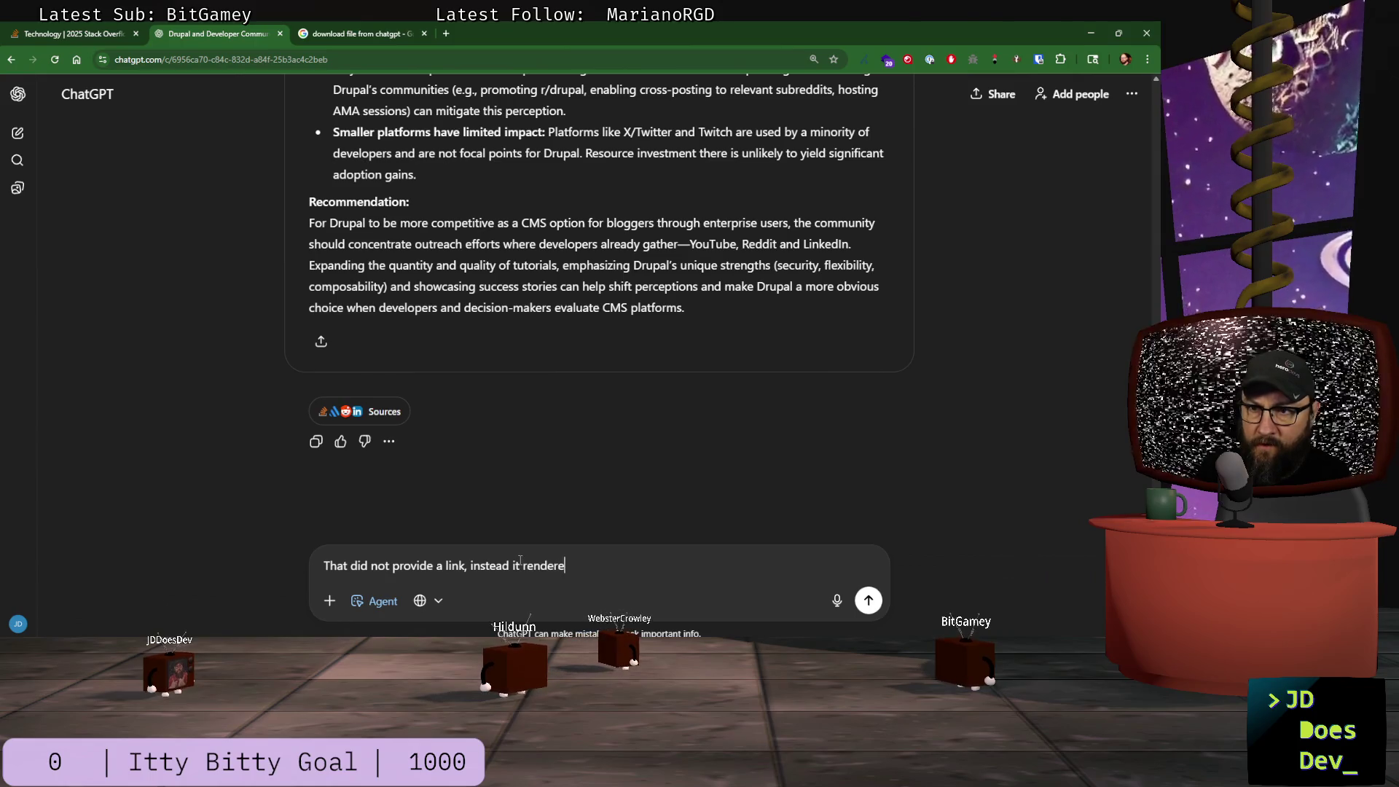
text(d the markdown ful)
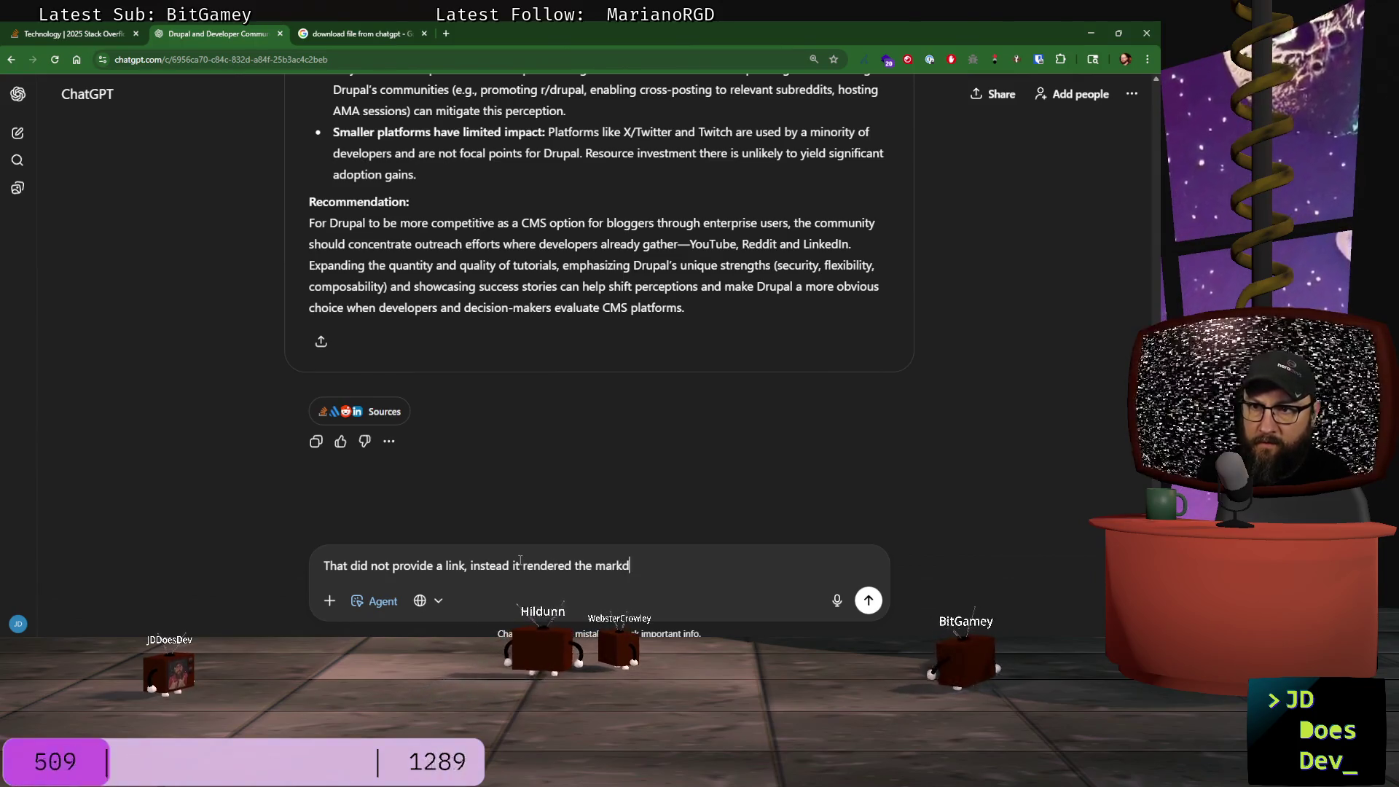
text(ly)
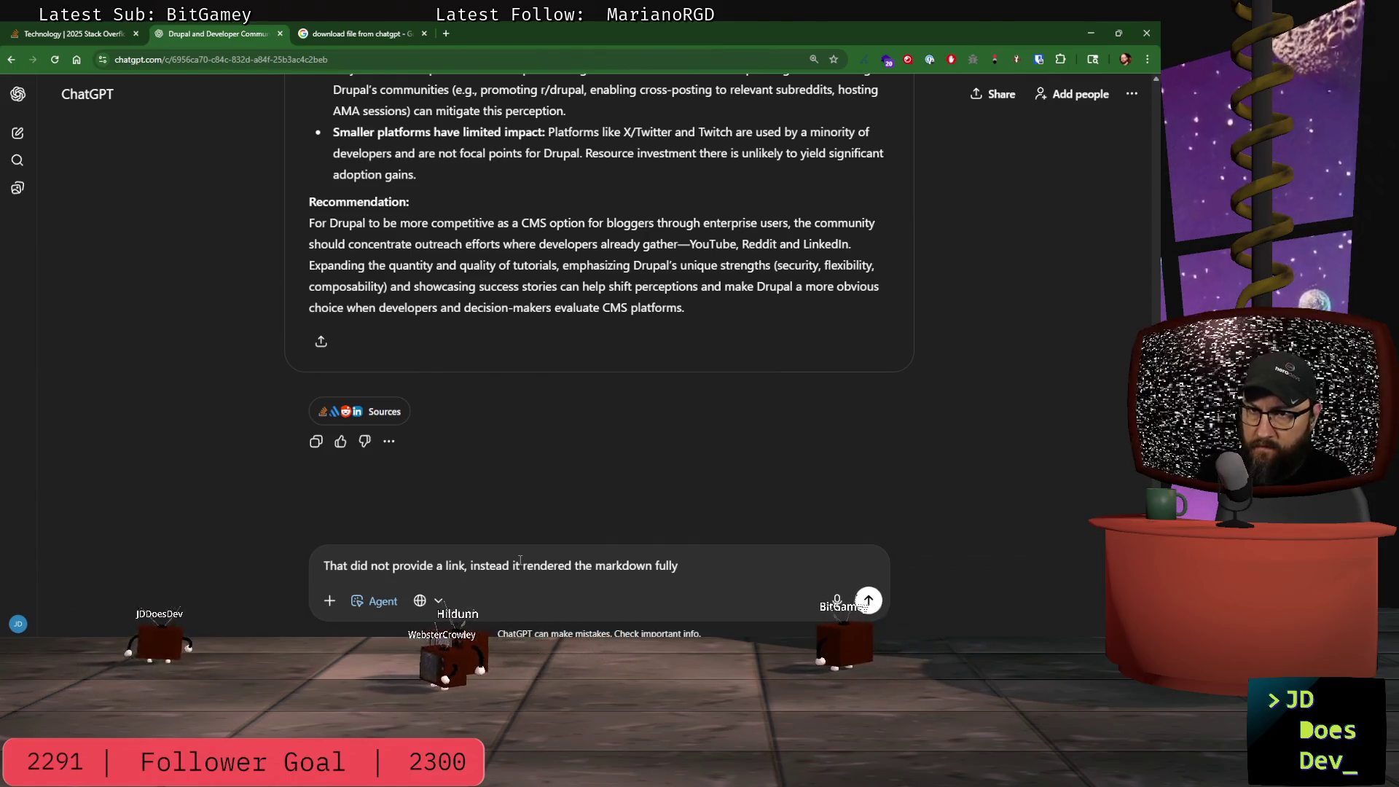
click(321, 341)
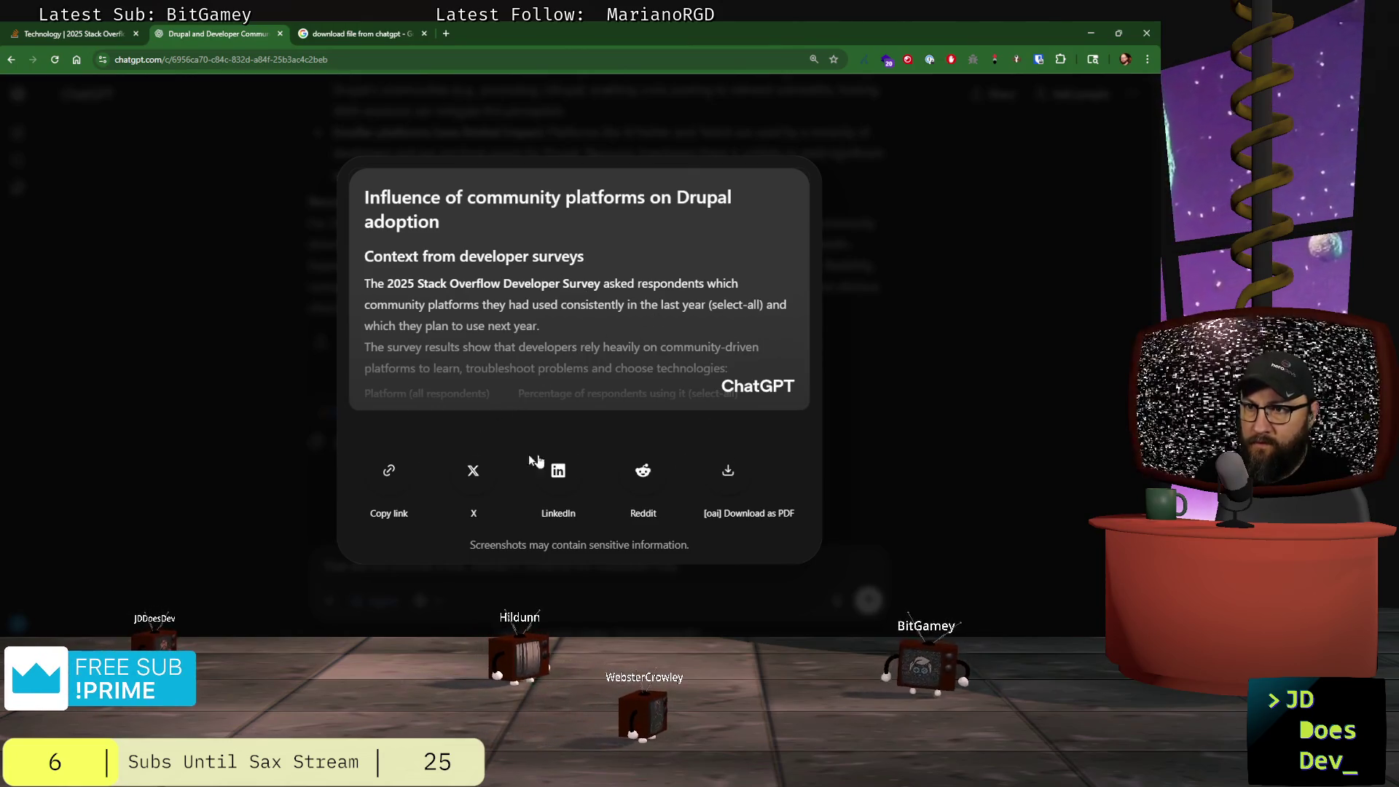
click(263, 529)
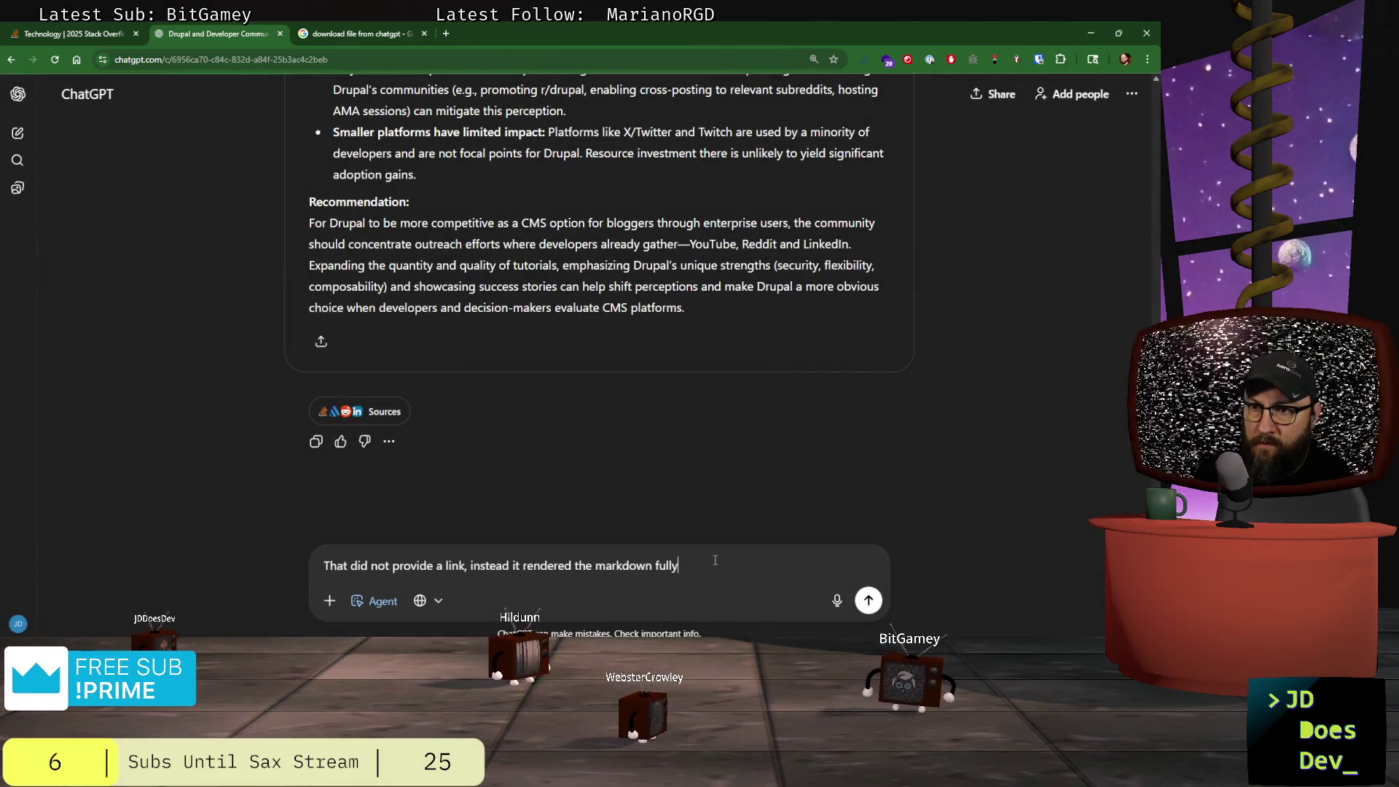
text(.  O)
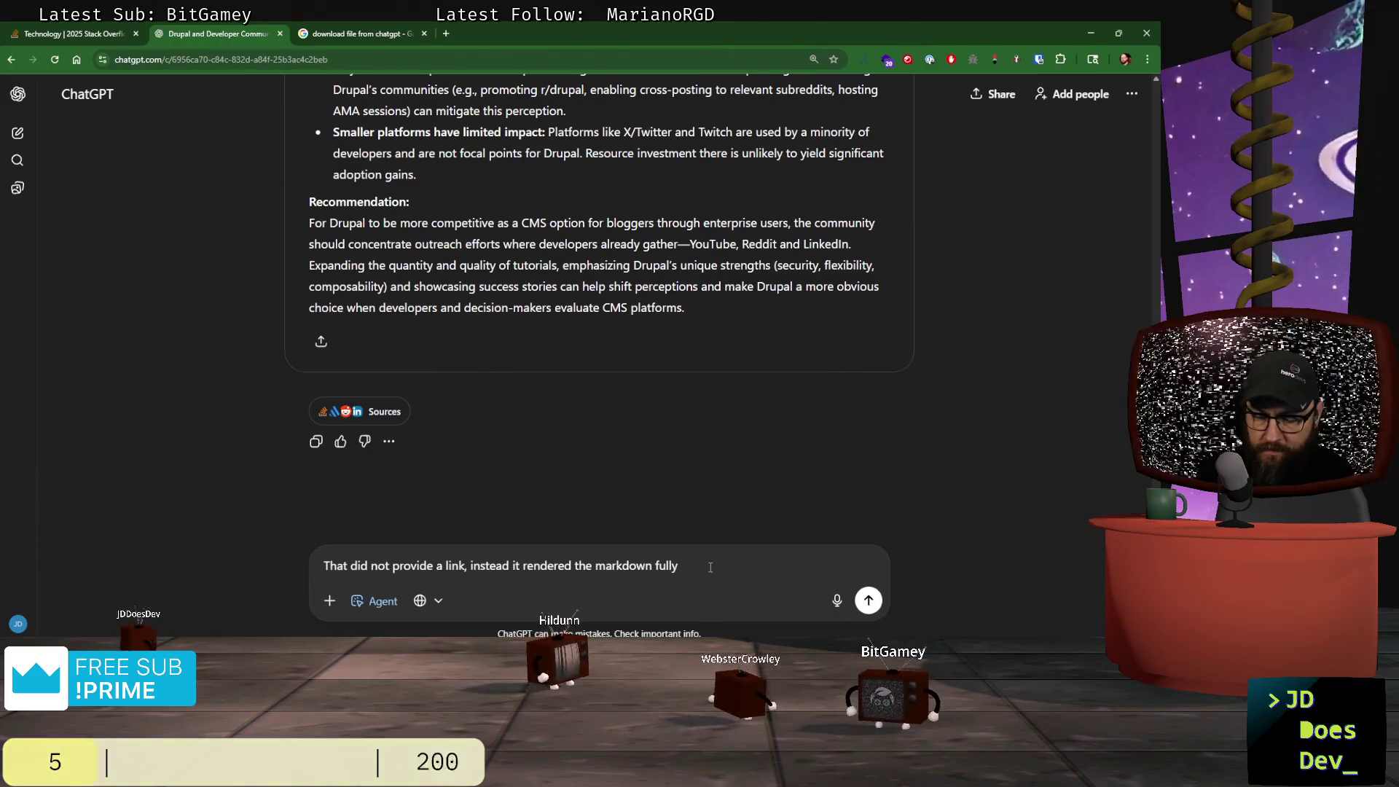
key(BackSpace)
text(I)
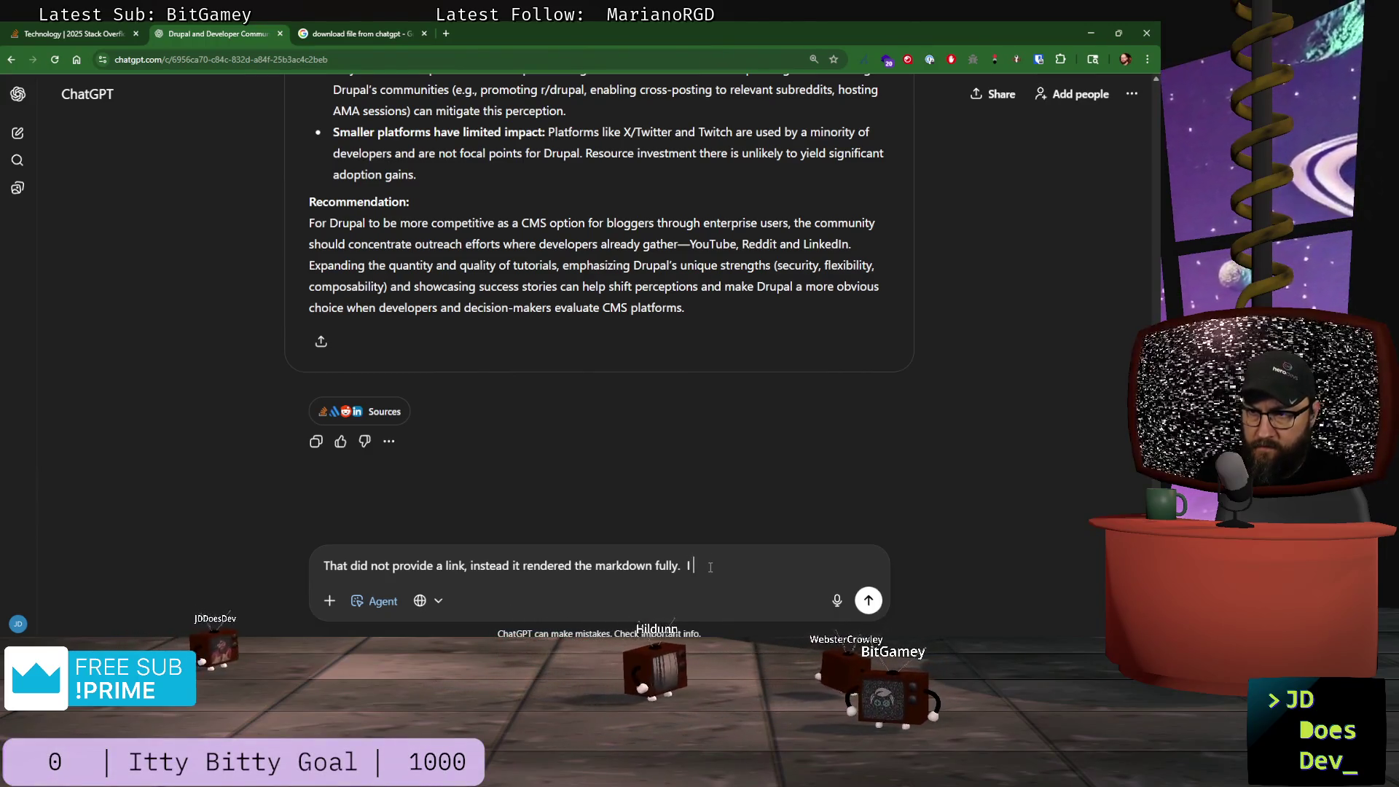
text( want the raw m)
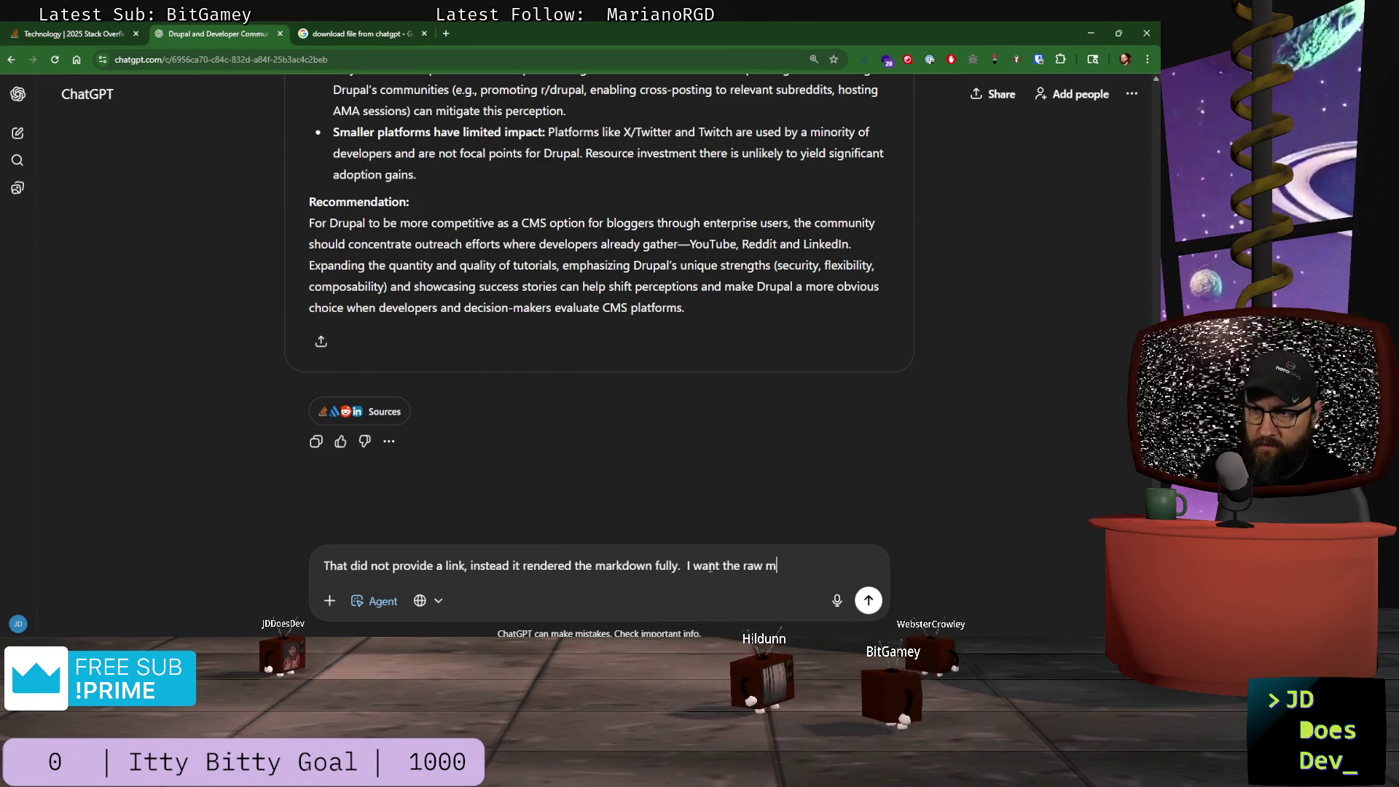
text(arkdown.  Please)
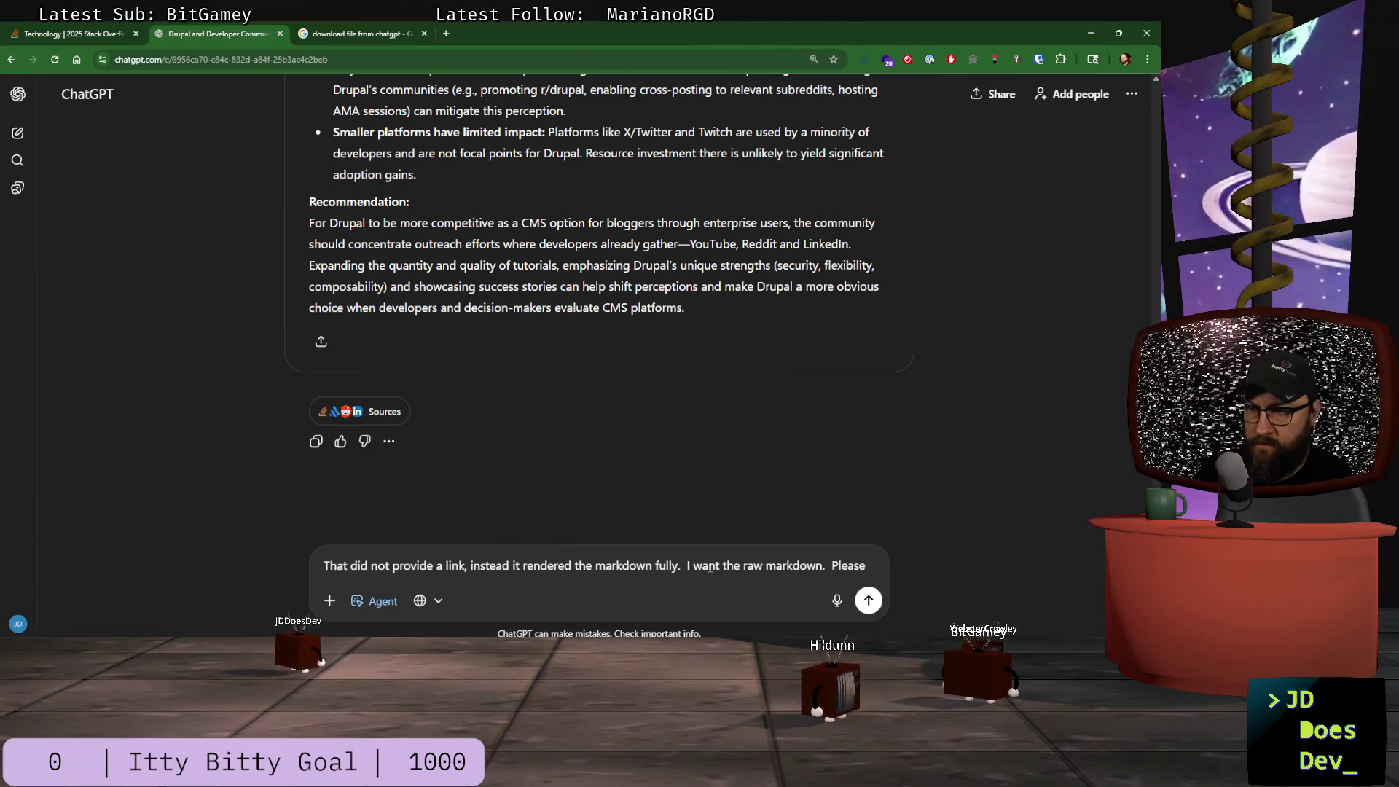
text( enclose it in a code block if that is easier)
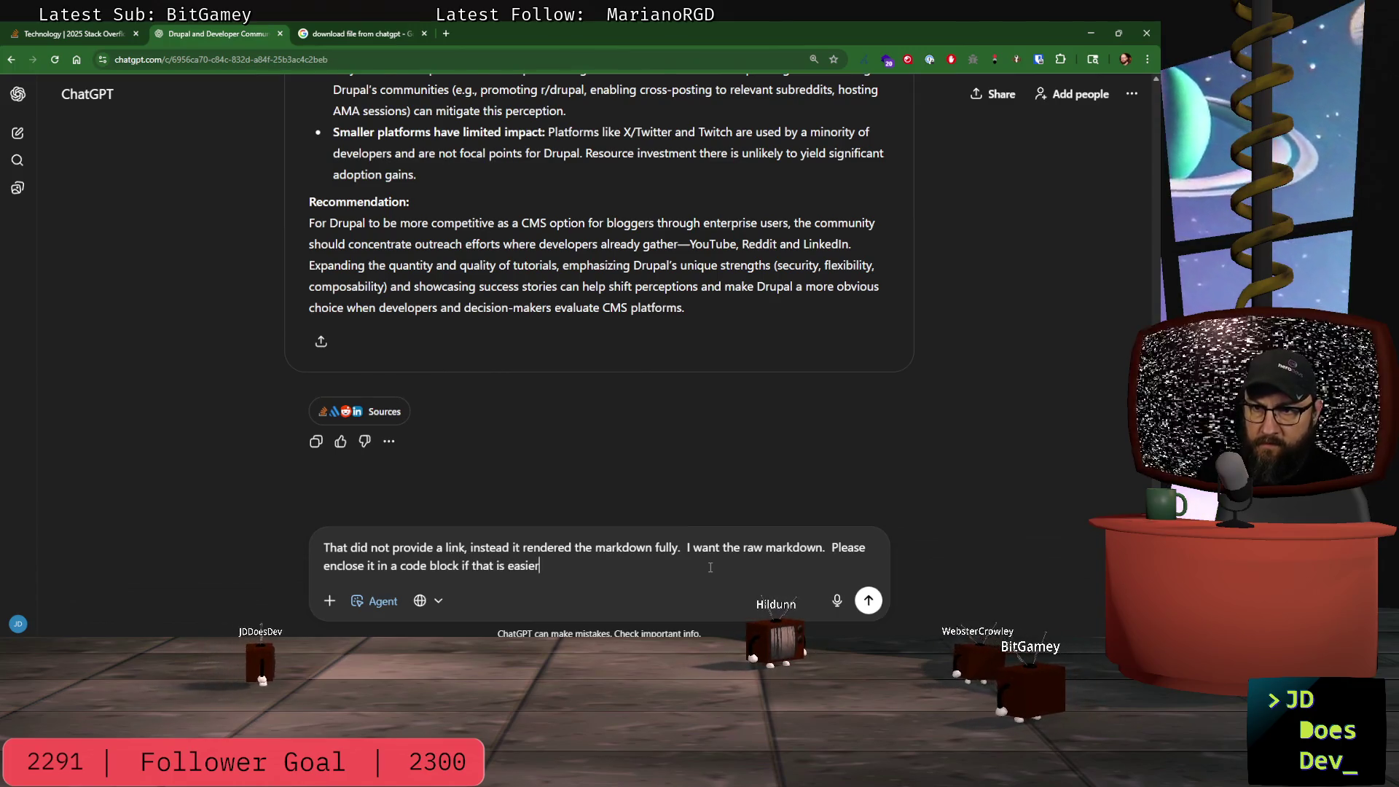
key(Return)
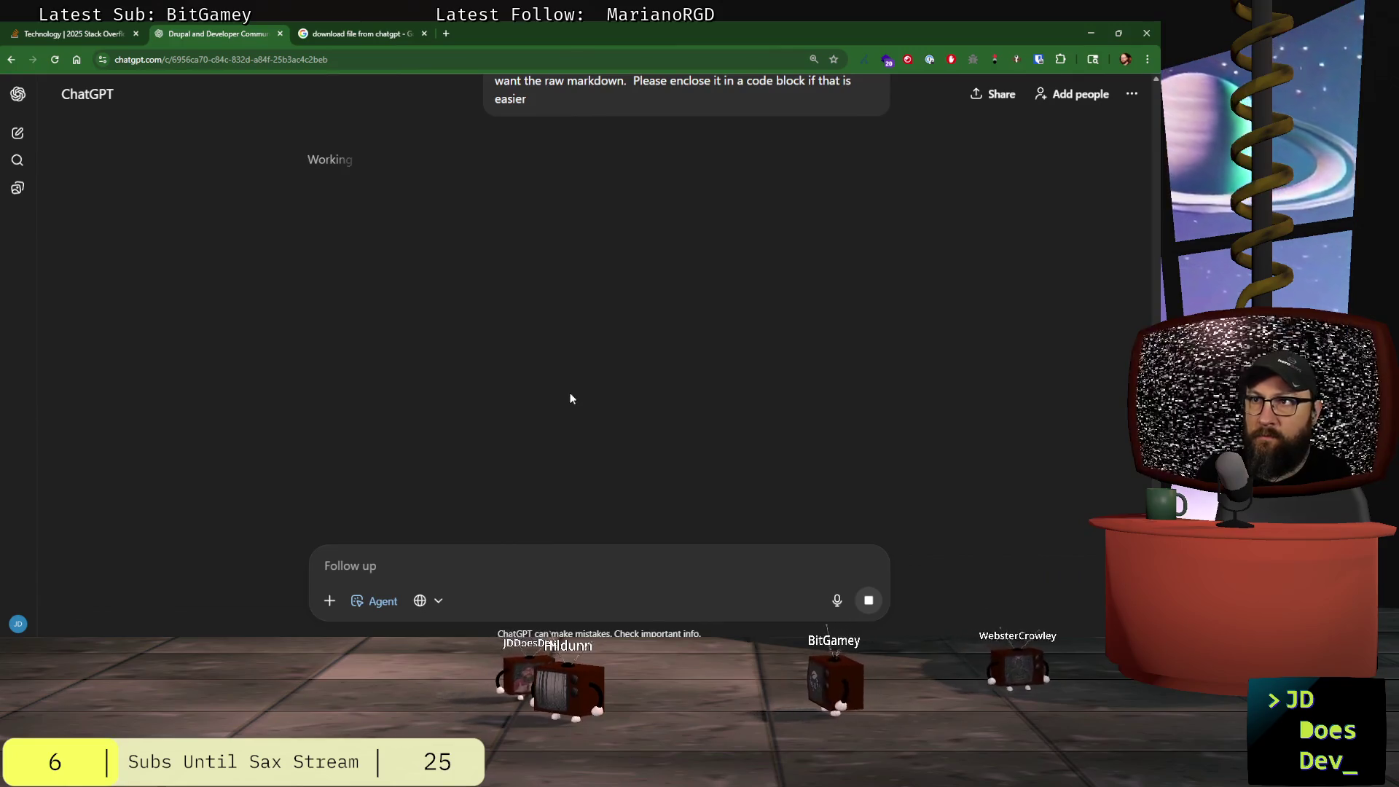
- Copy the Drupal report's raw markdown from ChatGPT's code block
scroll(570, 390, up, 2)
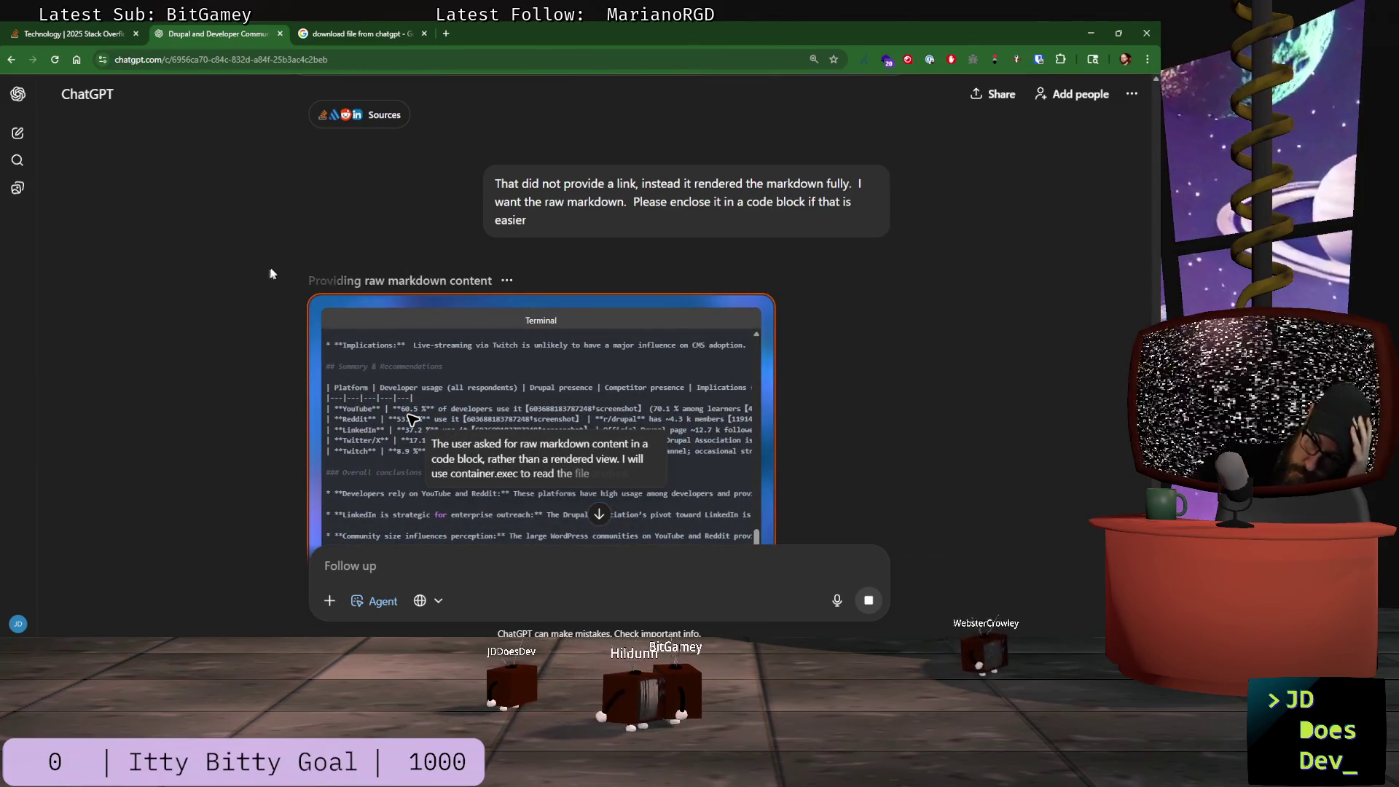
scroll(305, 261, down, 2)
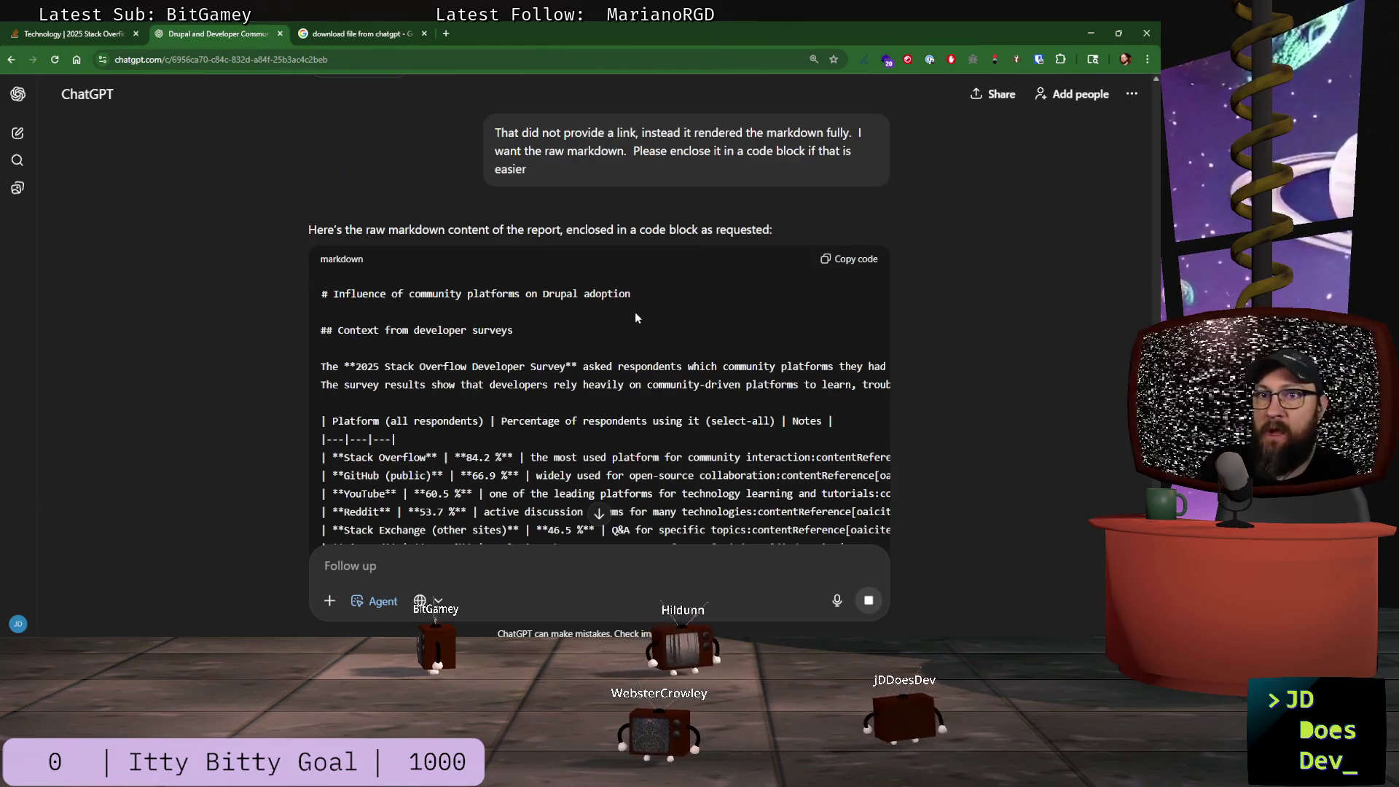
scroll(634, 312, down, 2)
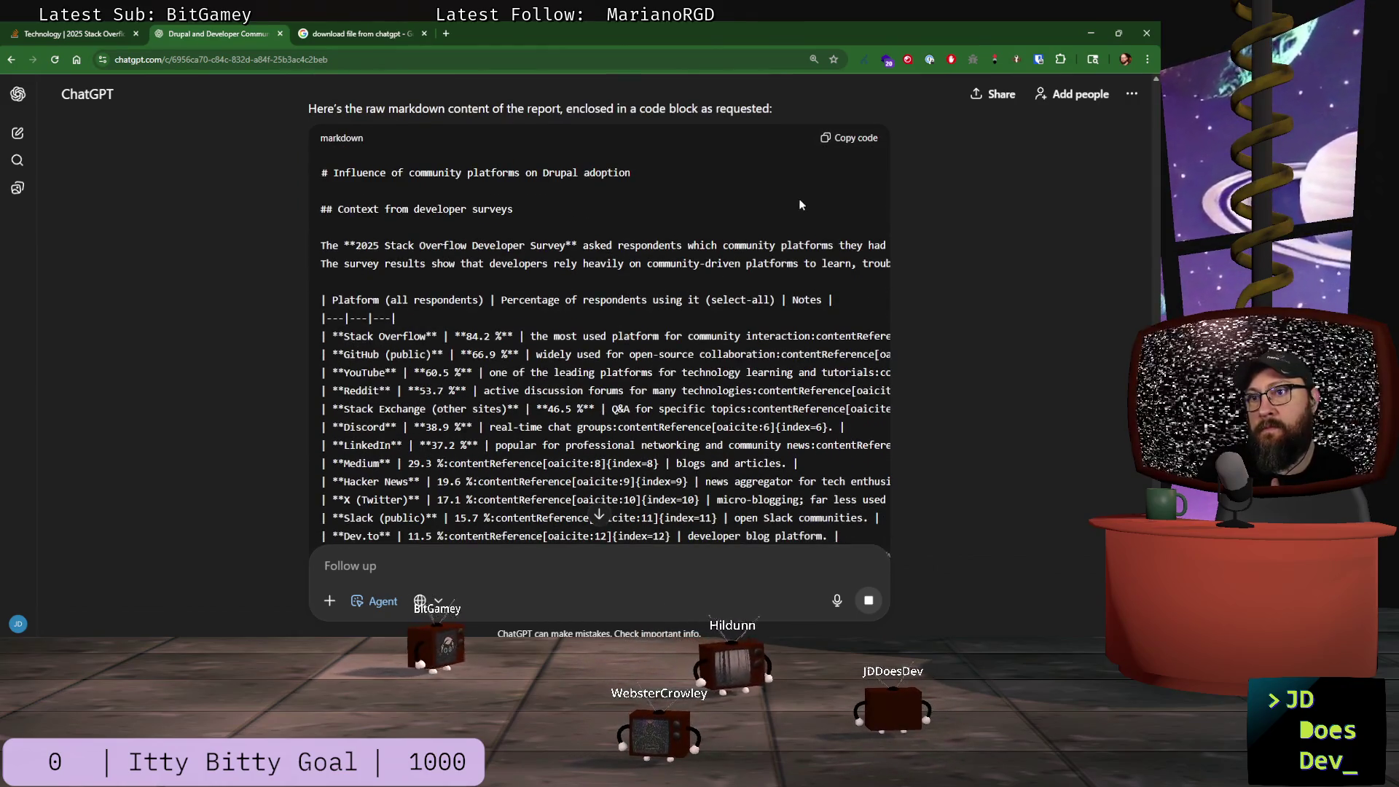
click(851, 140)
scroll(971, 312, down, 15)
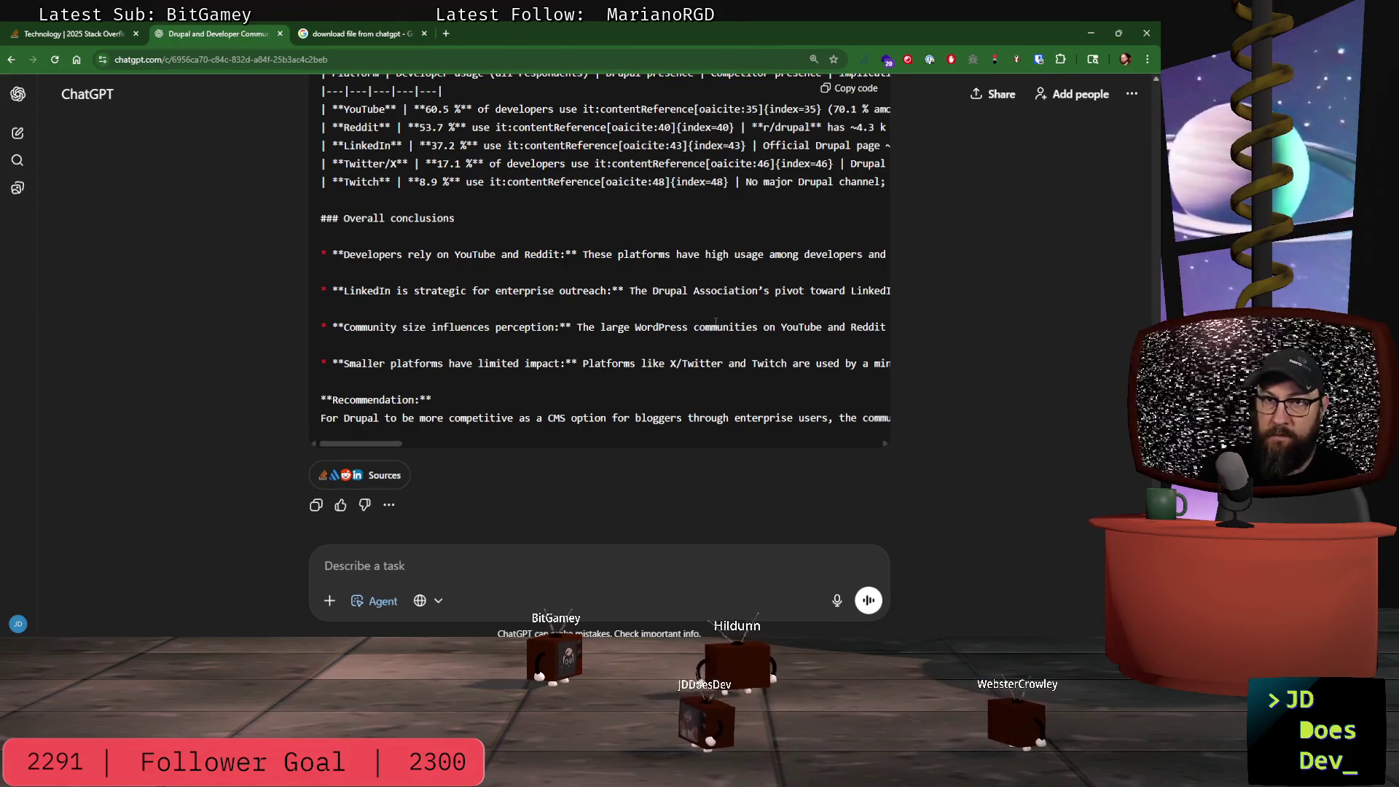
key(alt+Tab)
key(alt+Tab)
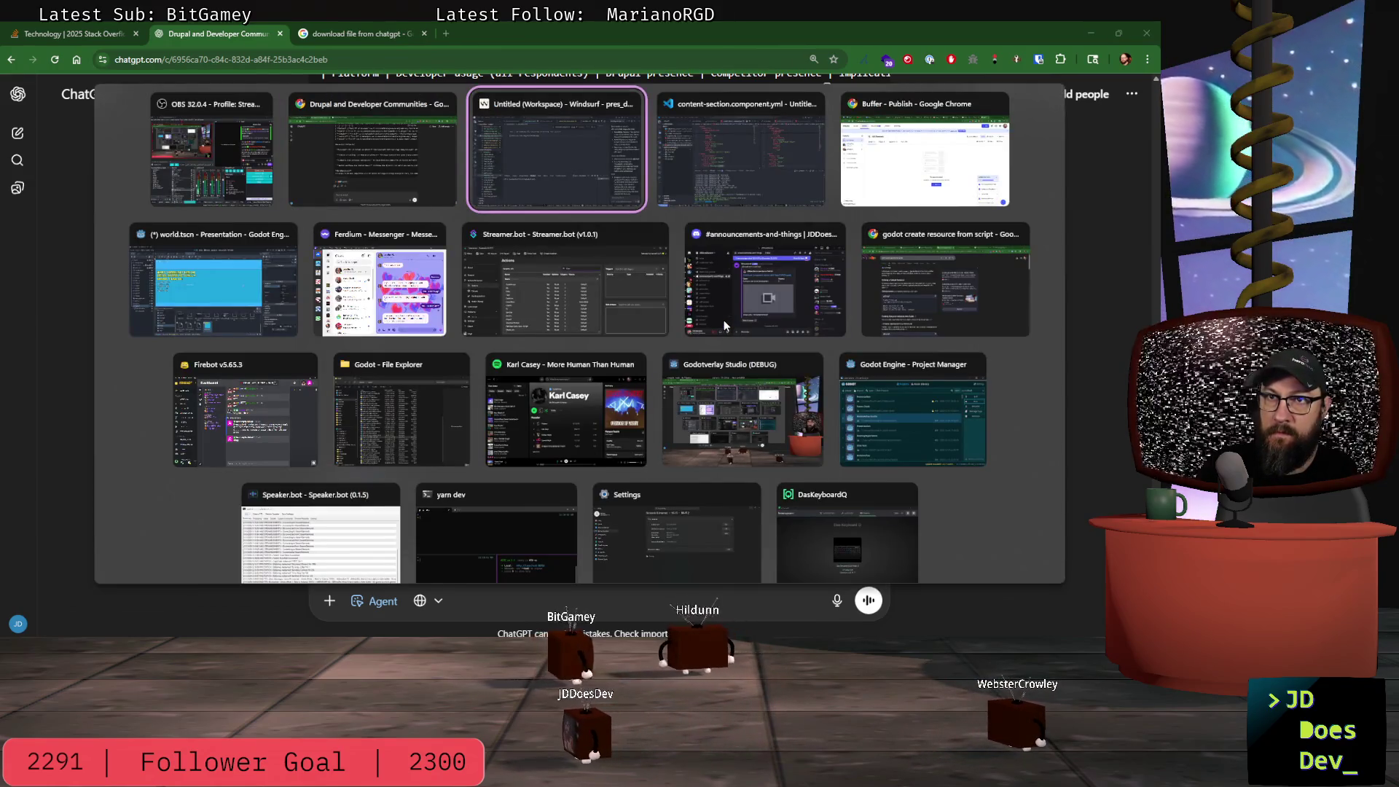
- Replace the contents of pres_data_2.md with the pasted markdown report
key(ctrl+a)
key(BackSpace)
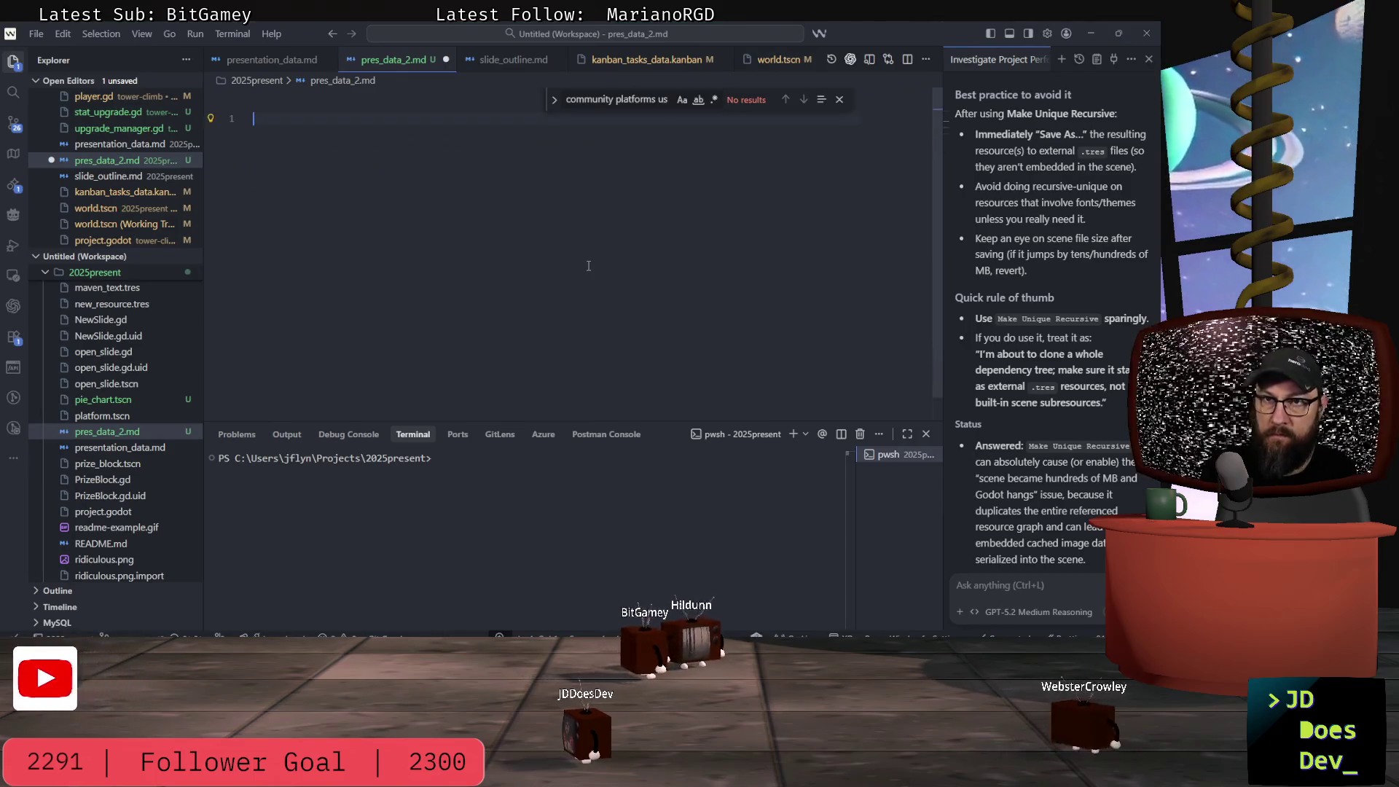
key(ctrl+v)
scroll(588, 266, up, 8)
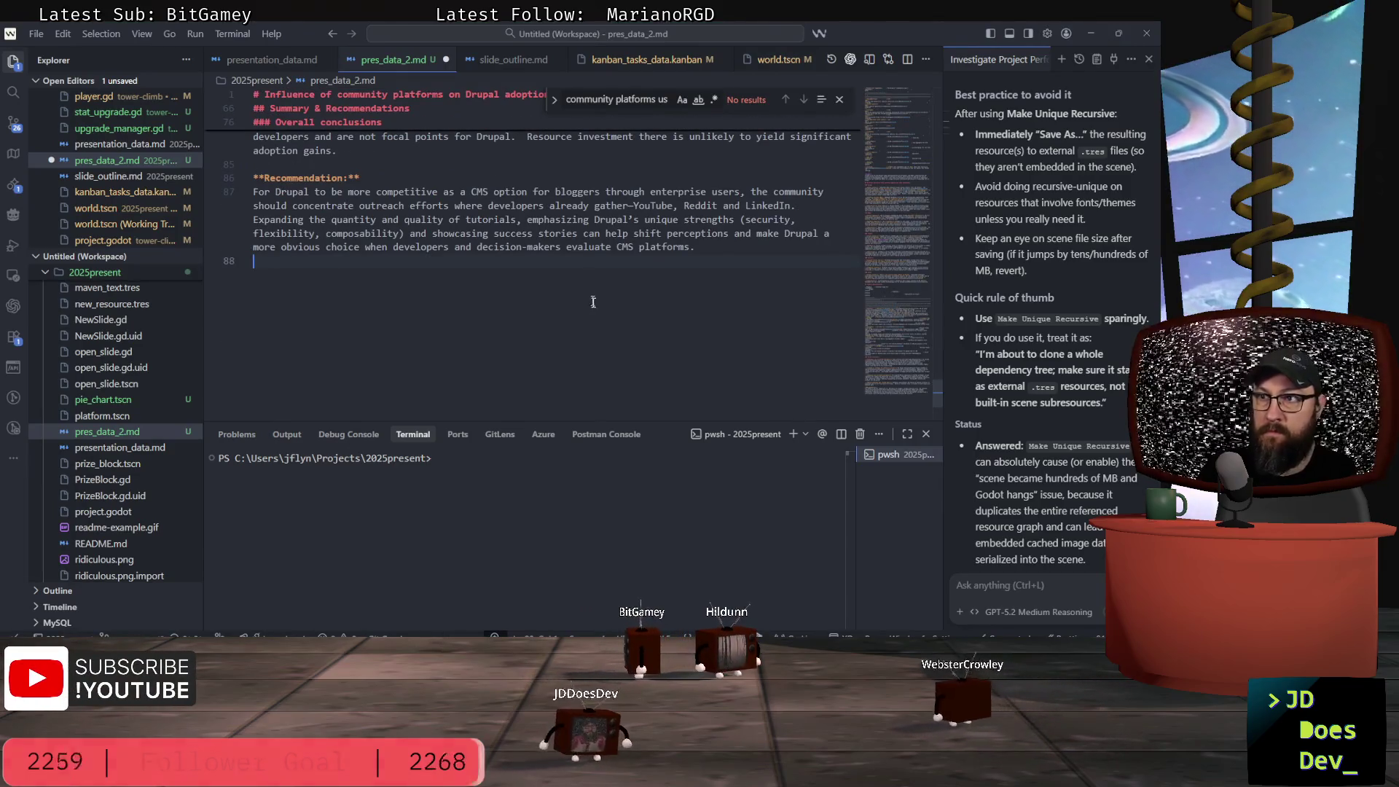
scroll(631, 326, up, 4)
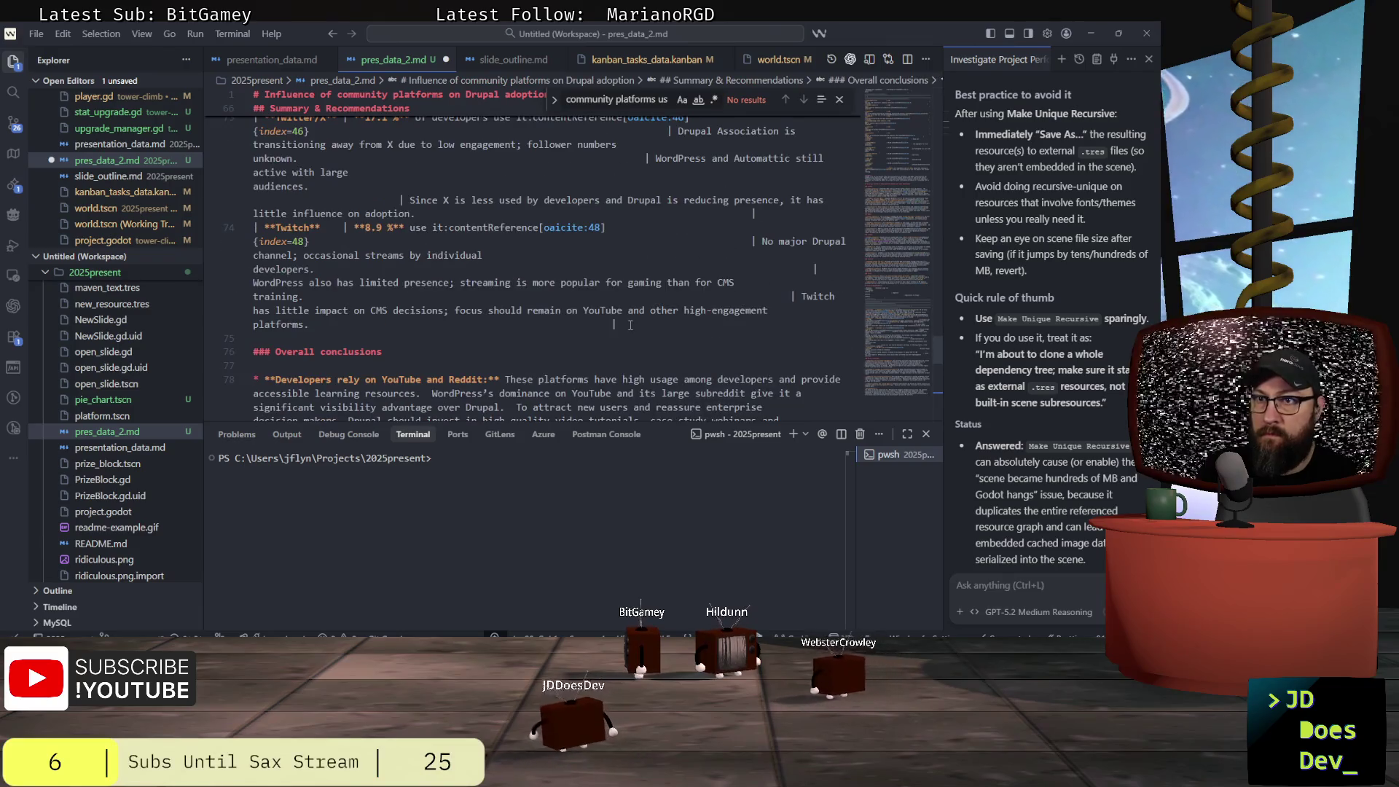
scroll(556, 229, up, 5)
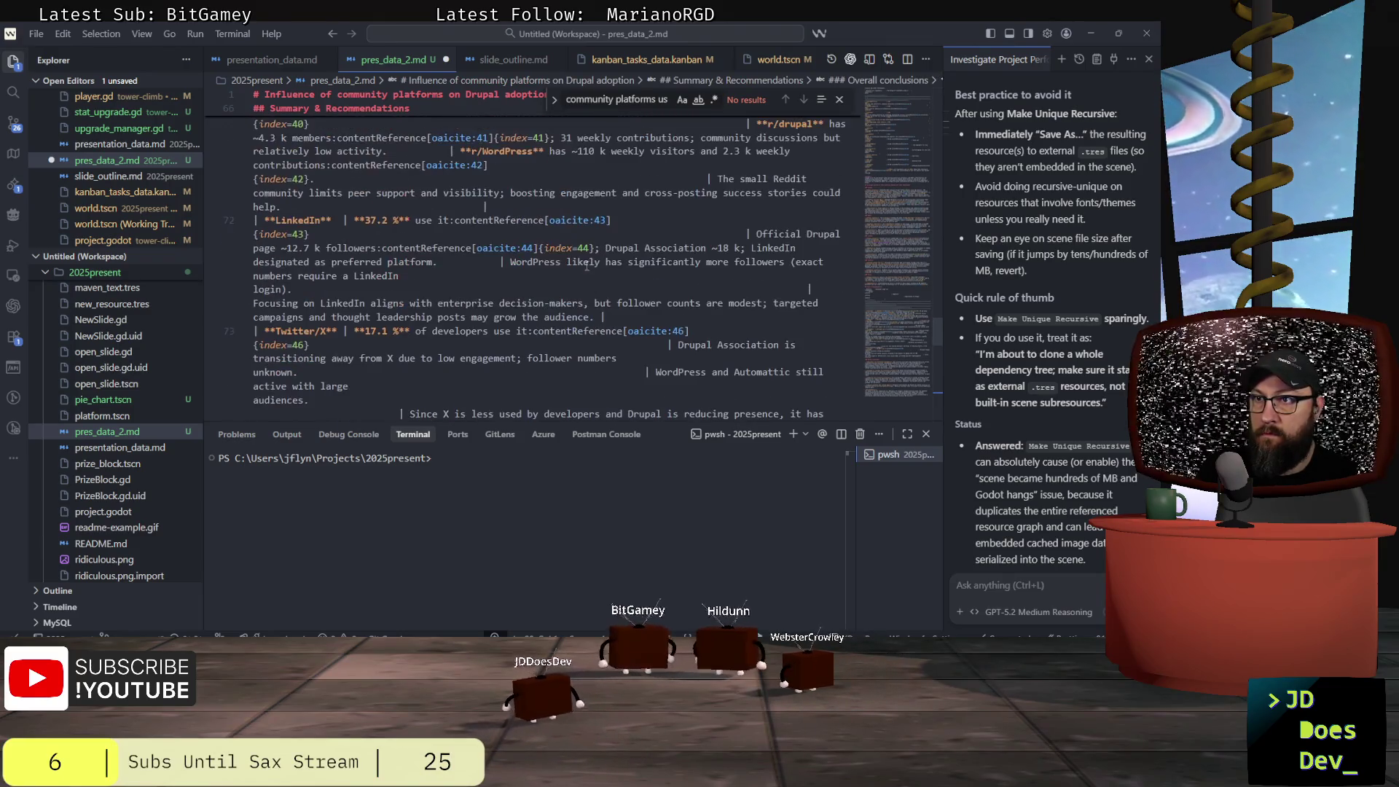
scroll(592, 274, up, 4)
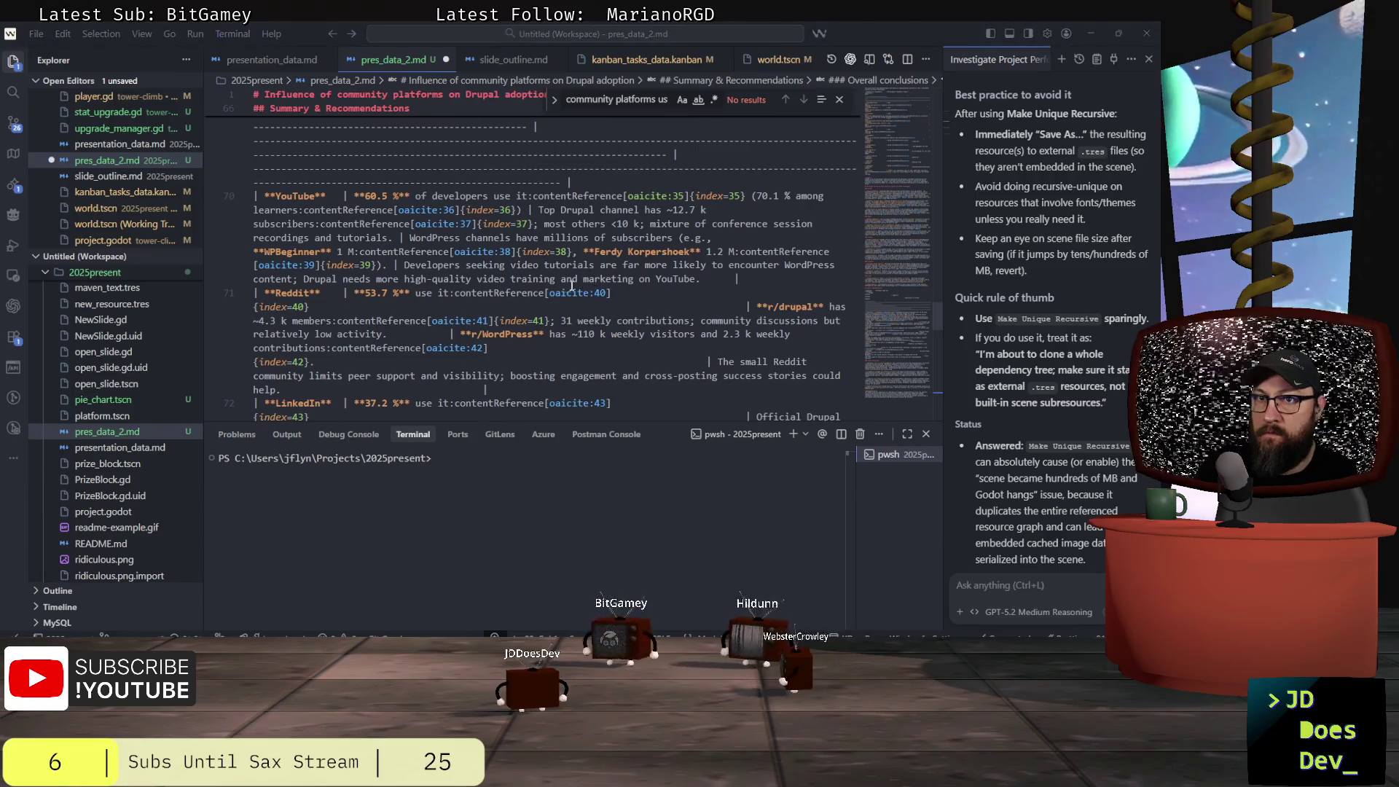
key(alt+Tab)
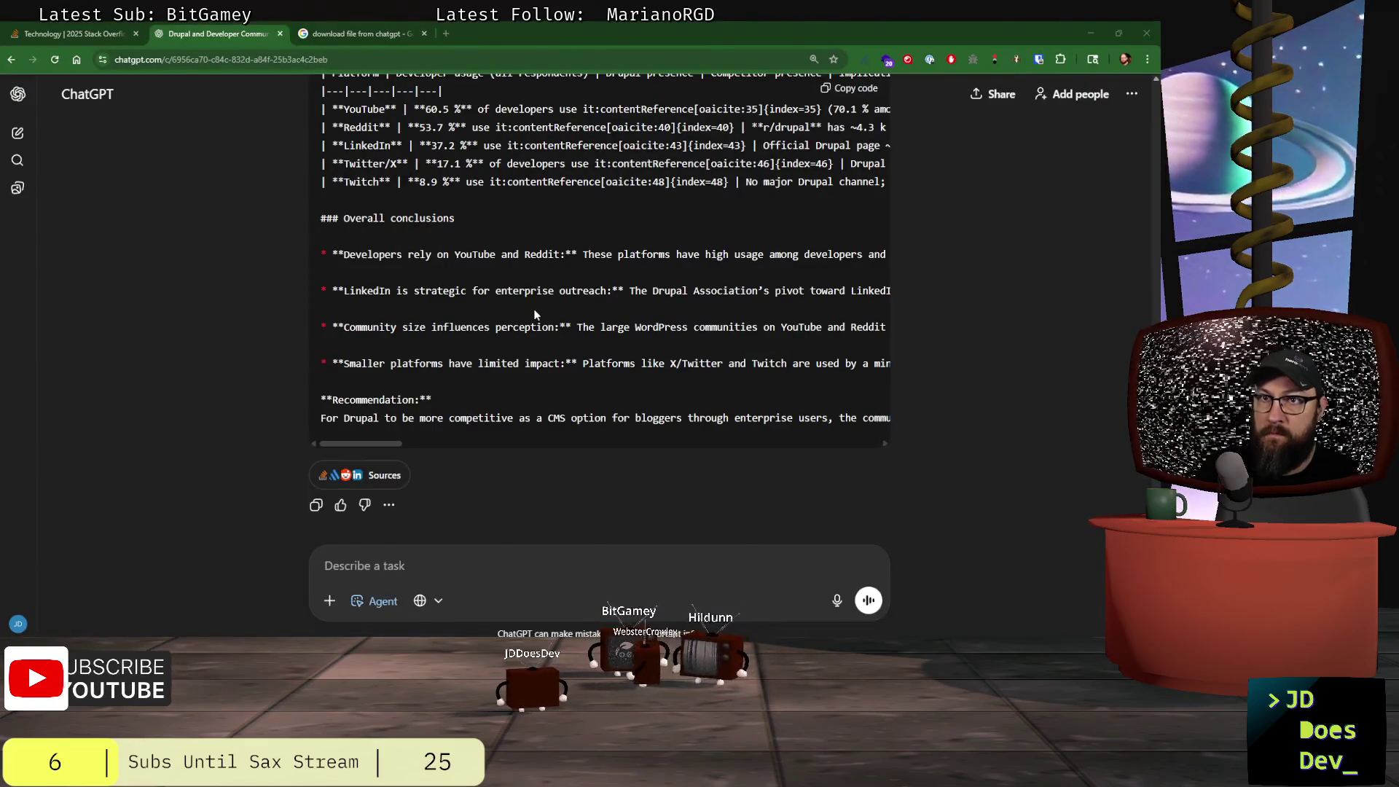
key(alt+Tab)
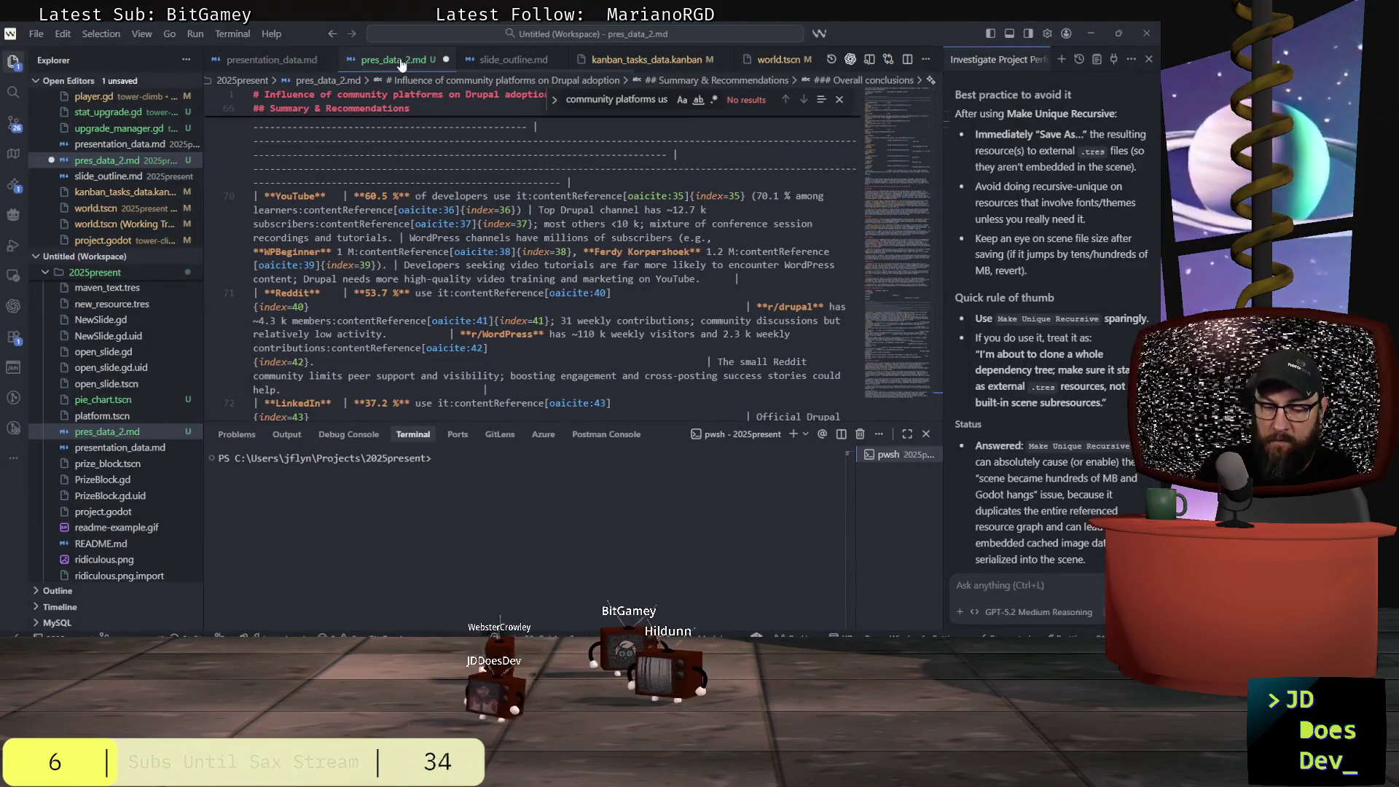
- Open a rendered preview of pres_data_2.md and review its sections
right_click(398, 57)
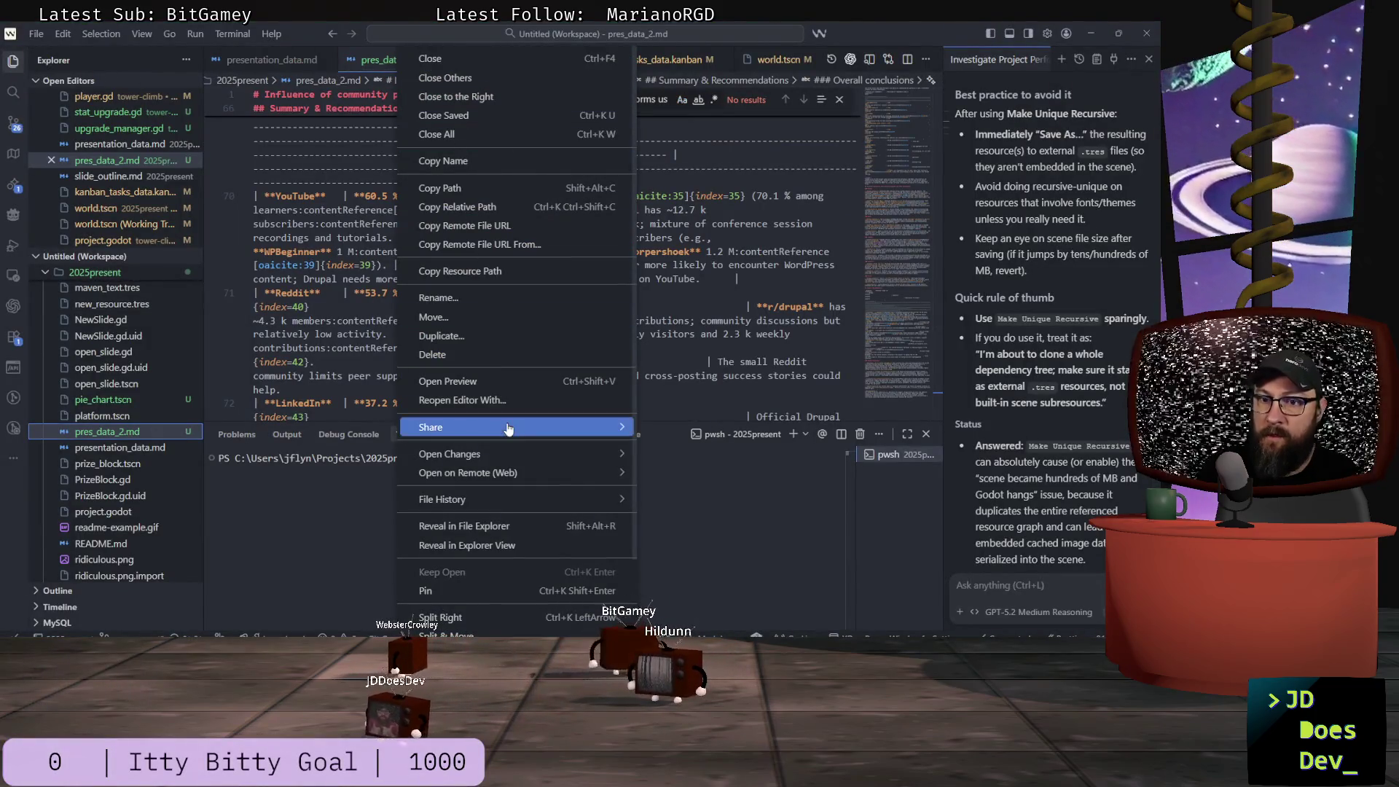
click(468, 385)
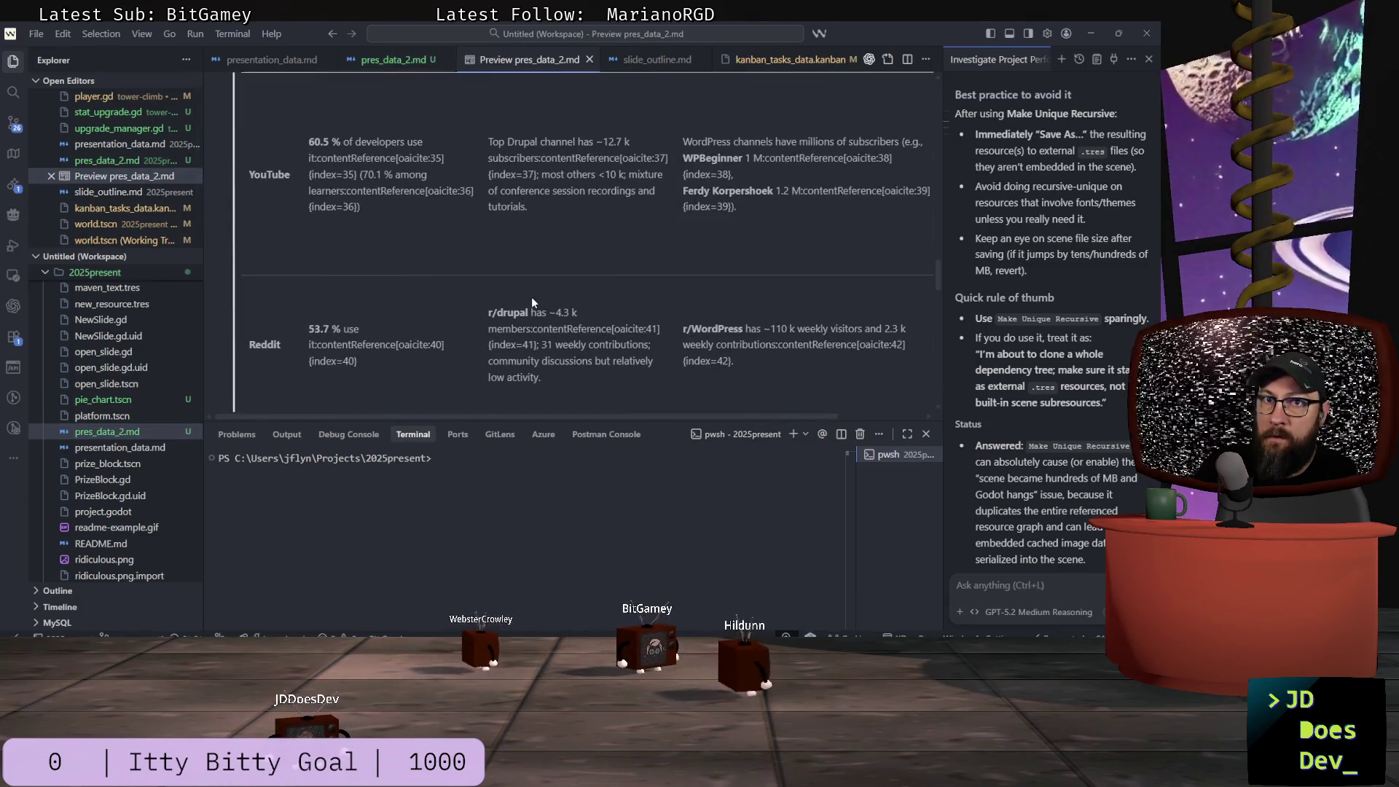
scroll(534, 297, down, 2)
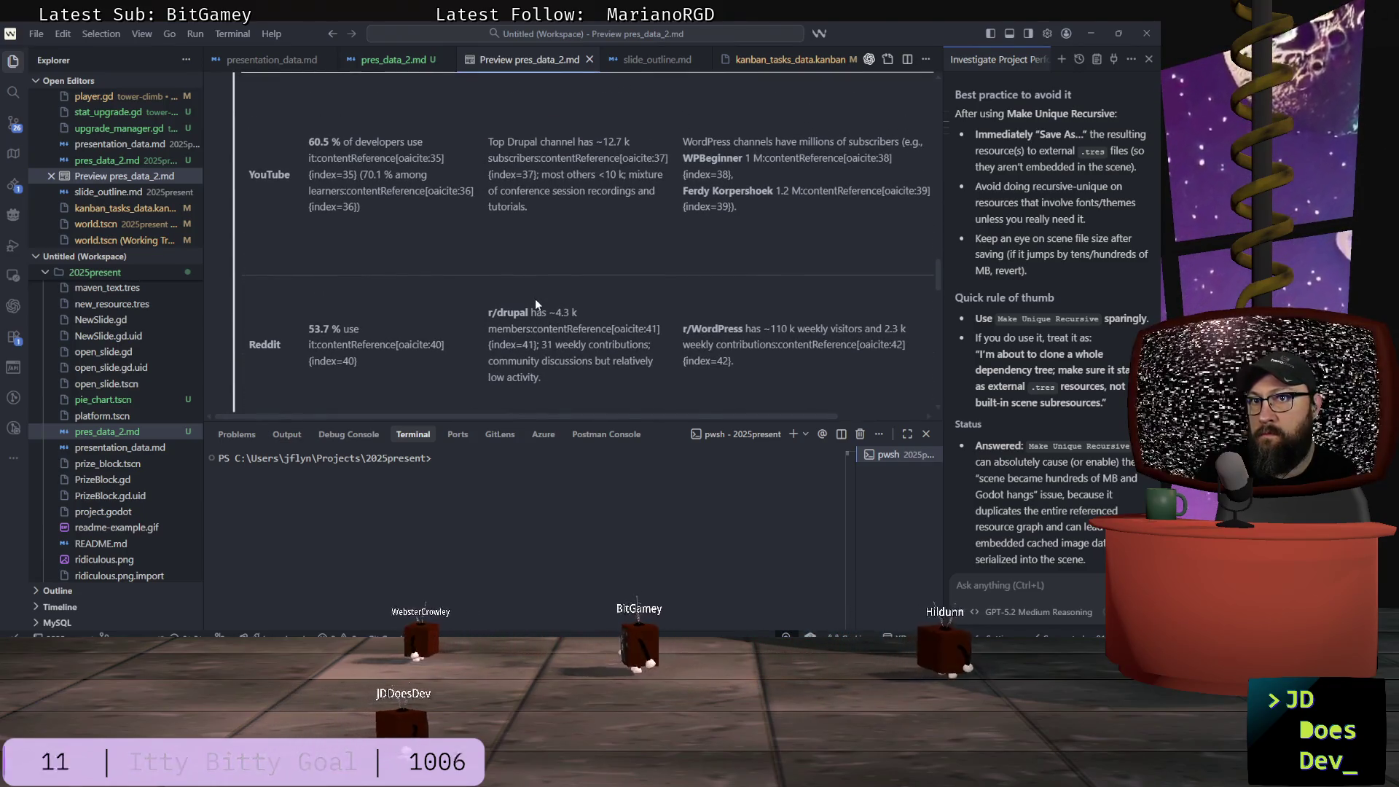
scroll(535, 299, up, 3)
scroll(535, 299, up, 4)
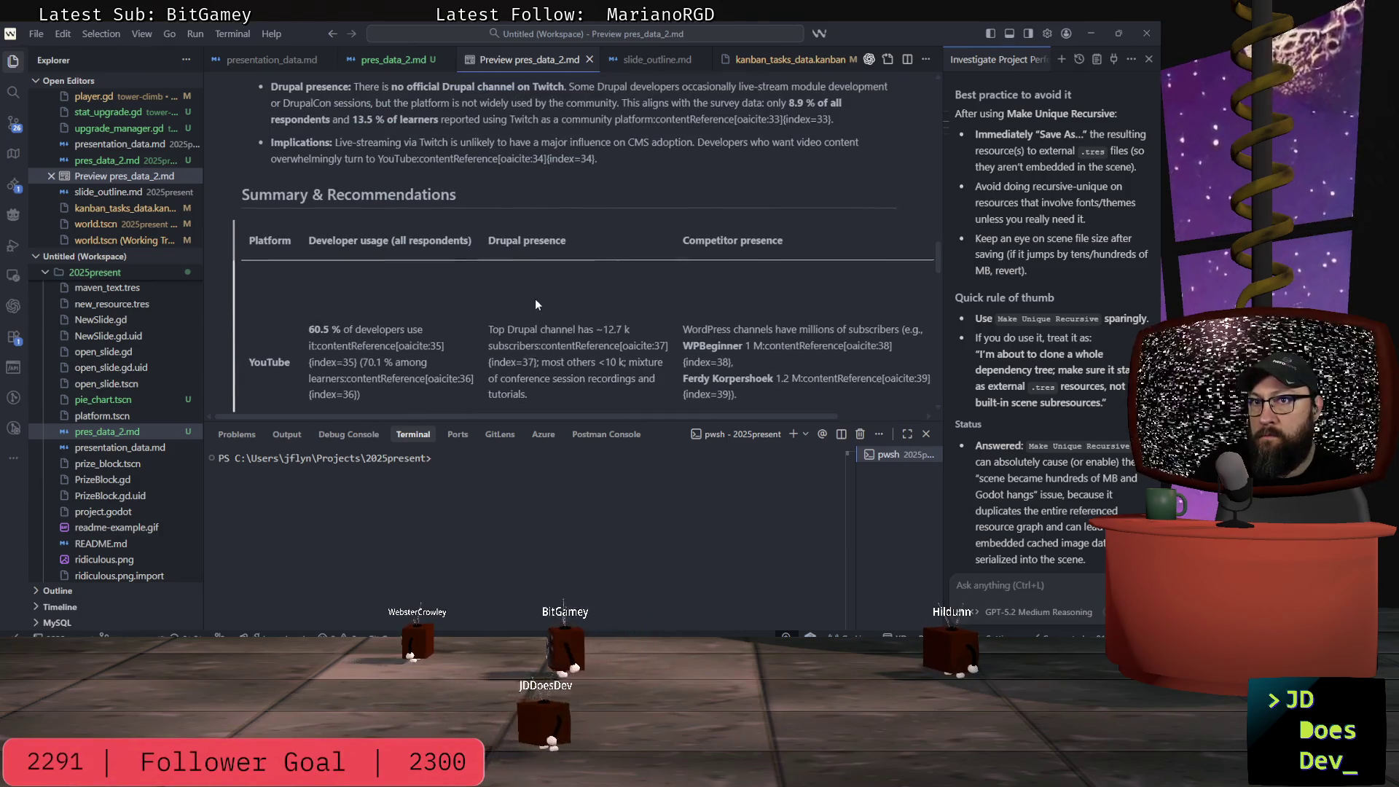
scroll(537, 304, up, 1)
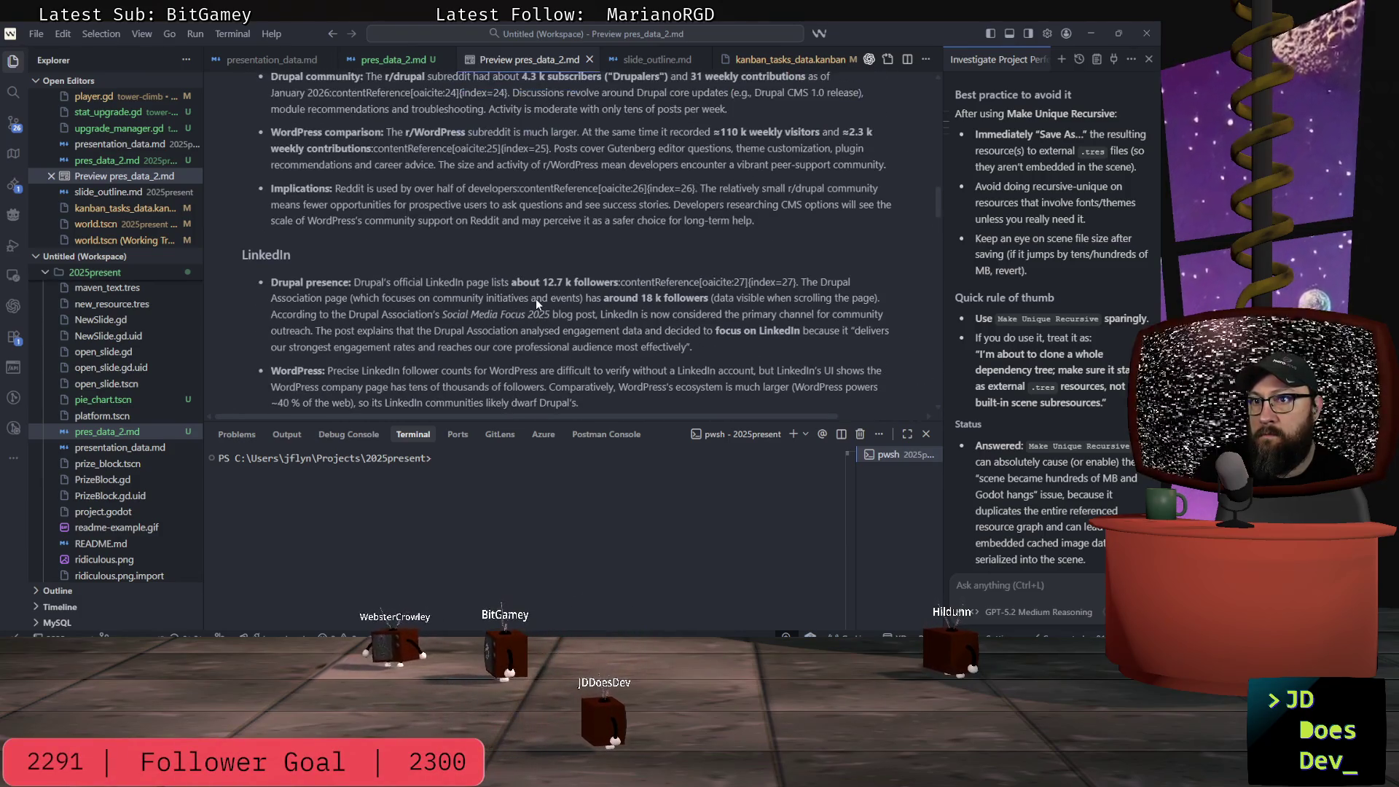
key(alt+Tab)
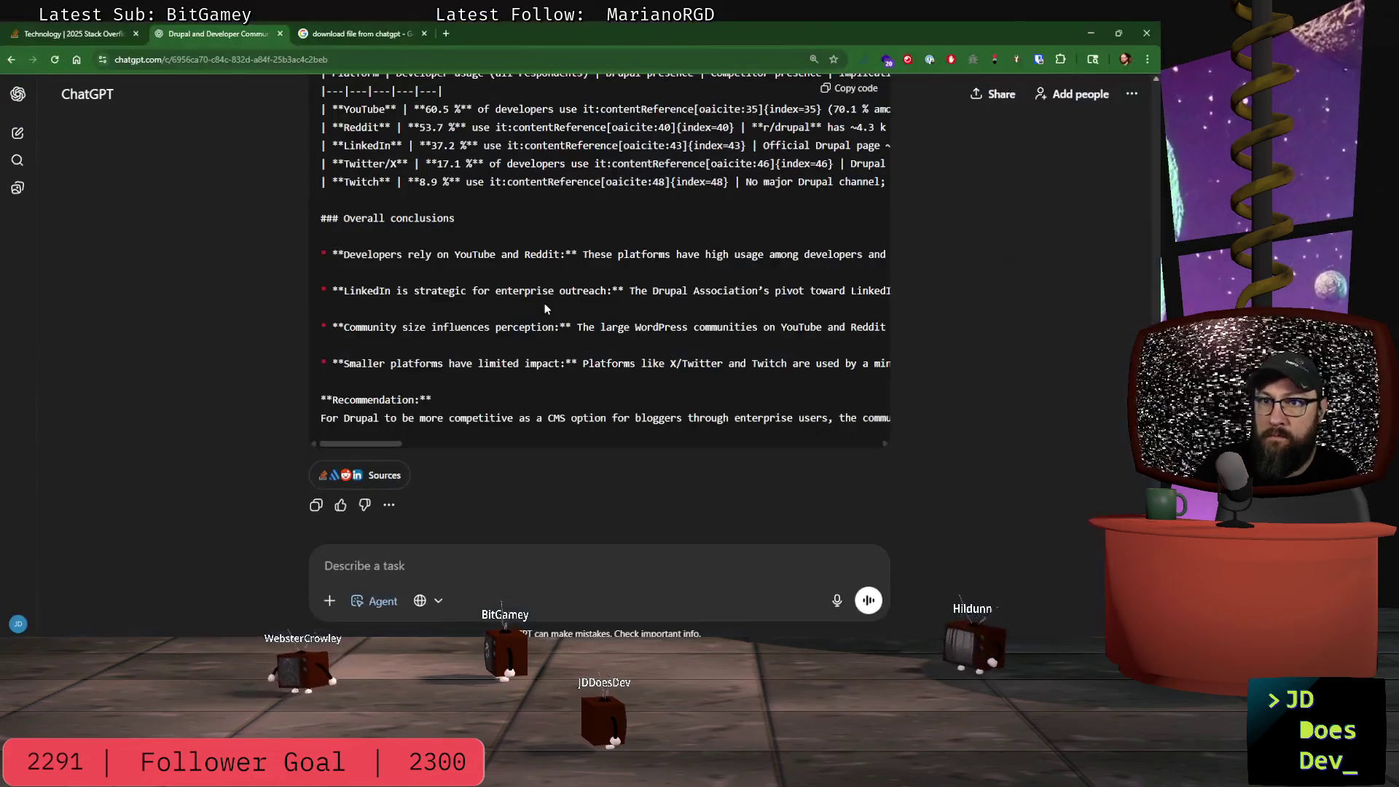
- Review the cited sources, then ask for citations inside the code block instead of oaicite
click(383, 474)
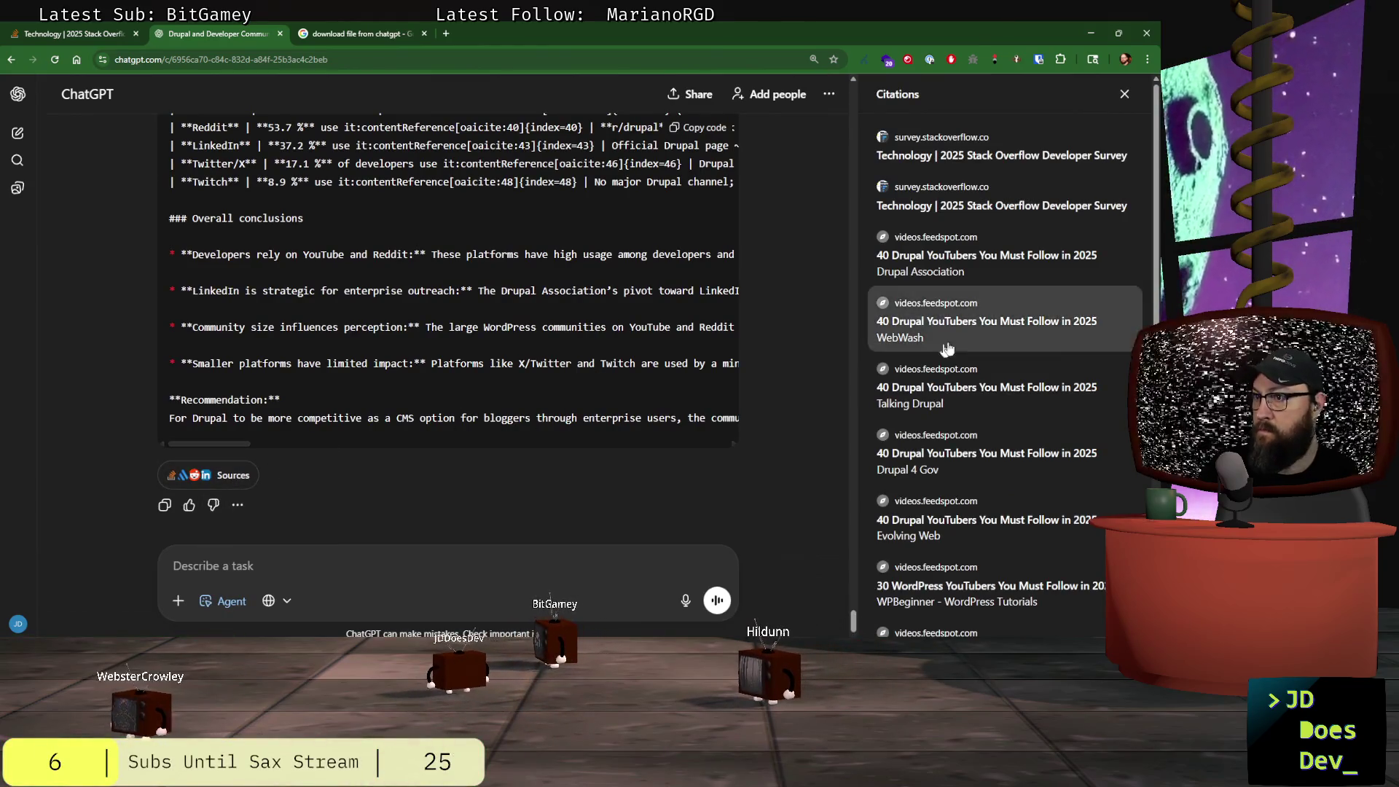
scroll(971, 347, down, 4)
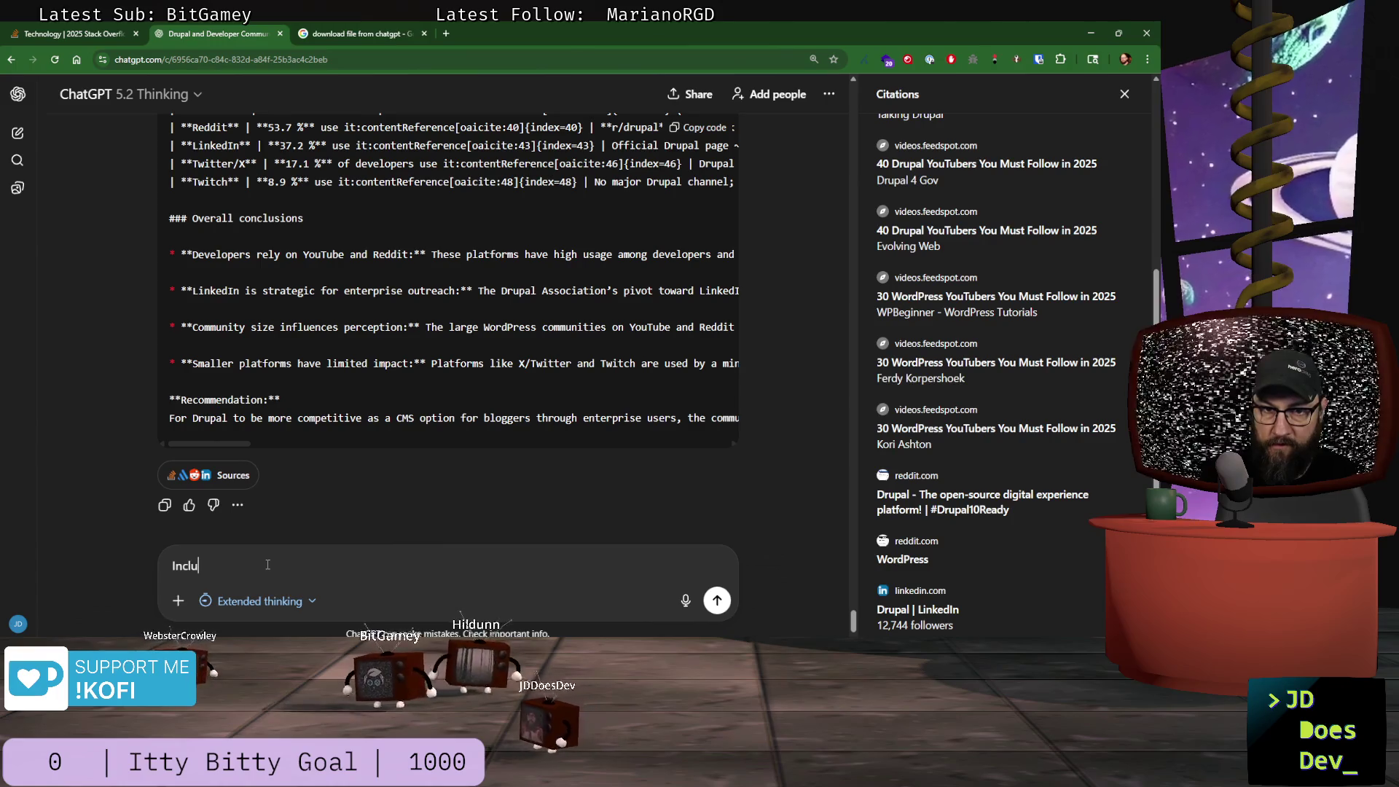
text(Include the citations in th)
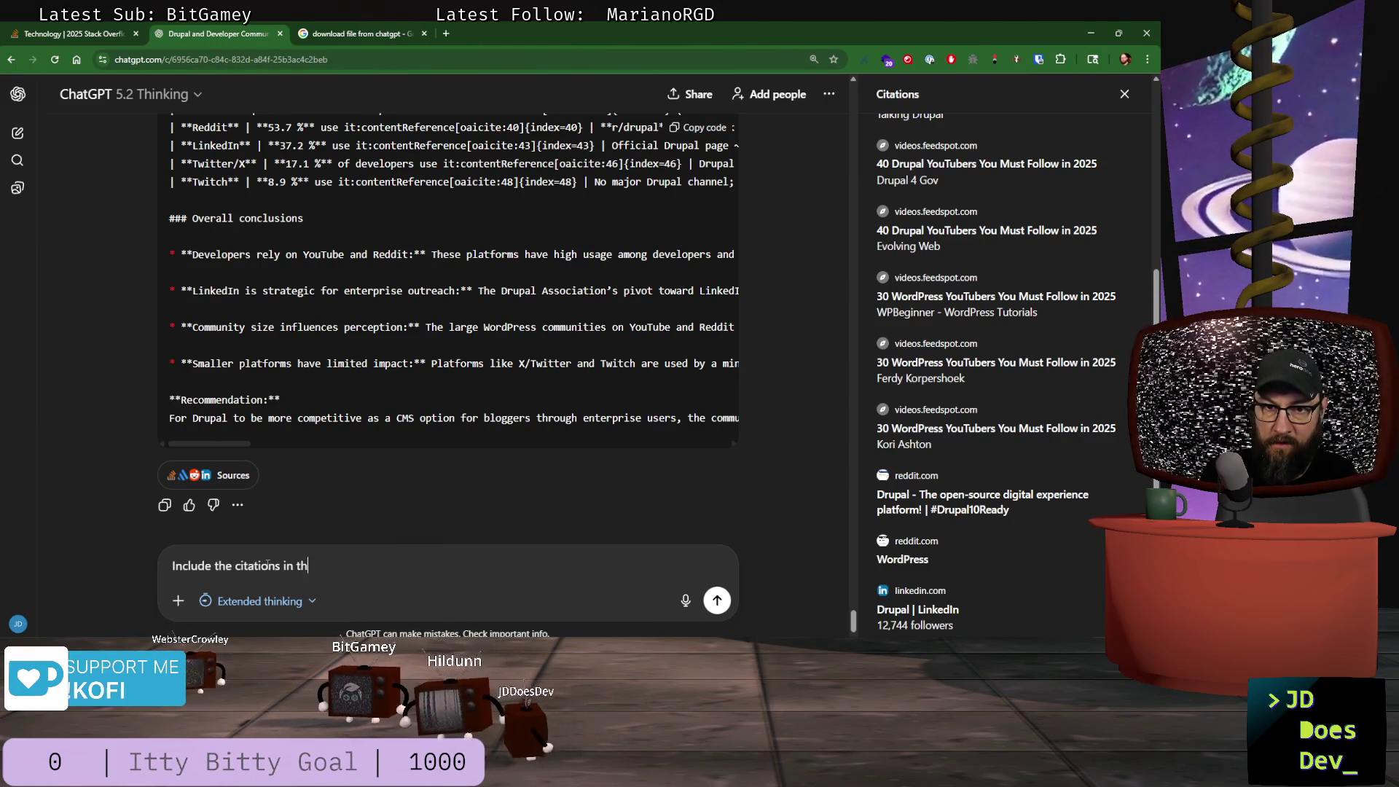
text(e codeblock and )
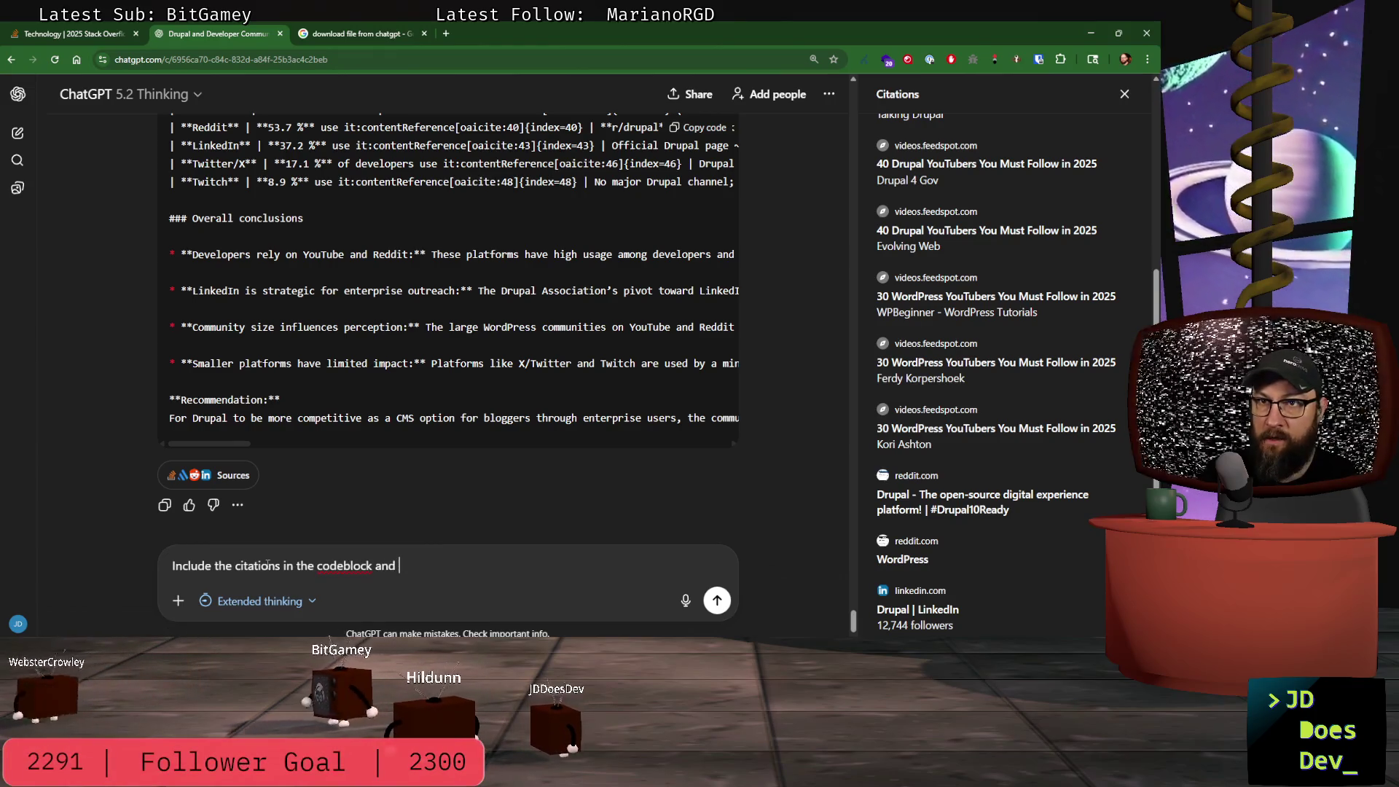
text(not as oai)
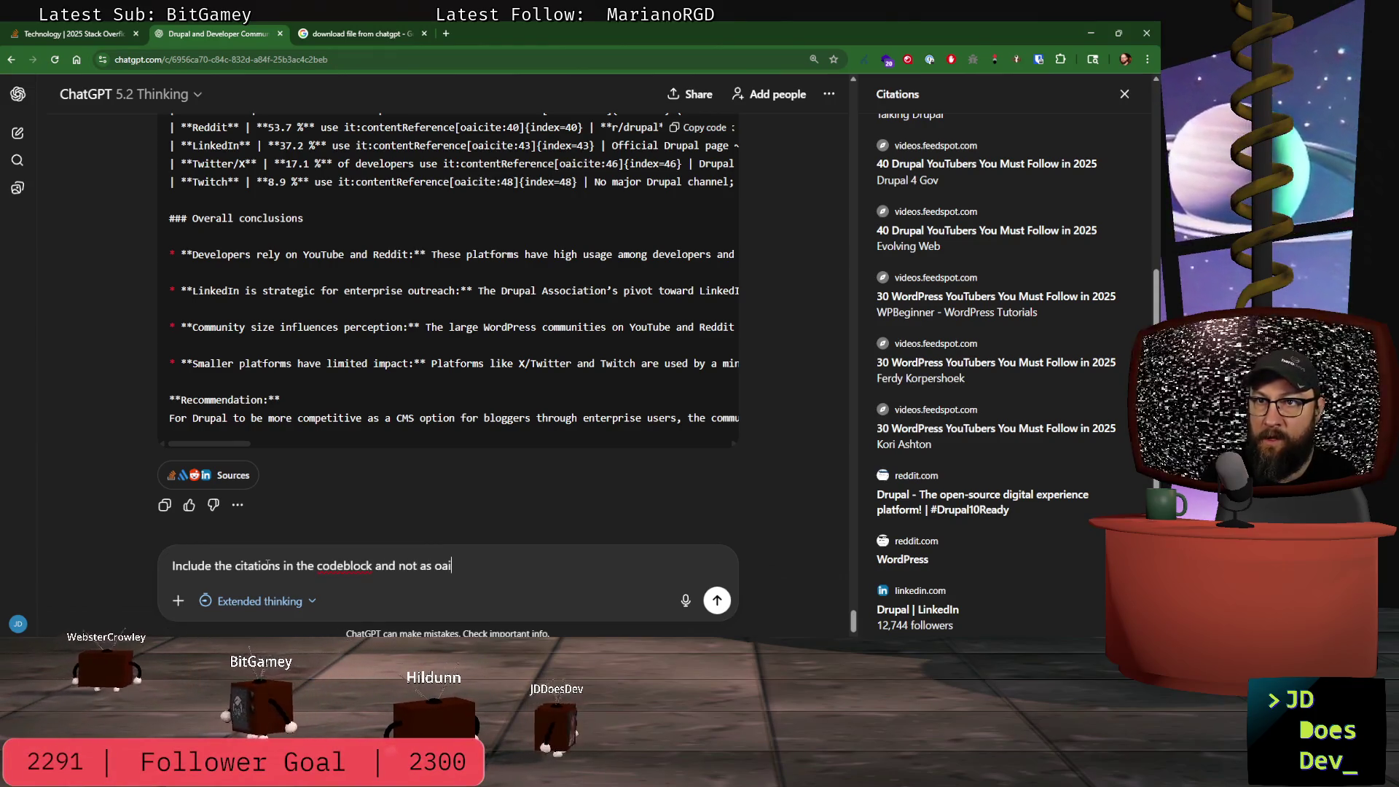
text(cite links)
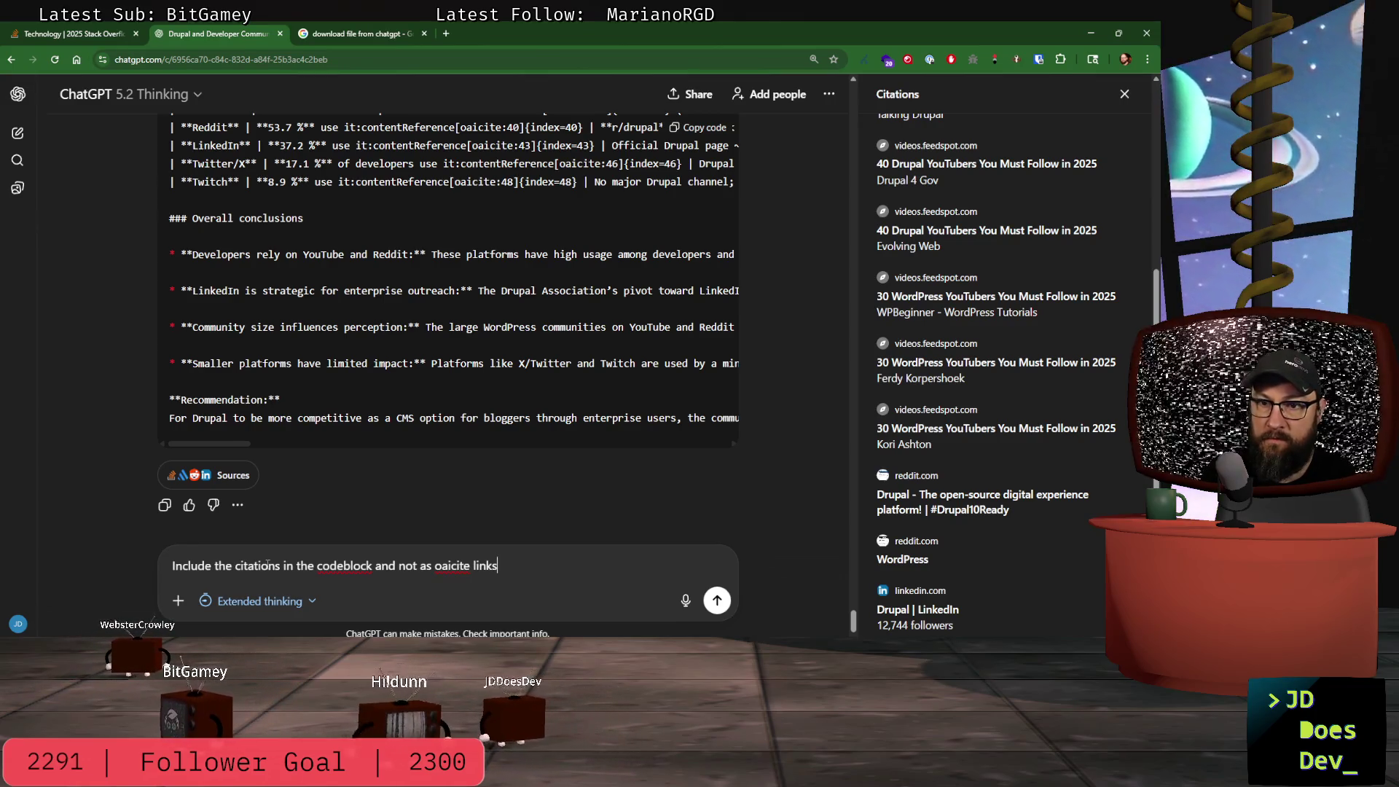
key(Return)
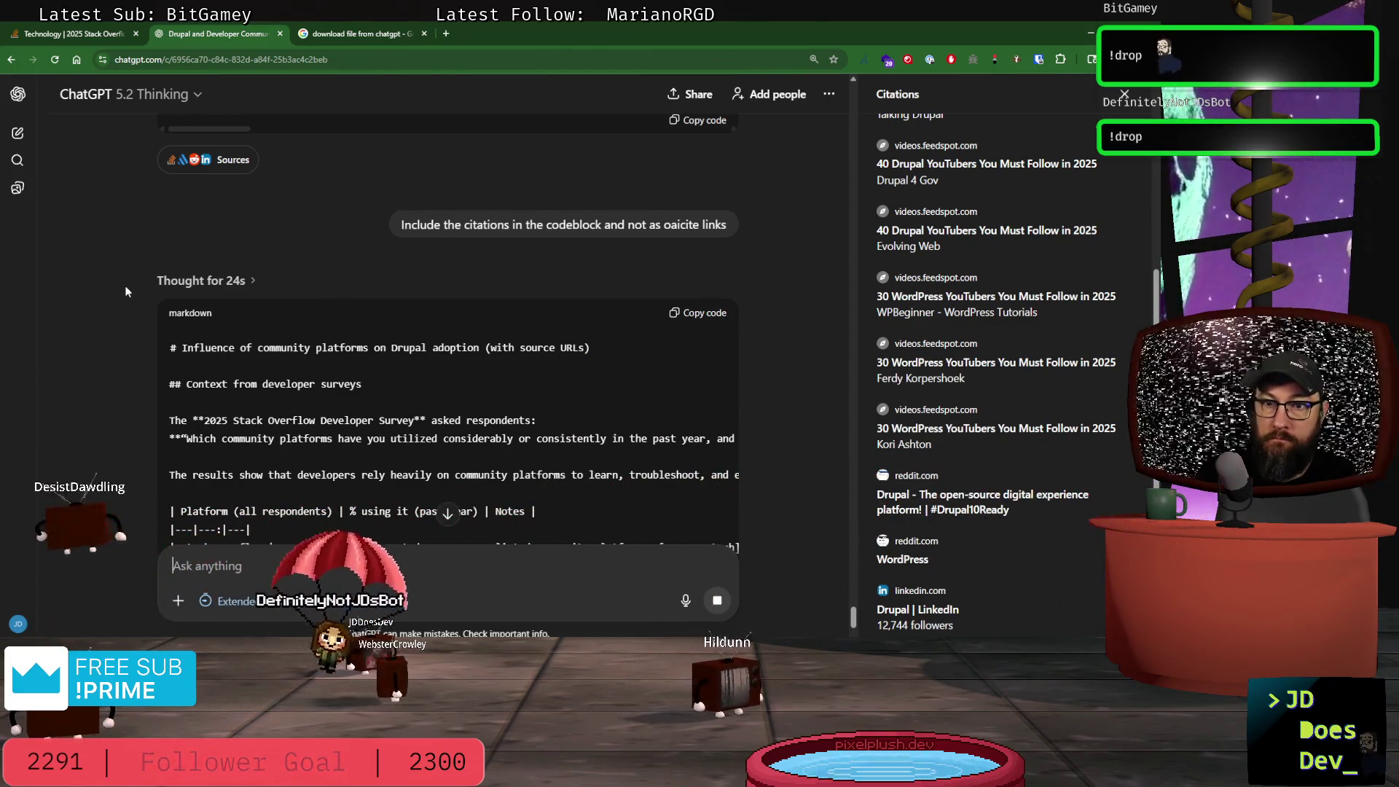
- Review the regenerated footnote-cited report down to its closing References (URLs) list, then return to Windsurf
scroll(124, 284, down, 3)
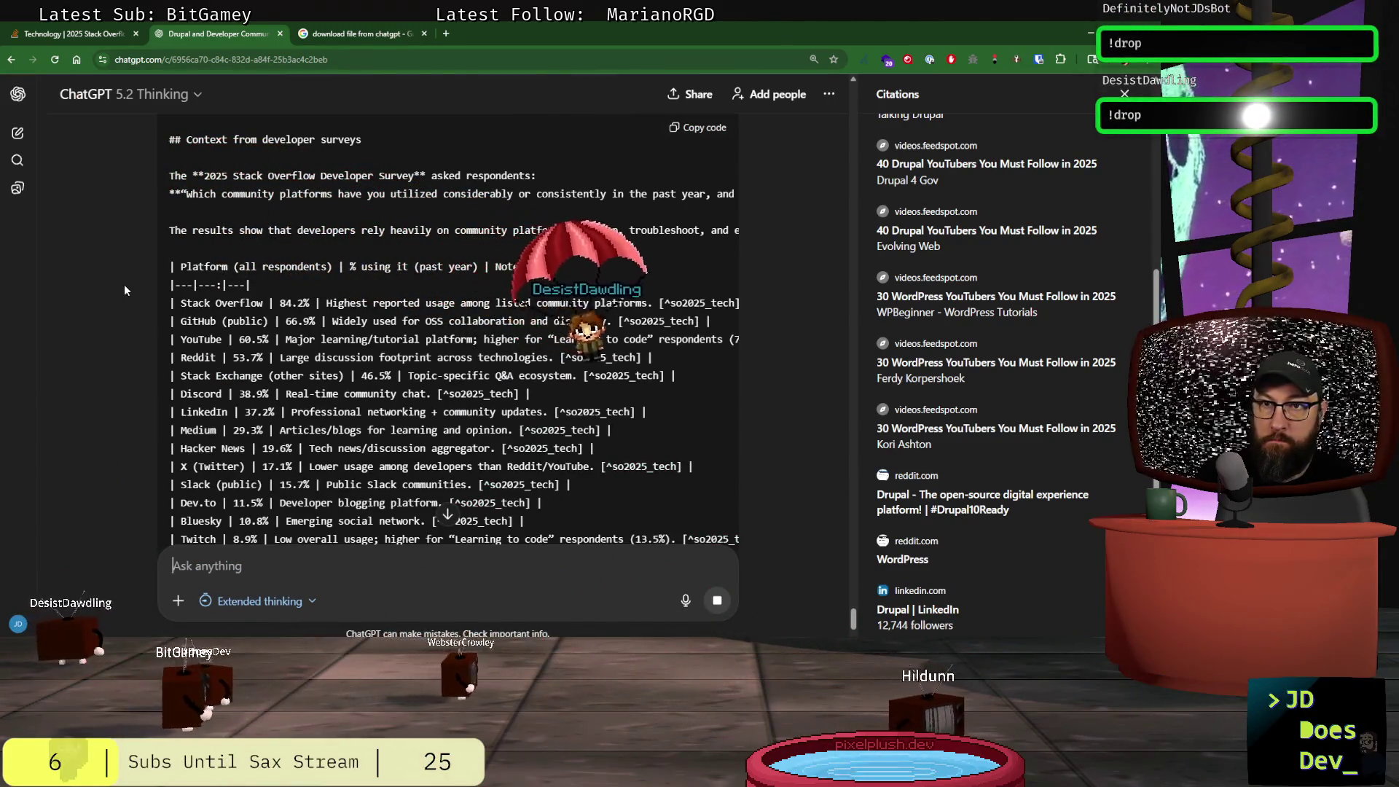
scroll(125, 289, down, 1)
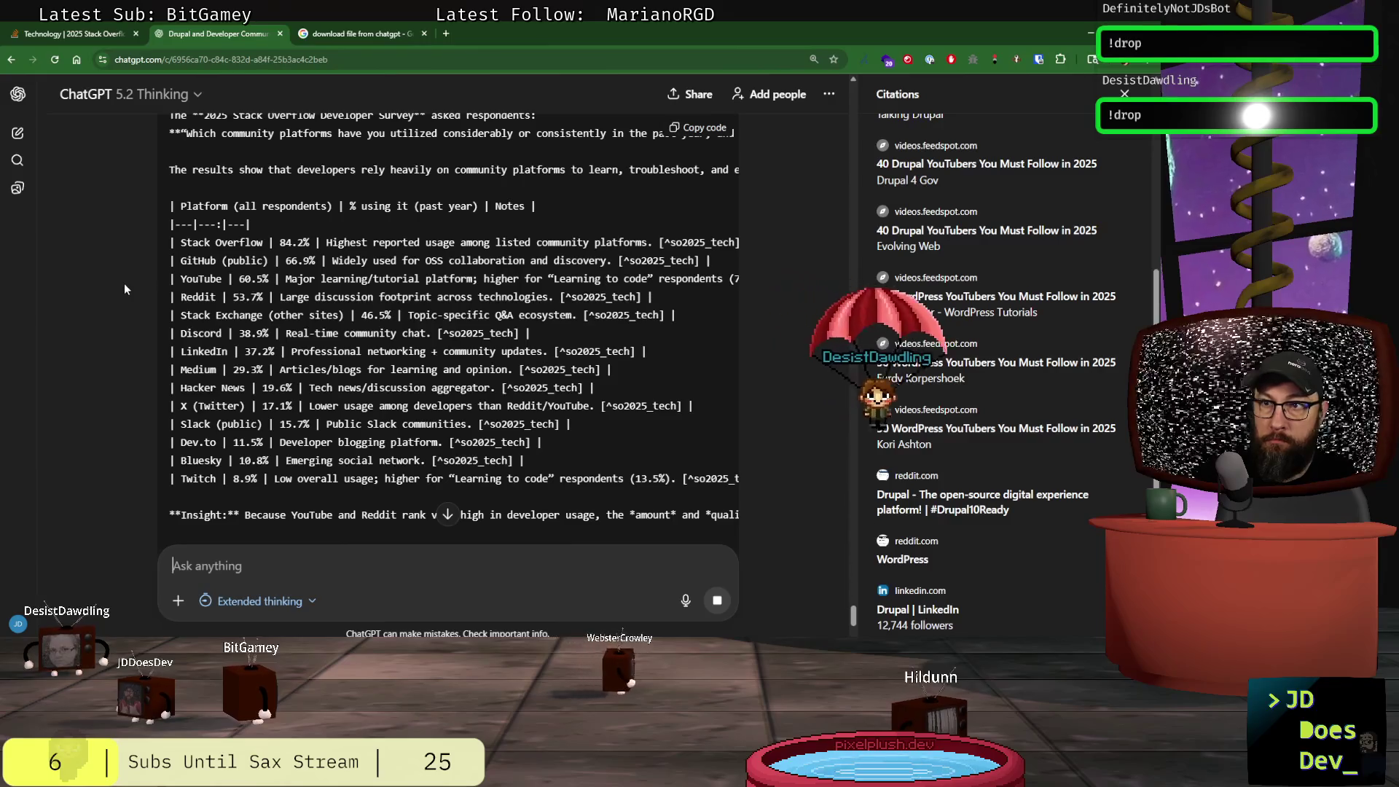
scroll(125, 289, down, 3)
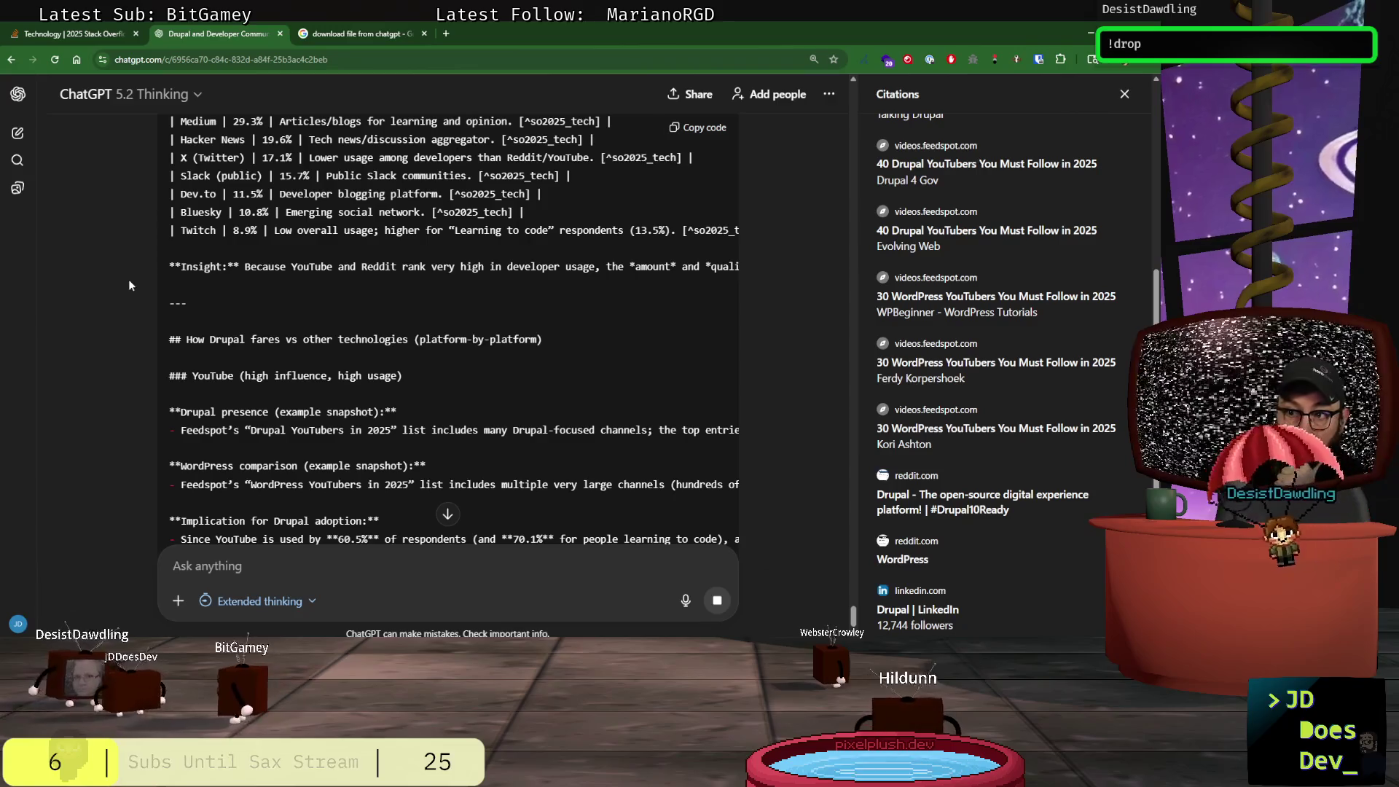
mouse_move(634, 430)
mouse_down()
mouse_move(733, 434)
mouse_move(253, 441)
mouse_move(42, 421)
mouse_move(85, 412)
mouse_up()
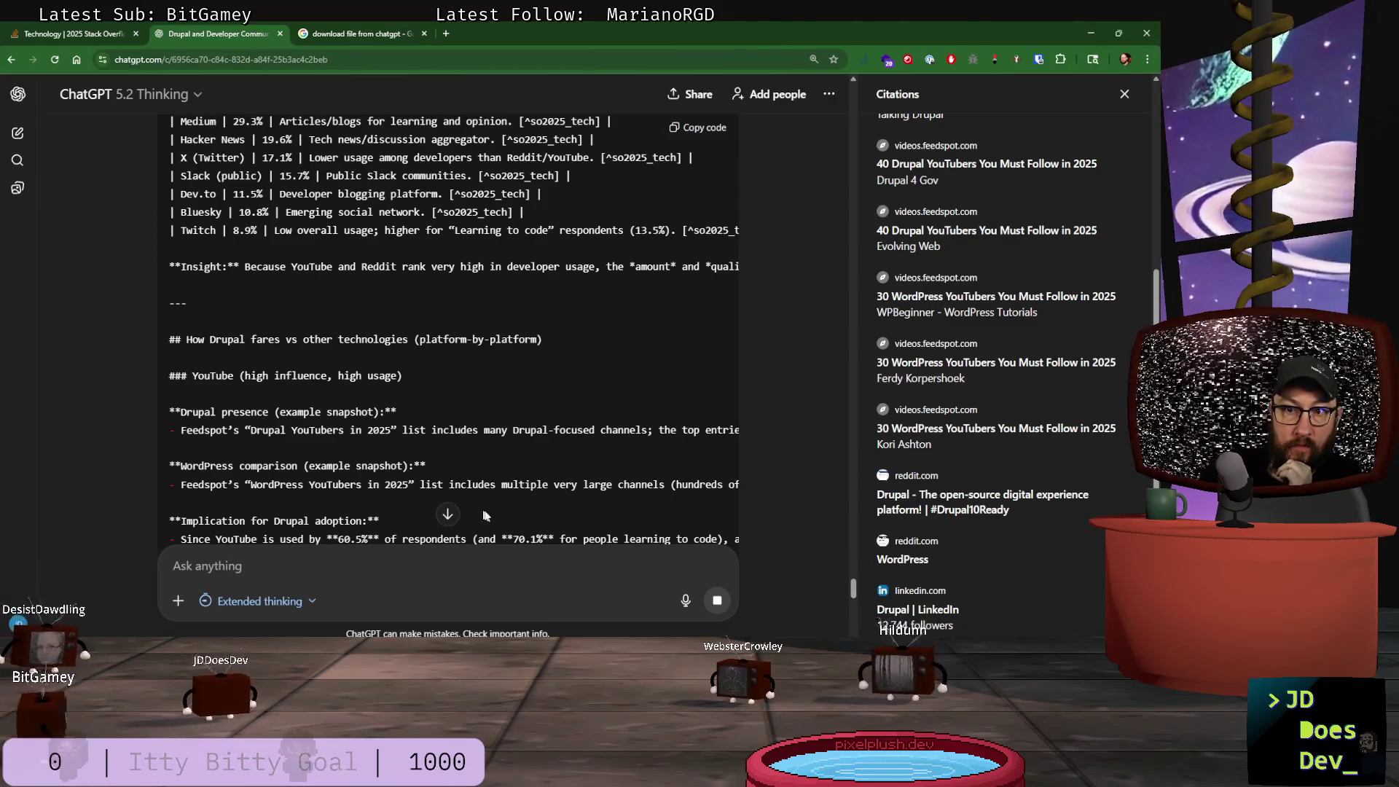
click(452, 522)
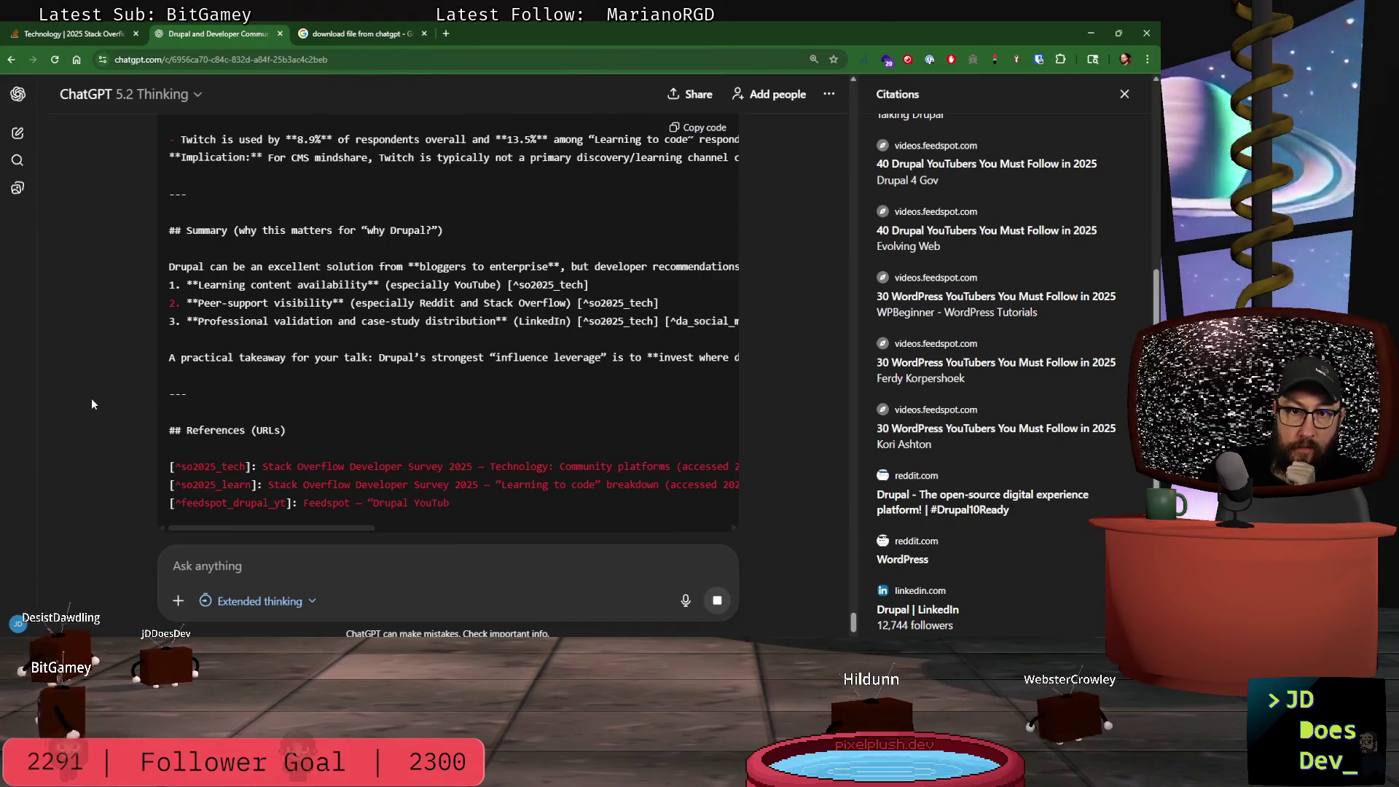
scroll(373, 401, down, 1)
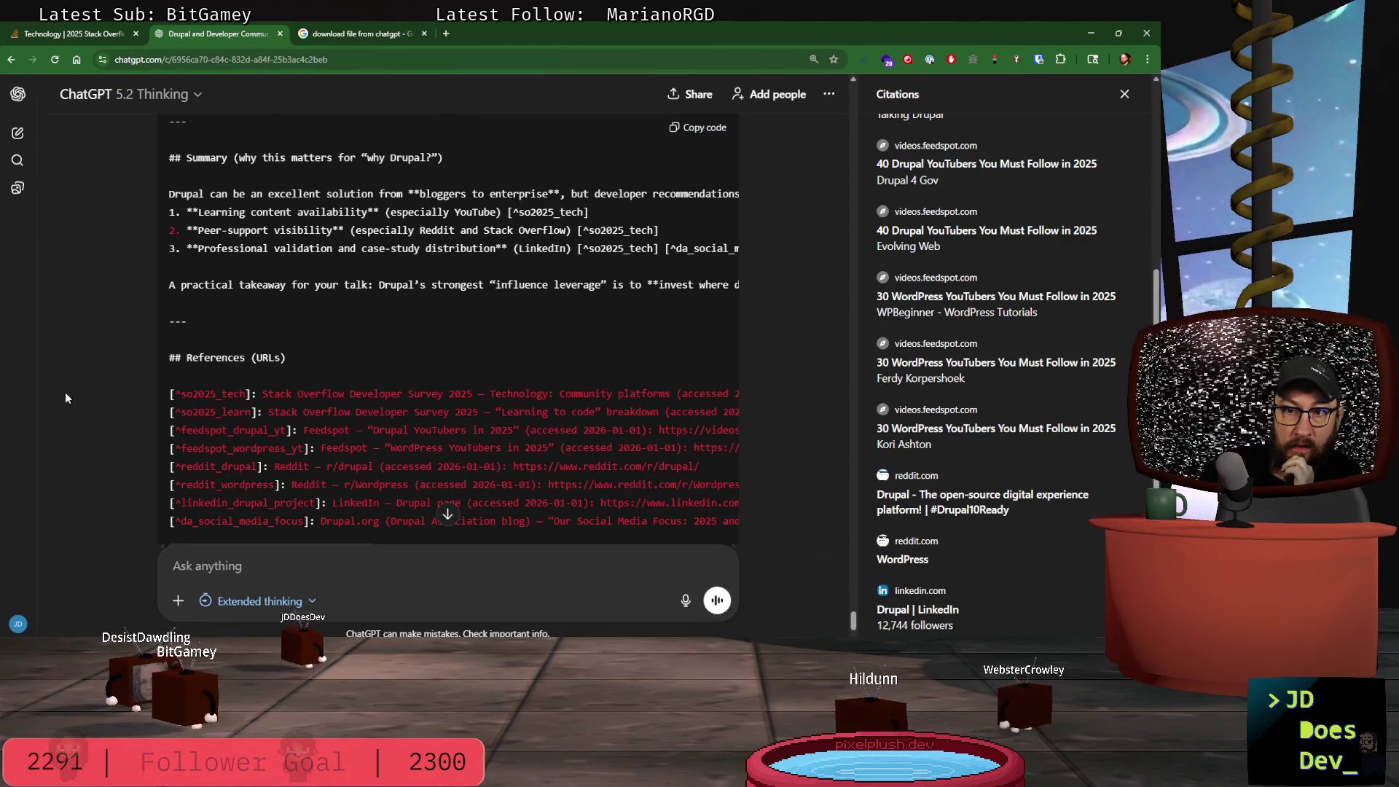
scroll(73, 386, down, 2)
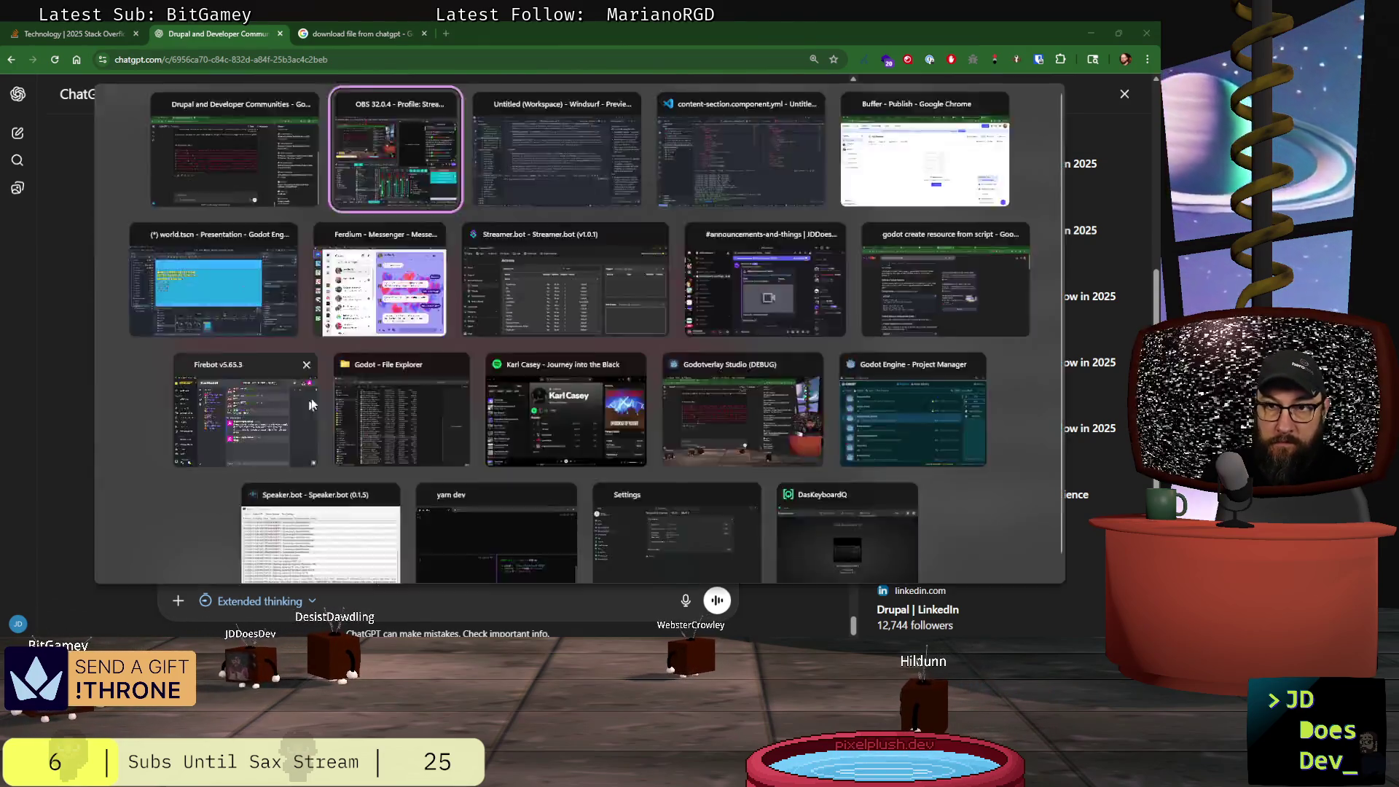
key(alt+Tab)
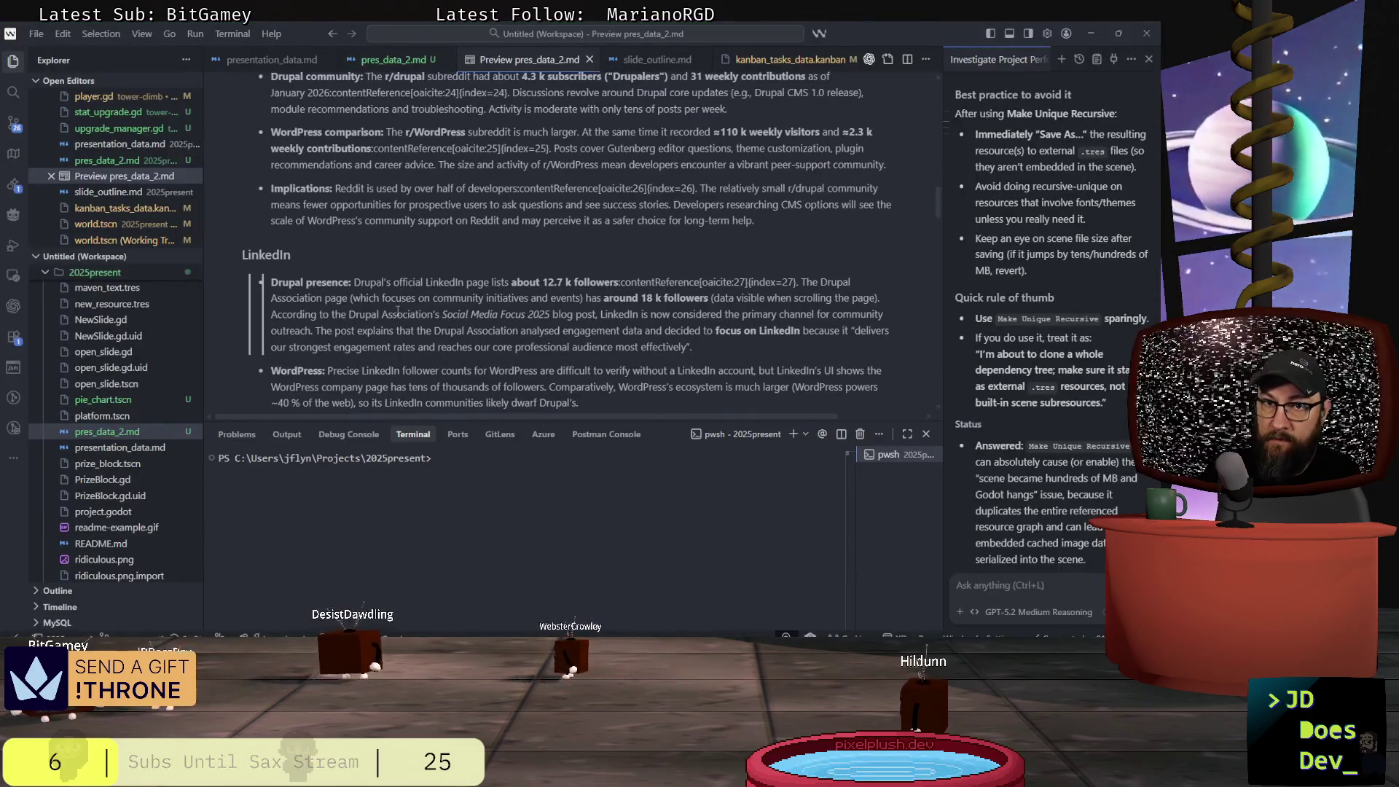
- Replace pres_data_2.md's contents with the copied ChatGPT report and save it
click(394, 59)
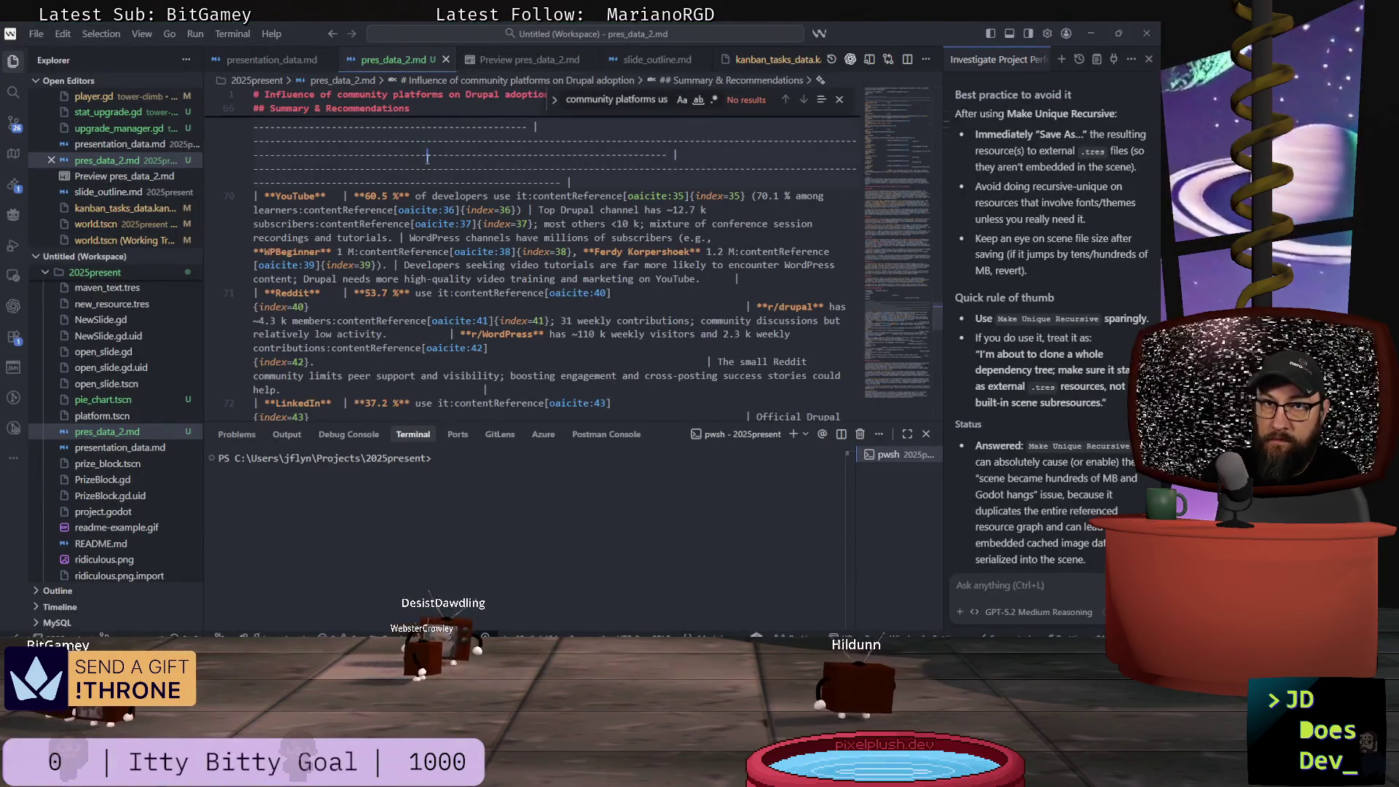
key(ctrl+a)
key(ctrl+v)
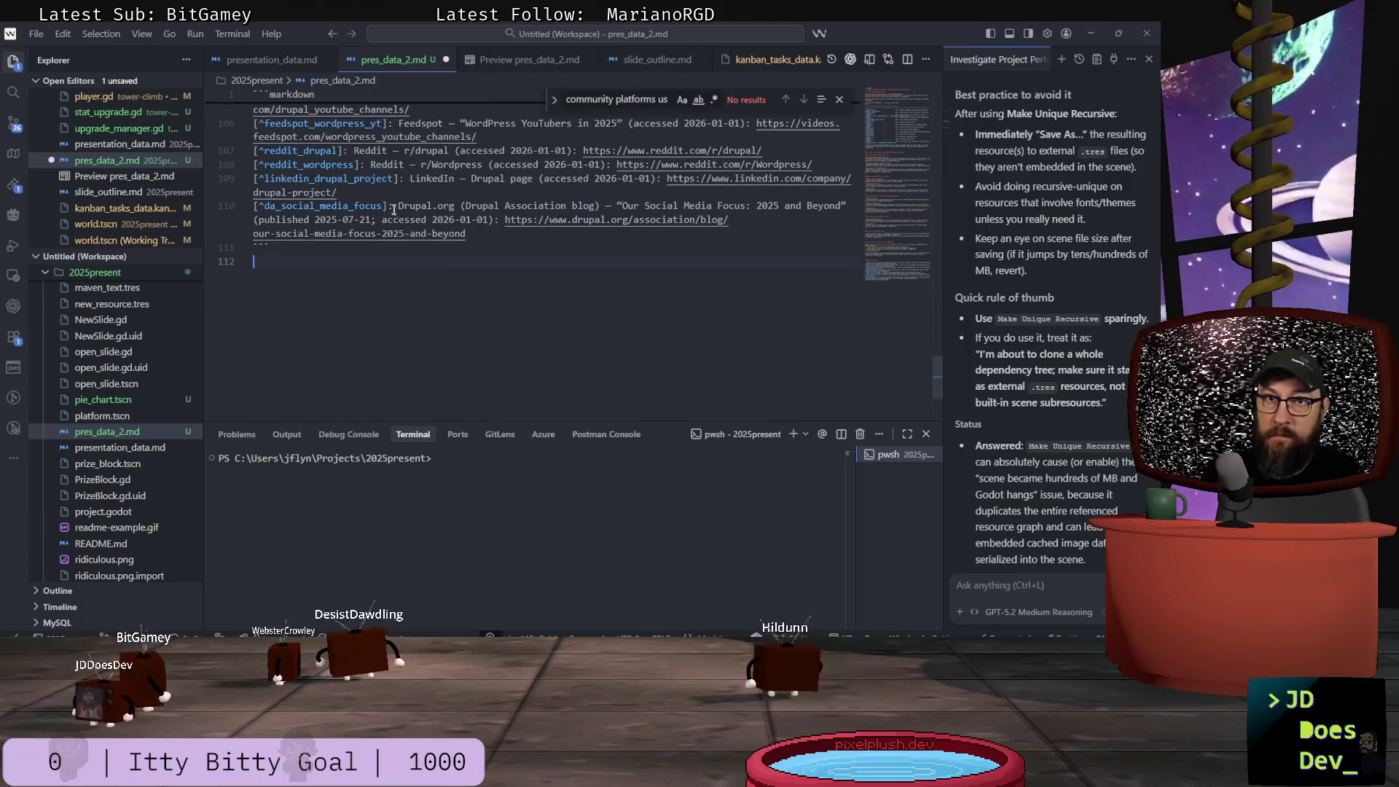
key(ctrl+s)
scroll(397, 213, up, 6)
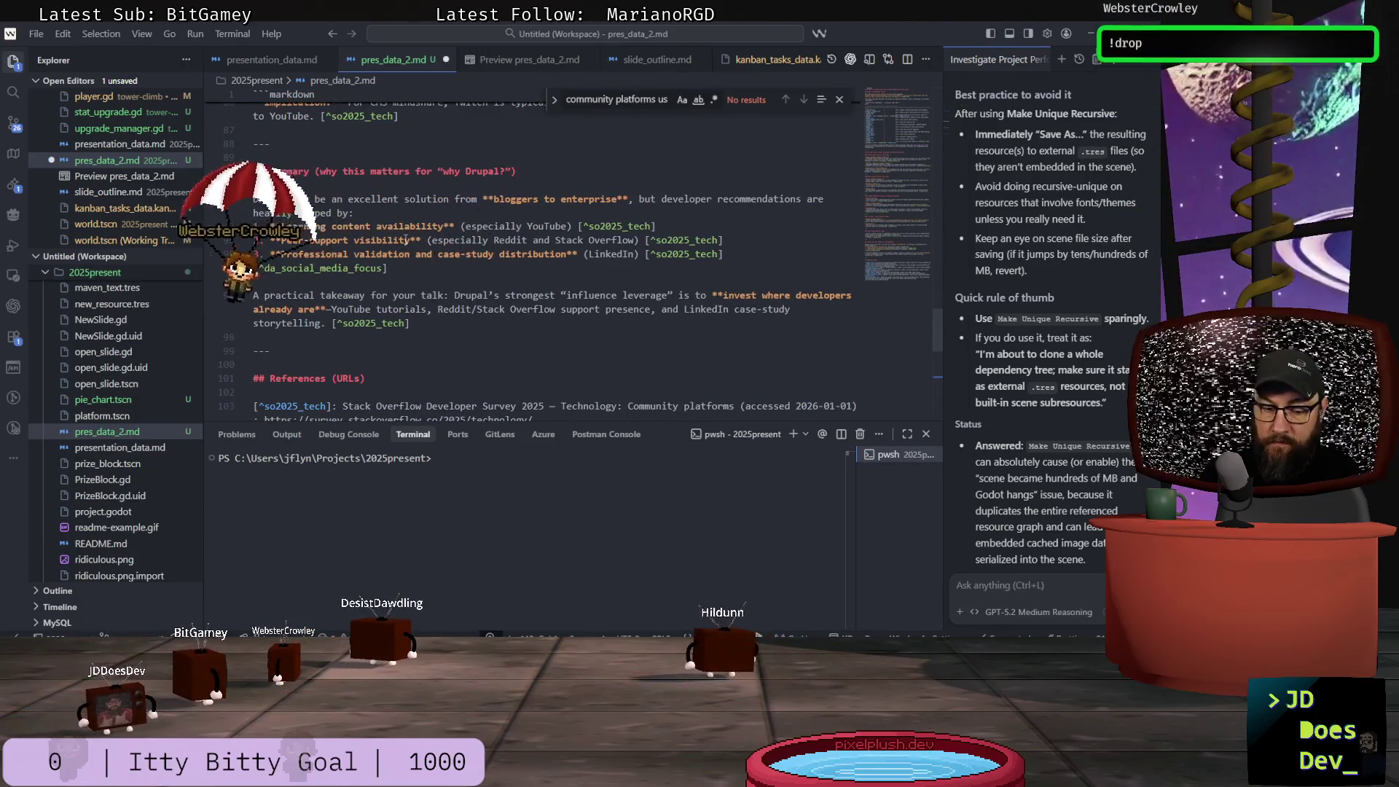
scroll(406, 239, up, 10)
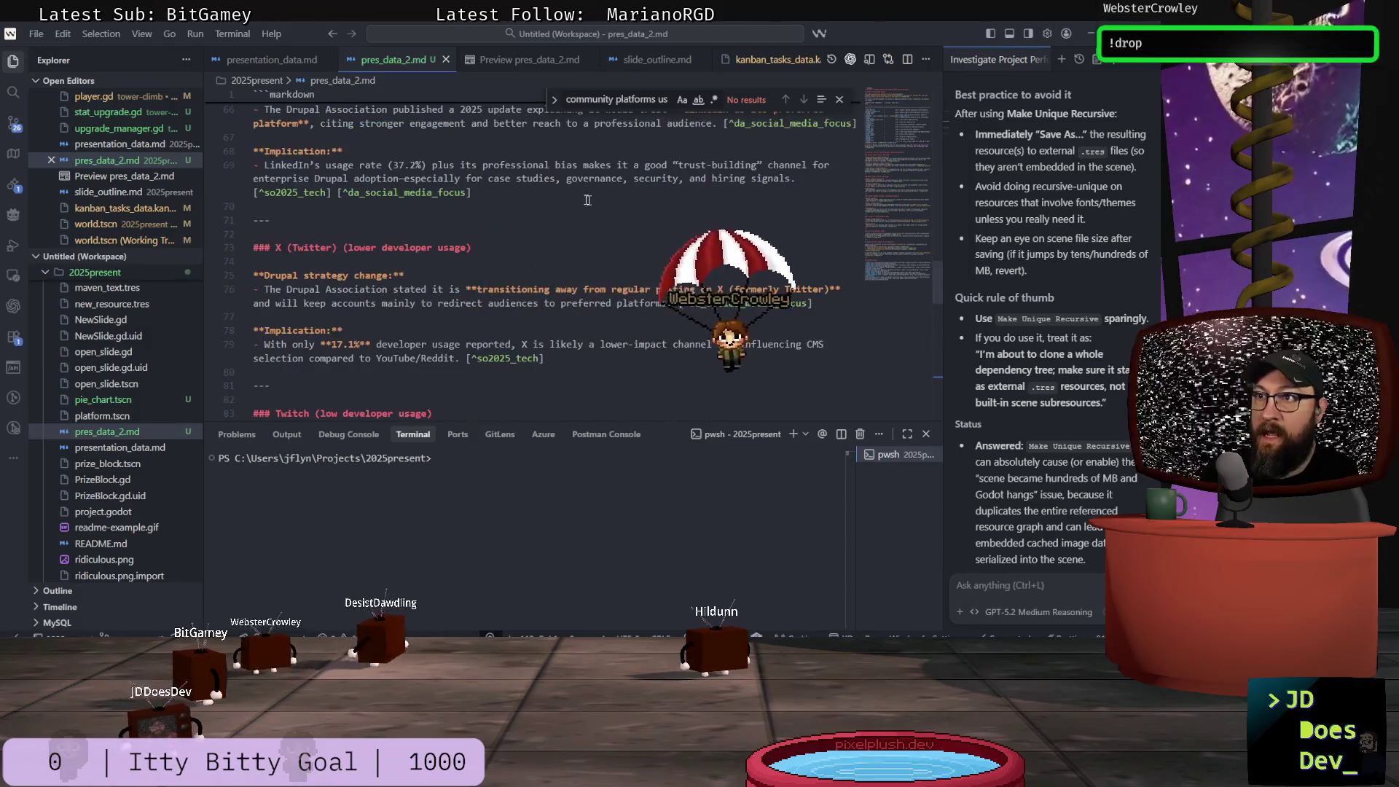
drag(937, 244, 938, 118)
- Swap the outdated report preview for a fresh preview of pres_data_2.md
click(536, 59)
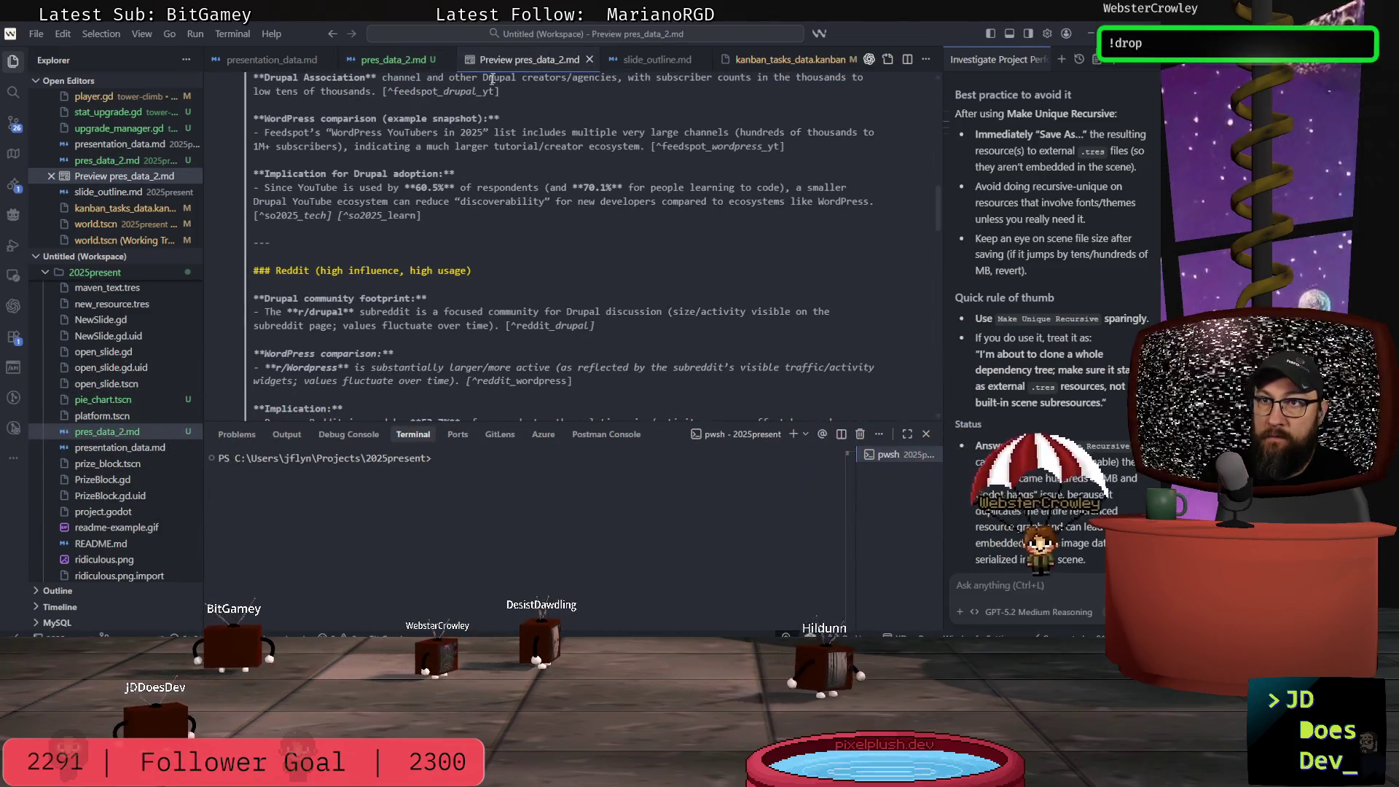
click(590, 59)
right_click(414, 58)
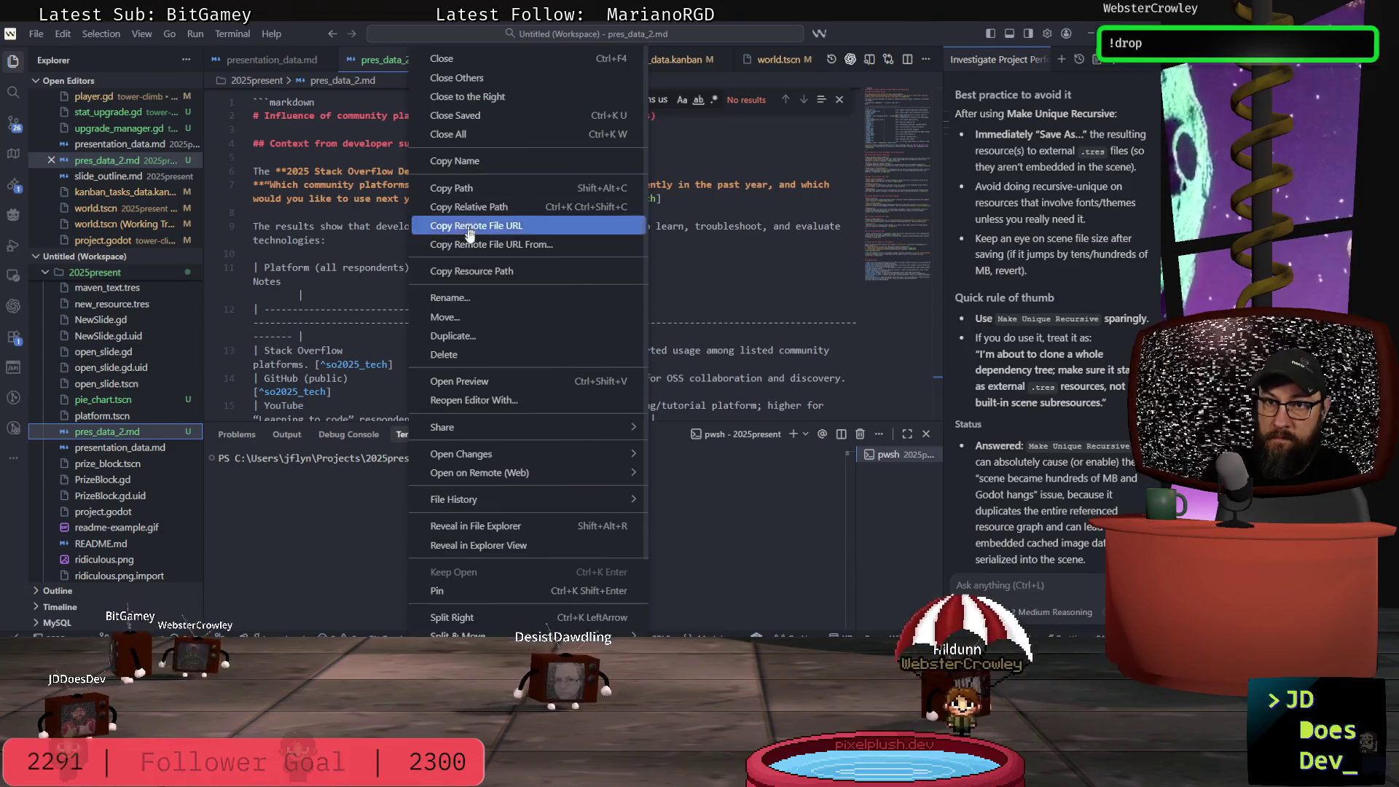
click(466, 381)
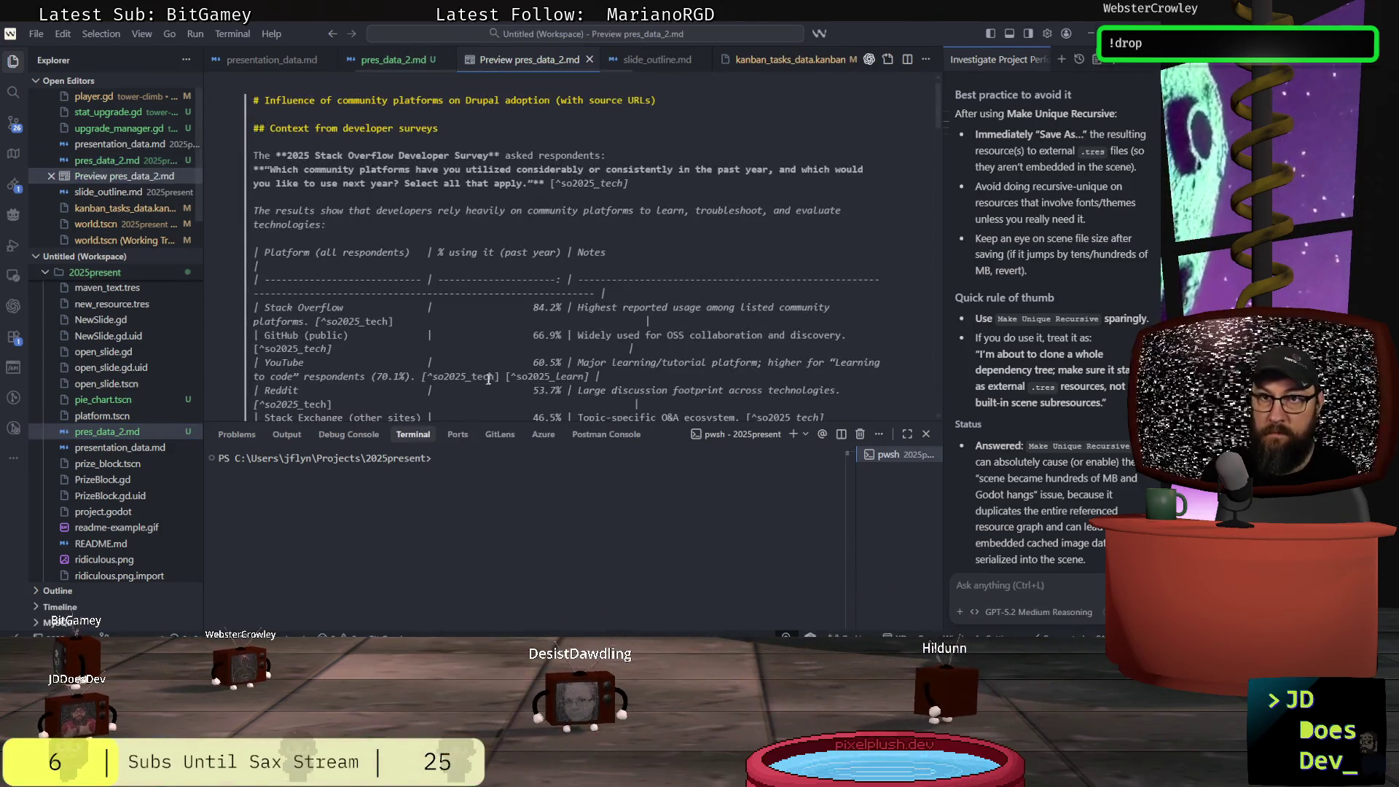
- Paste the report into the pres_data_2.md source again, restoring it after a clear, and save
click(374, 63)
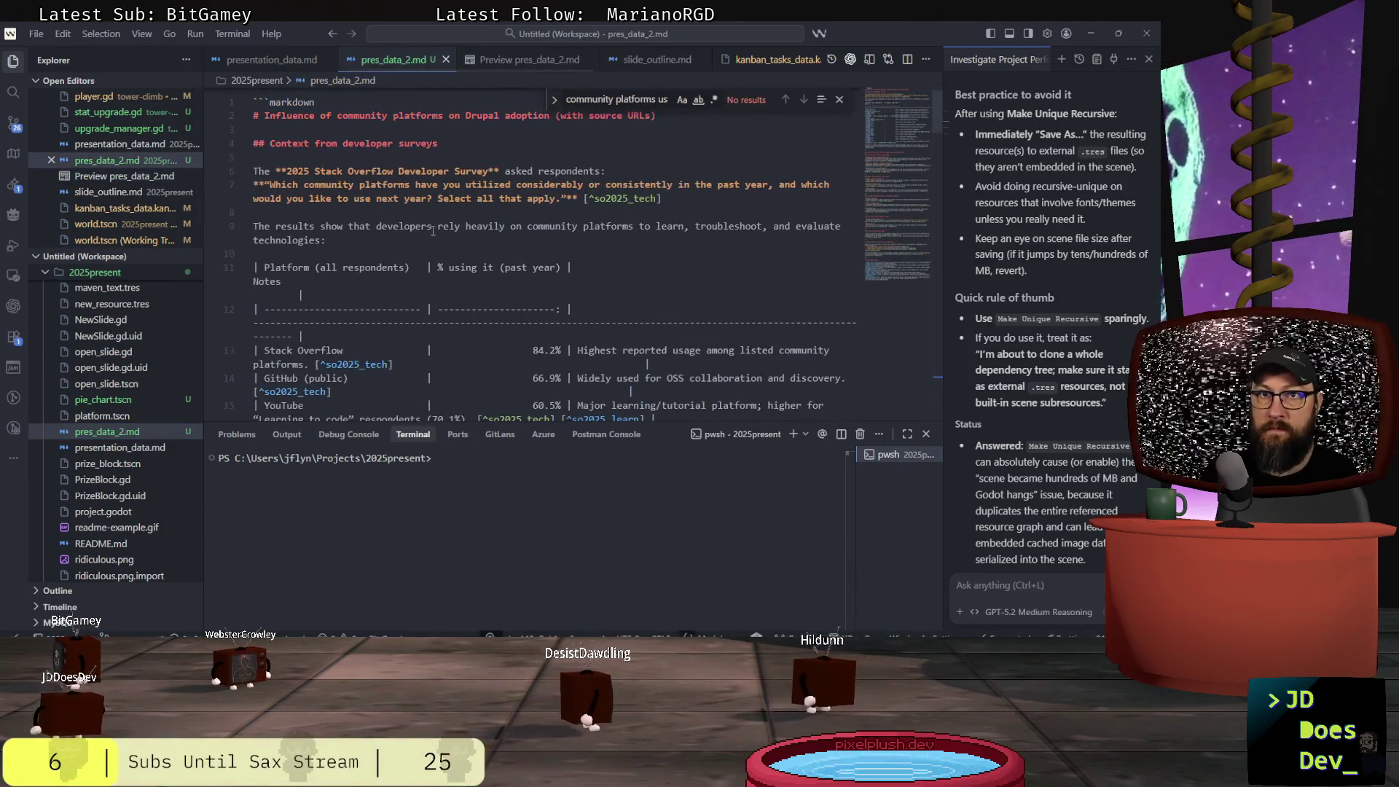
key(ctrl+v)
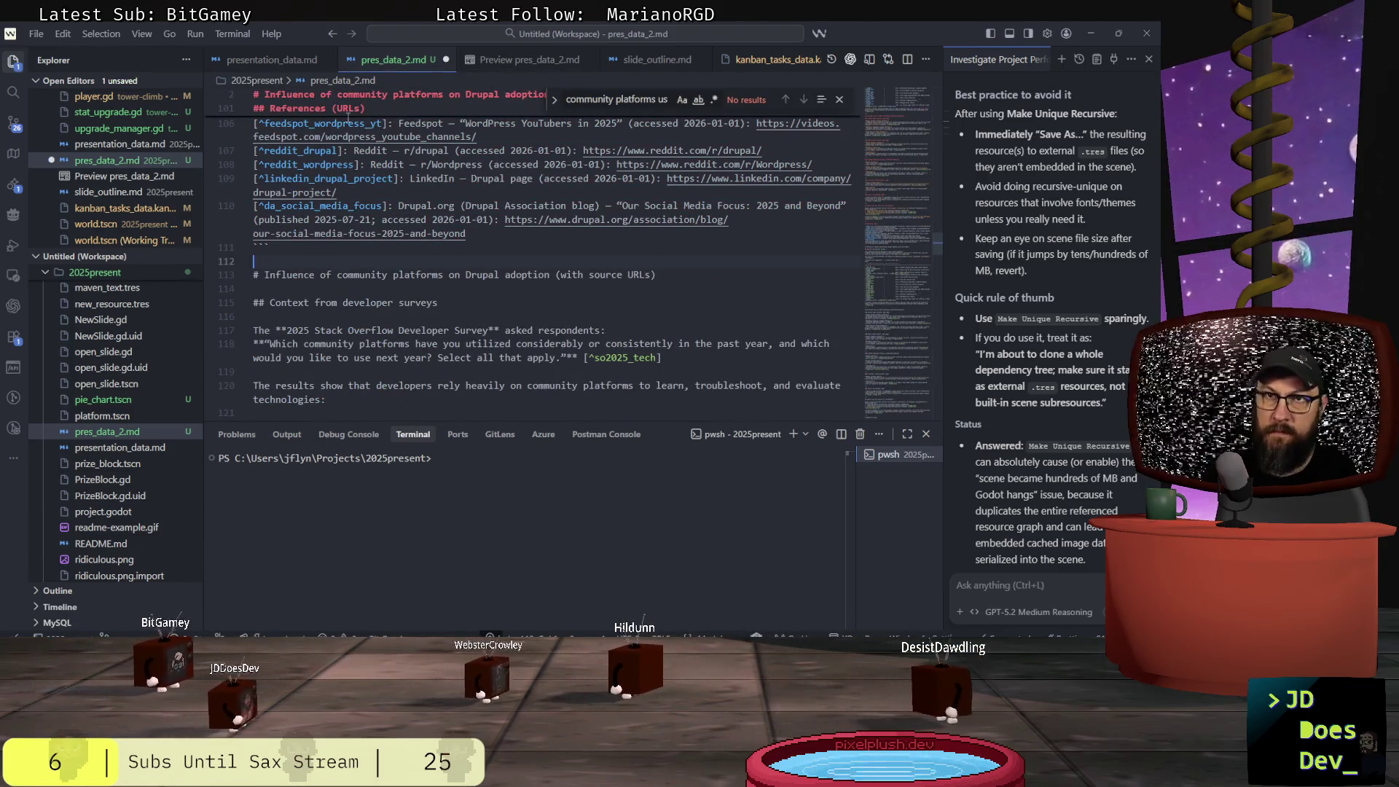
scroll(347, 117, down, 2)
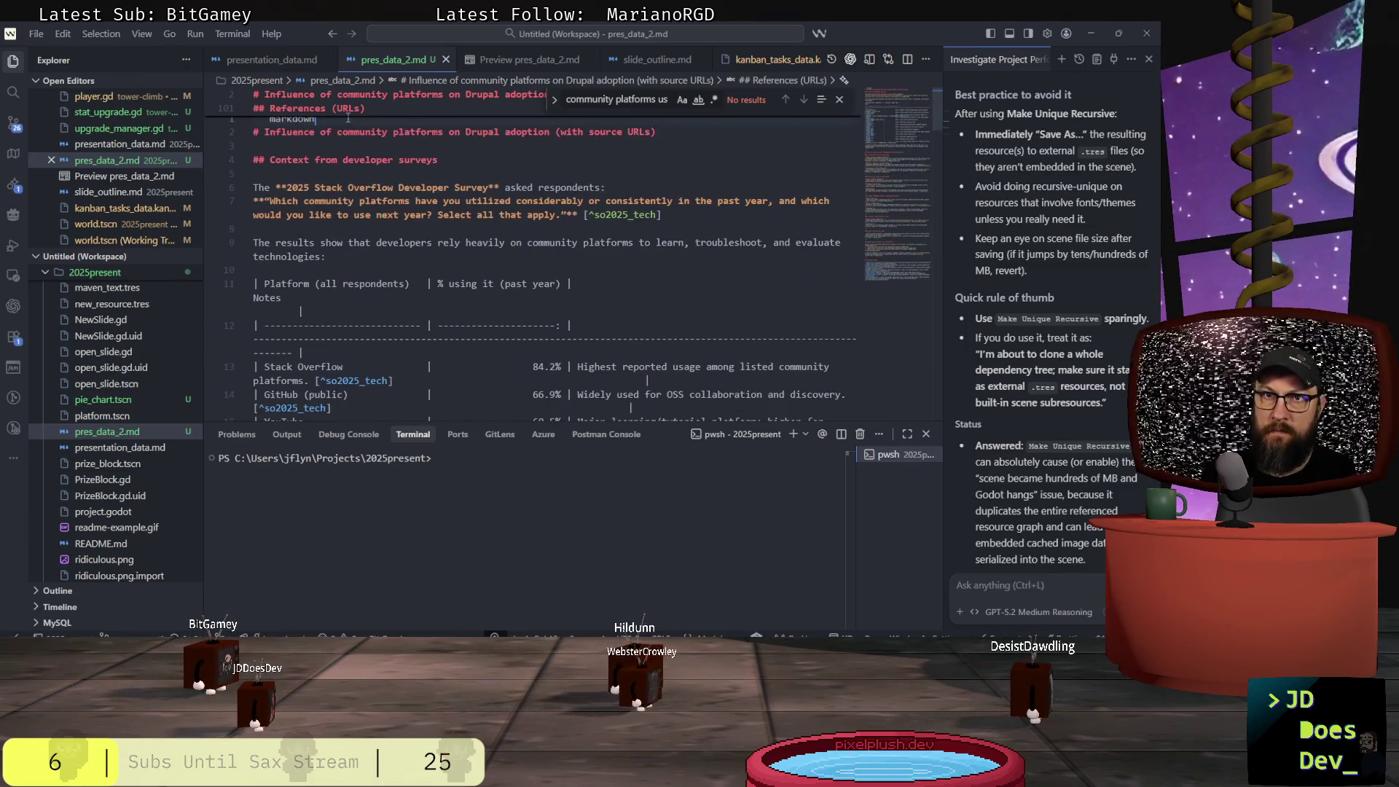
scroll(348, 116, up, 3)
key(ctrl+a)
key(Delete)
key(ctrl+z)
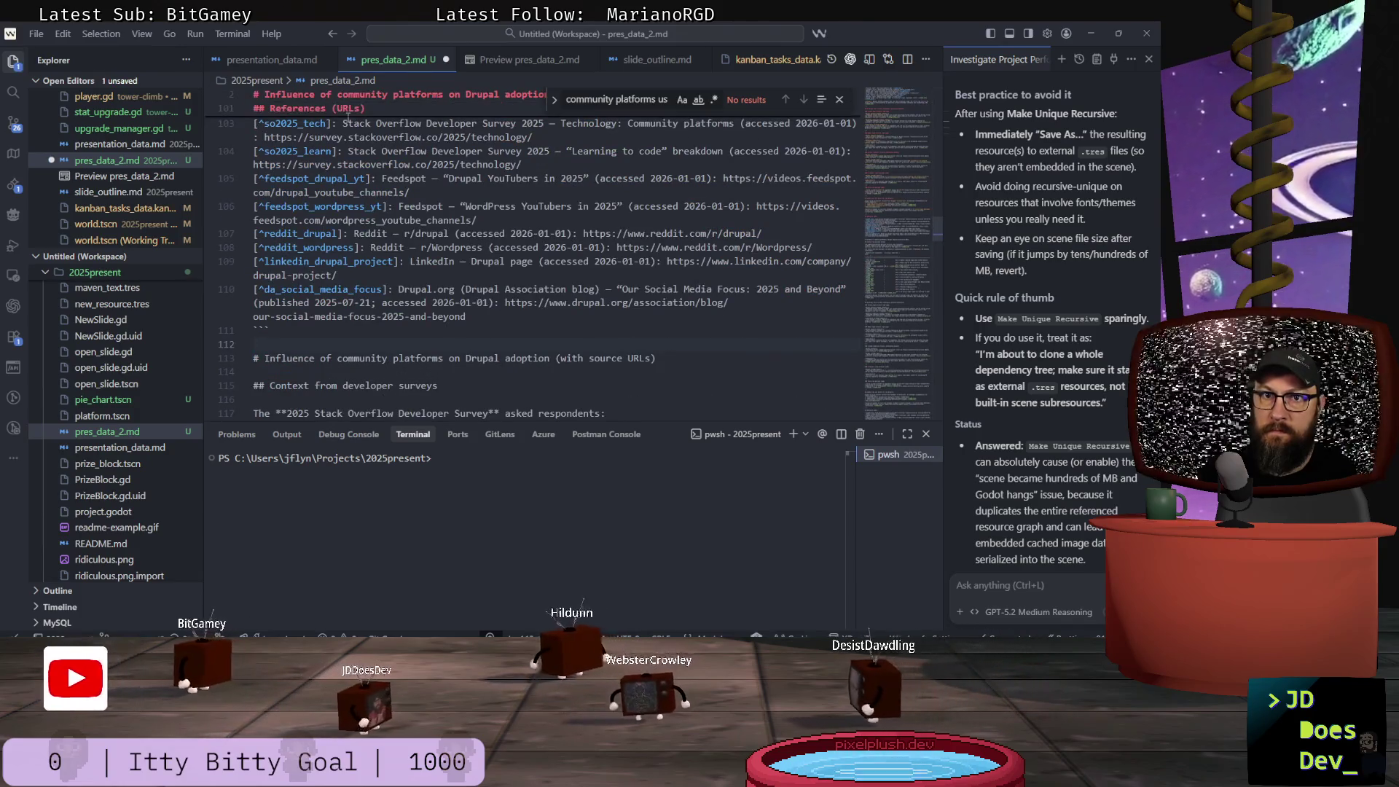
scroll(393, 258, up, 3)
scroll(394, 258, up, 20)
key(ctrl+s)
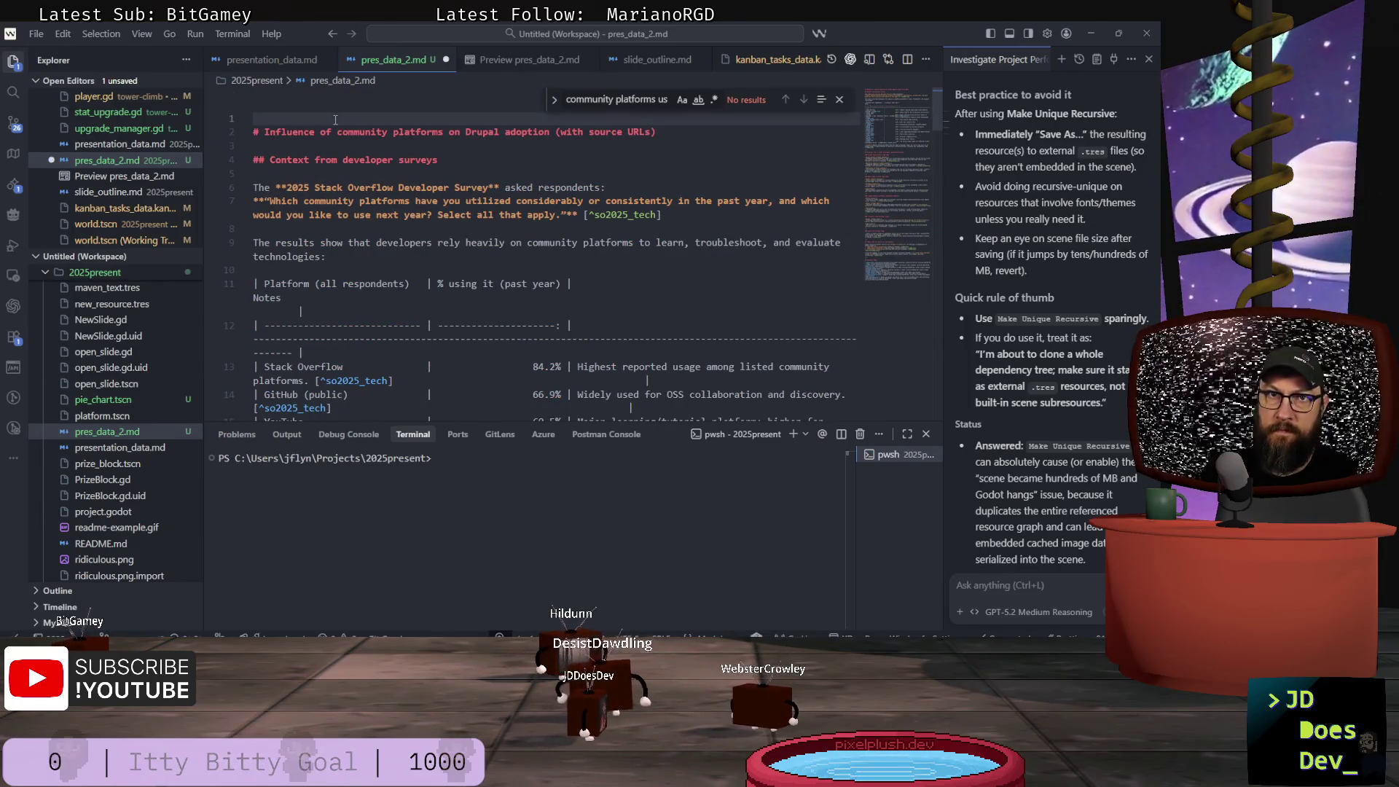
- Delete the blank first line and the empty last line, save, and show the rendered preview
key(Delete)
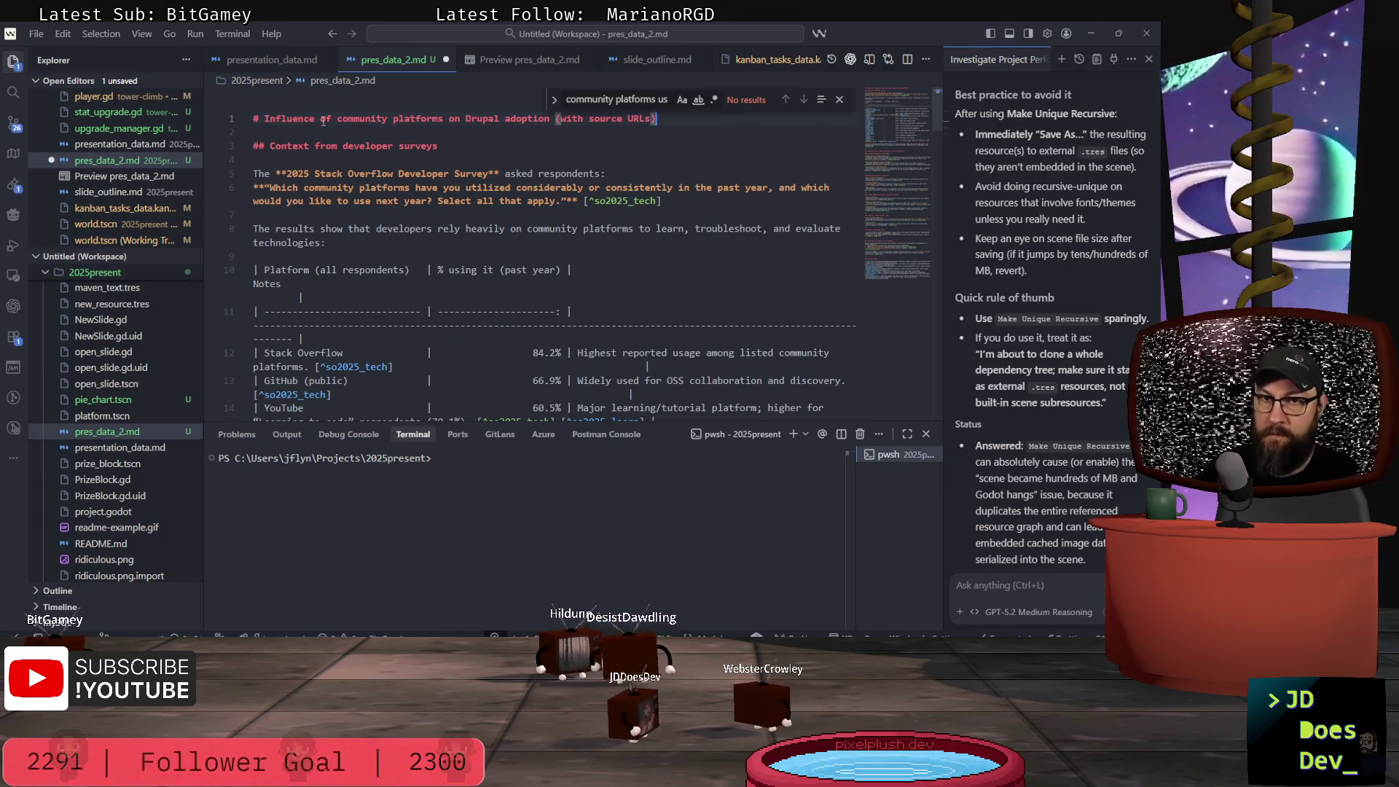
scroll(324, 121, down, 6)
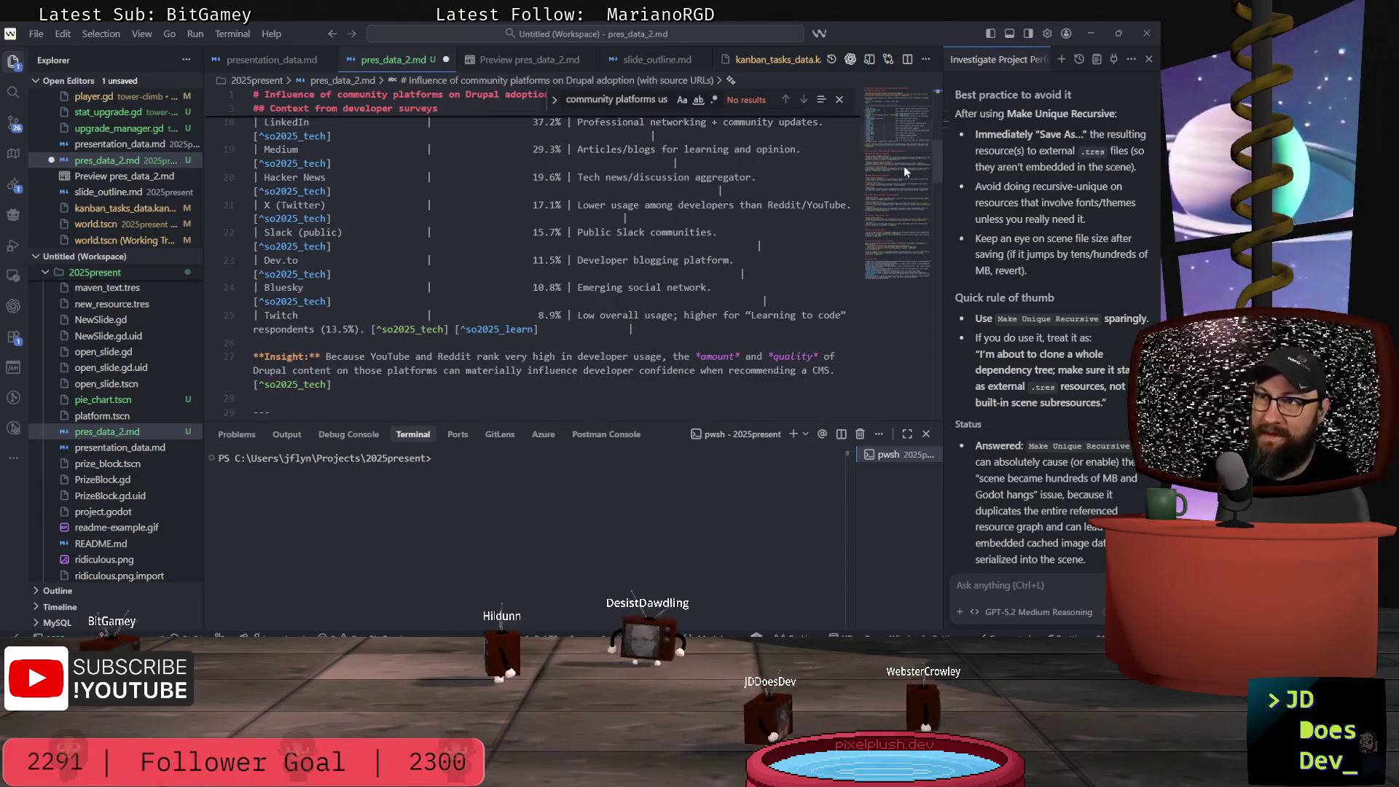
mouse_move(938, 166)
mouse_down()
mouse_move(955, 356)
mouse_move(944, 404)
mouse_move(946, 383)
mouse_up()
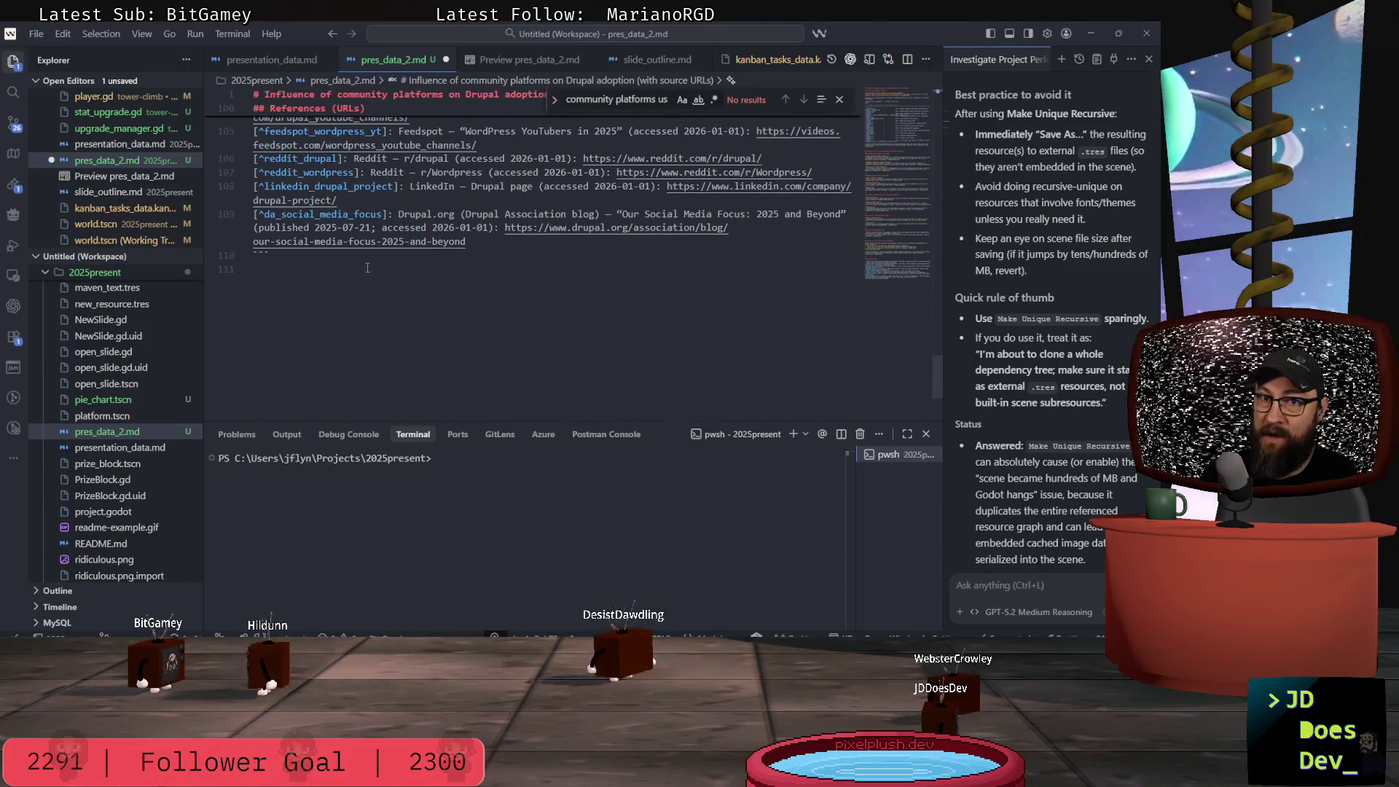
key(BackSpace)
key(ctrl+s)
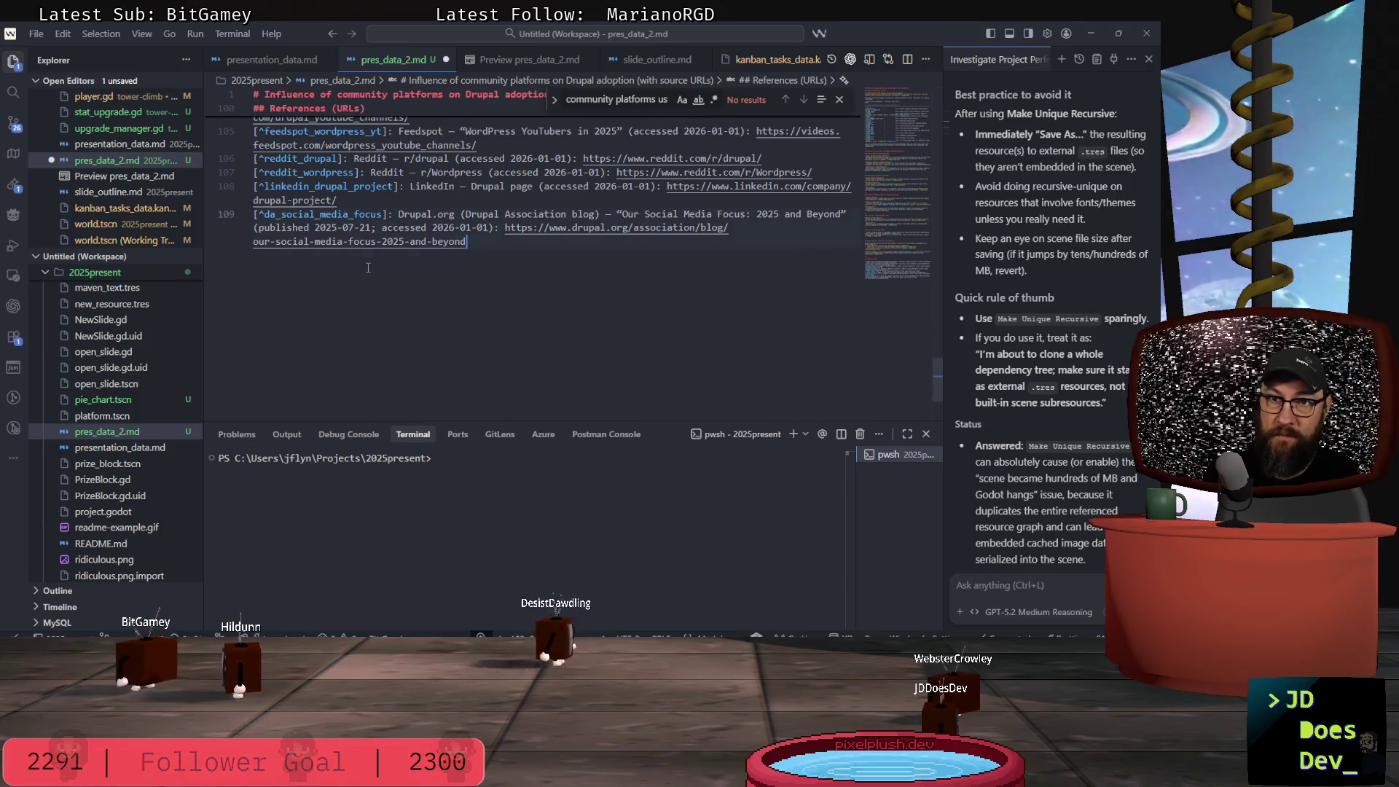
click(491, 56)
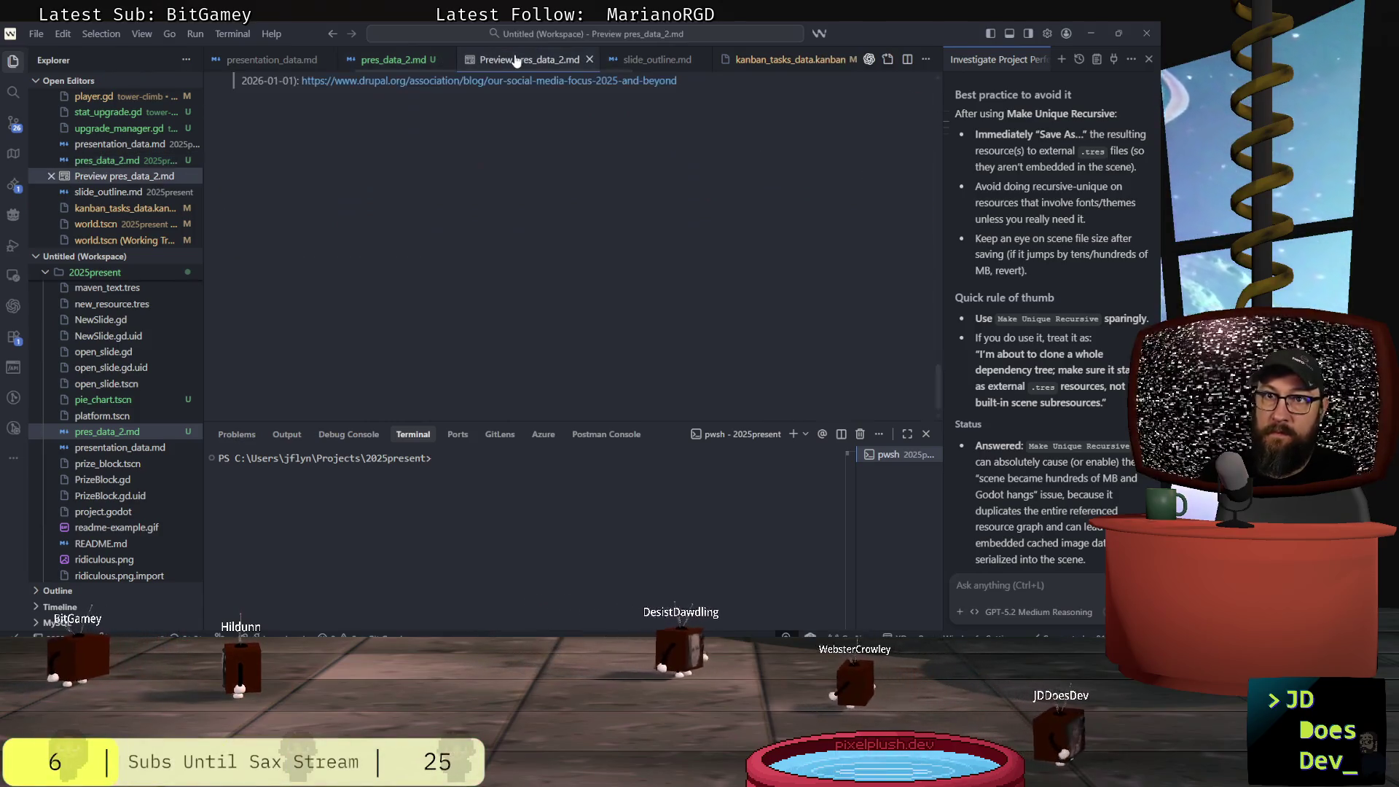
- Read the rendered report from its title down through the Summary section and References (URLs) list
scroll(527, 179, up, 5)
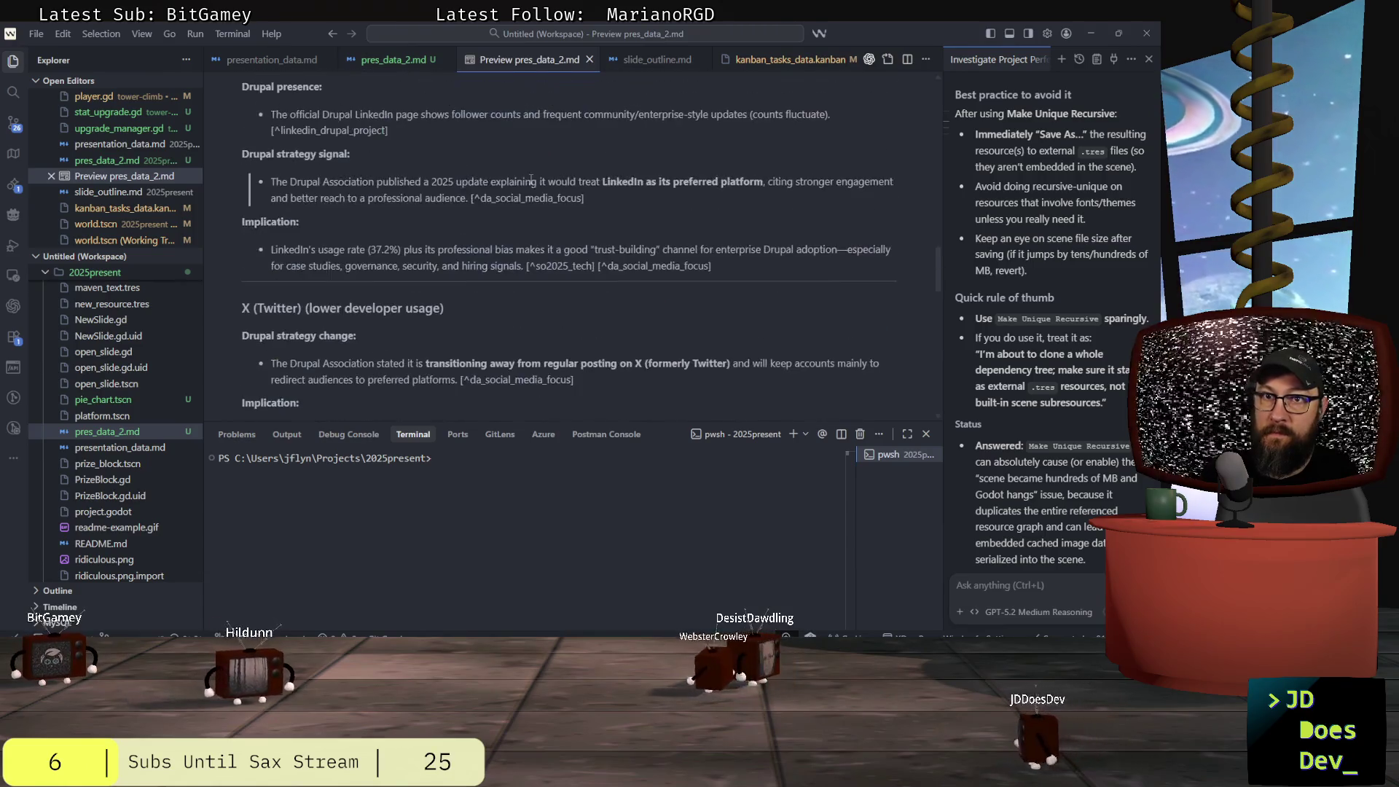
mouse_move(937, 273)
mouse_down()
mouse_move(934, 117)
mouse_move(917, 93)
mouse_up()
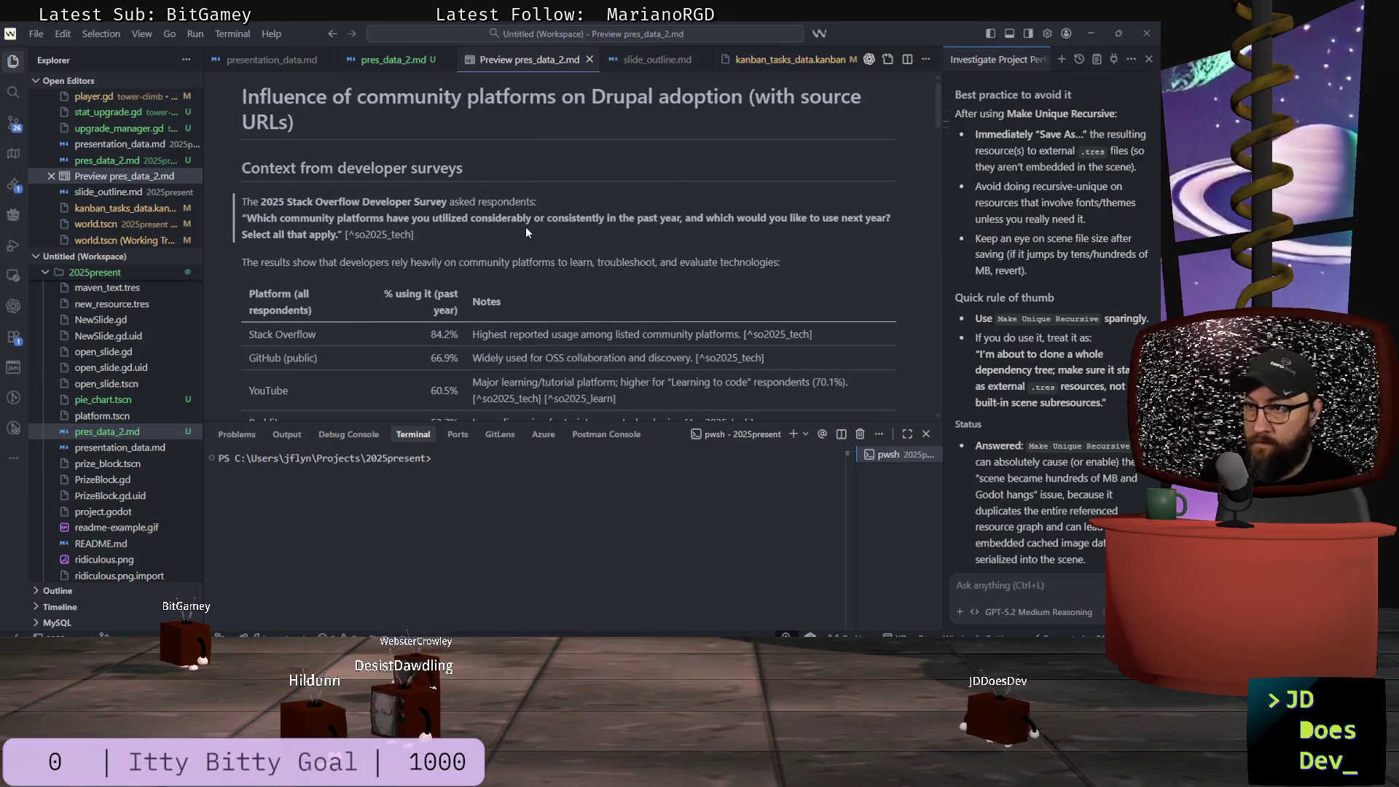
scroll(527, 232, down, 2)
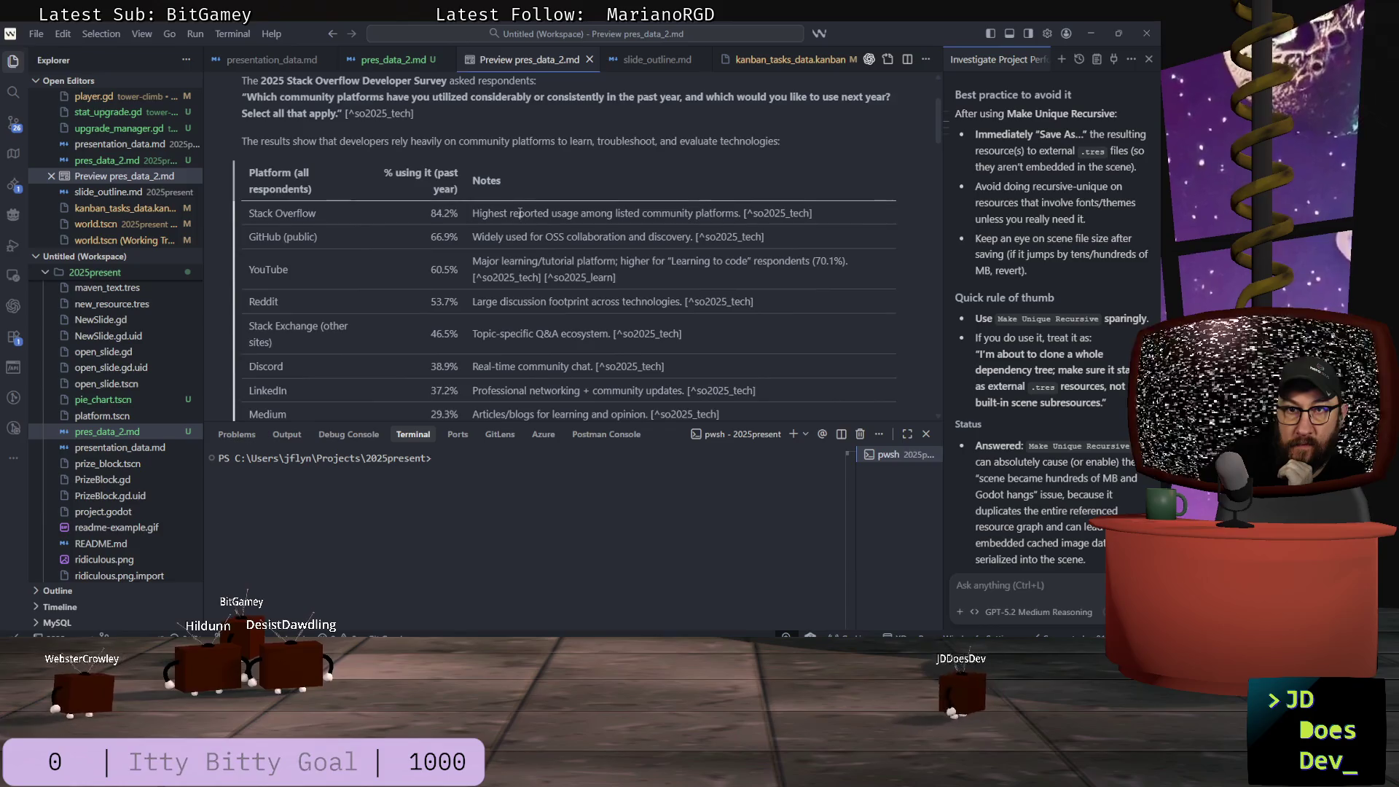
scroll(521, 232, down, 4)
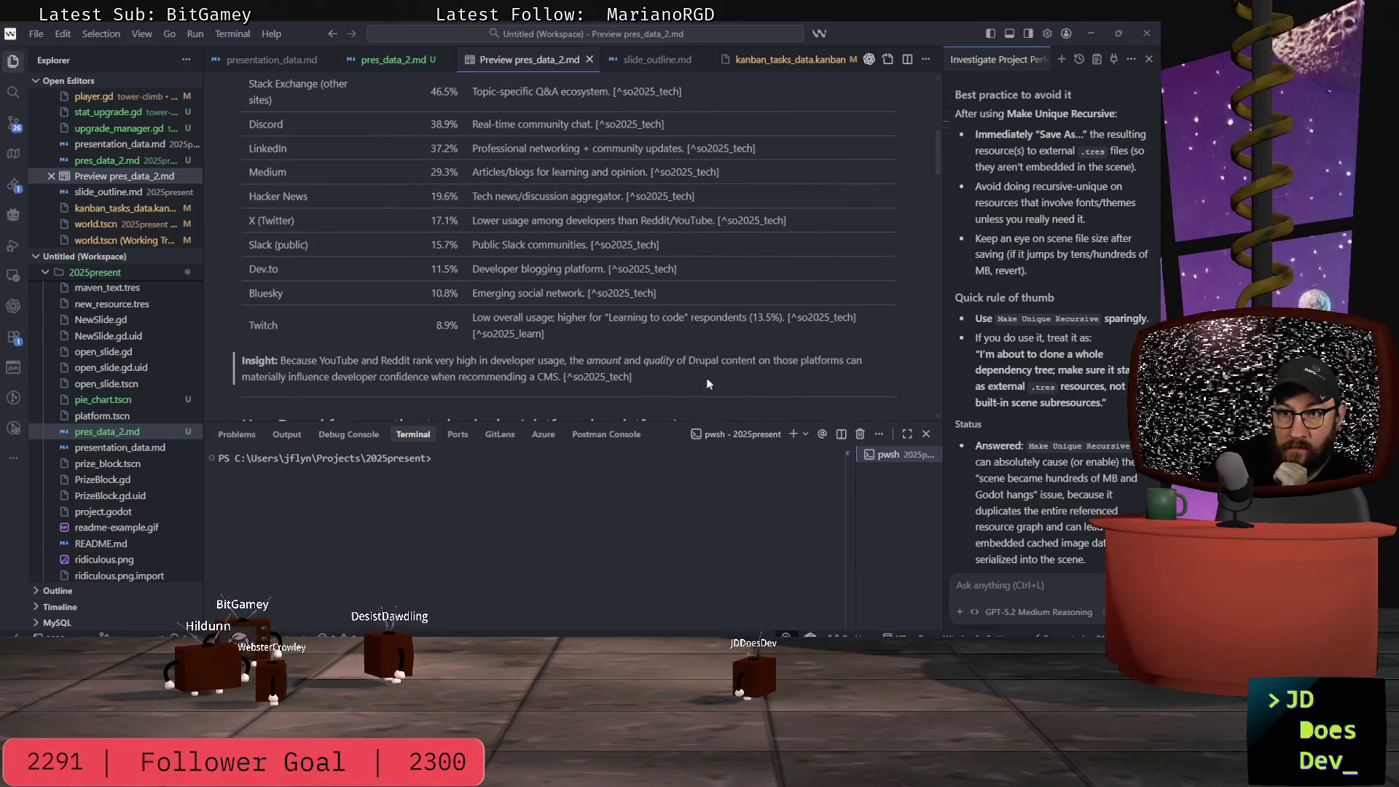
scroll(700, 373, down, 2)
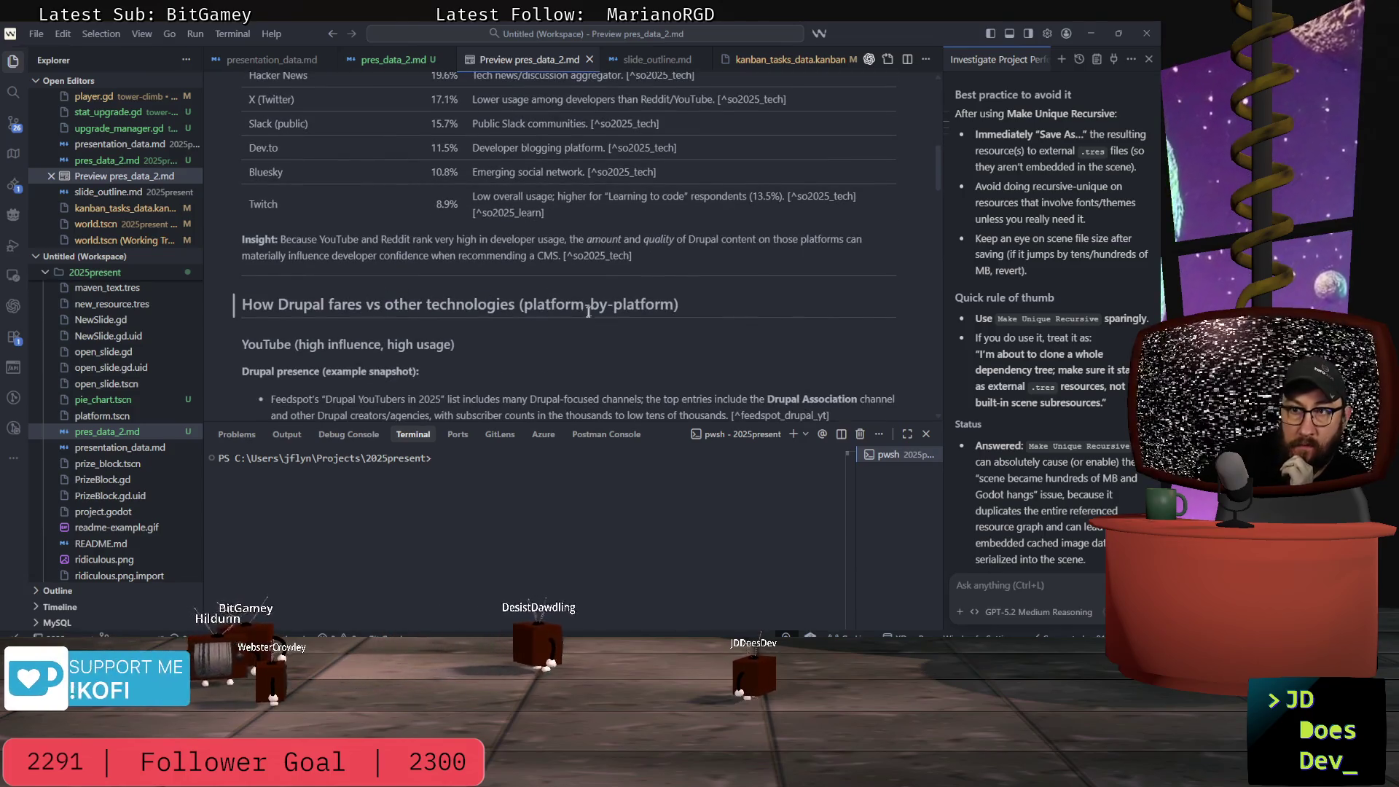
scroll(476, 347, down, 2)
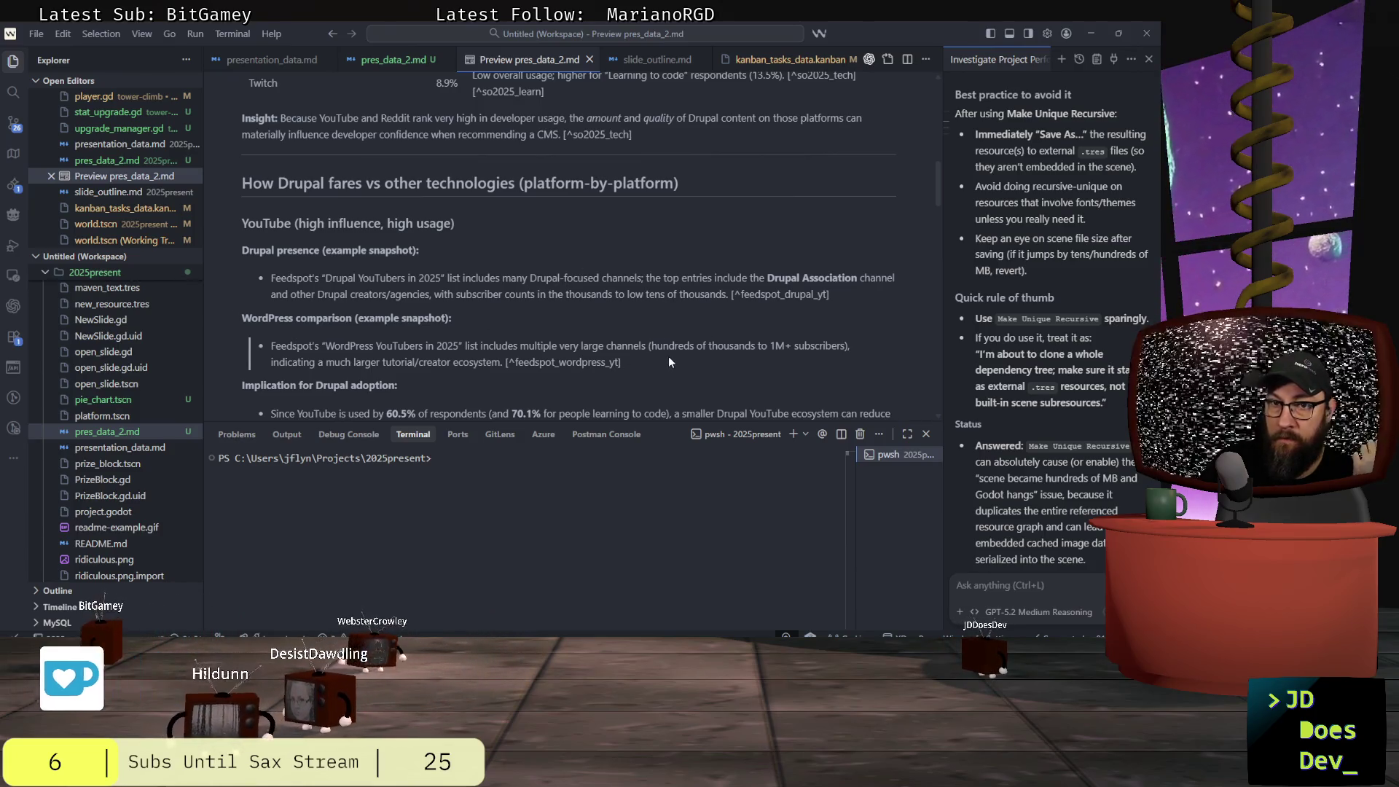
scroll(669, 360, down, 2)
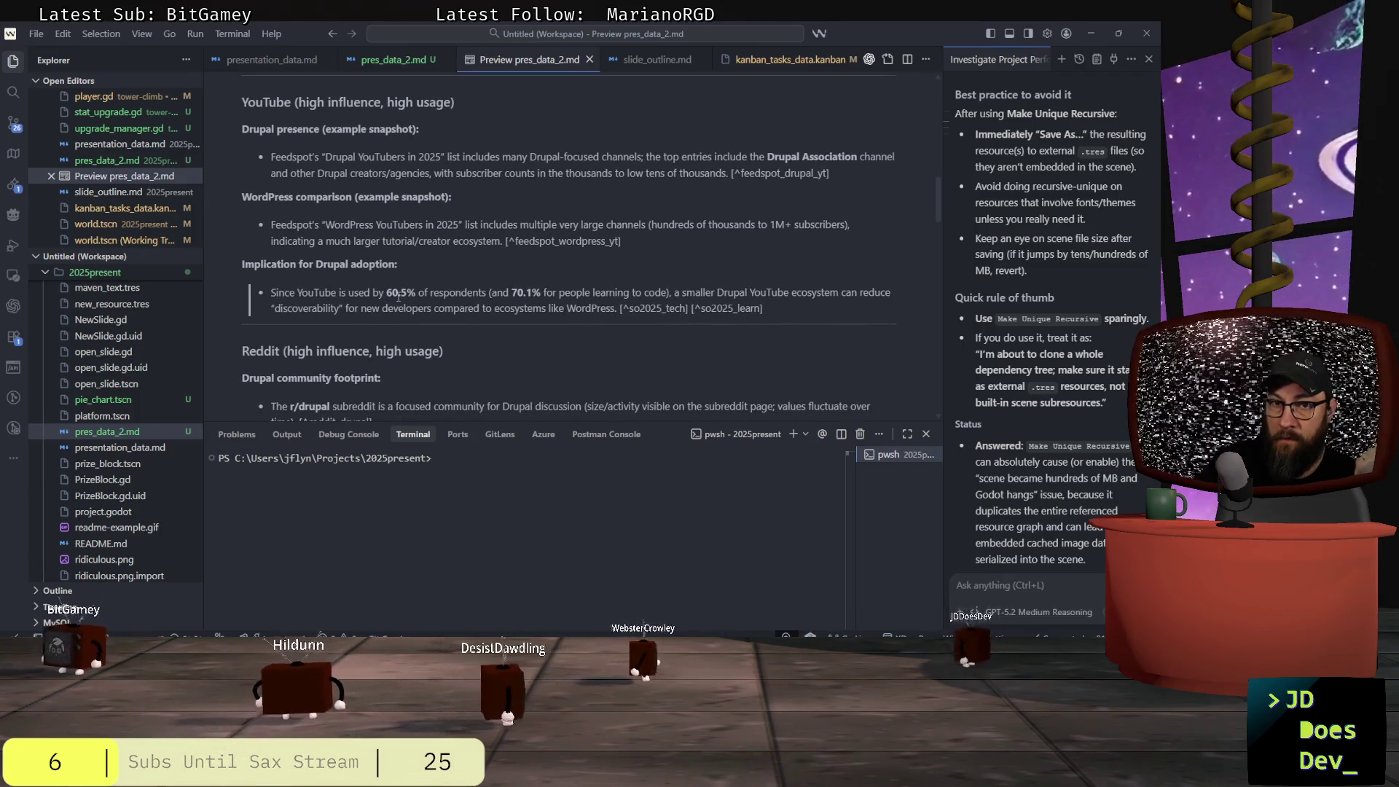
scroll(397, 295, down, 2)
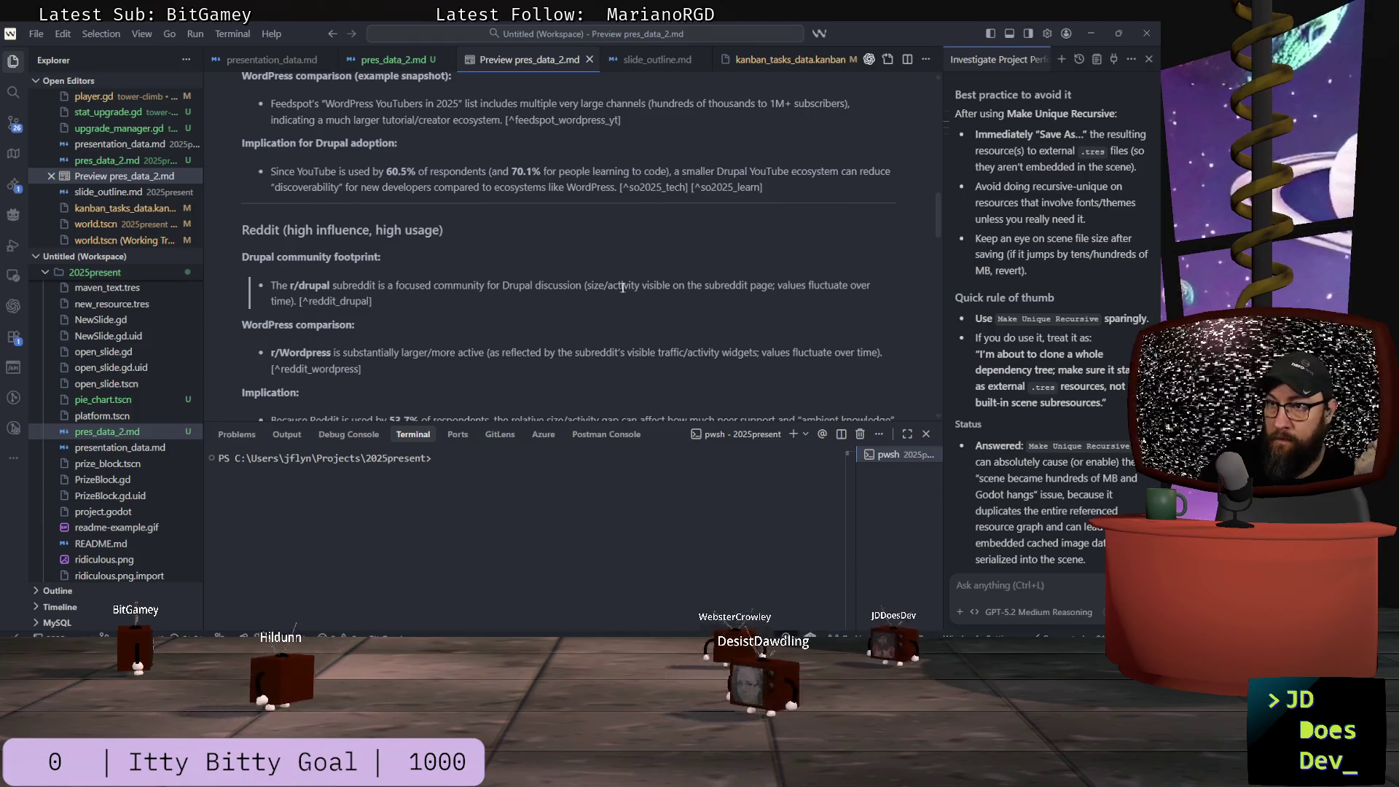
scroll(509, 284, down, 3)
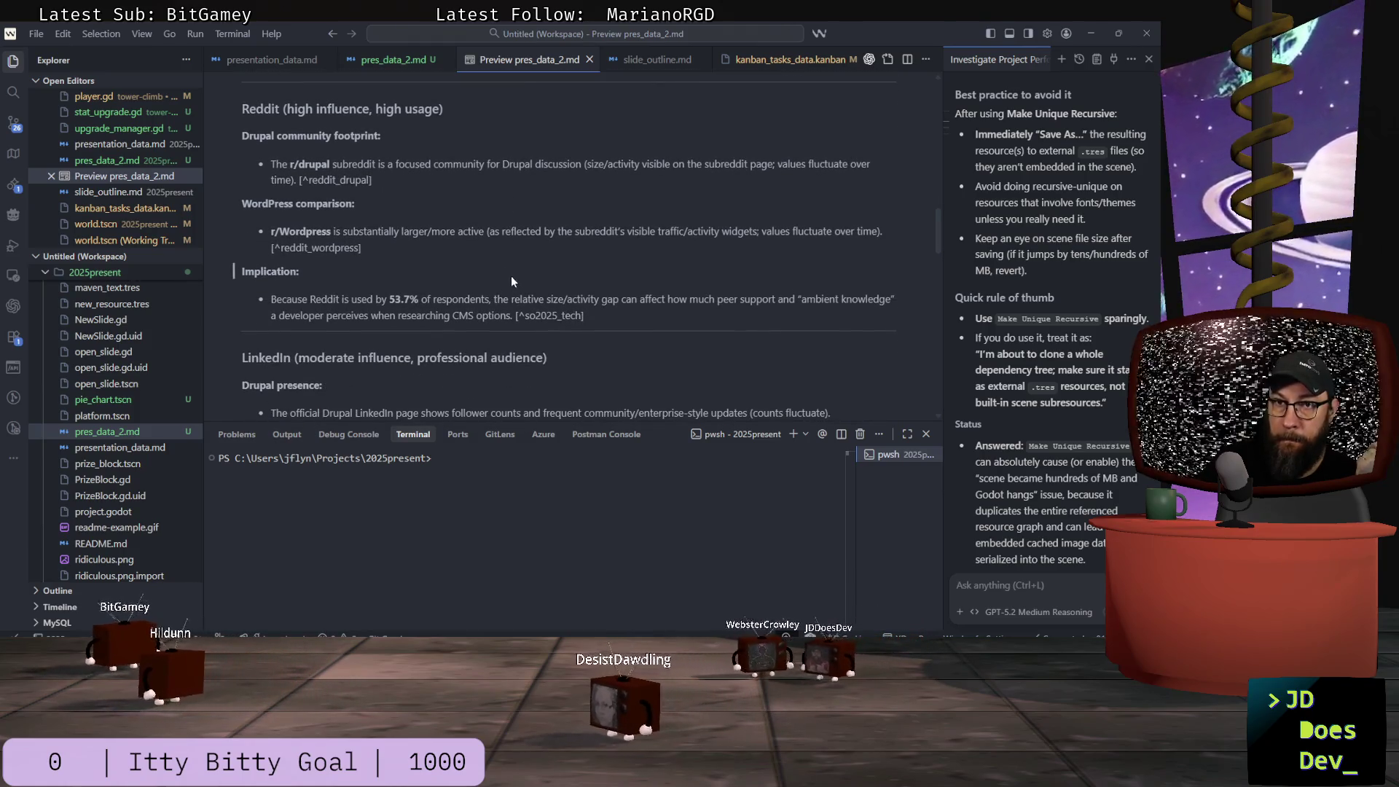
scroll(408, 226, down, 3)
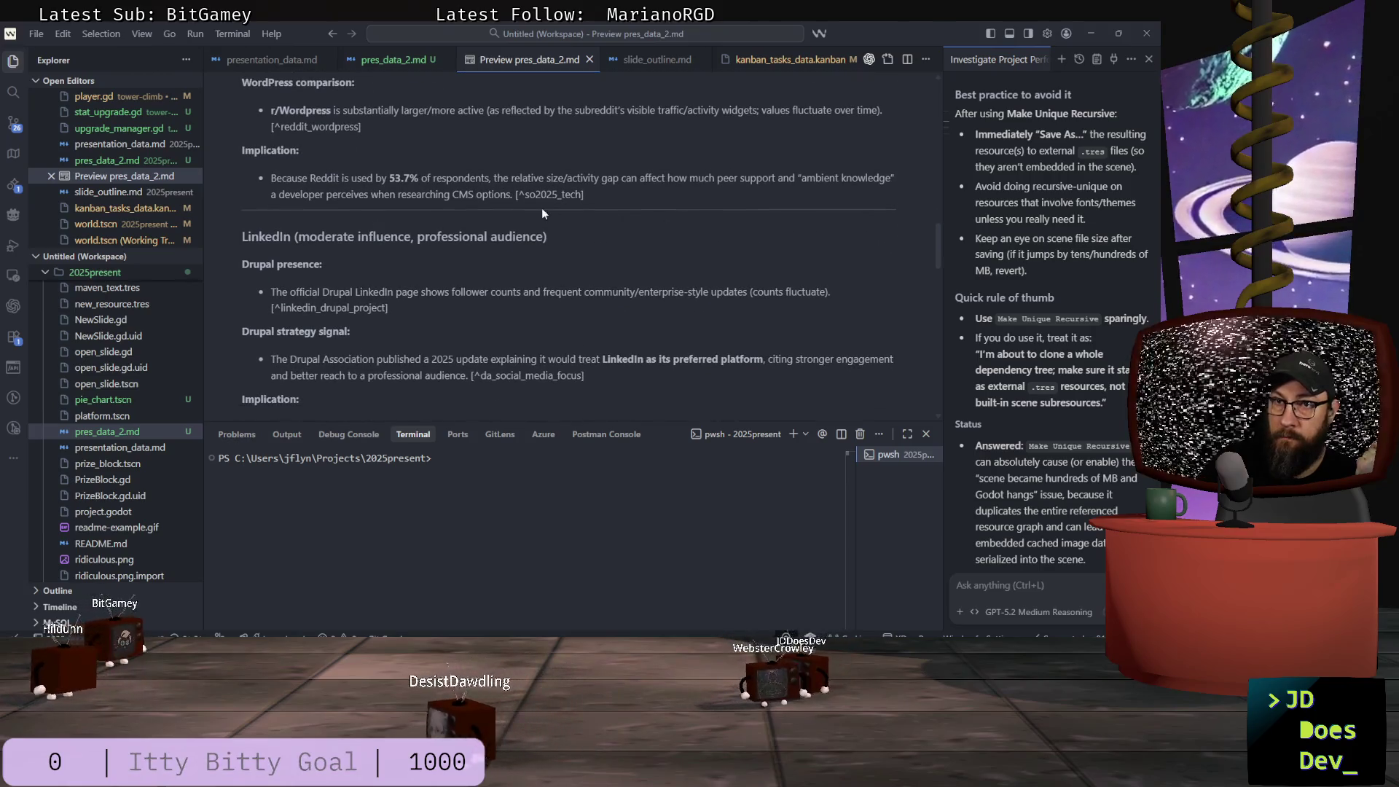
scroll(590, 240, down, 6)
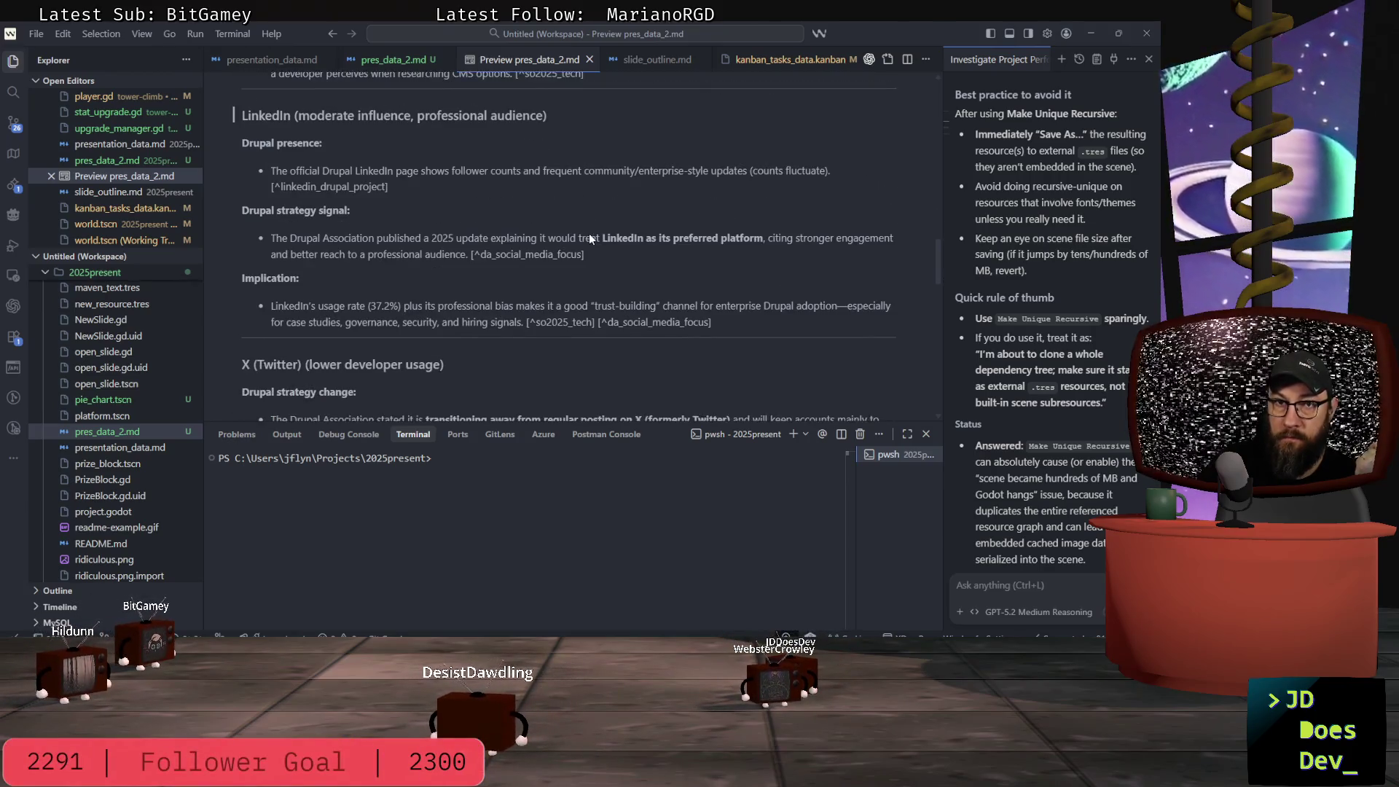
scroll(590, 239, down, 5)
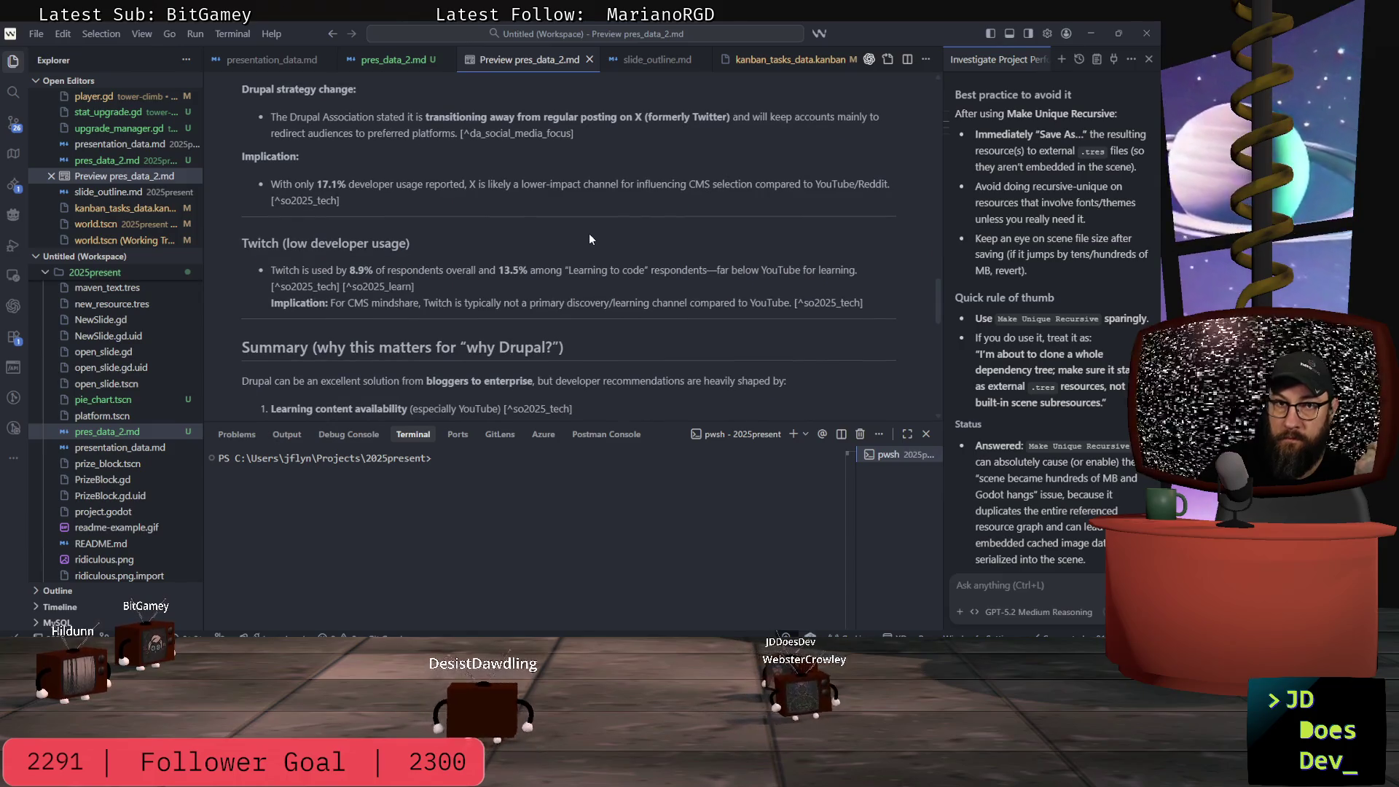
scroll(519, 271, down, 3)
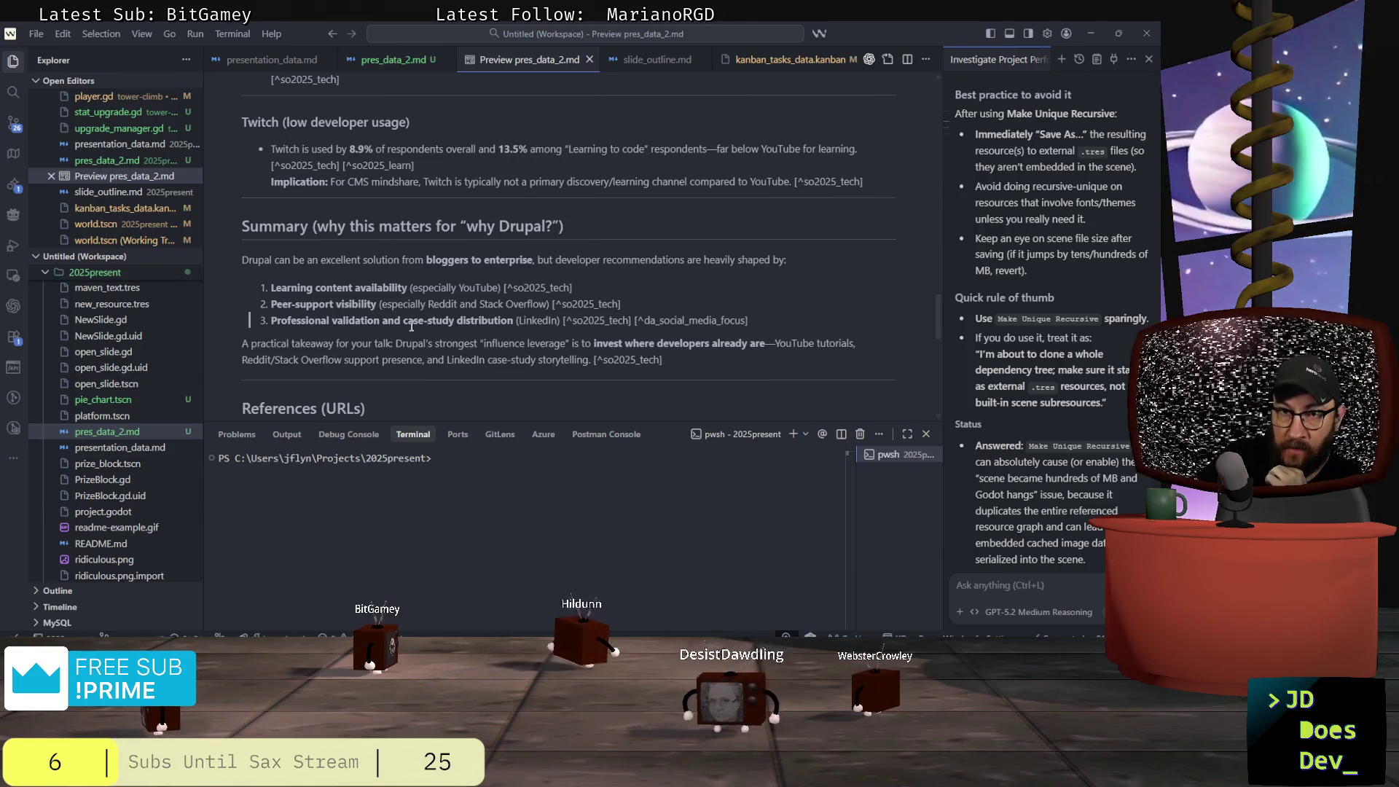
scroll(404, 307, down, 3)
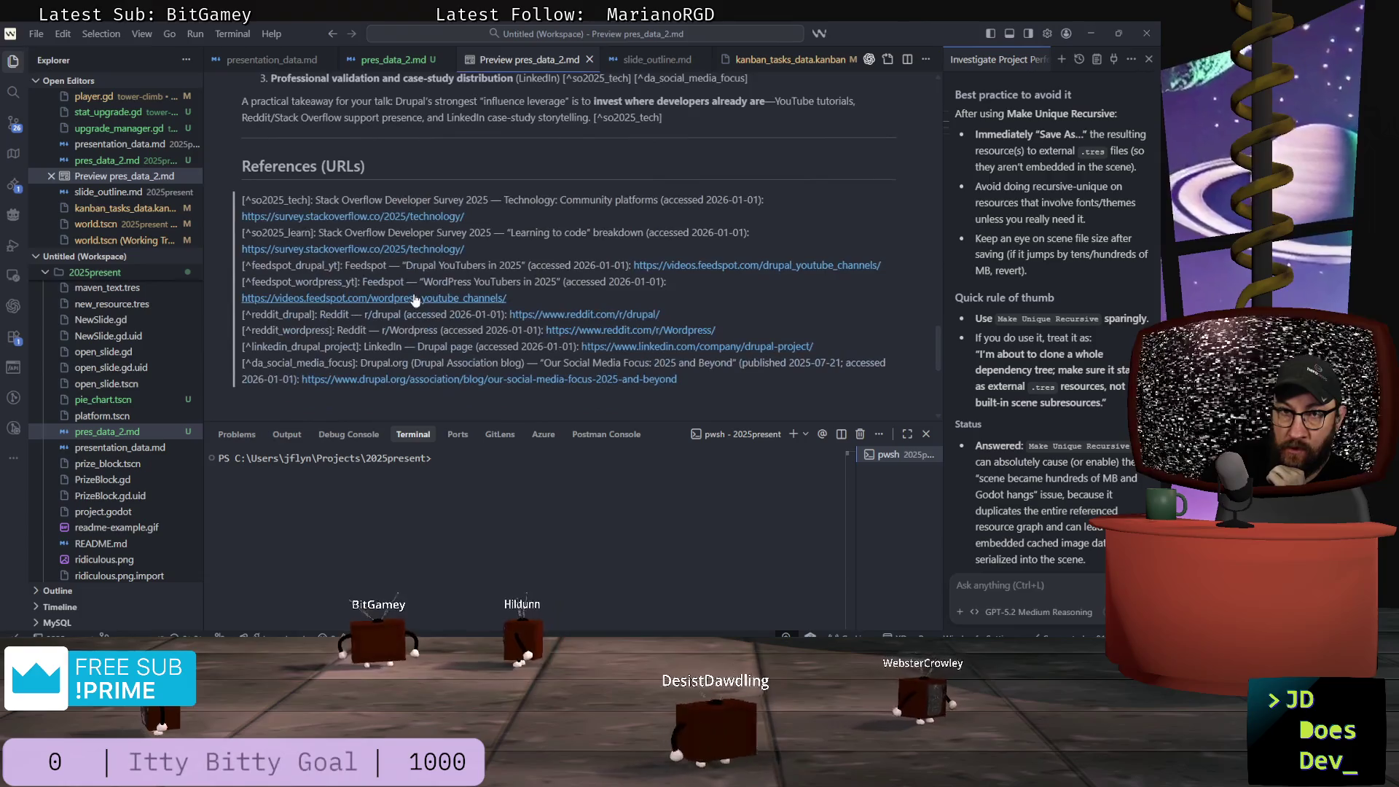
scroll(418, 290, up, 3)
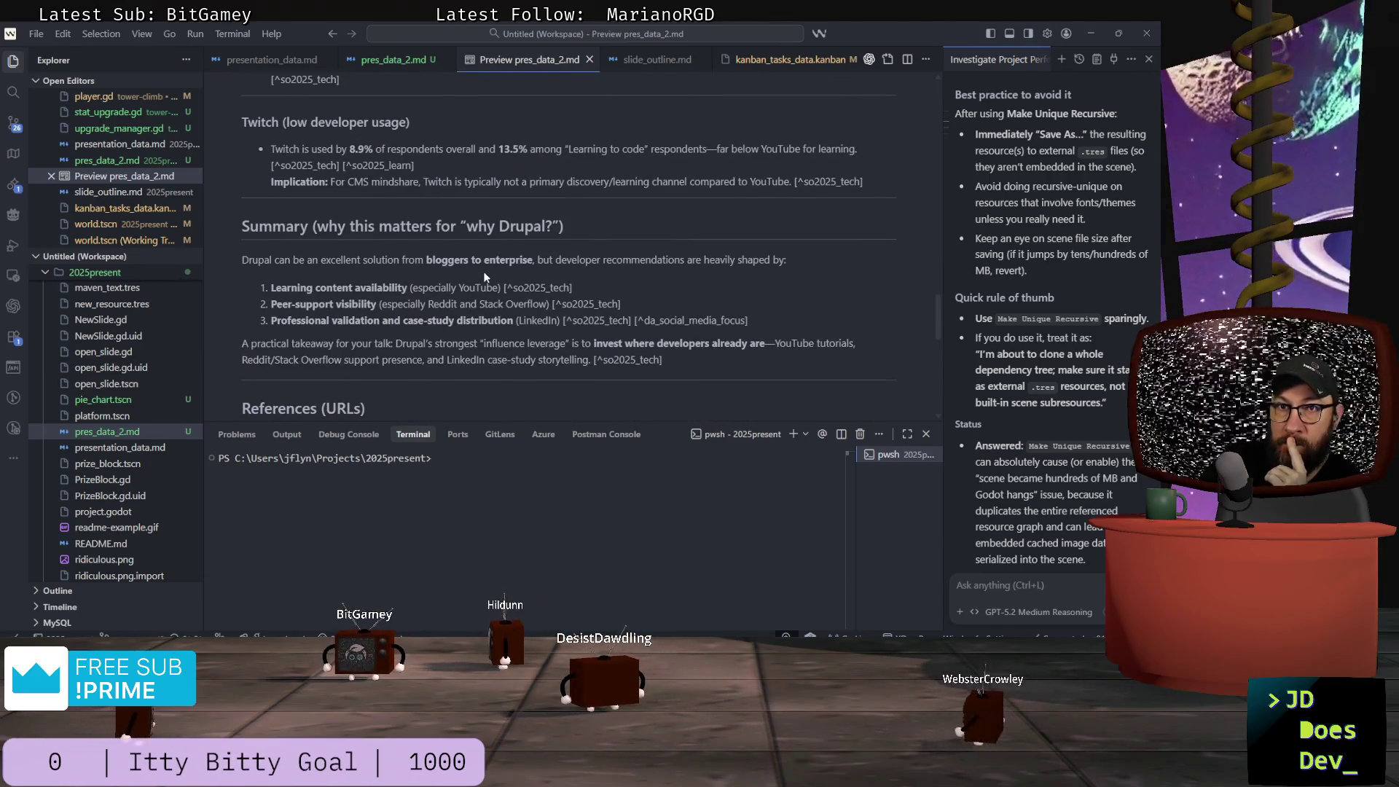
scroll(484, 273, up, 1)
key(alt+Tab)
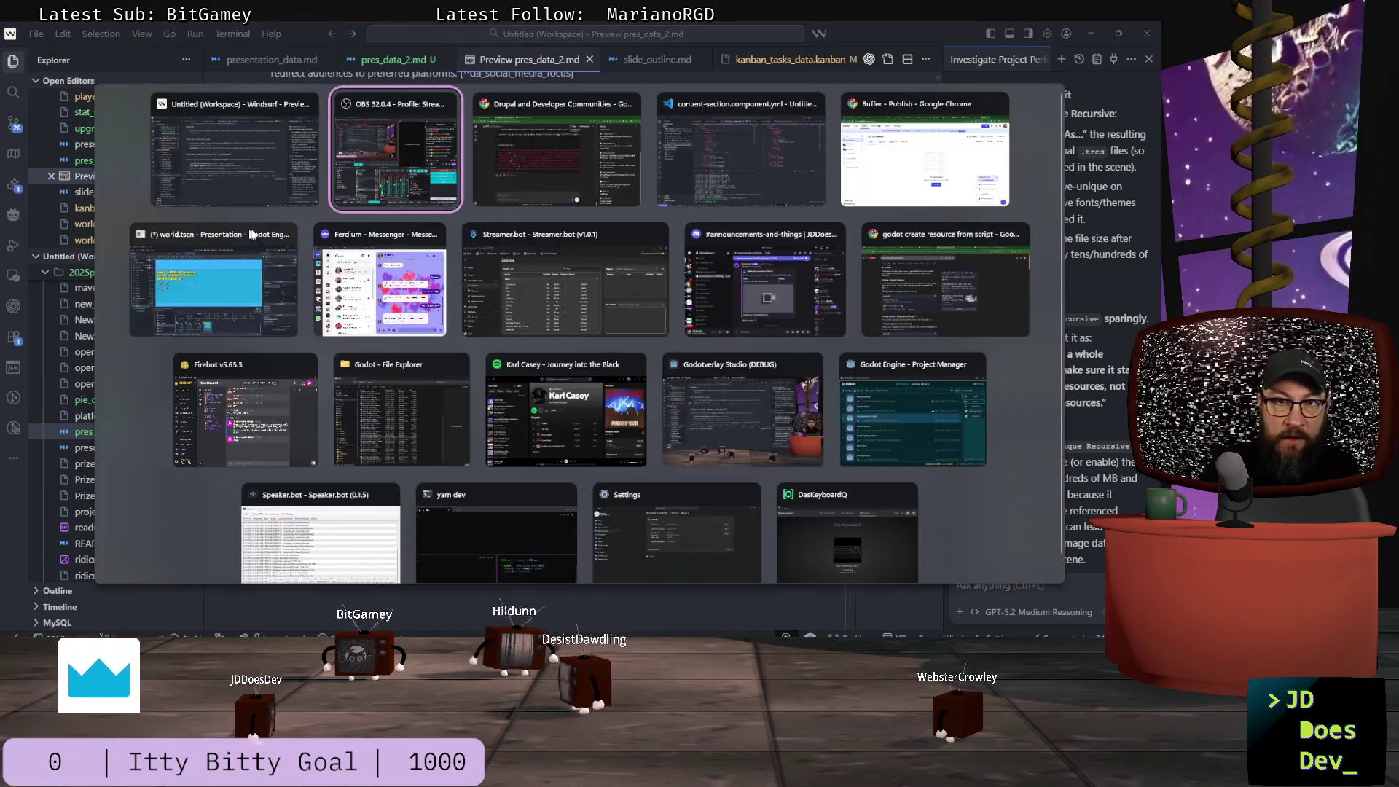
- Scroll back through the earlier ChatGPT reply's platform sections and summary table to compare
scroll(422, 227, up, 15)
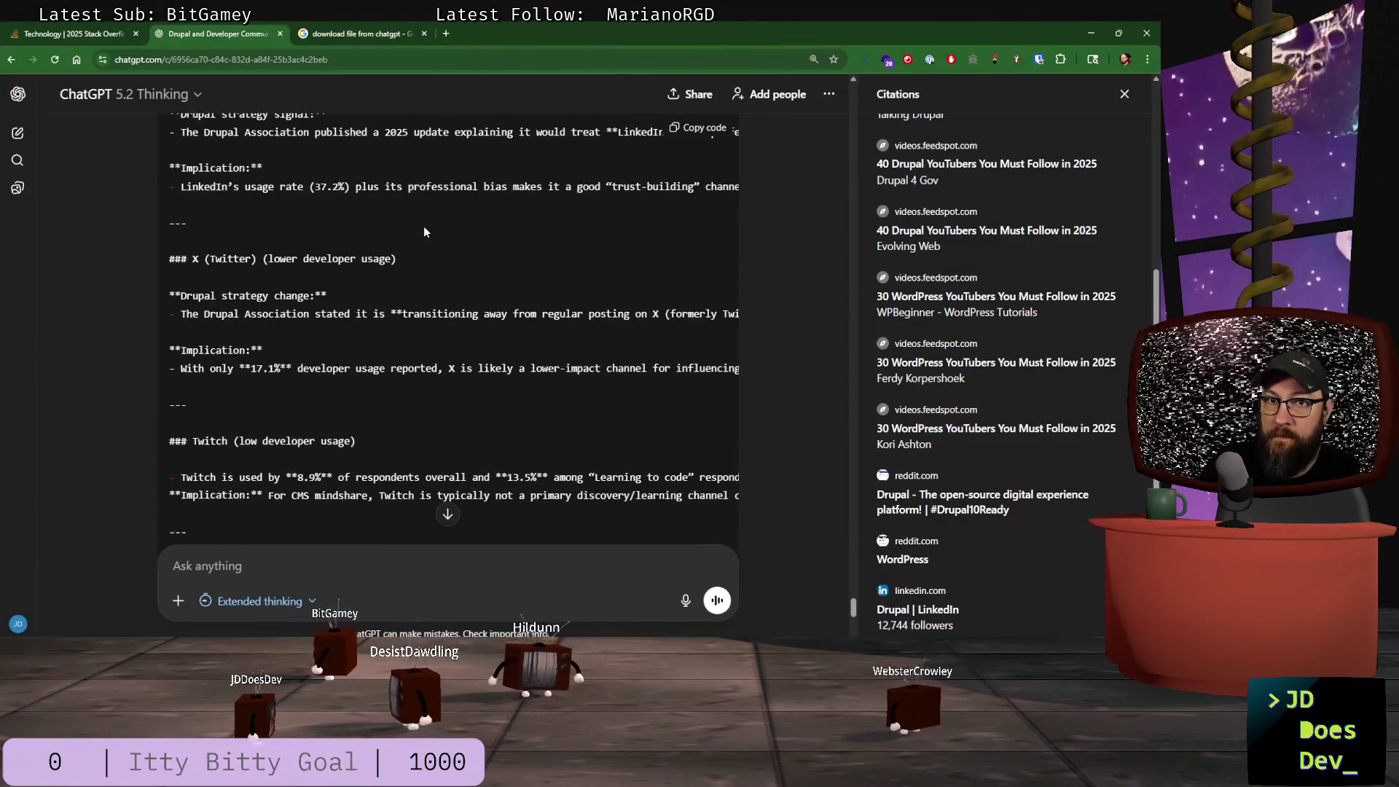
scroll(427, 232, up, 3)
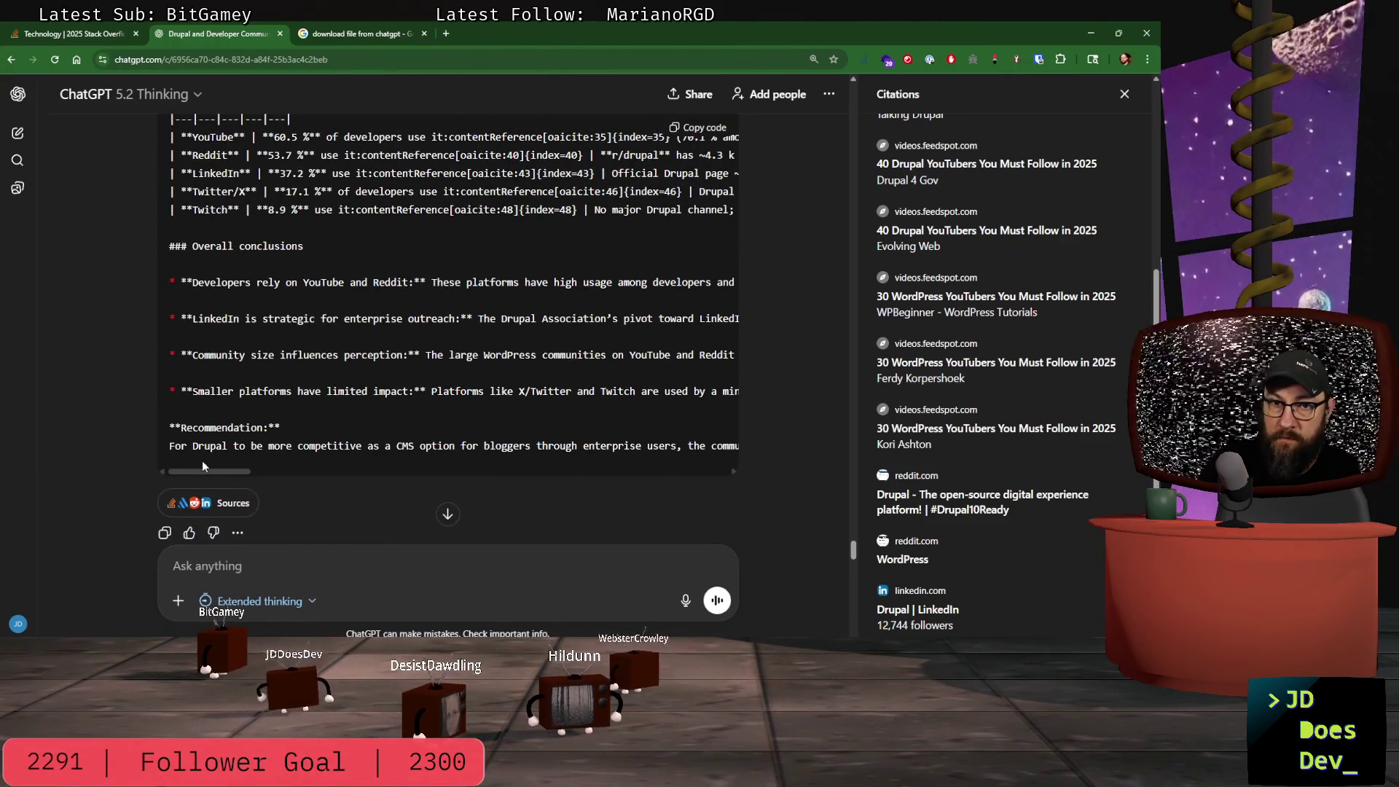
mouse_move(211, 466)
mouse_down()
mouse_move(510, 464)
mouse_move(143, 431)
mouse_up()
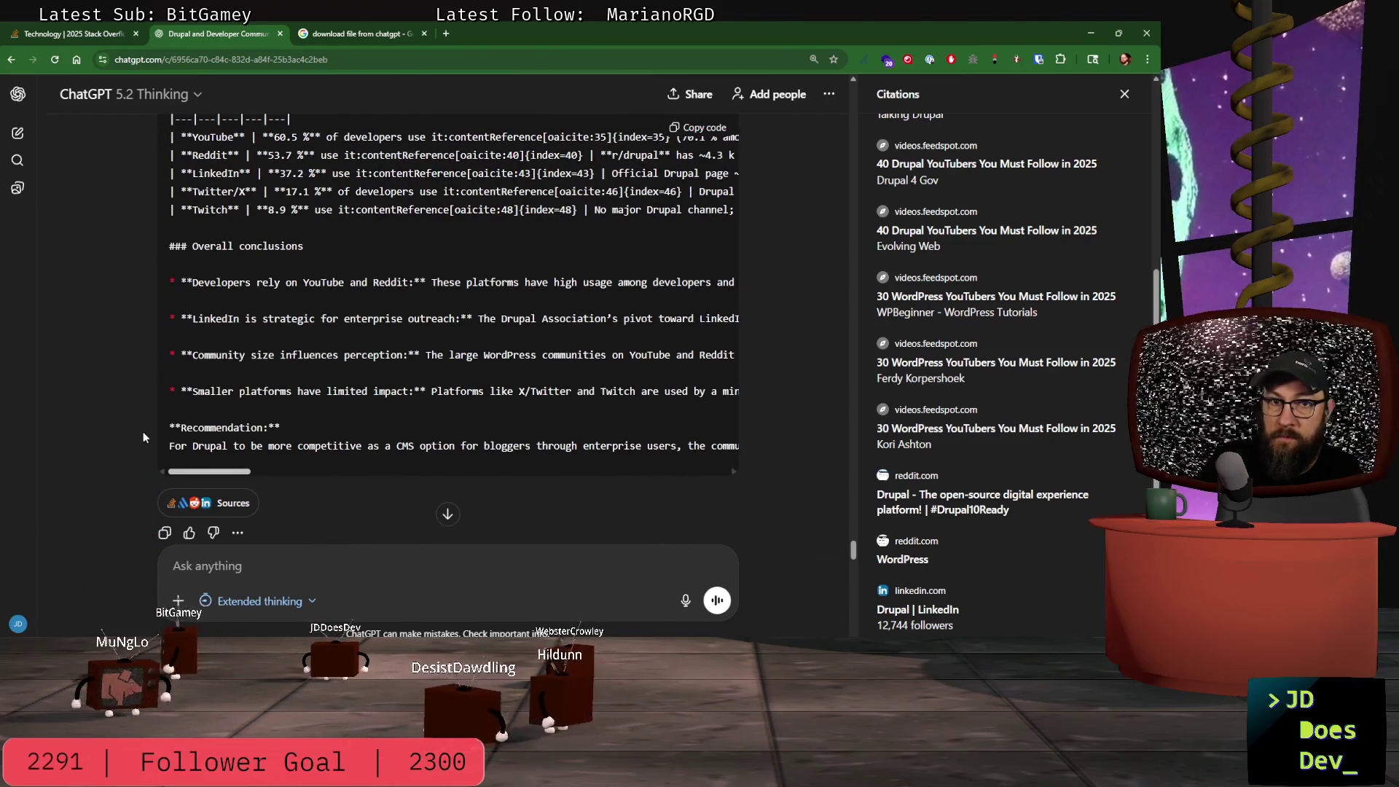
scroll(199, 309, up, 2)
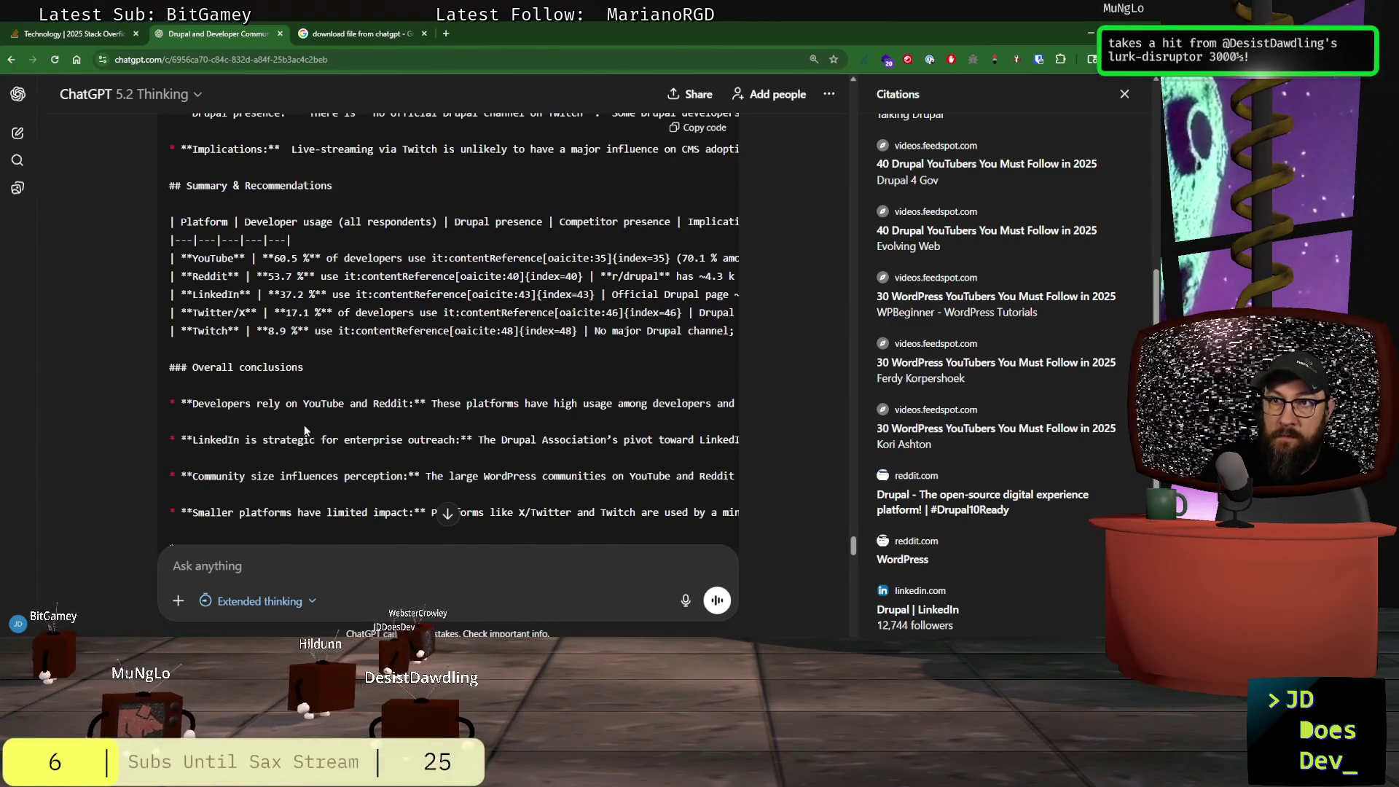
scroll(306, 430, up, 6)
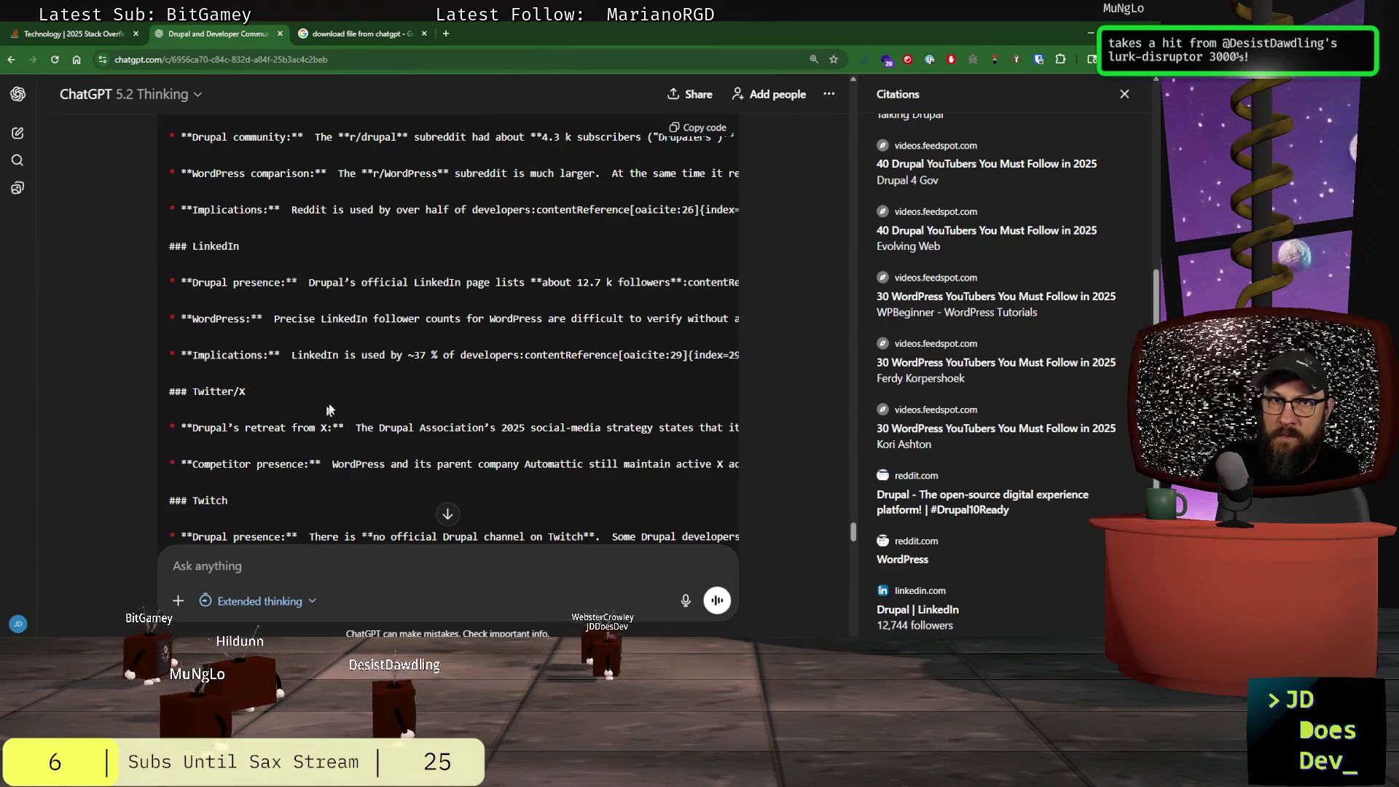
scroll(325, 414, up, 4)
scroll(413, 175, up, 3)
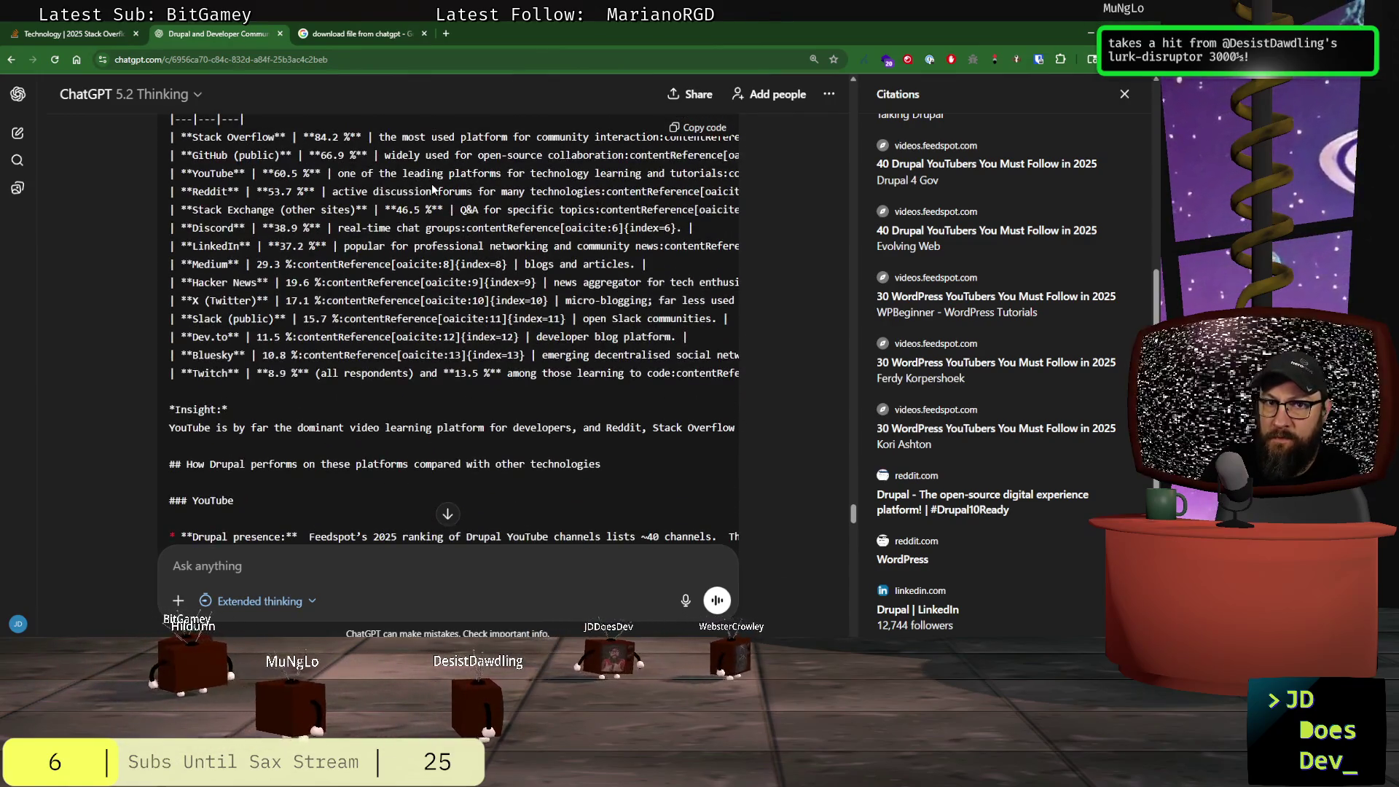
scroll(433, 188, down, 1)
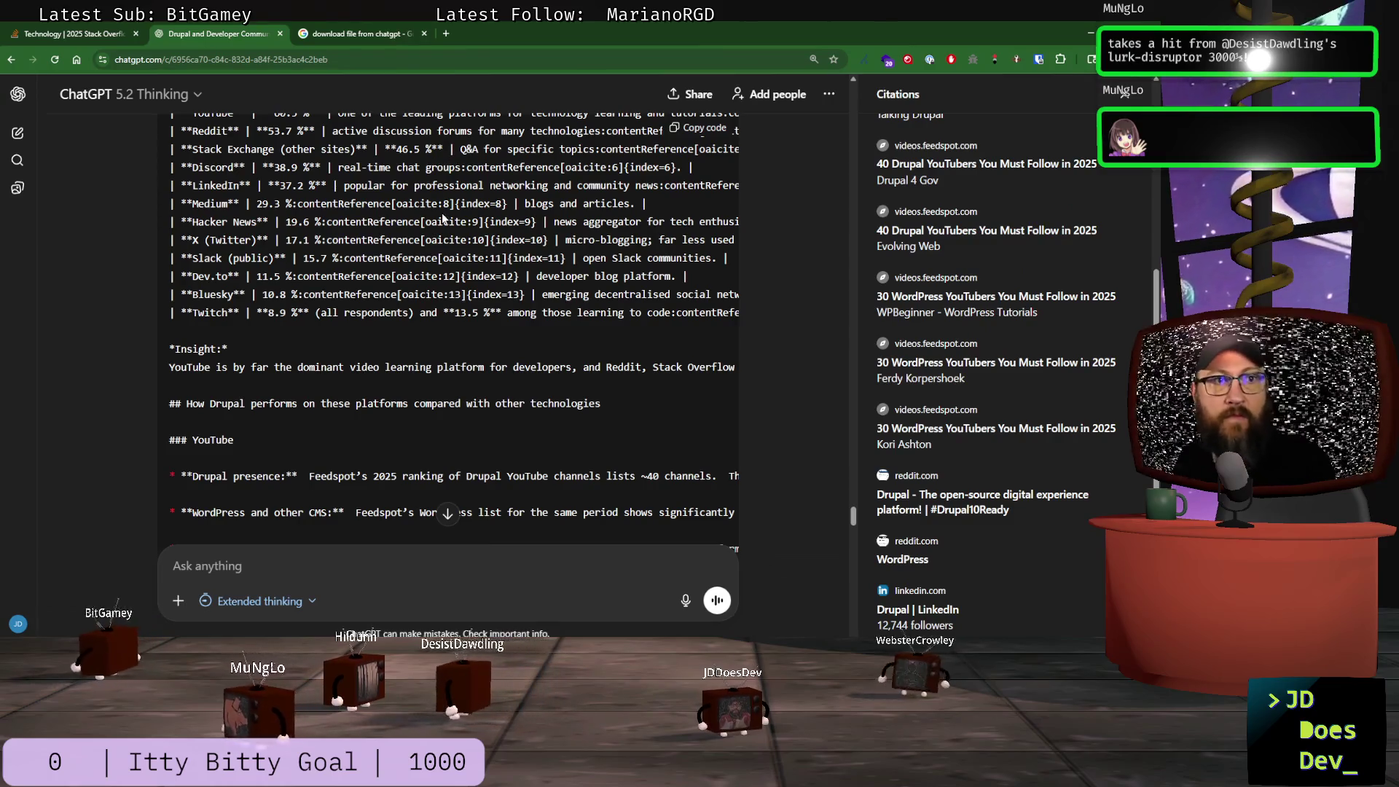
scroll(265, 258, down, 10)
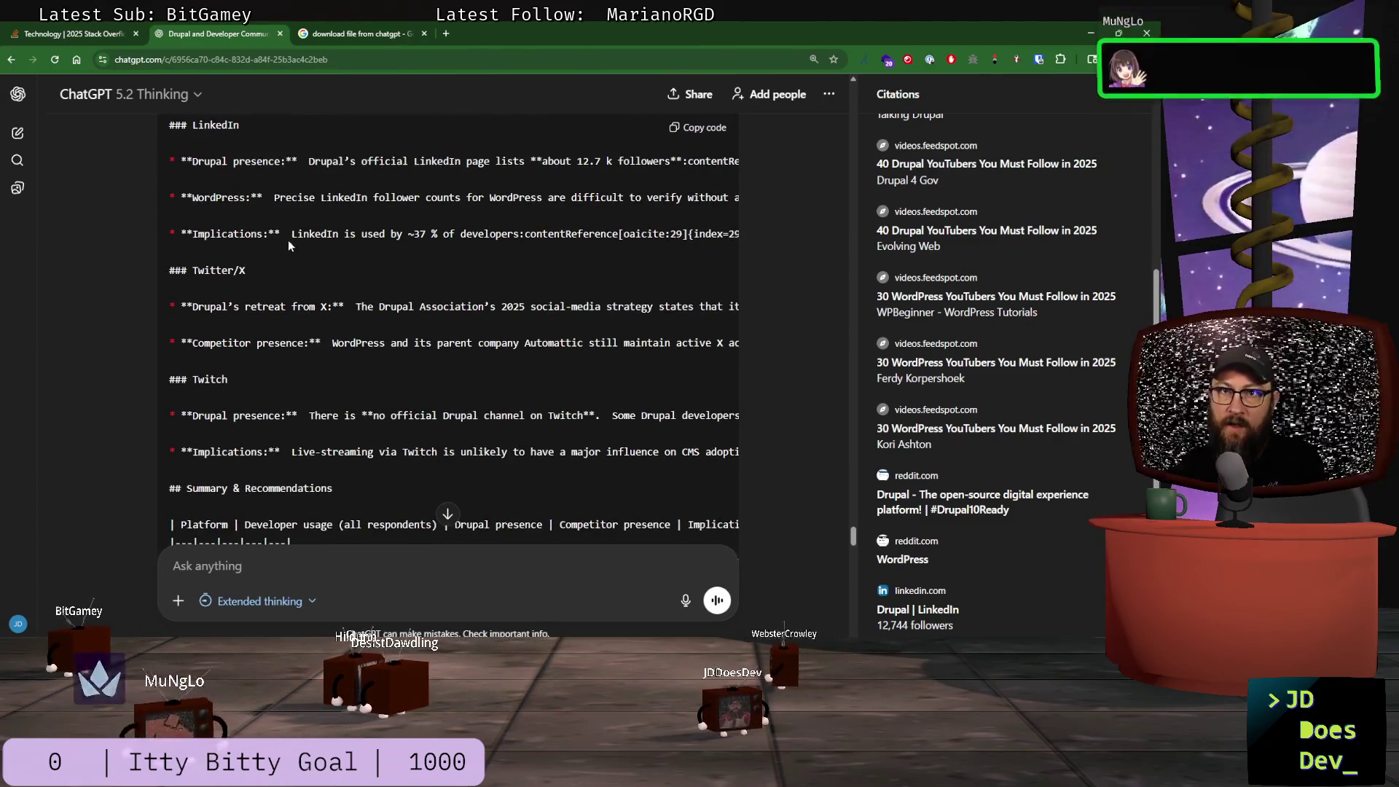
scroll(307, 251, down, 4)
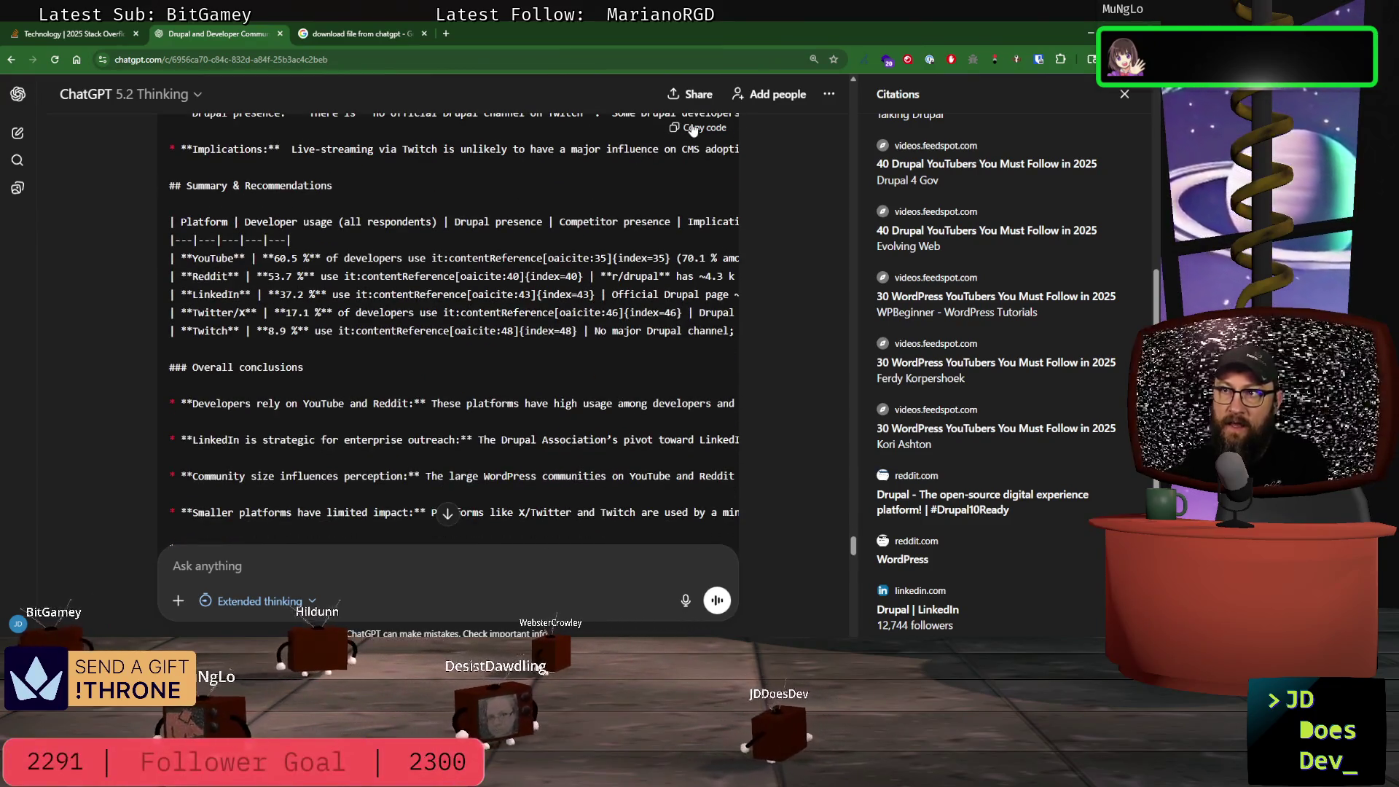
key(alt+Tab)
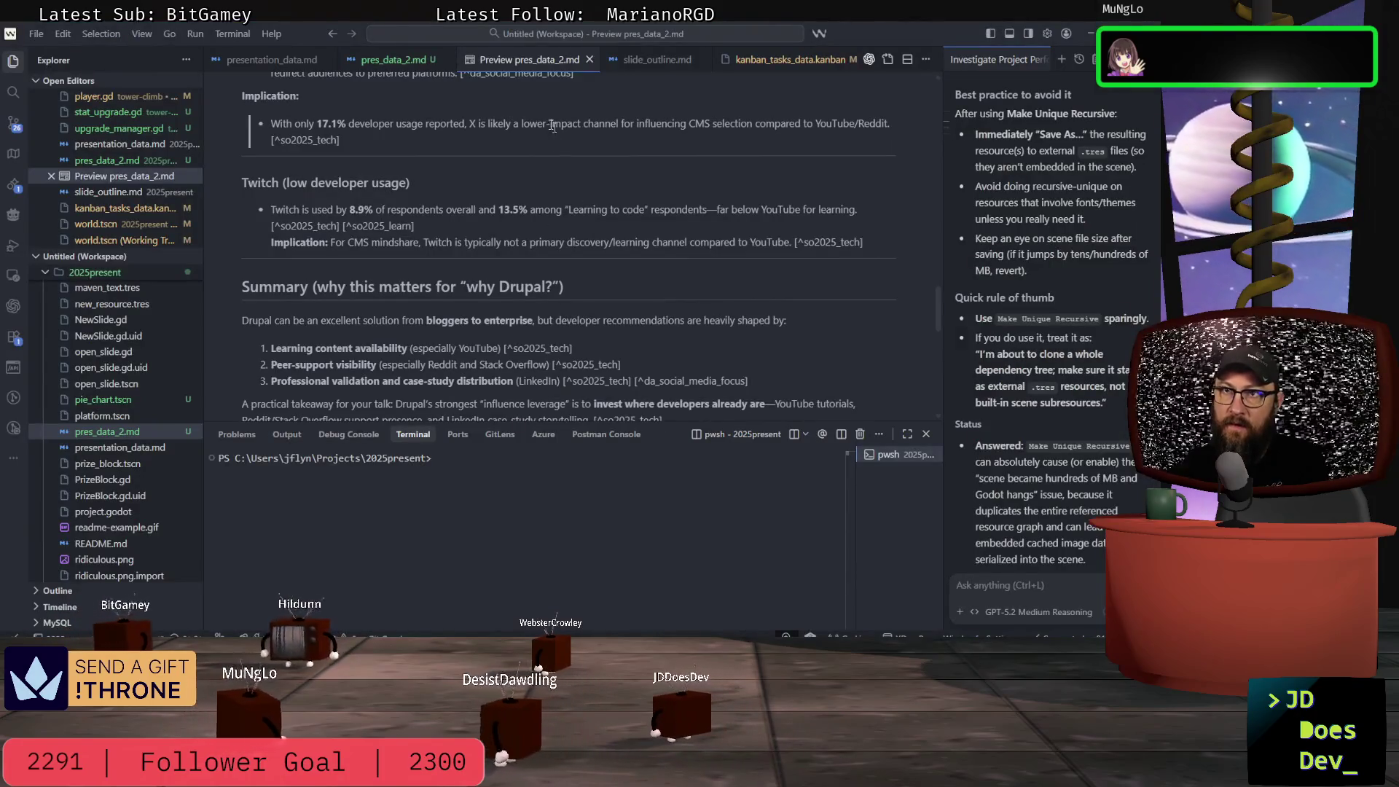
- Paste the report with source URLs into pres_data_2.md, ending at its Recommendation paragraph
click(400, 65)
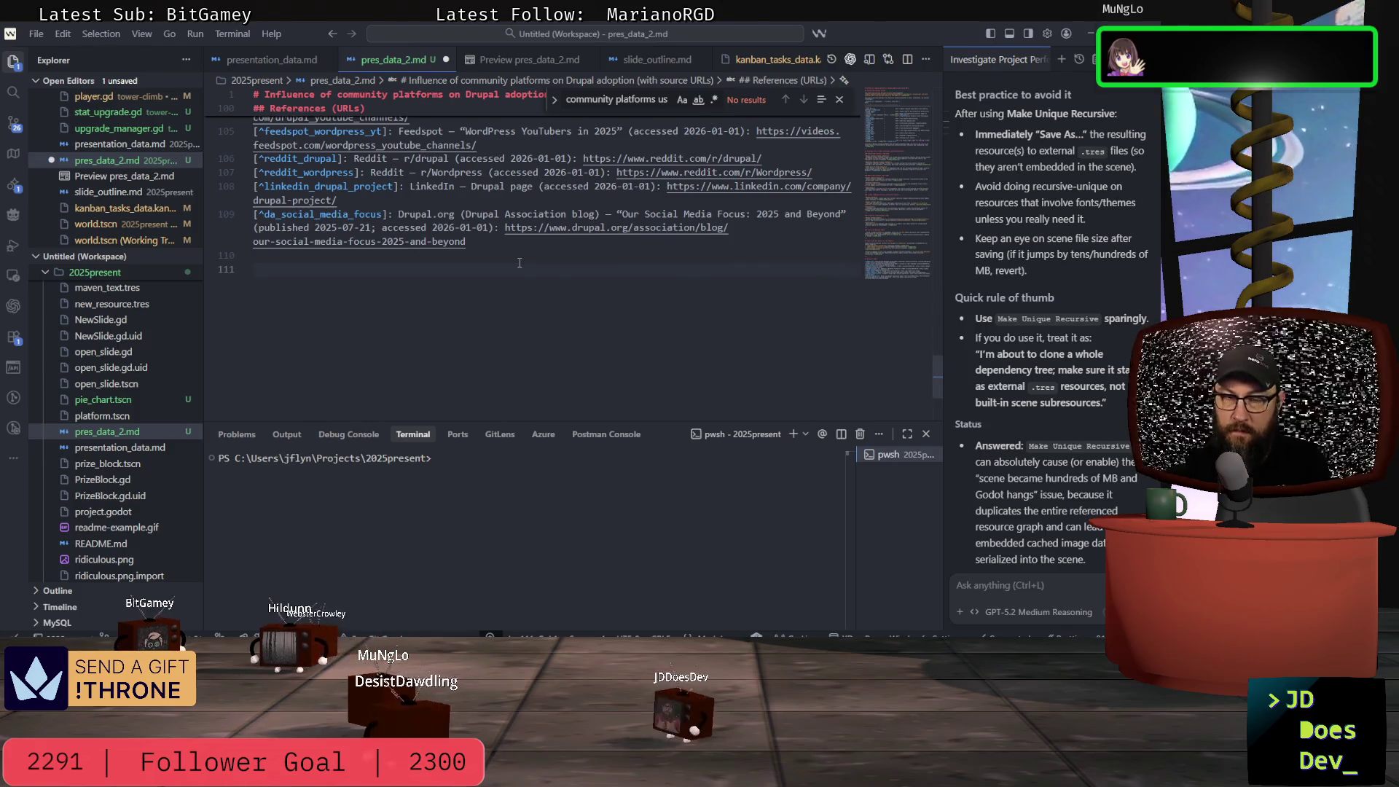
key(ctrl+v)
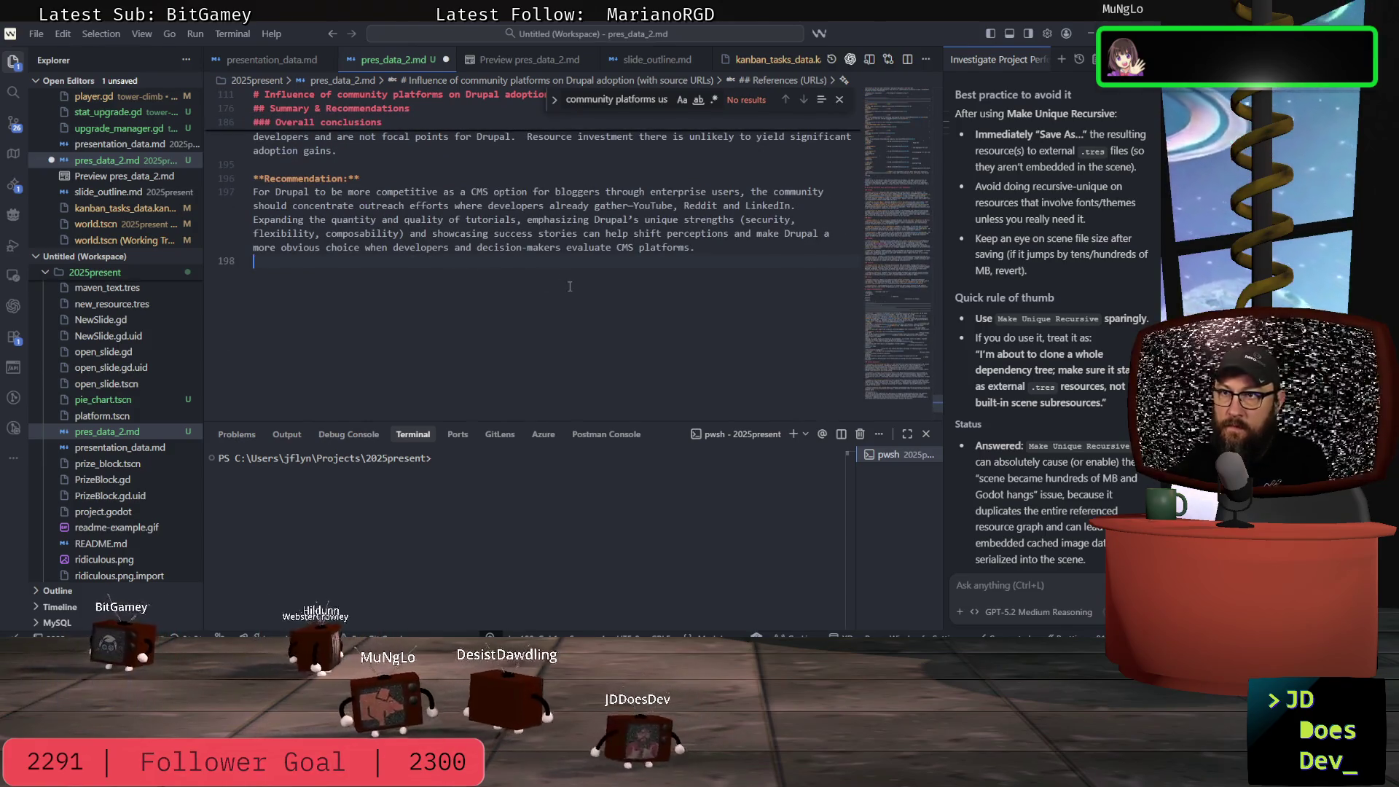
scroll(583, 295, up, 2)
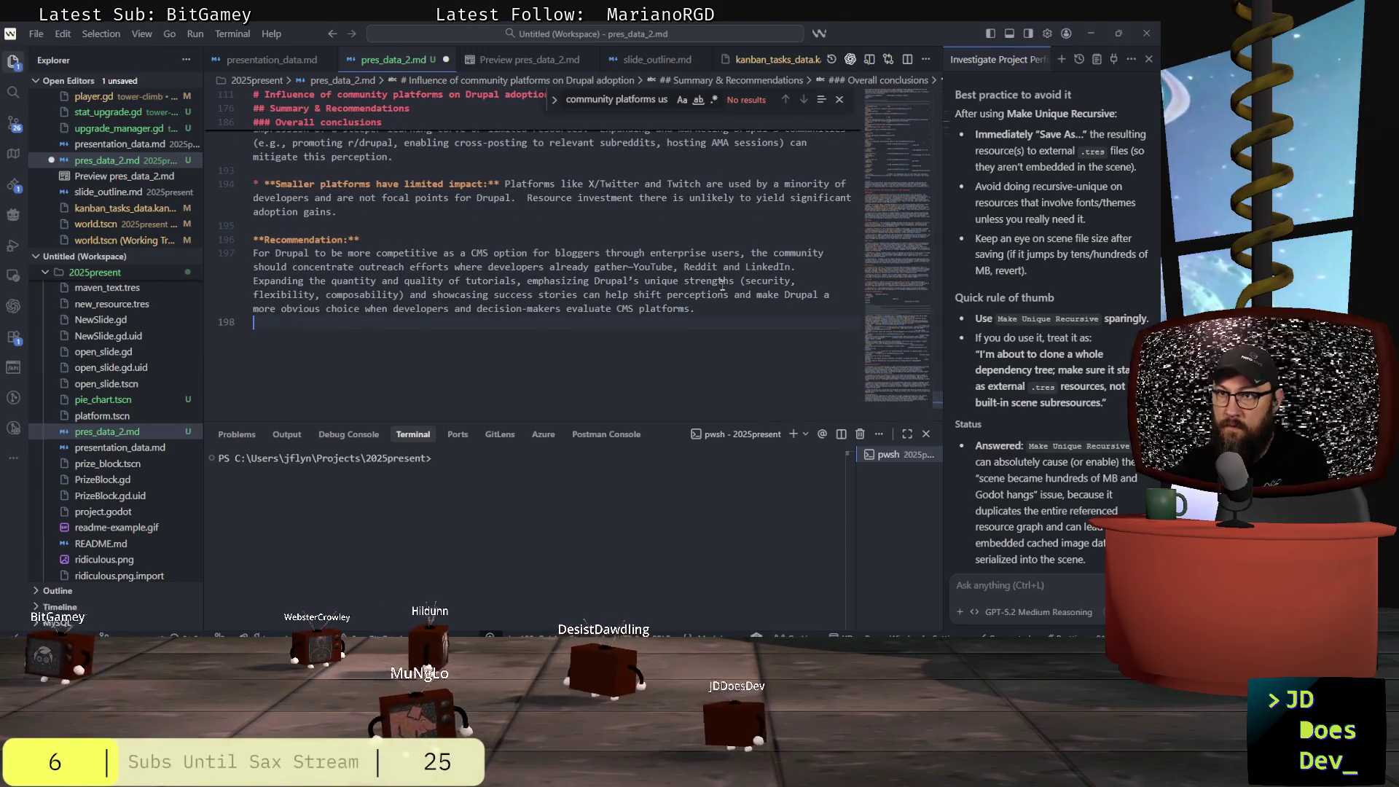
click(718, 311)
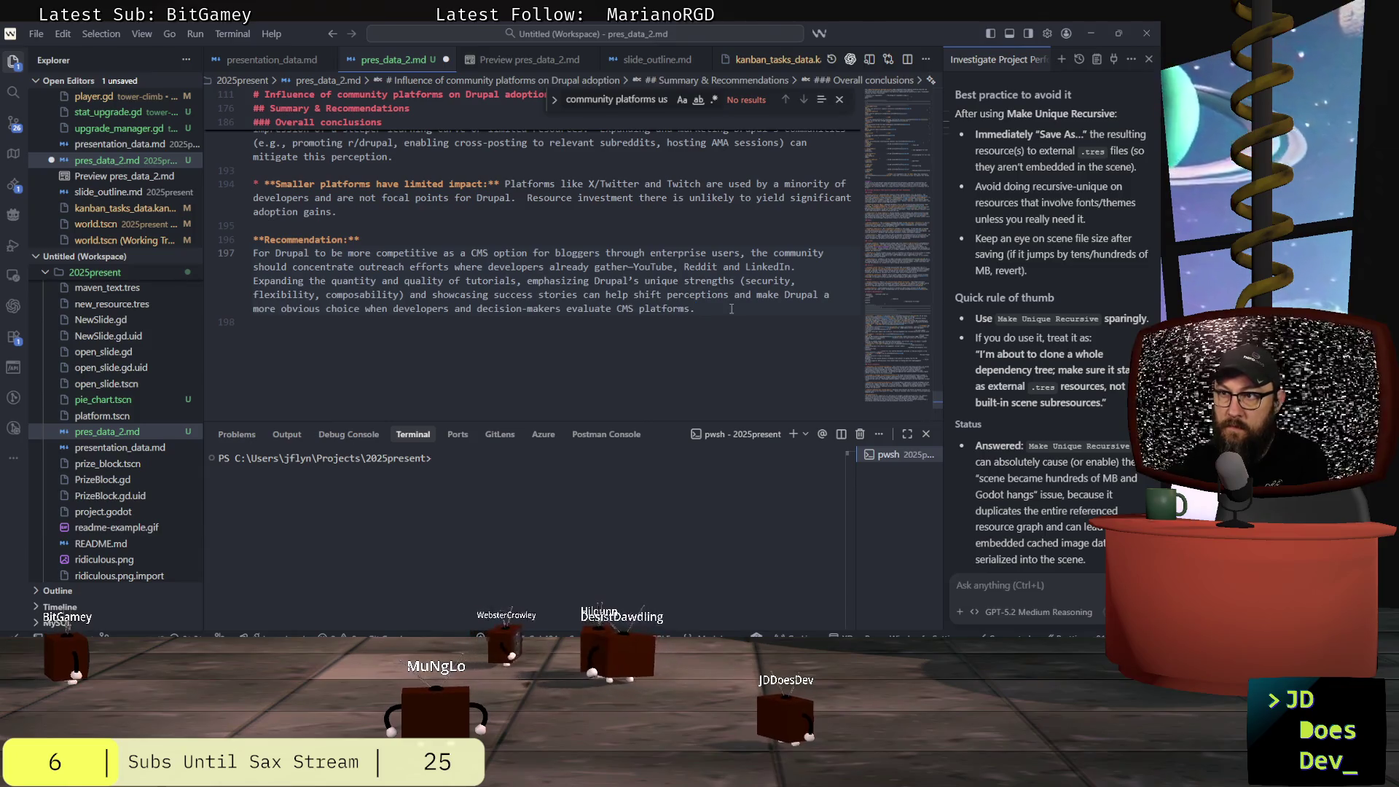
scroll(530, 278, up, 6)
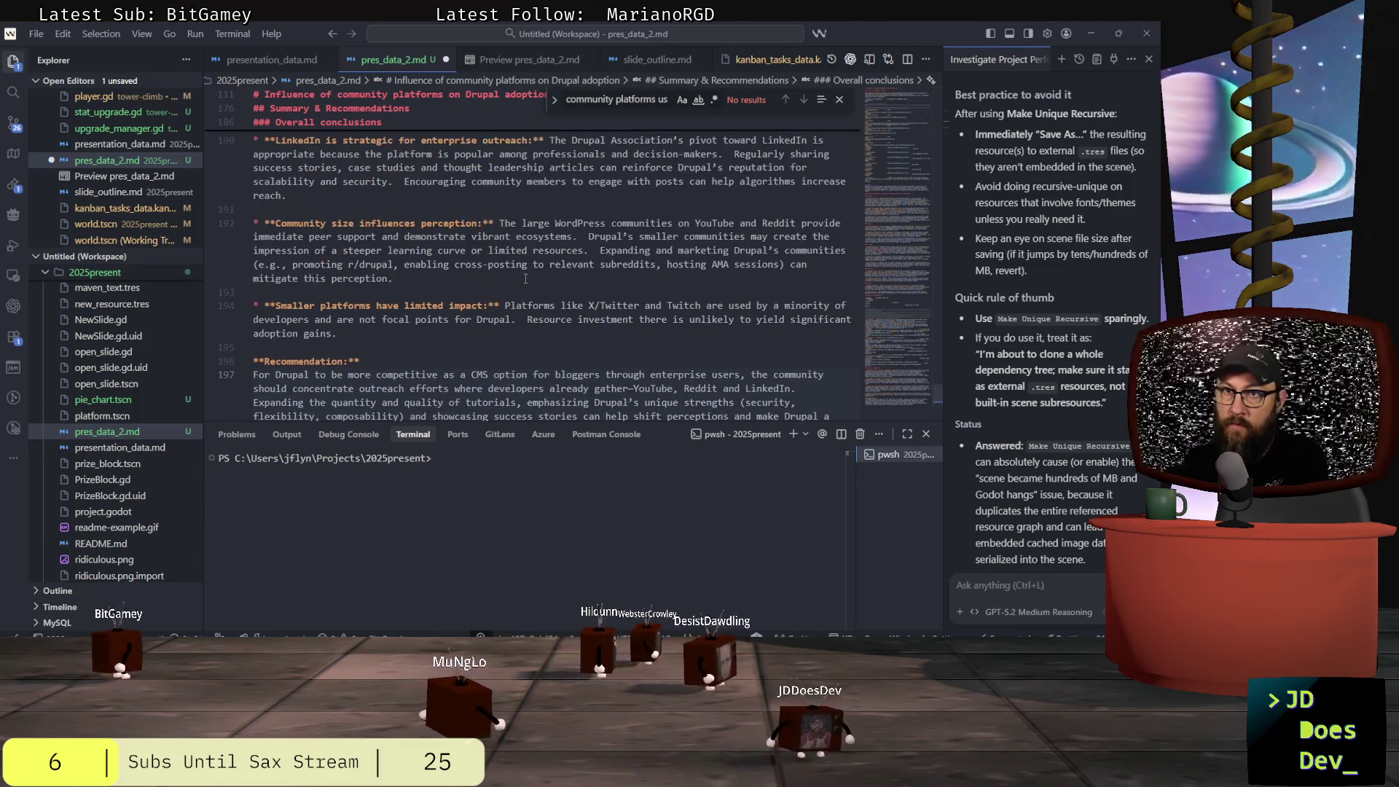
scroll(530, 278, up, 5)
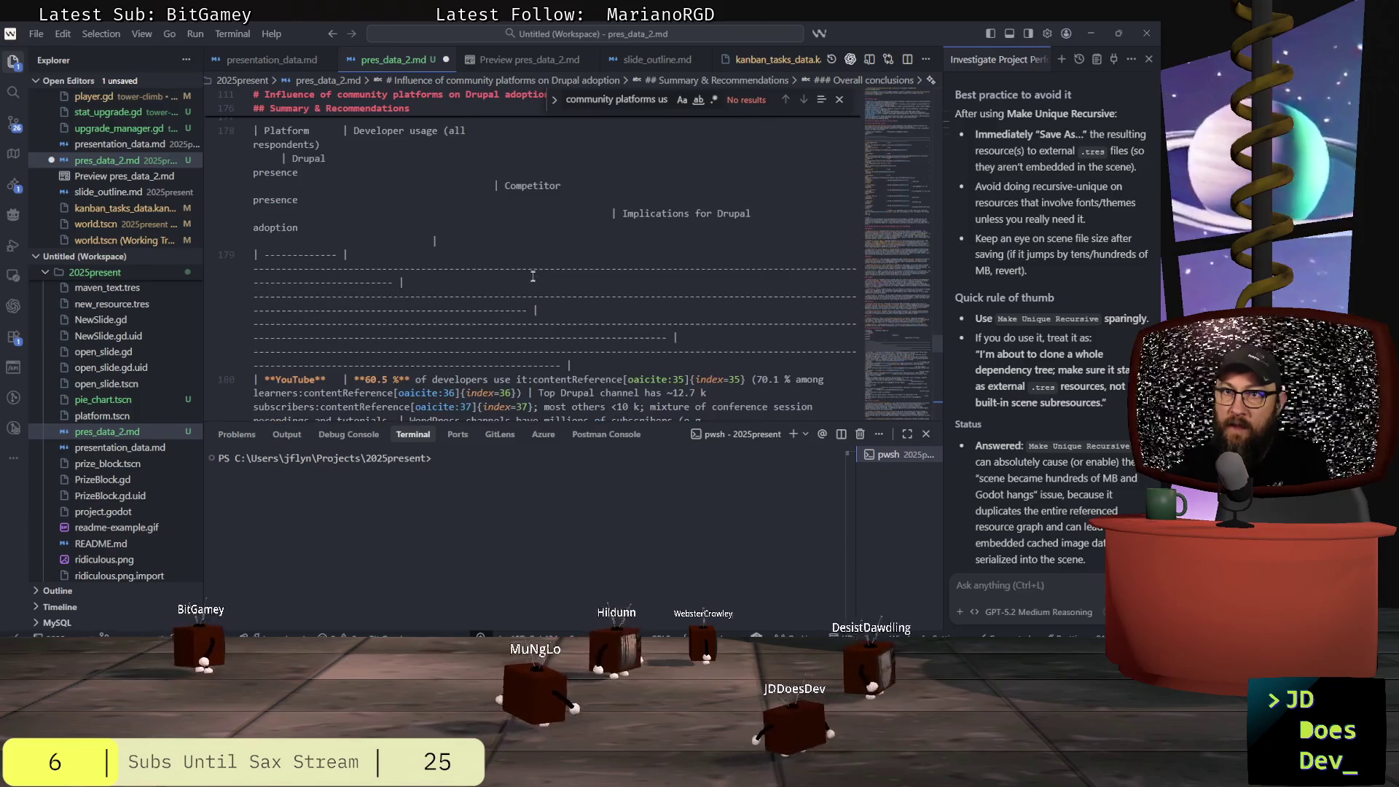
scroll(532, 278, up, 5)
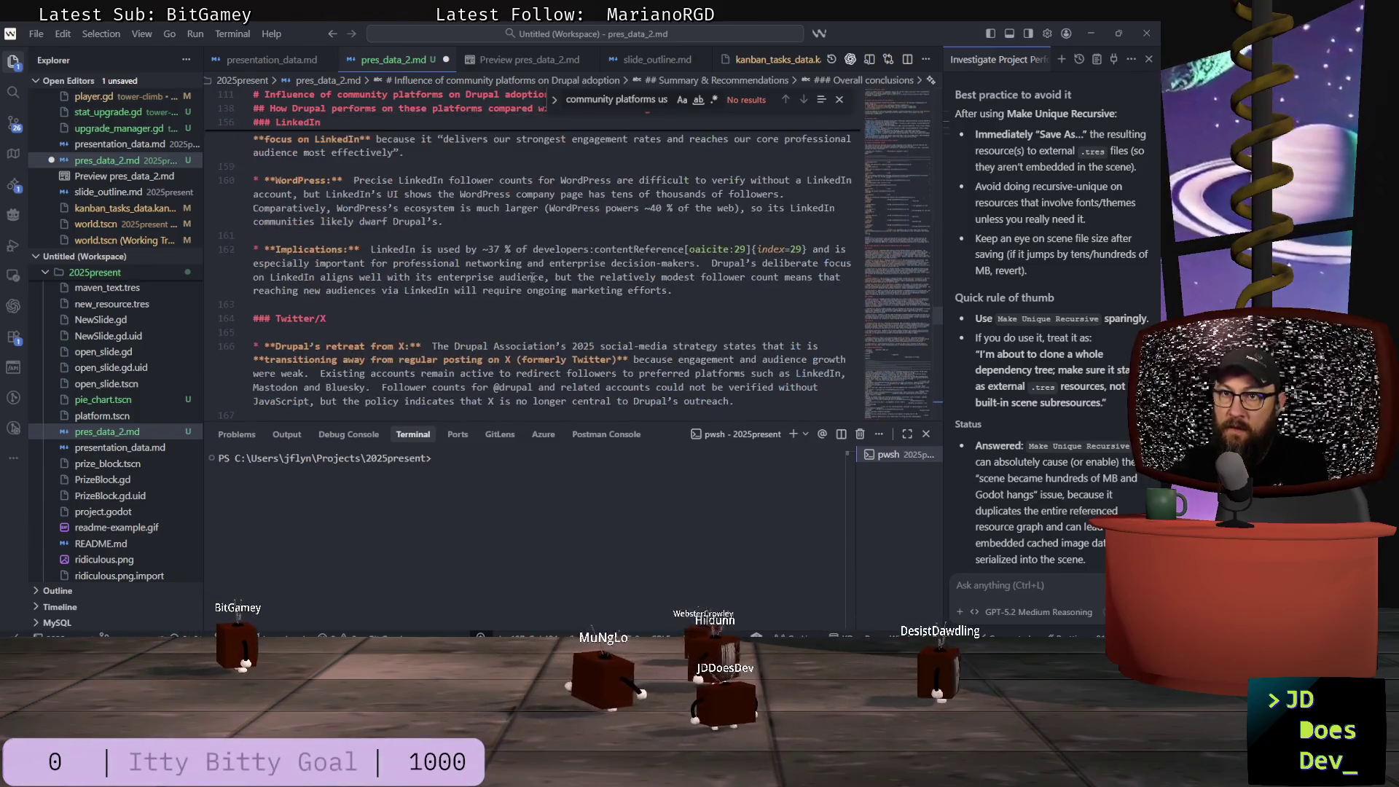
scroll(532, 277, up, 5)
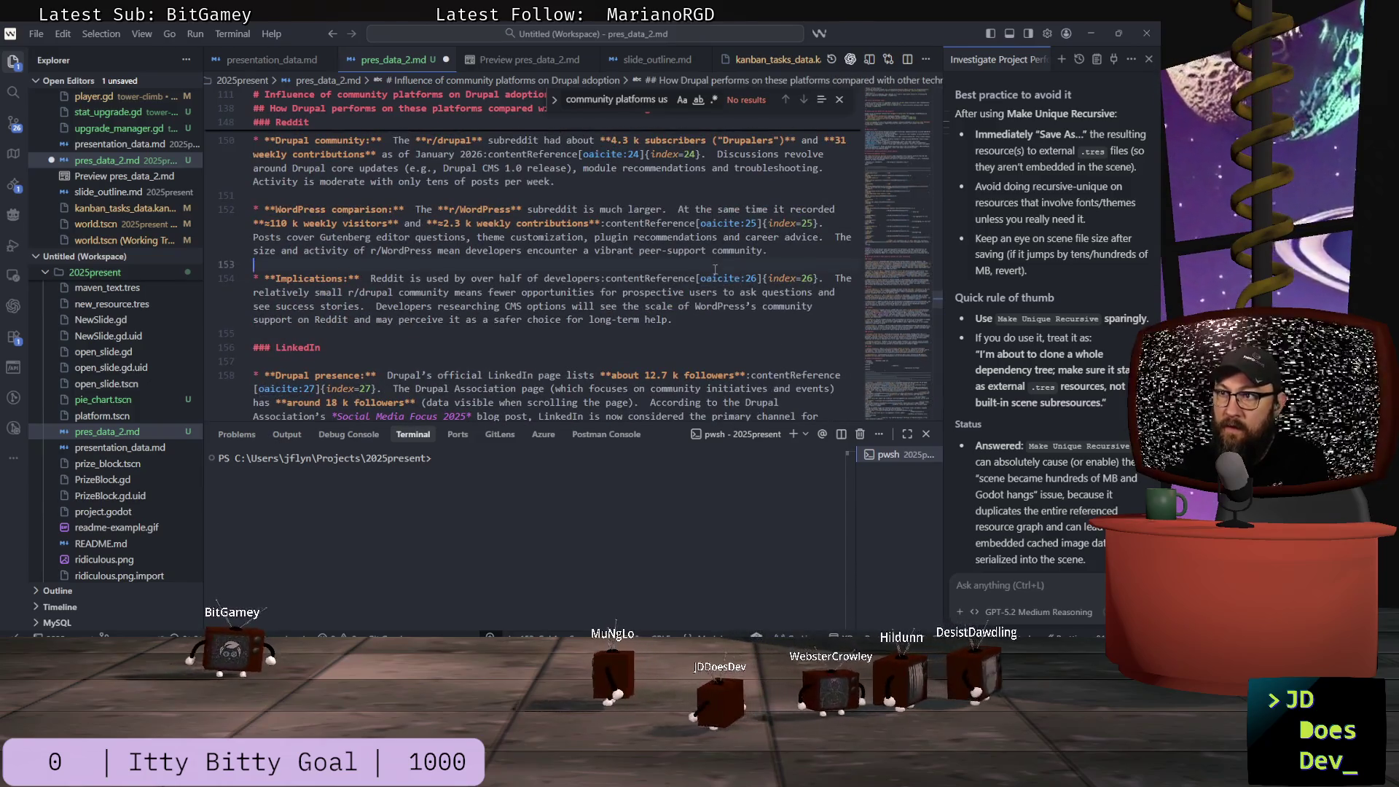
scroll(709, 264, up, 3)
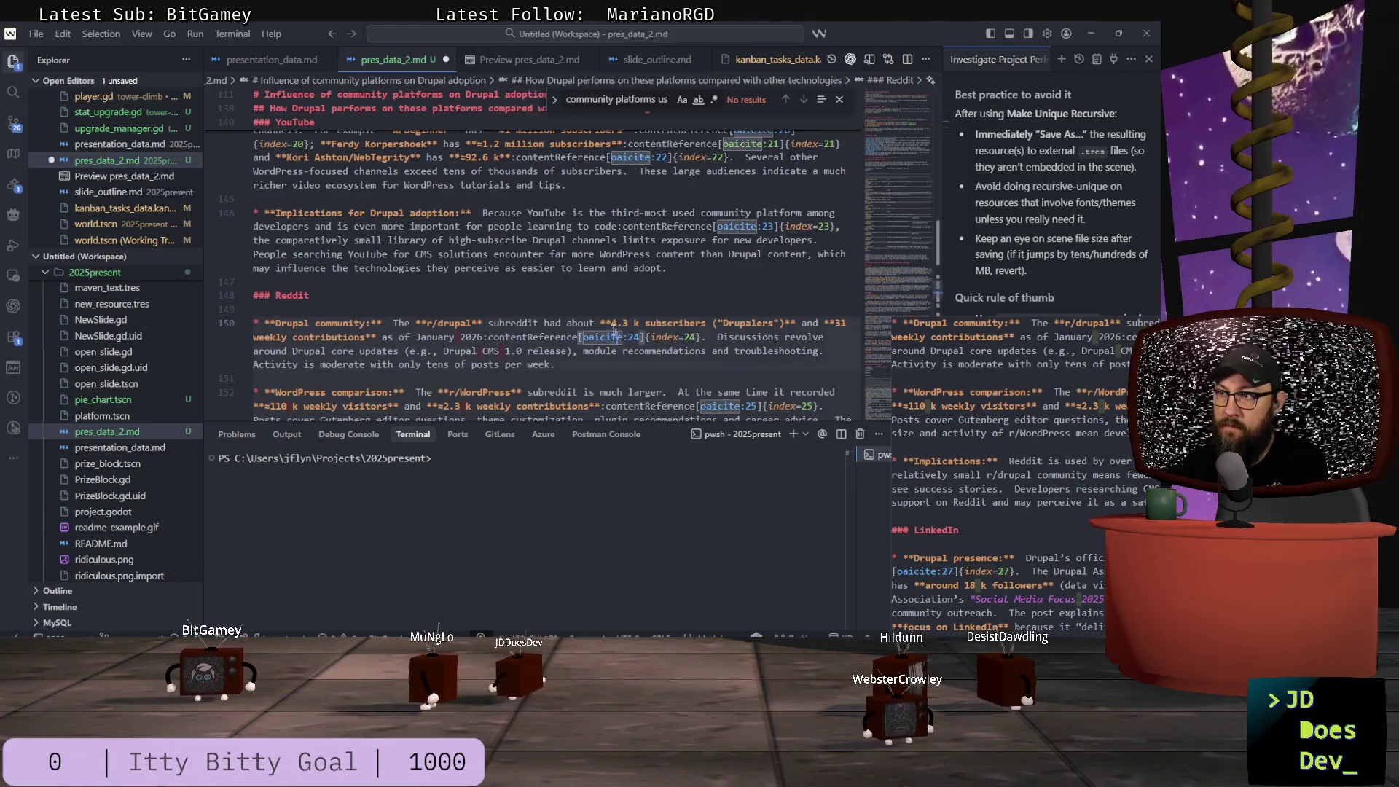
- Highlight the Reddit heading word and the oaicite and index citation markers throughout the file
double_click(532, 301)
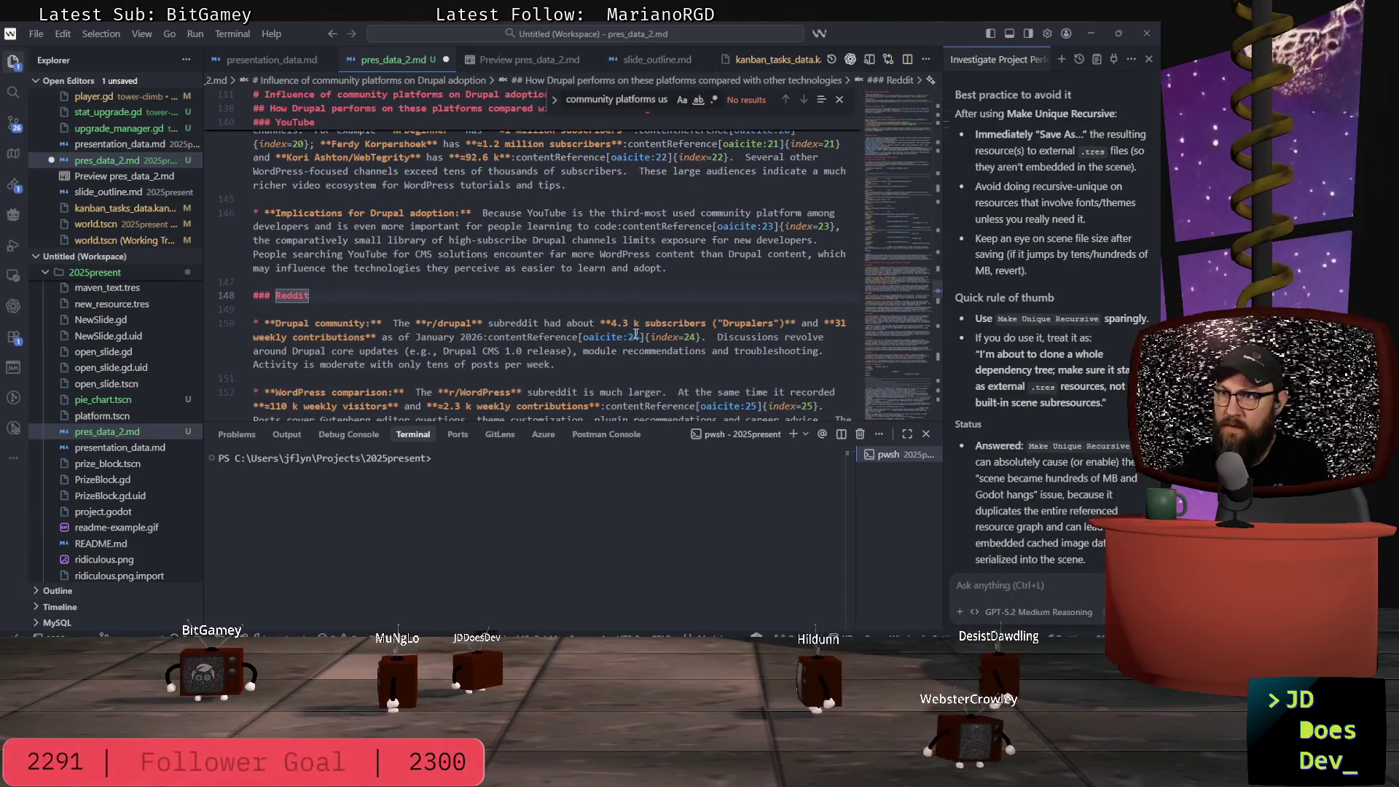
click(612, 337)
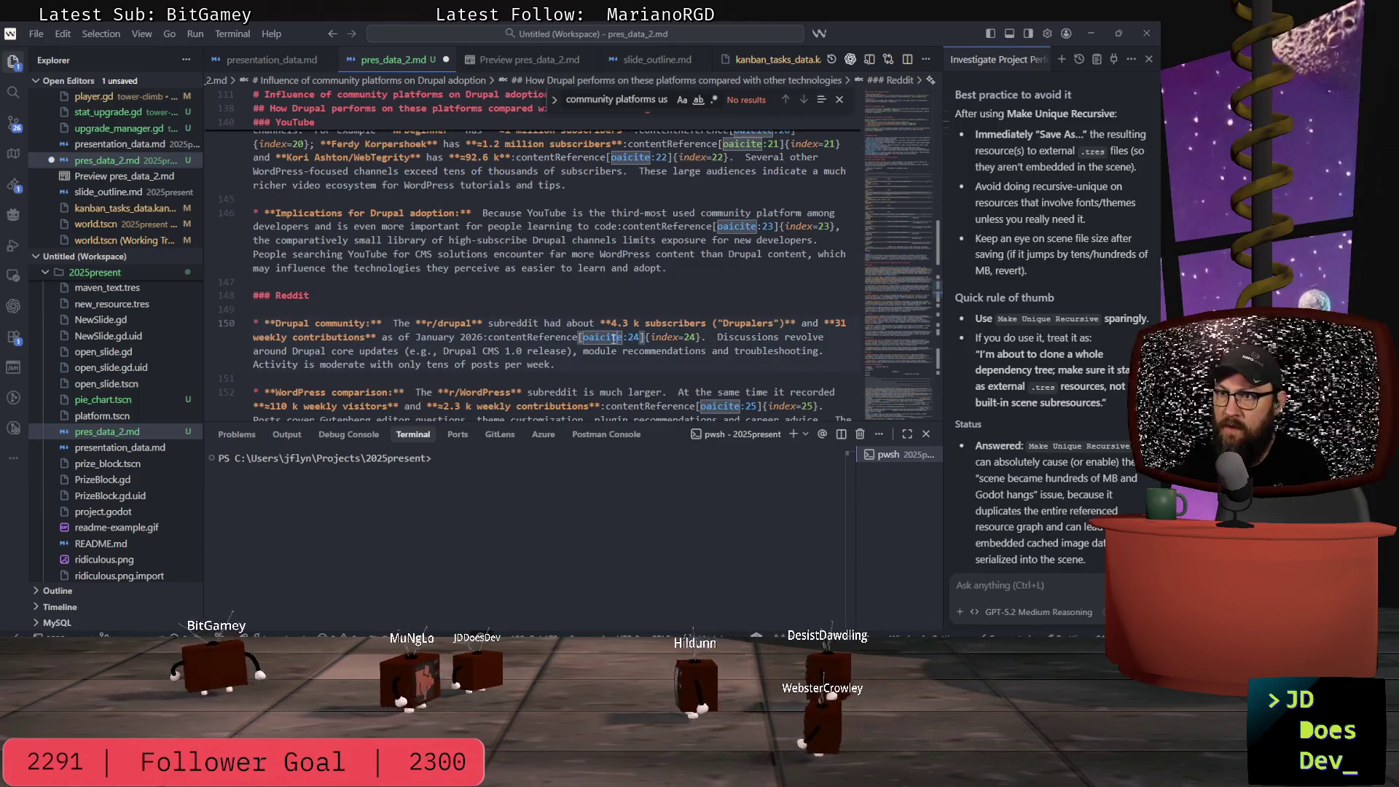
click(668, 337)
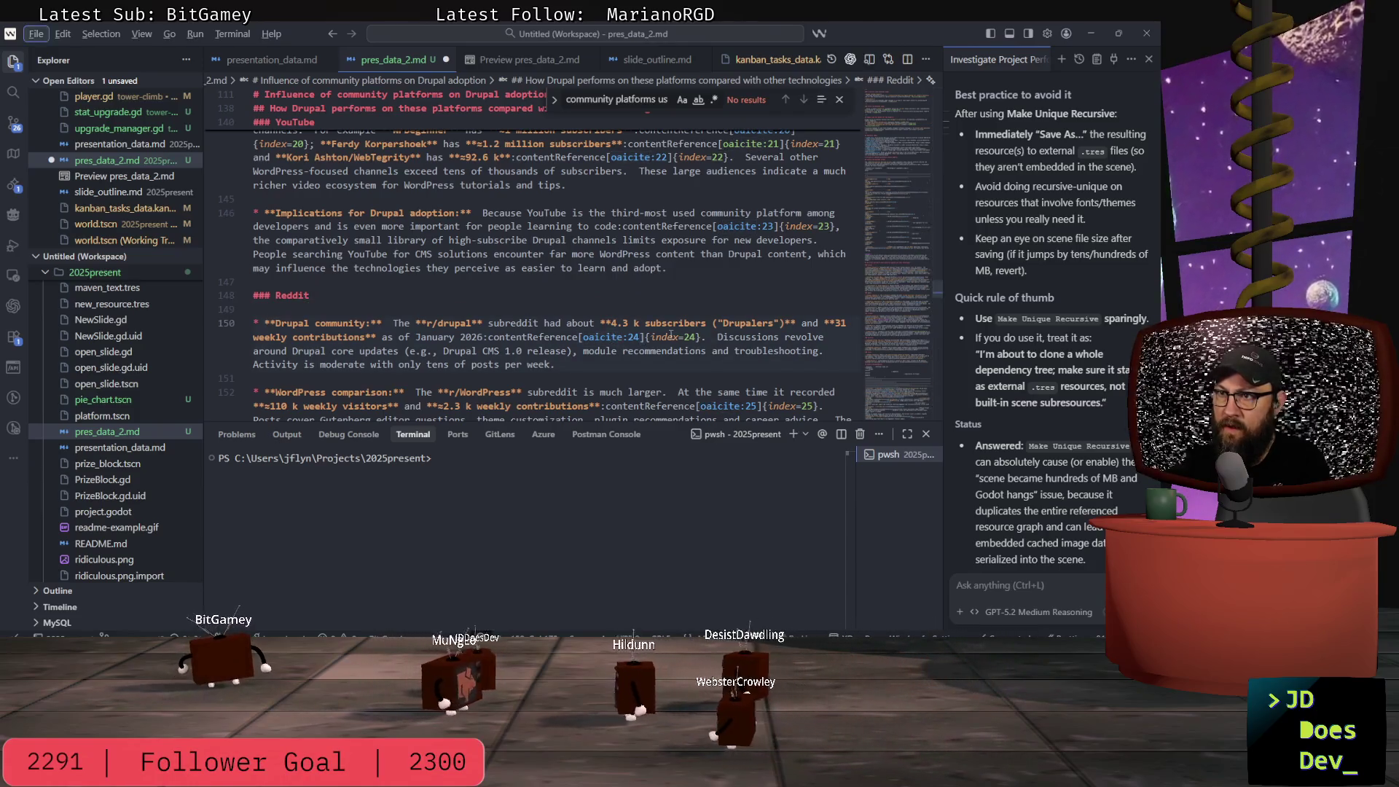
click(591, 337)
scroll(645, 297, up, 7)
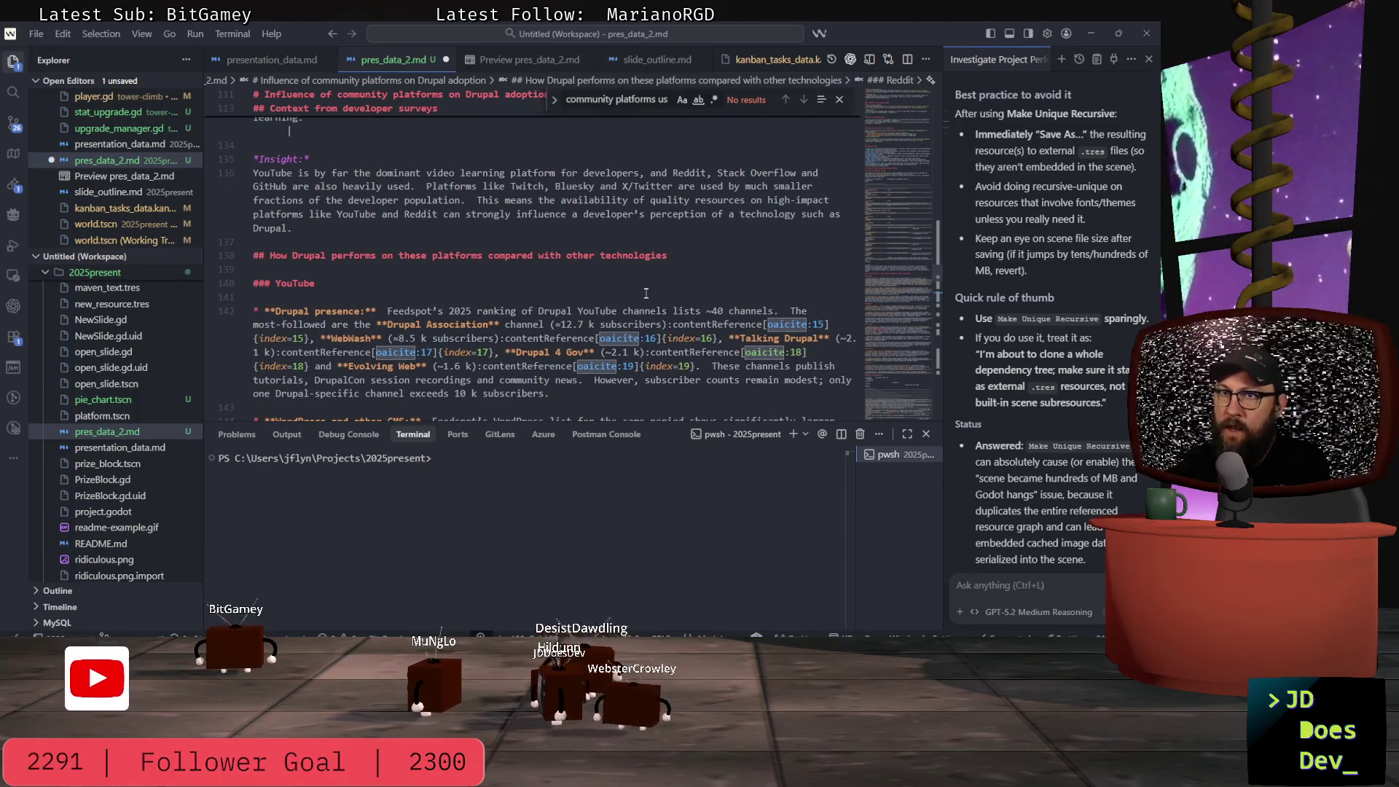
scroll(464, 281, up, 4)
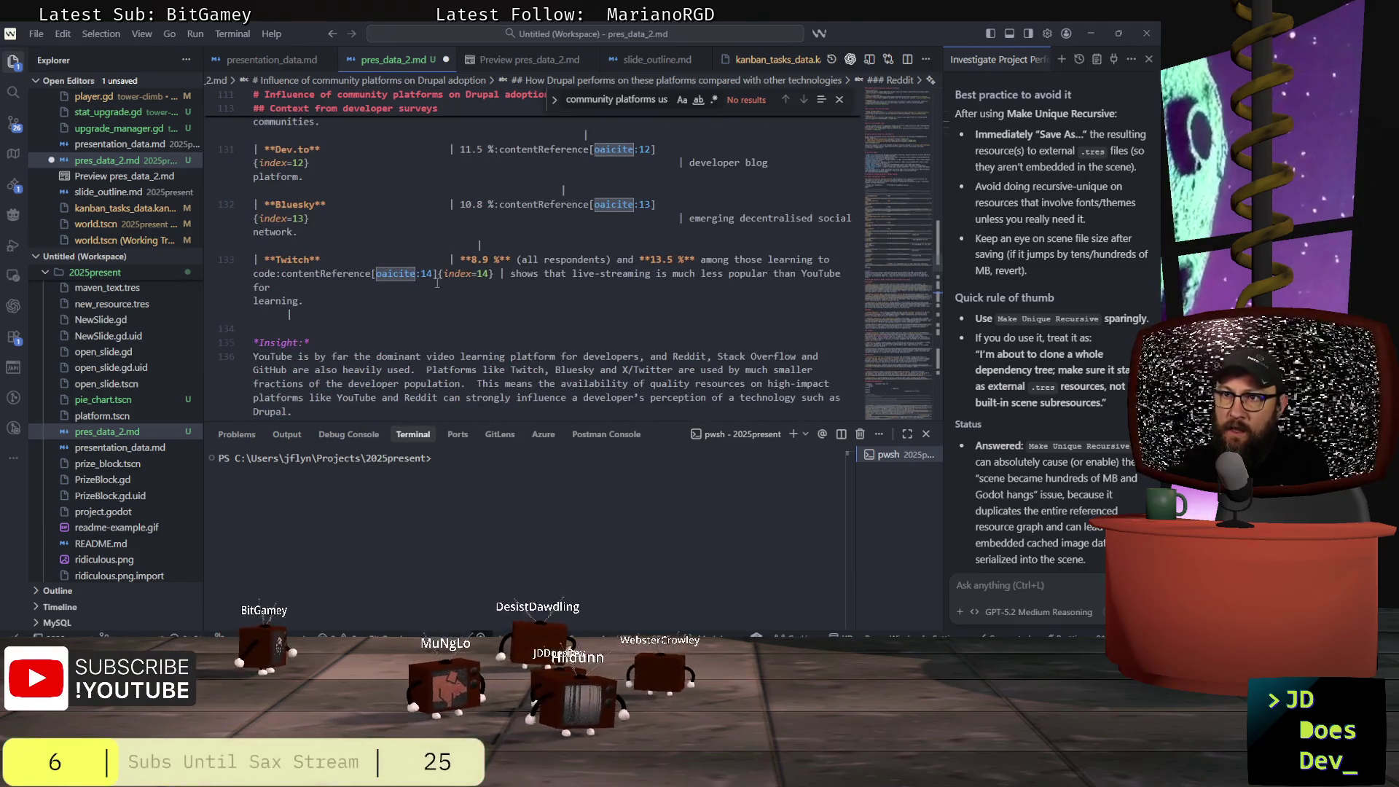
scroll(437, 283, up, 5)
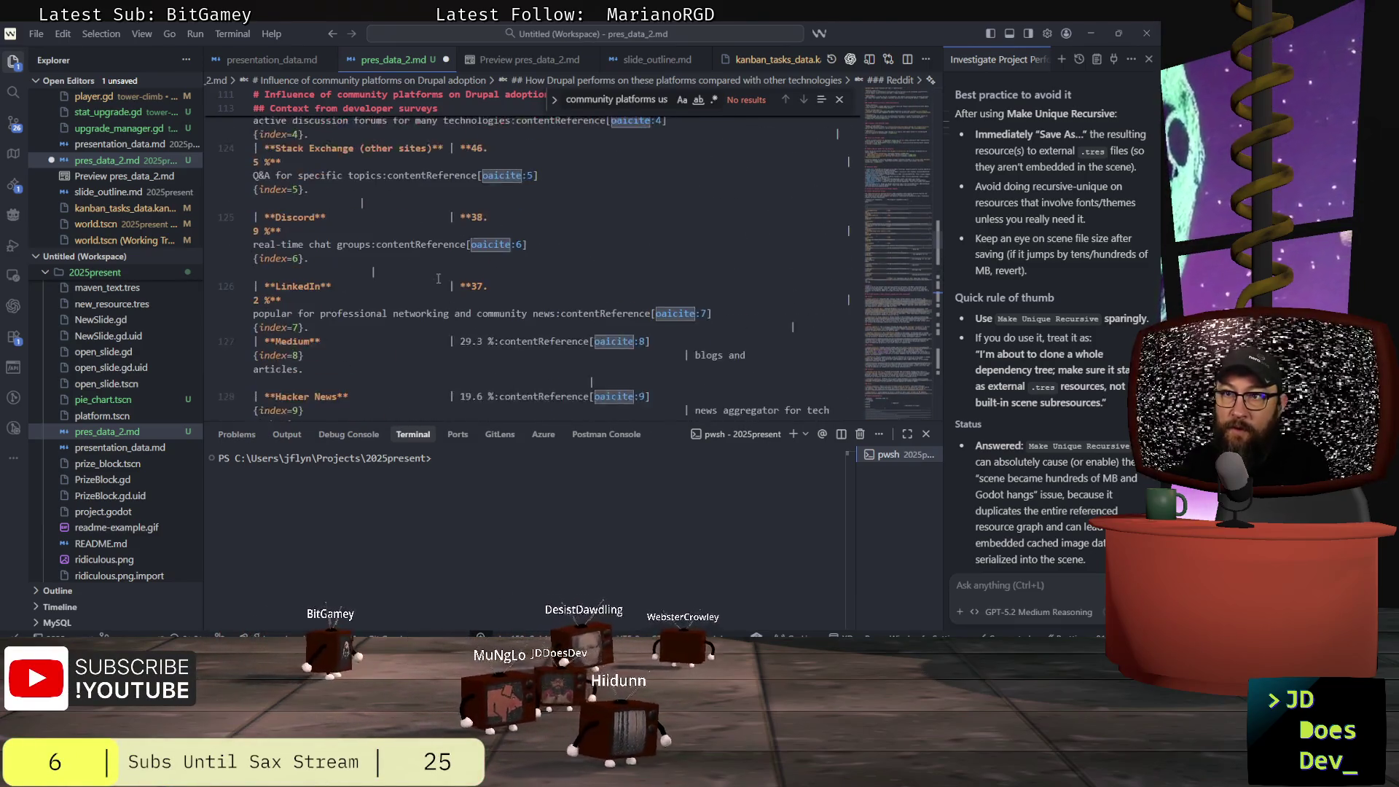
scroll(438, 279, up, 5)
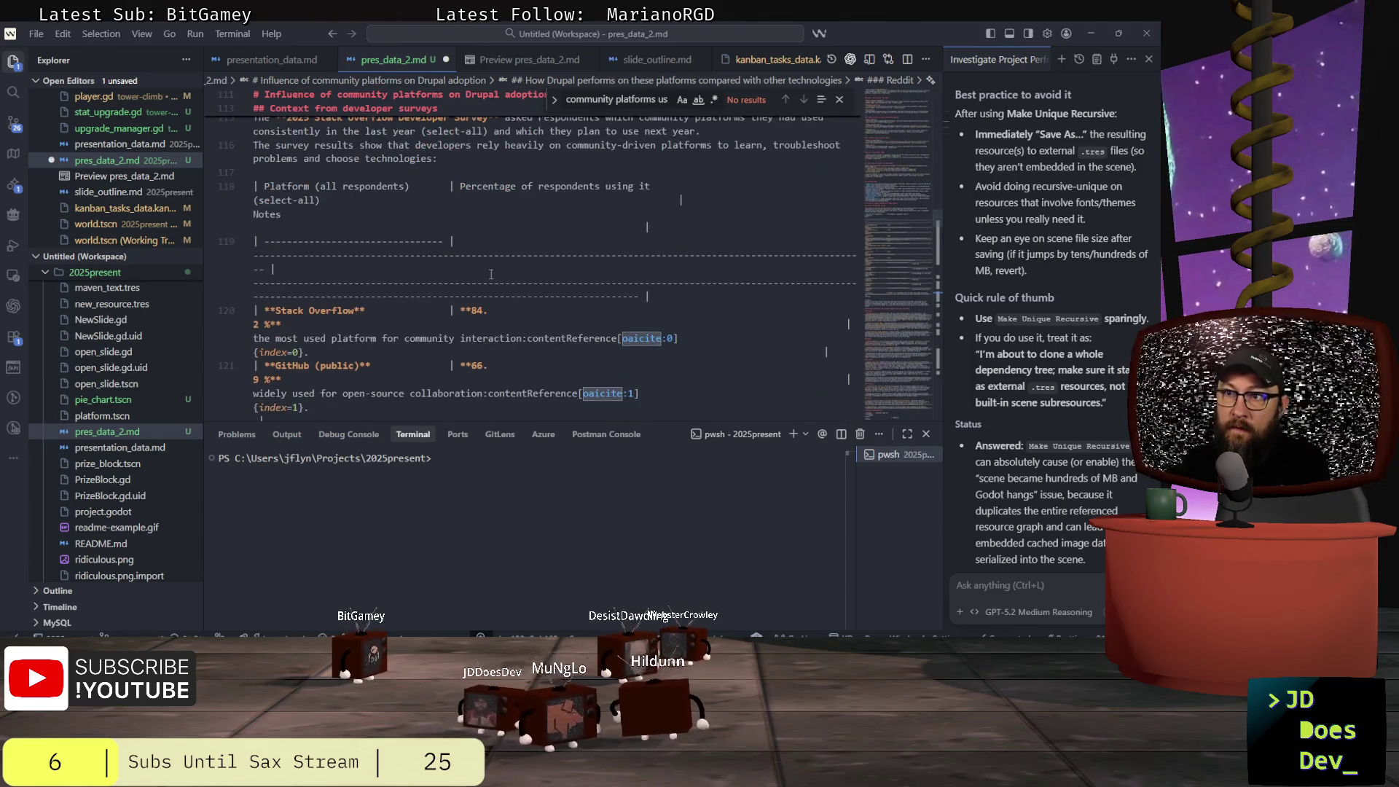
key(alt+Tab)
- Rewrite the earlier citations prompt to request a markdown citation list for the documentation, and send it
scroll(409, 395, down, 5)
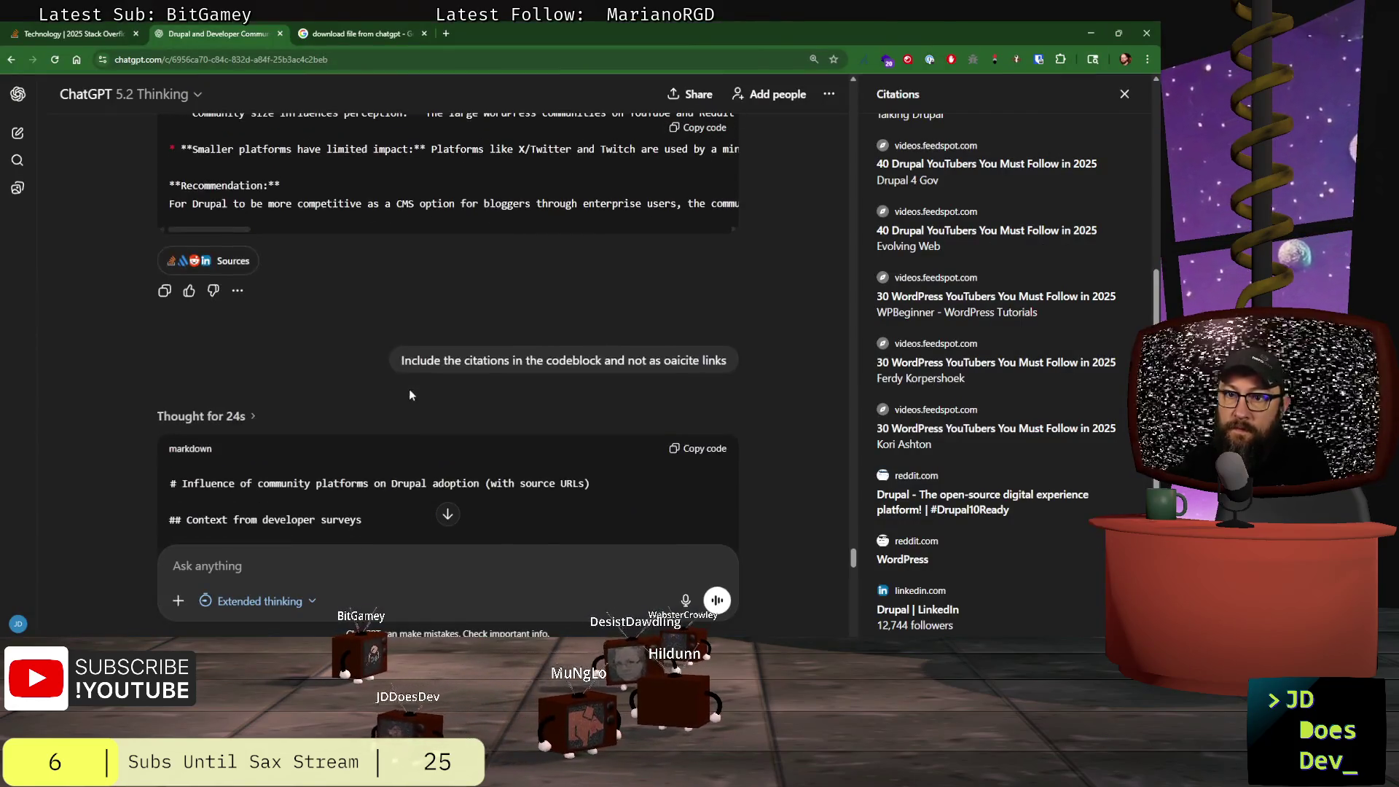
scroll(408, 395, up, 3)
scroll(512, 384, down, 1)
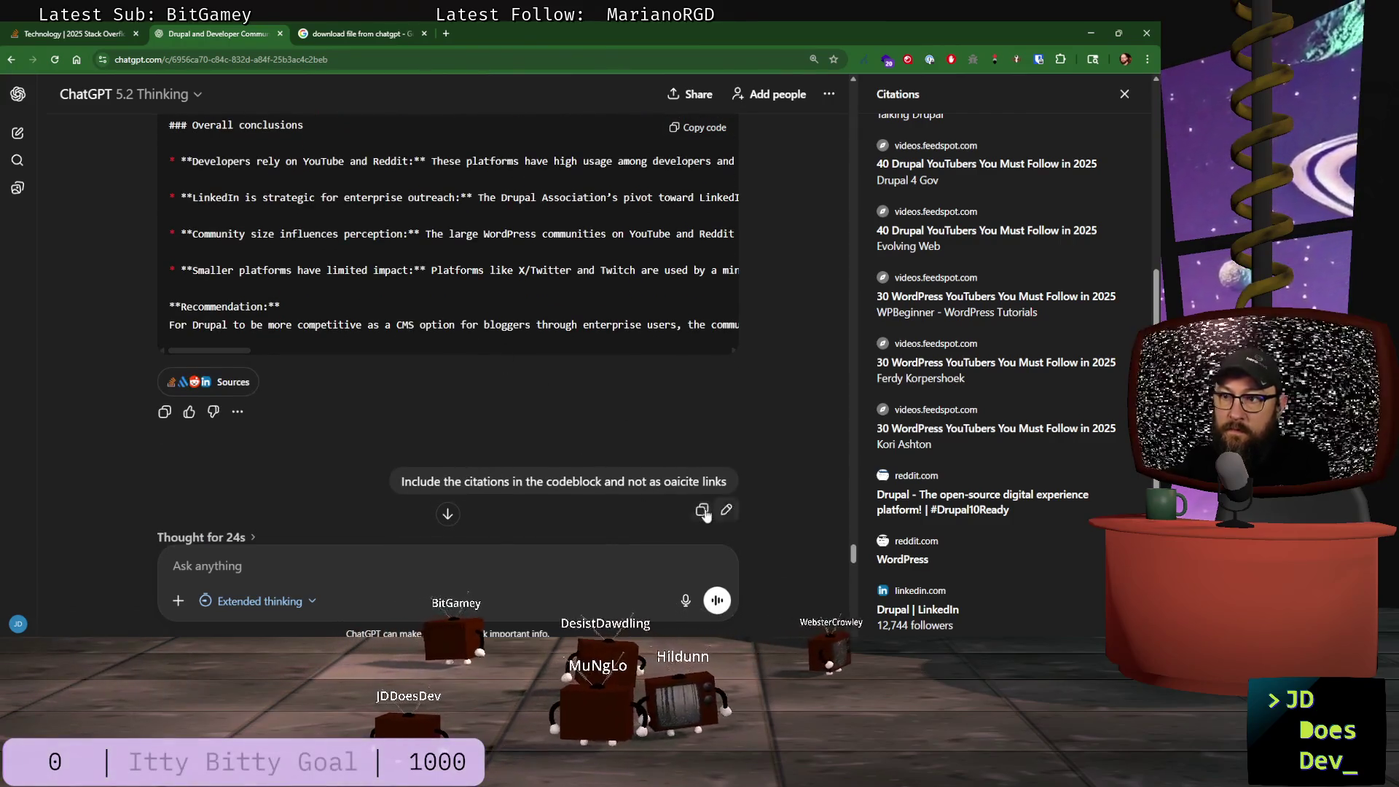
click(727, 513)
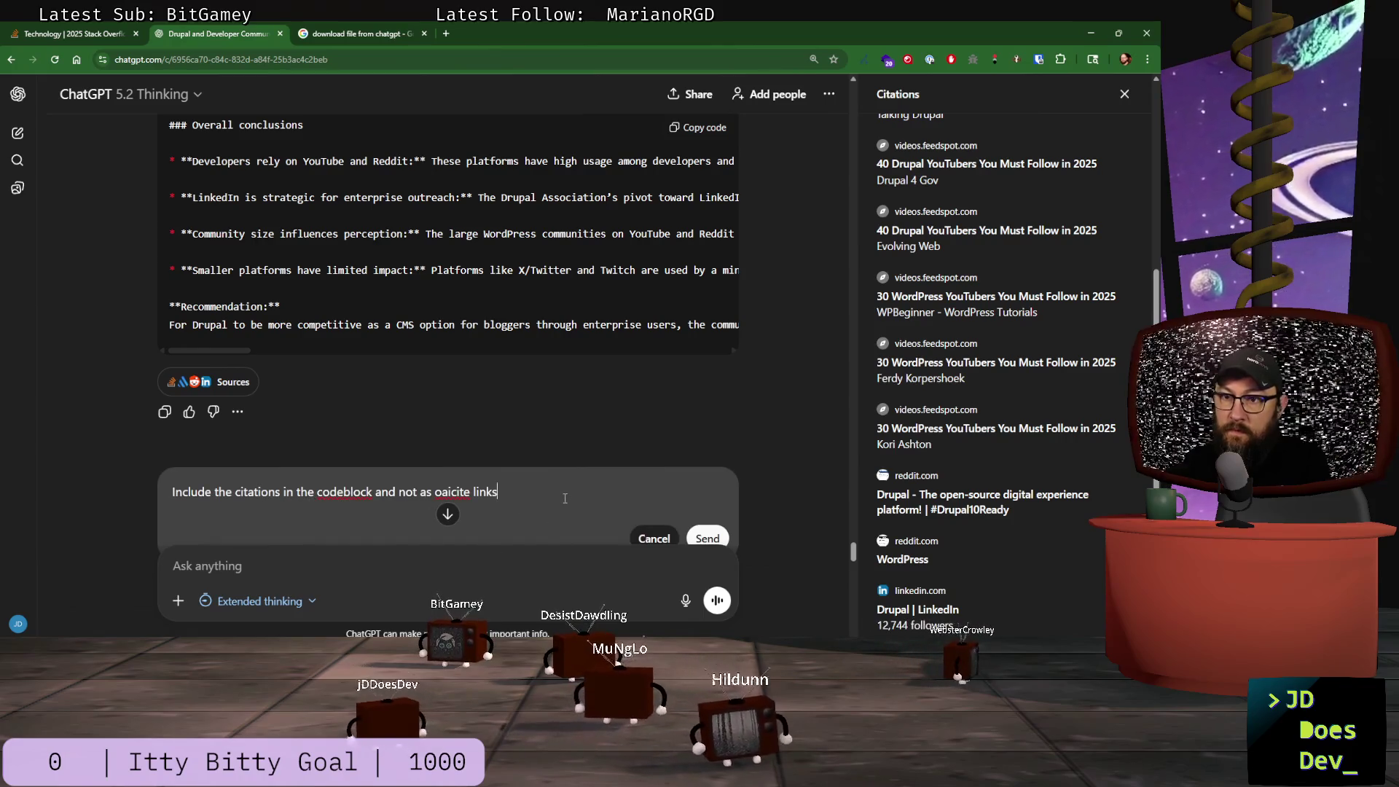
key(ctrl+a)
text(()
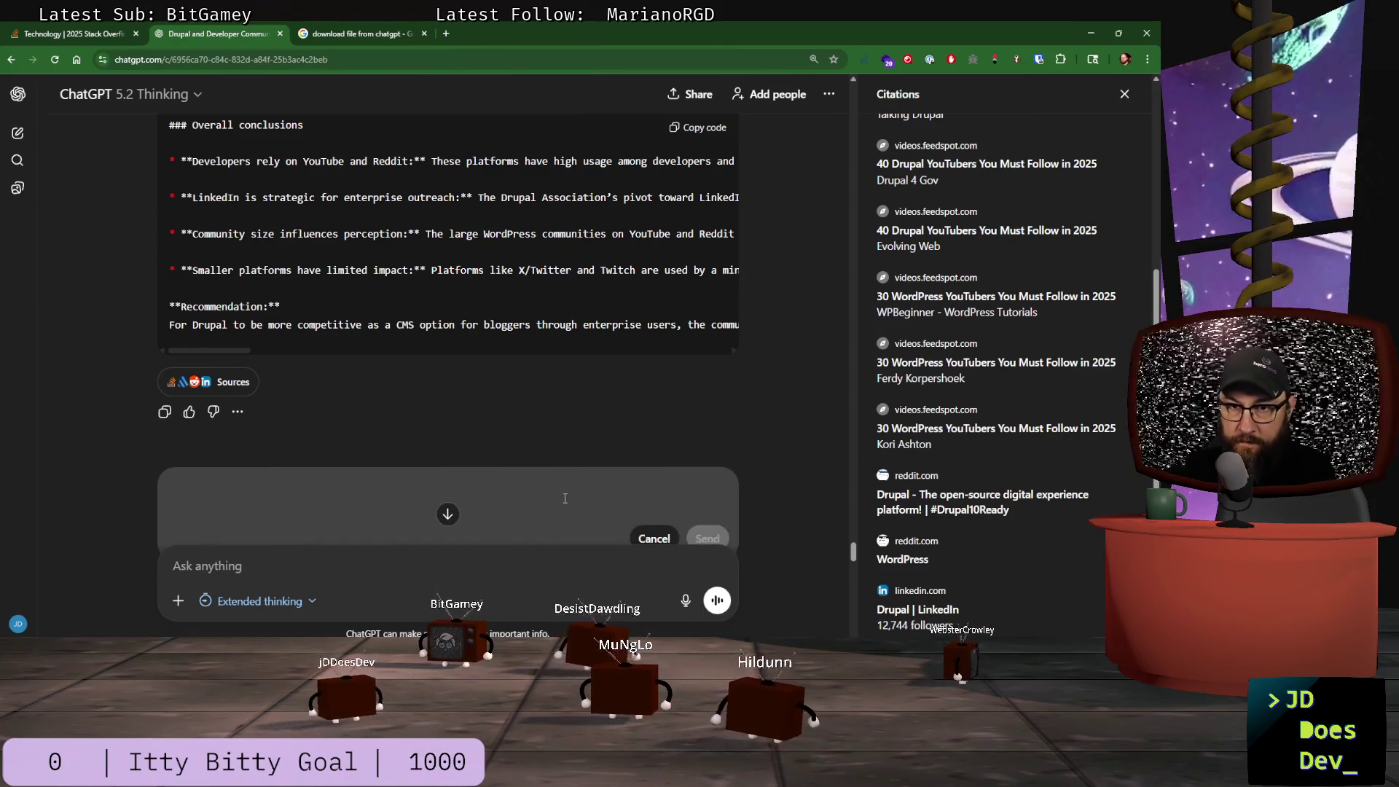
text(lease p)
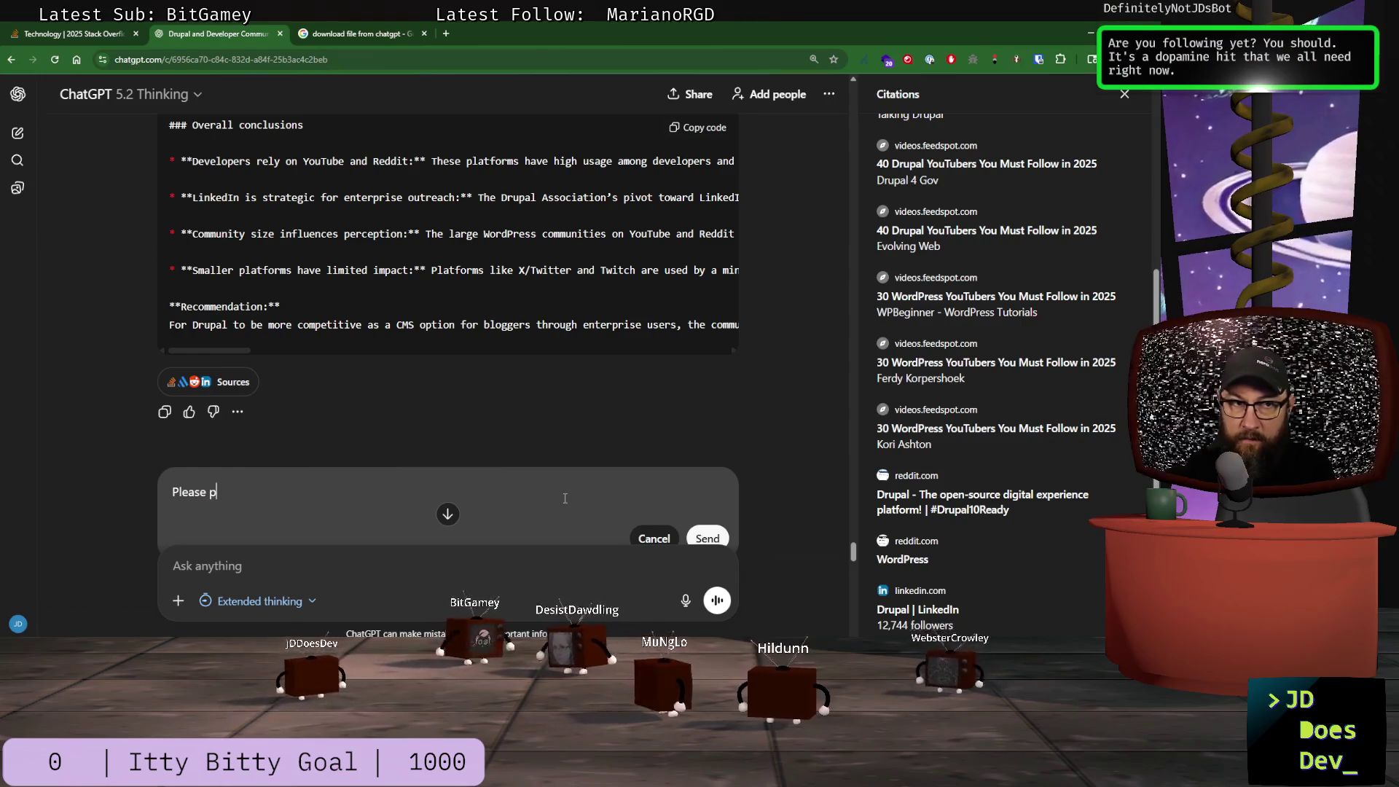
text(rovidea )
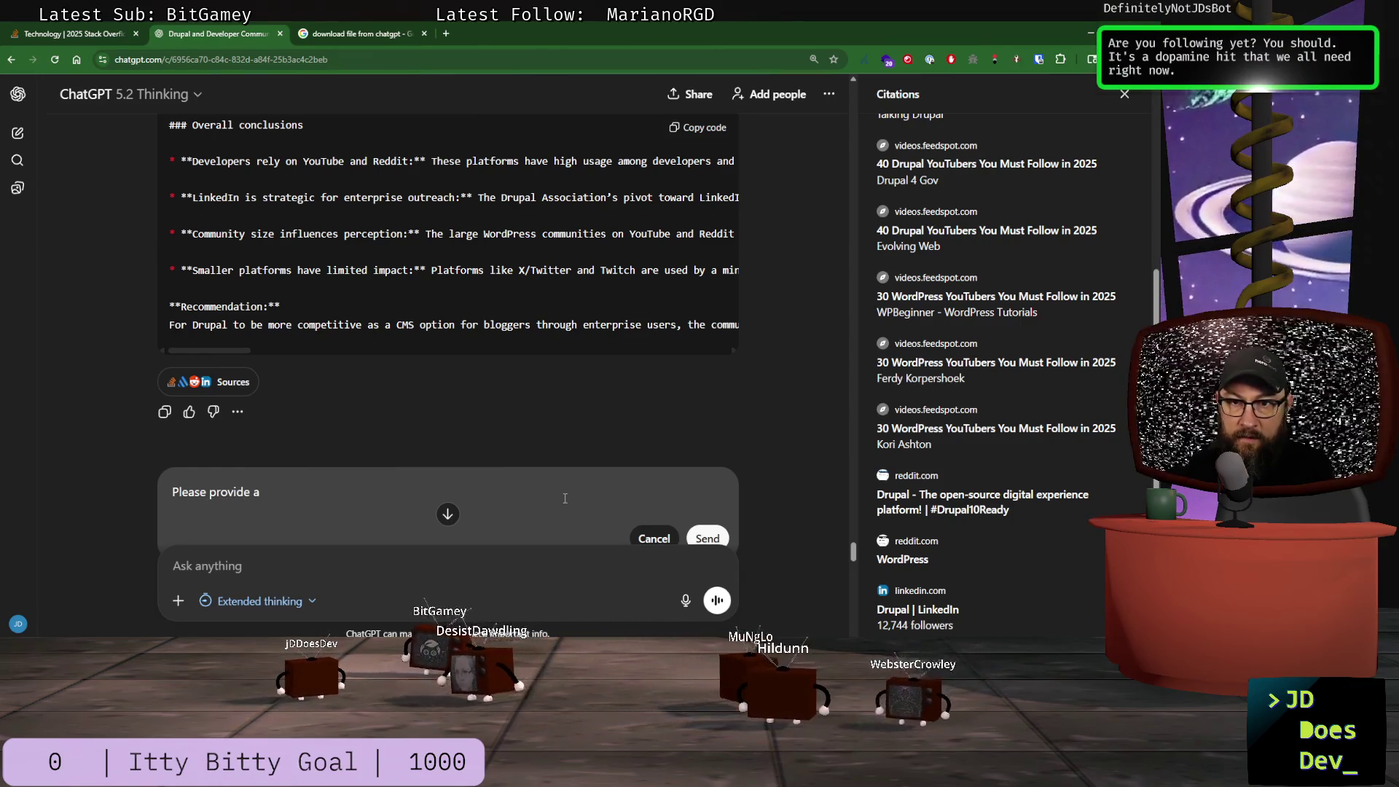
text(st of citations)
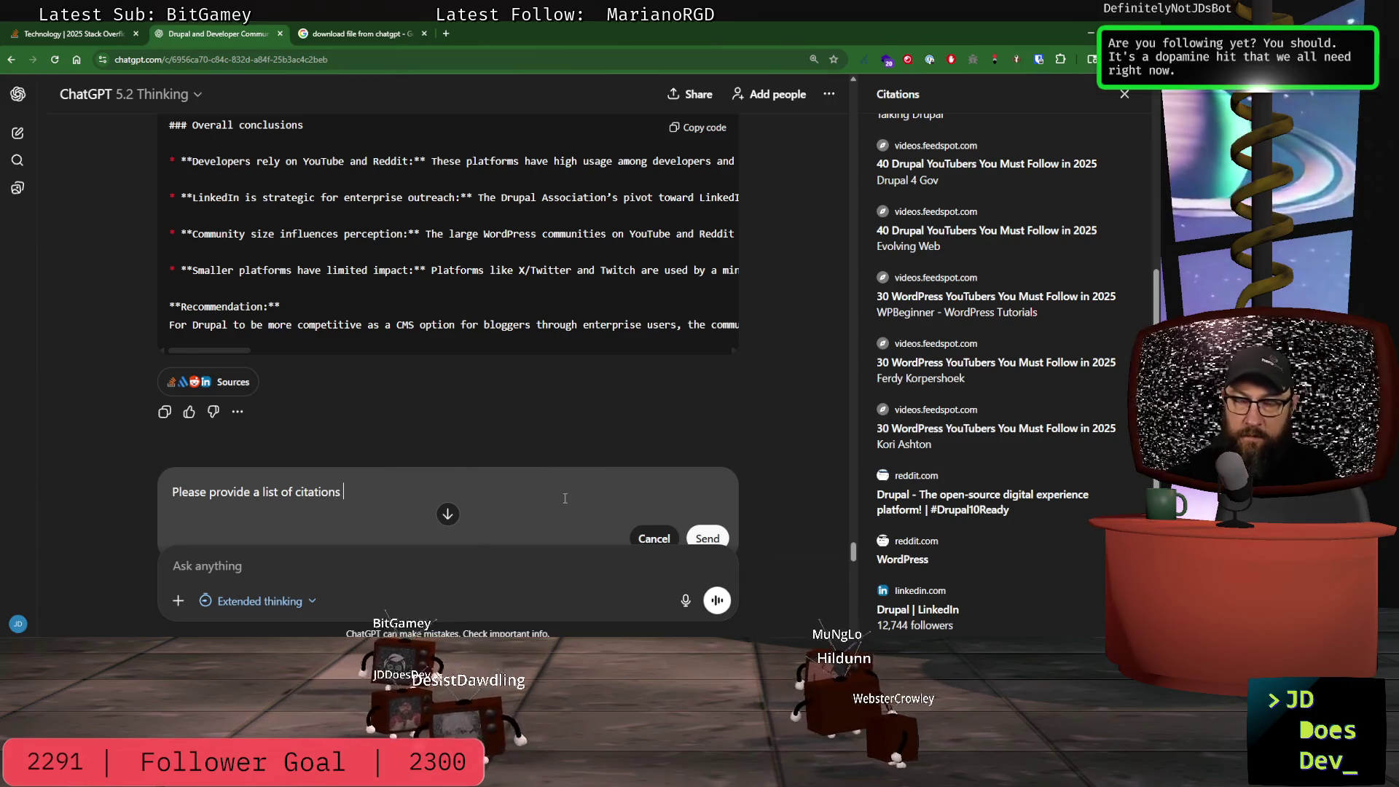
click(237, 387)
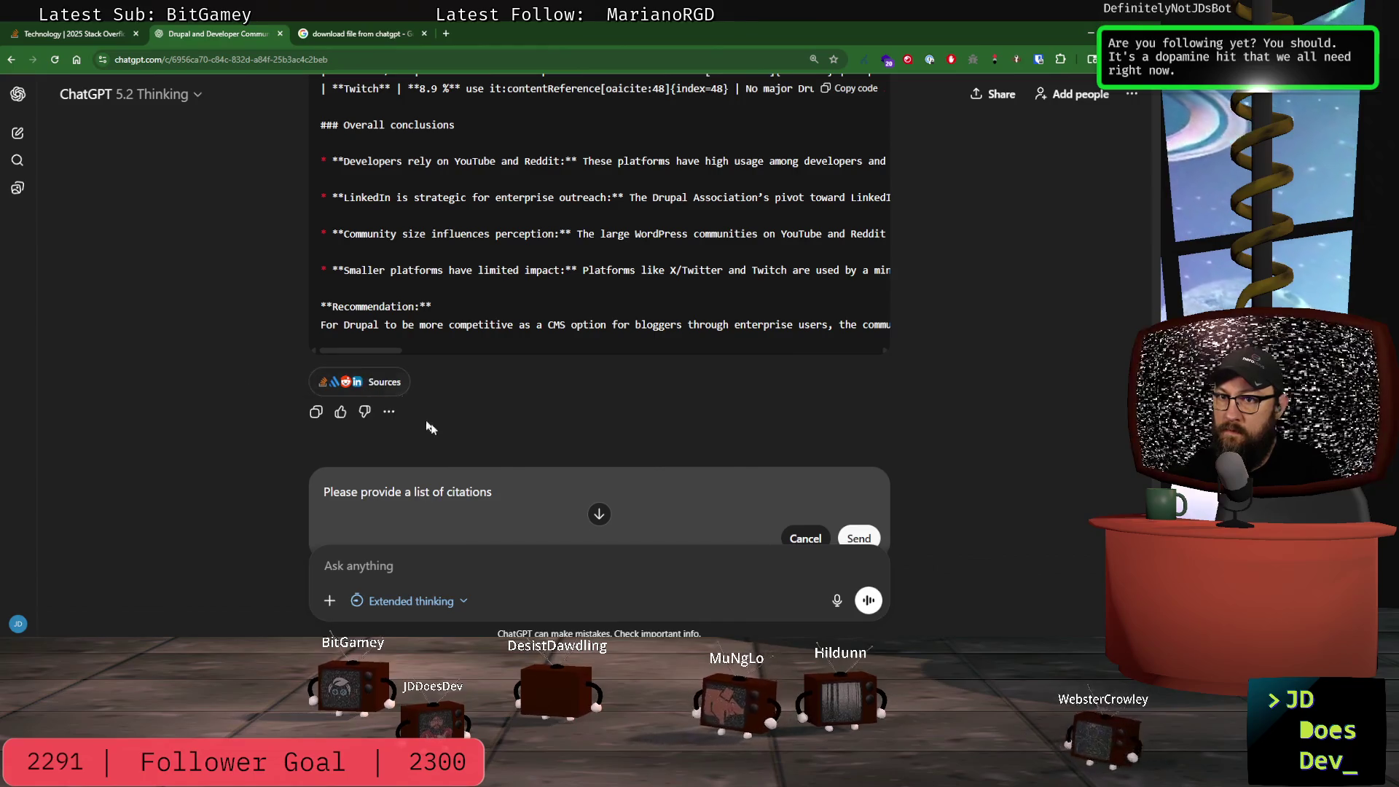
text( in markdown for)
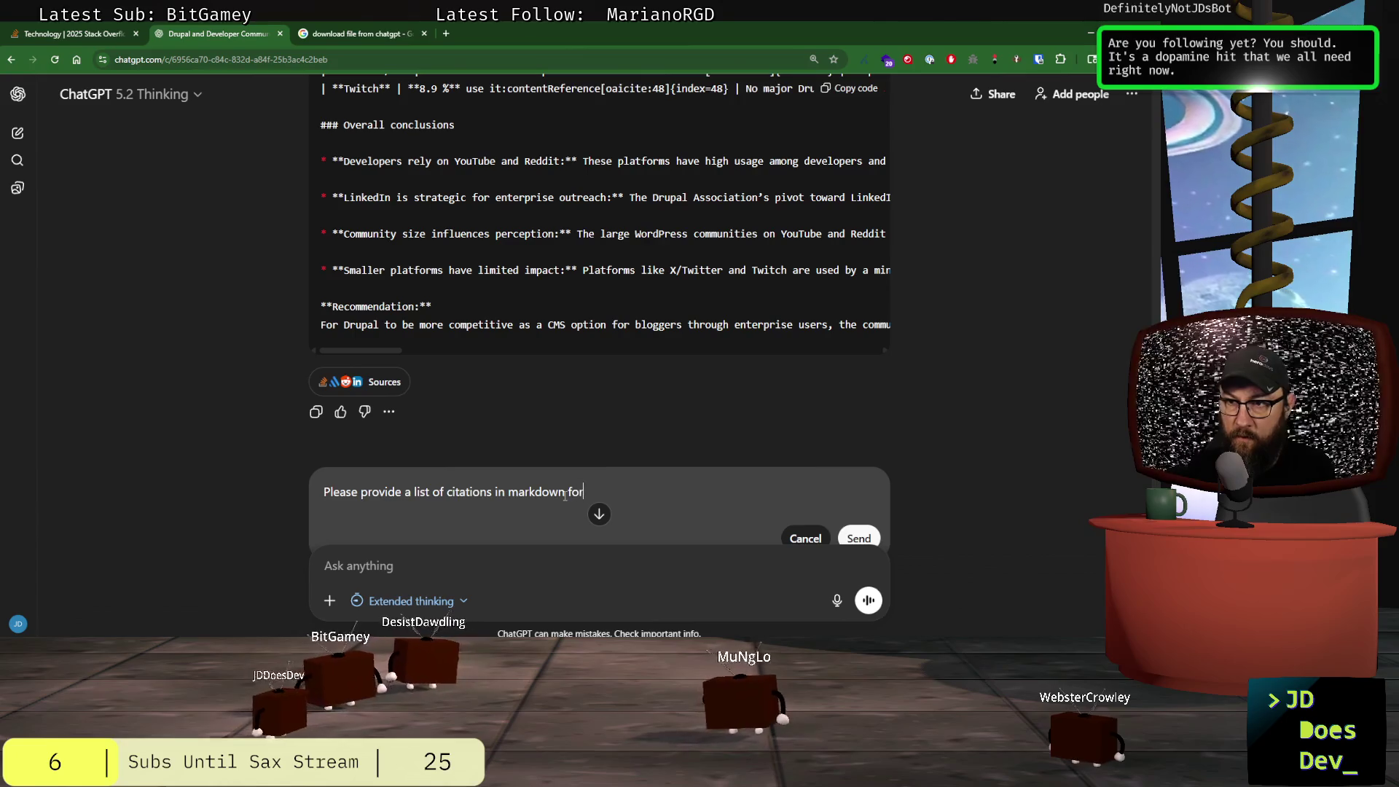
text(mat so that i can attach to)
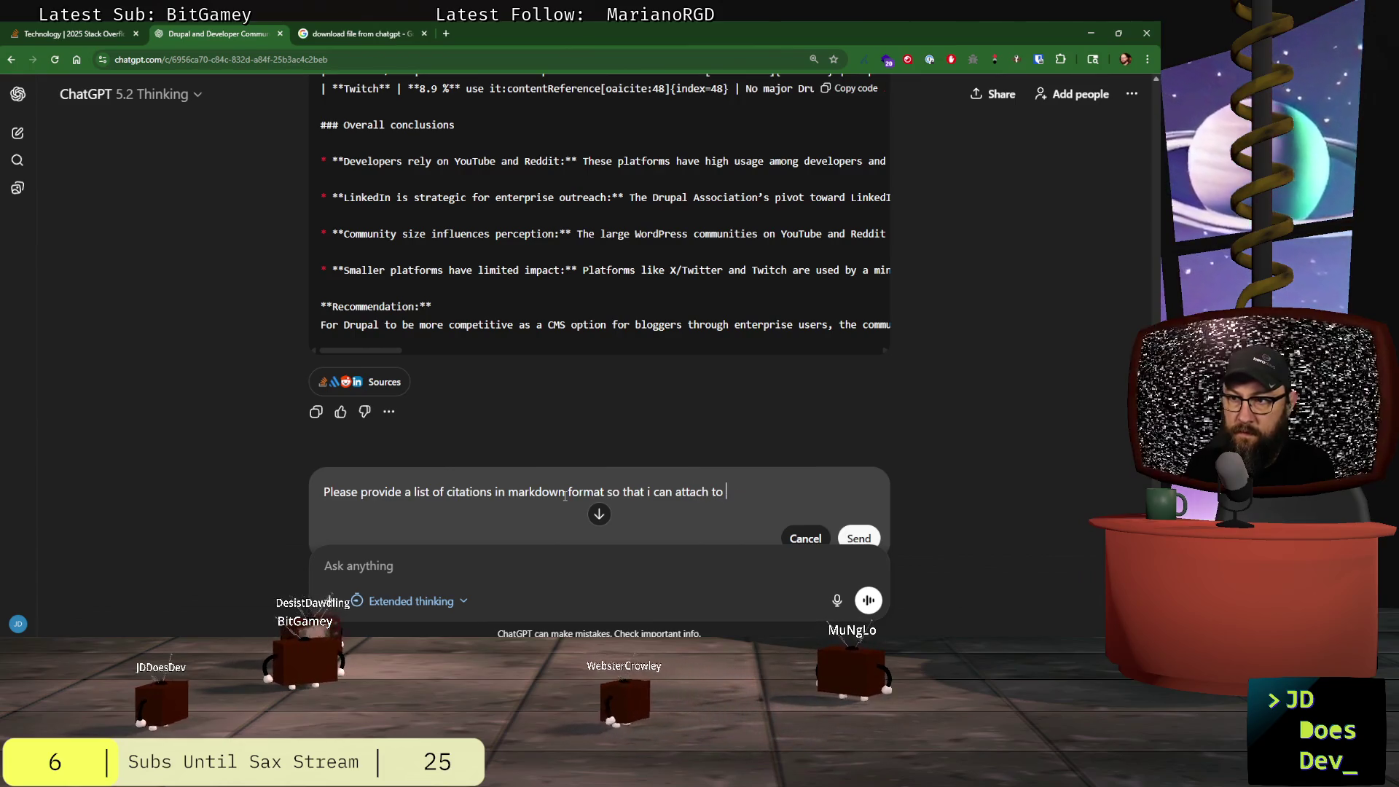
text(documentation)
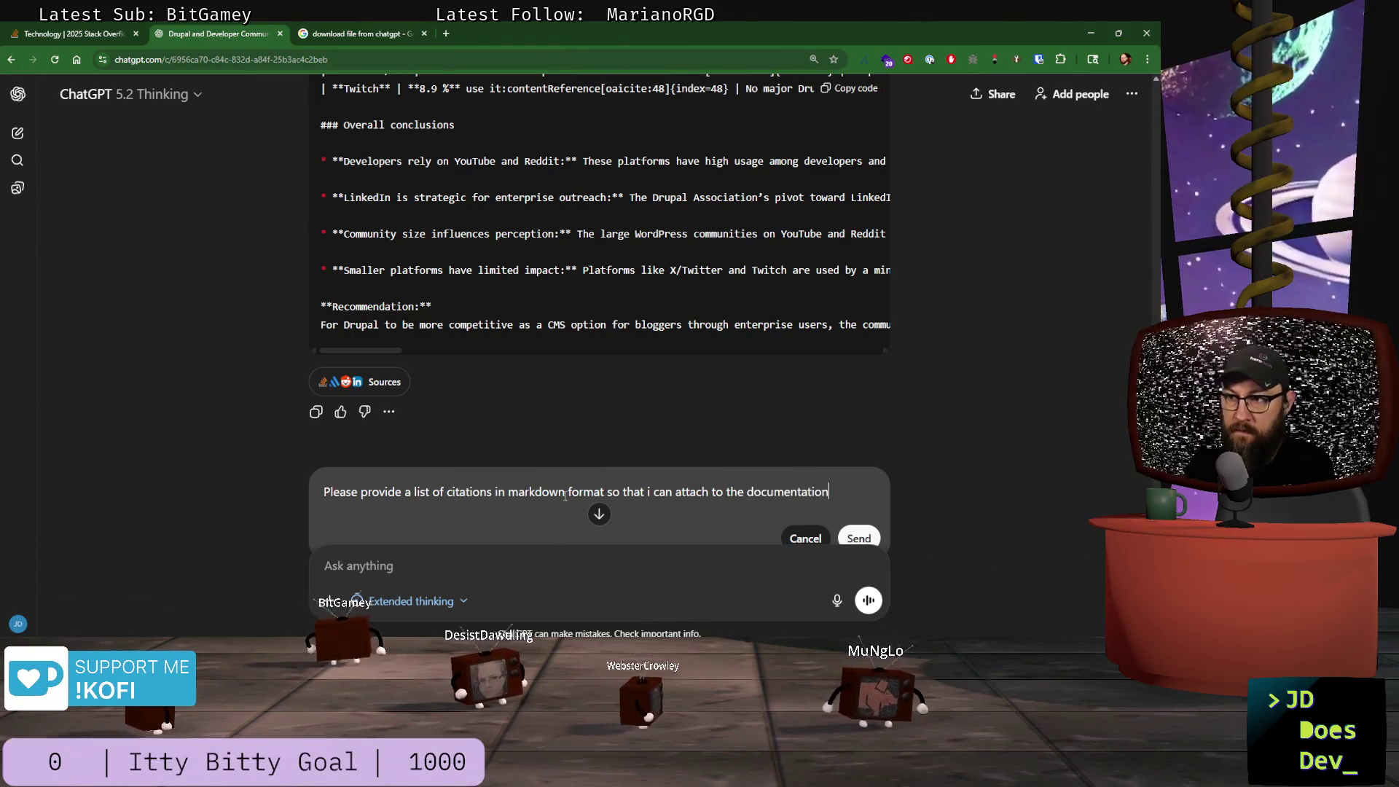
key(shift+Return)
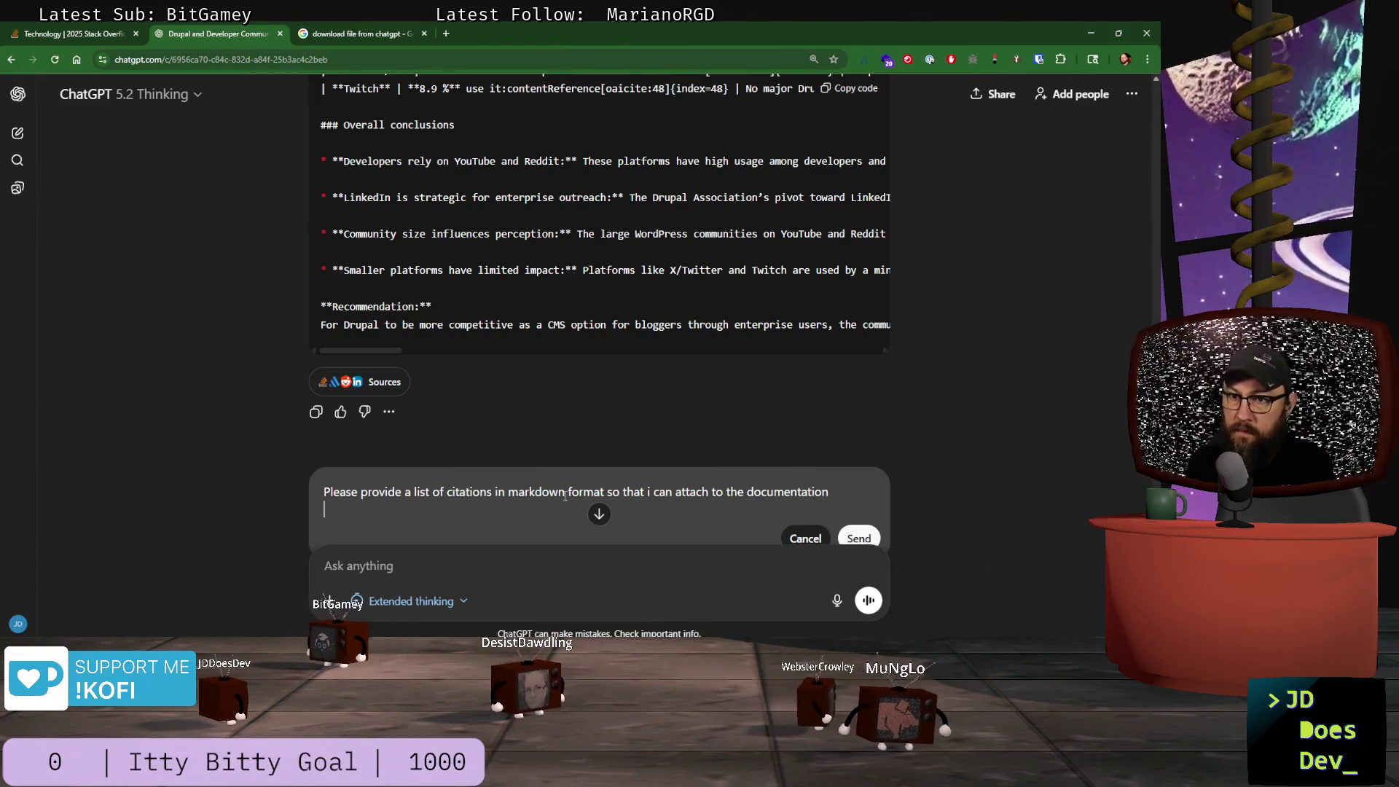
click(860, 539)
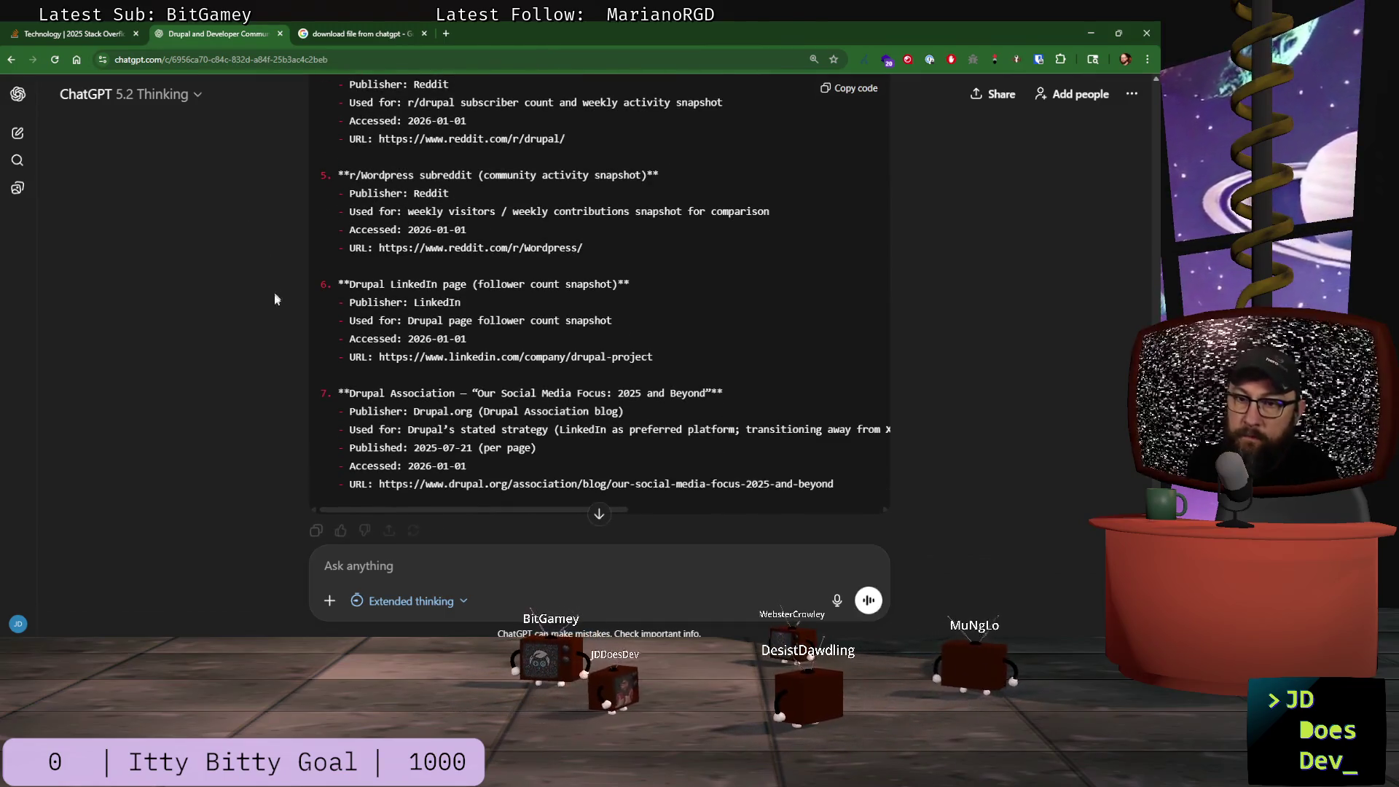
- Glance up the citations reply, then bring pres_data_2.md in Windsurf back into view
scroll(287, 325, up, 10)
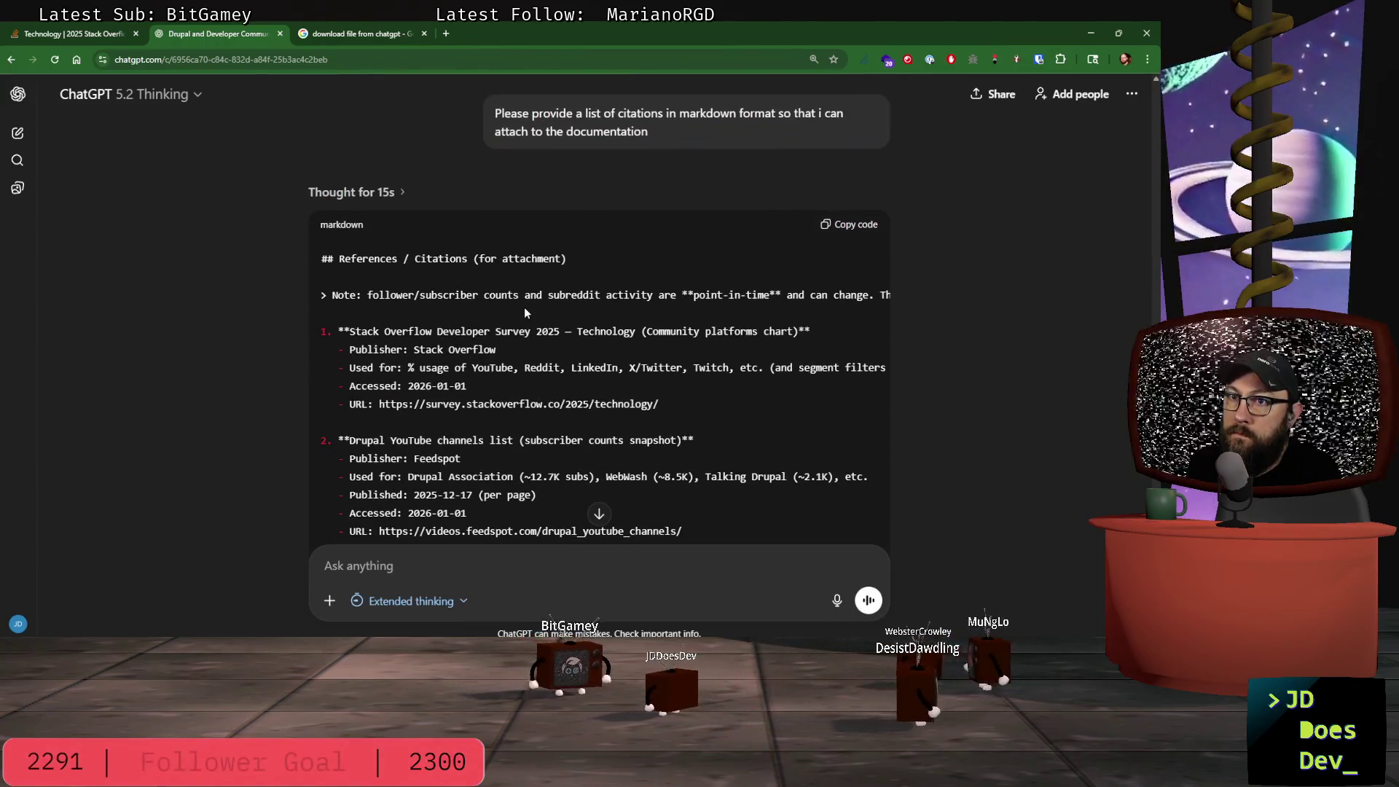
key(alt+Tab)
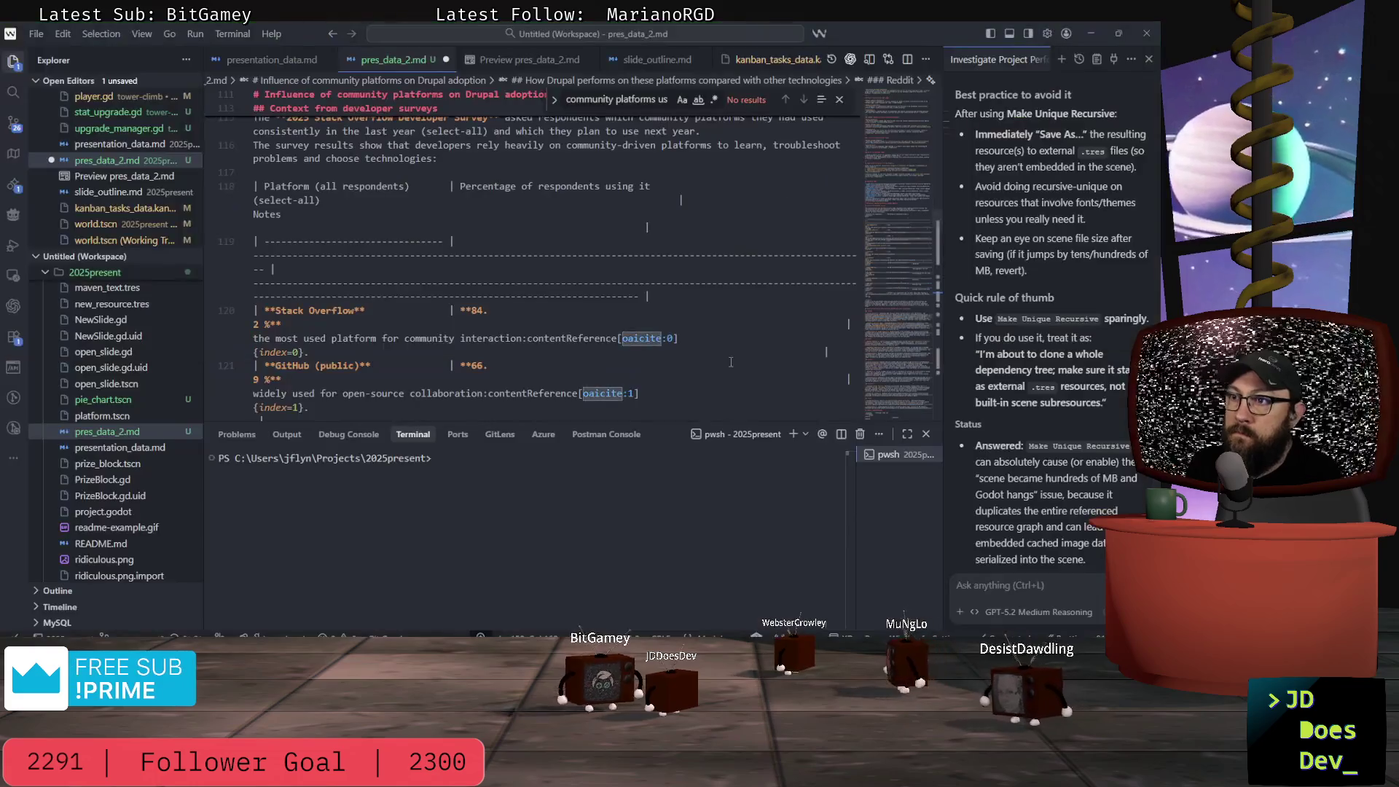
- Select the oaicite:4 contentReference marker on the Reddit row of the usage table
scroll(675, 334, up, 4)
scroll(676, 330, down, 8)
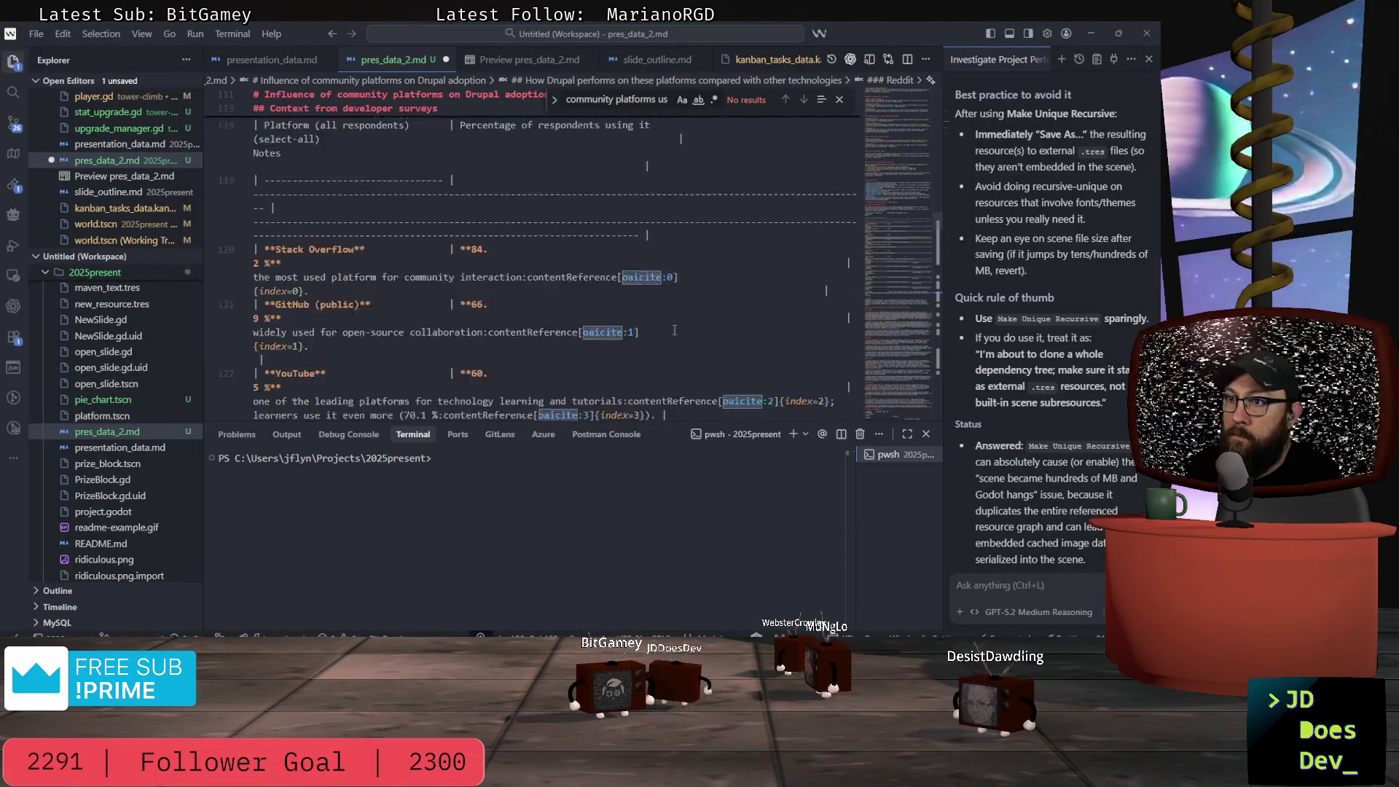
scroll(676, 328, down, 2)
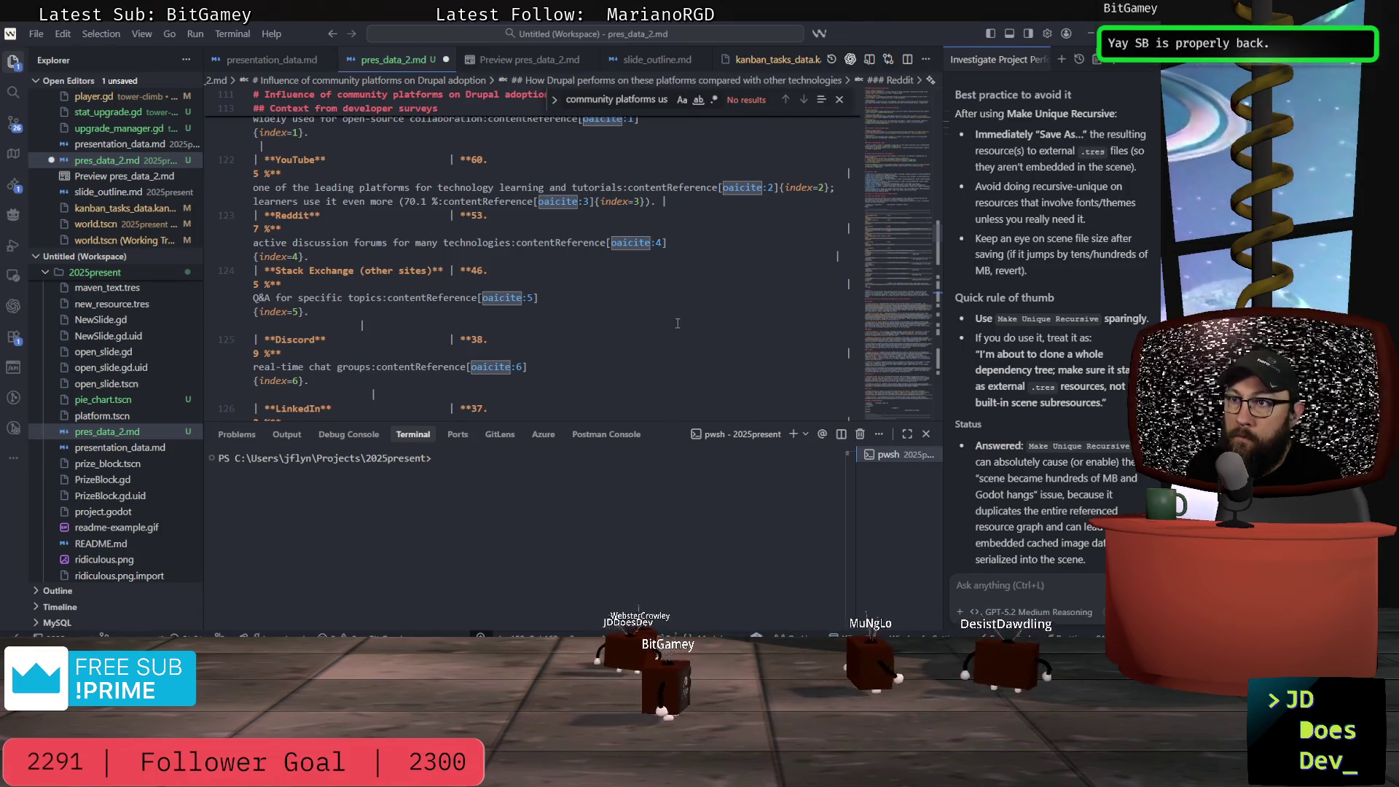
drag(682, 253, 540, 243)
drag(439, 242, 526, 243)
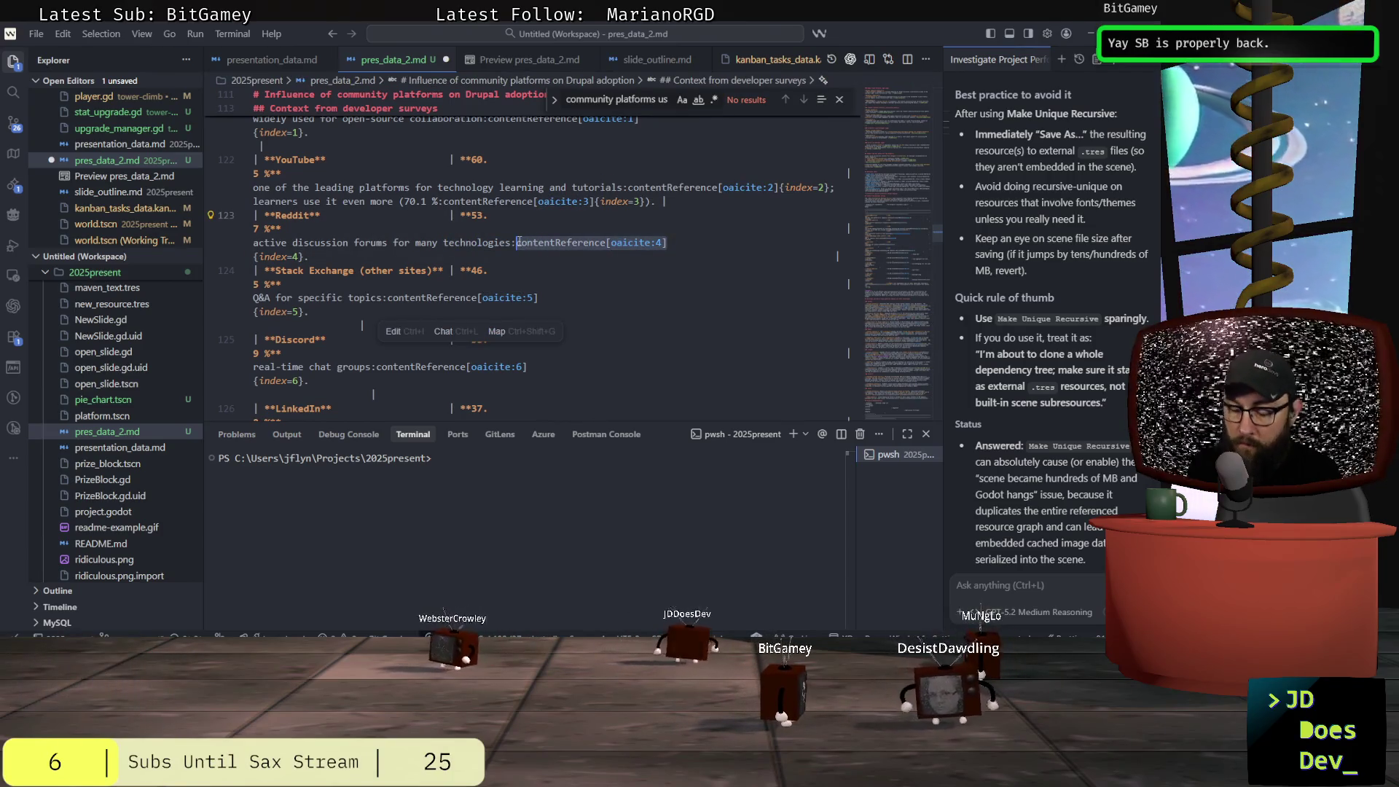
- Scan the remaining oaicite markers down to the end of pres_data_2.md, then return to ChatGPT
scroll(412, 283, down, 12)
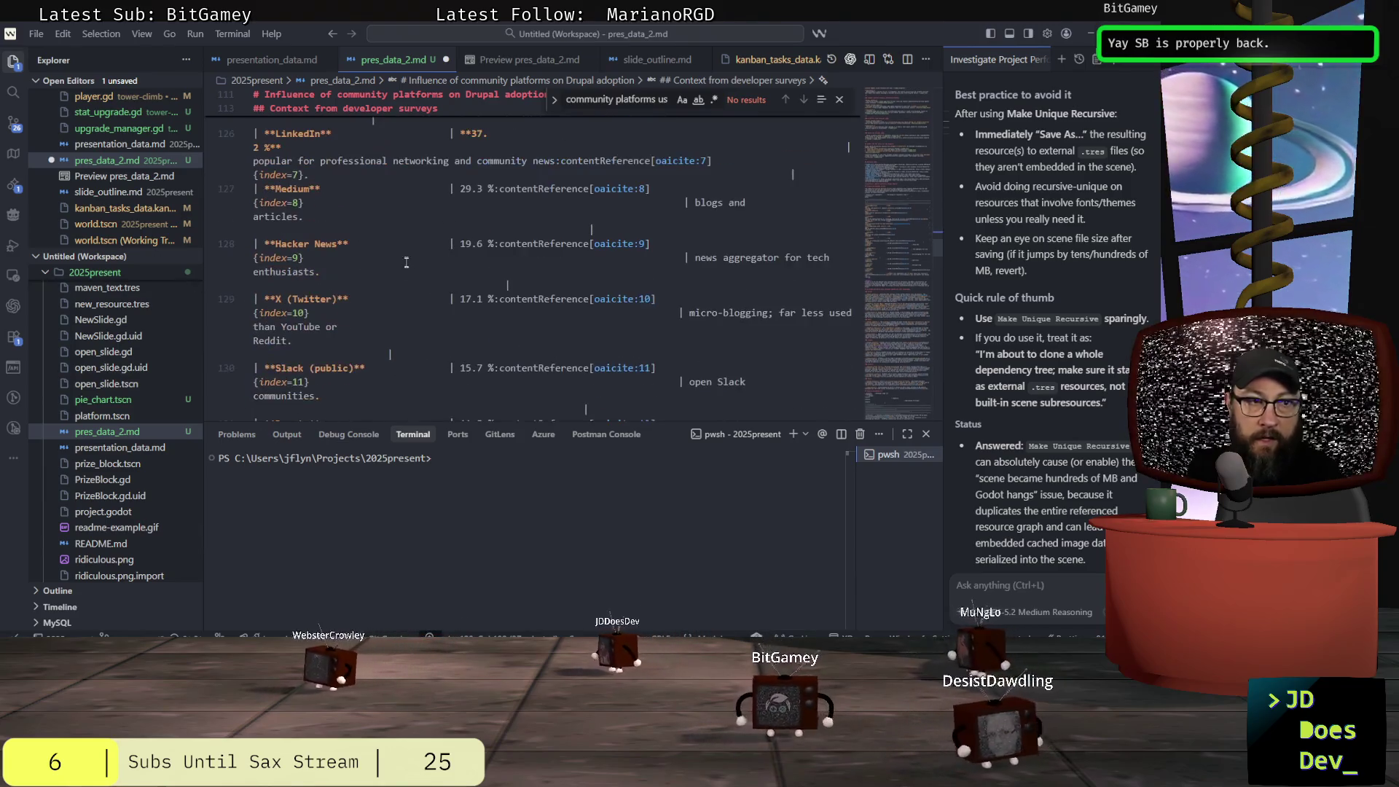
scroll(412, 283, down, 6)
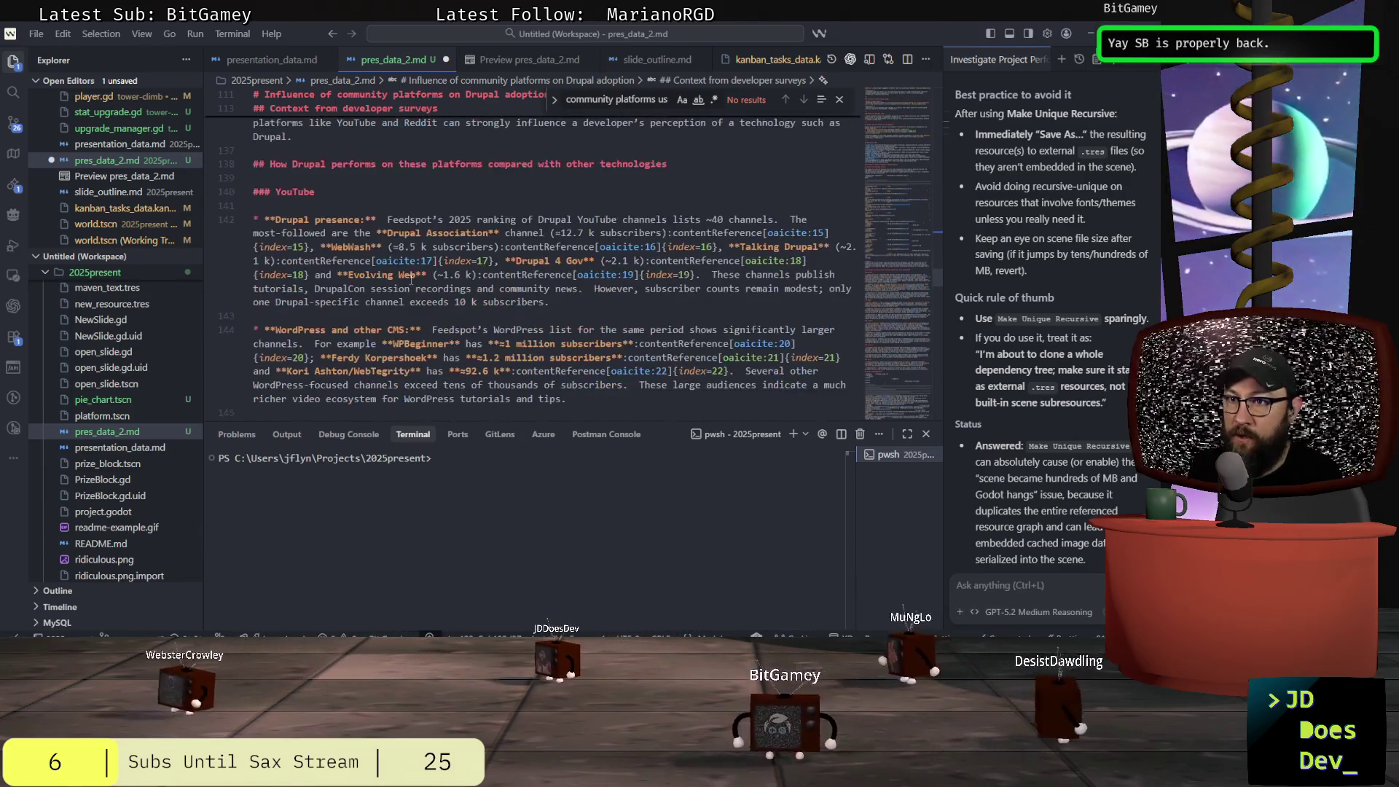
scroll(415, 269, down, 10)
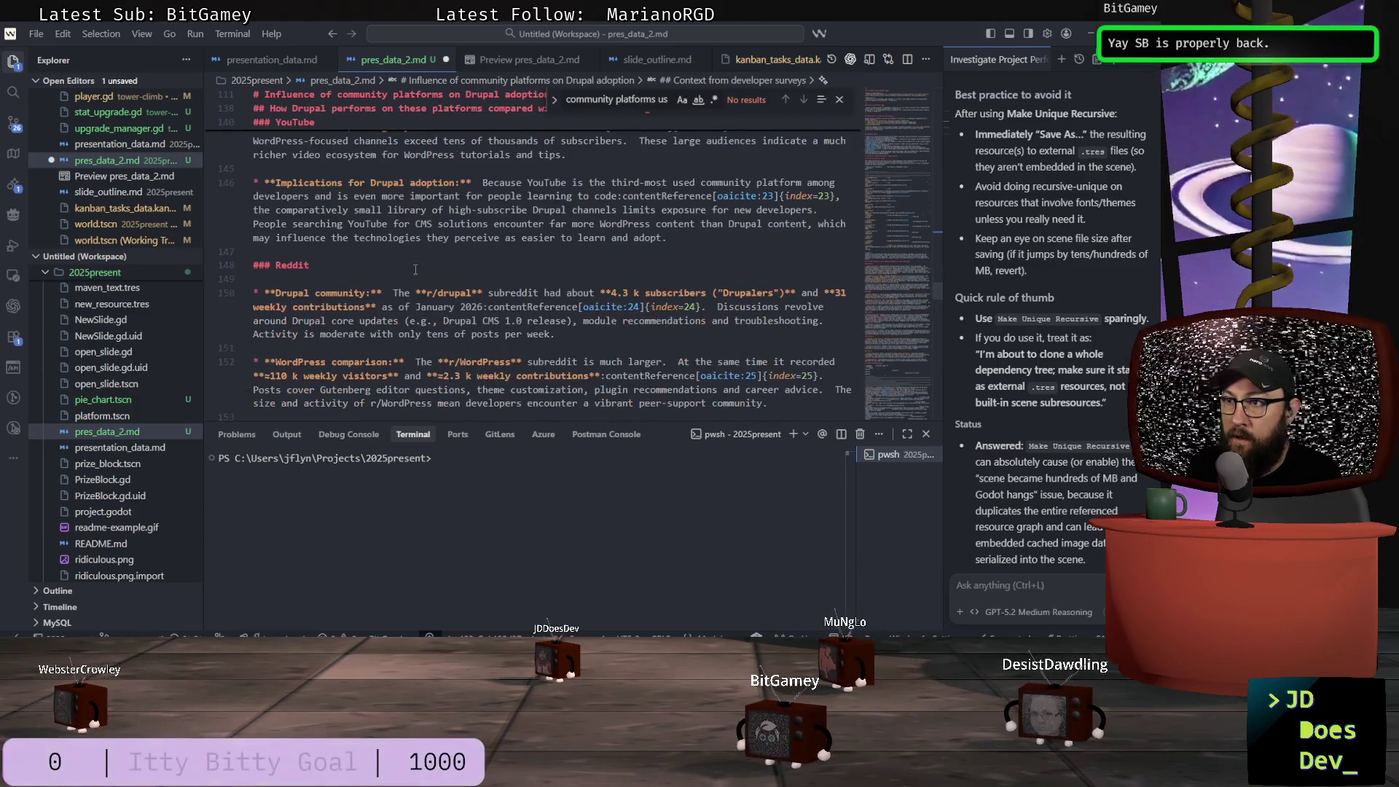
scroll(415, 270, down, 3)
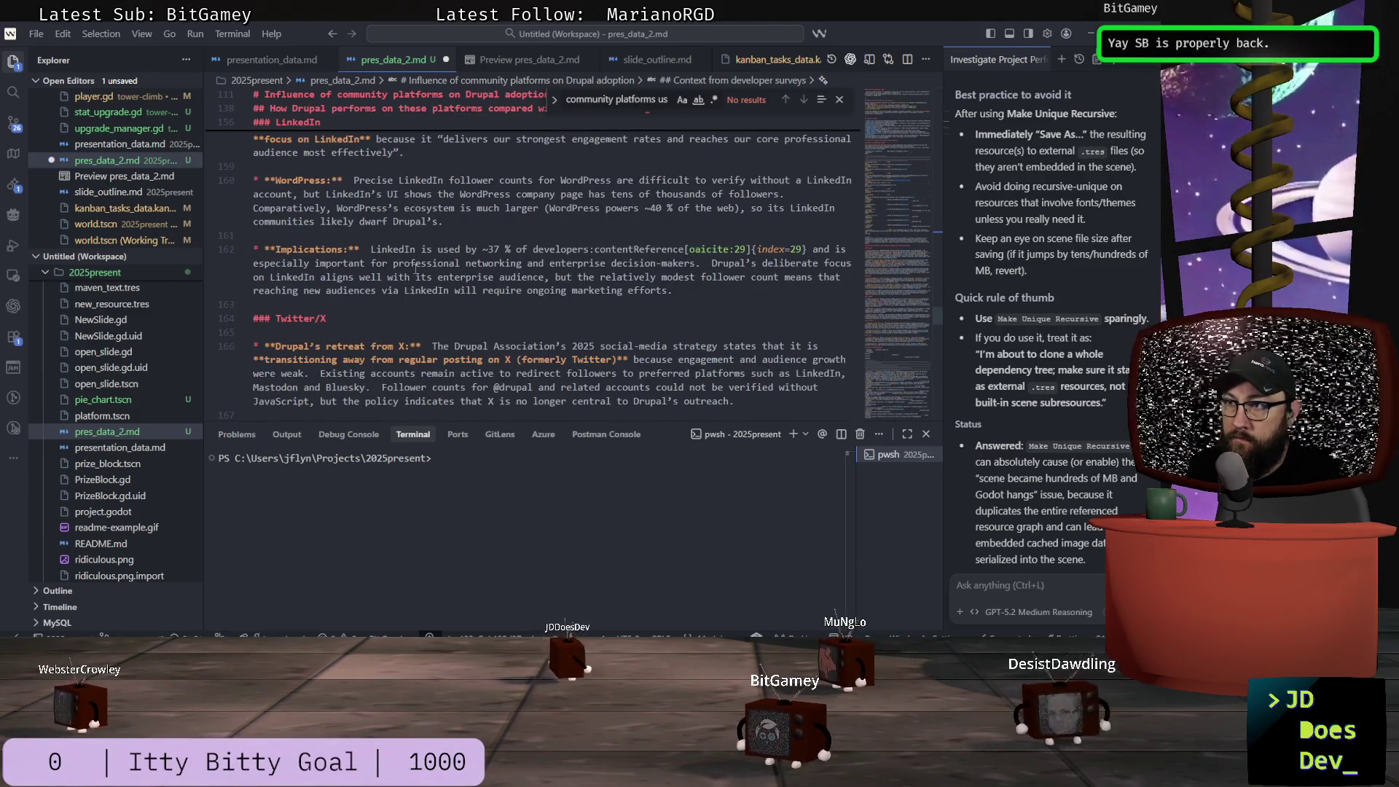
scroll(416, 269, down, 6)
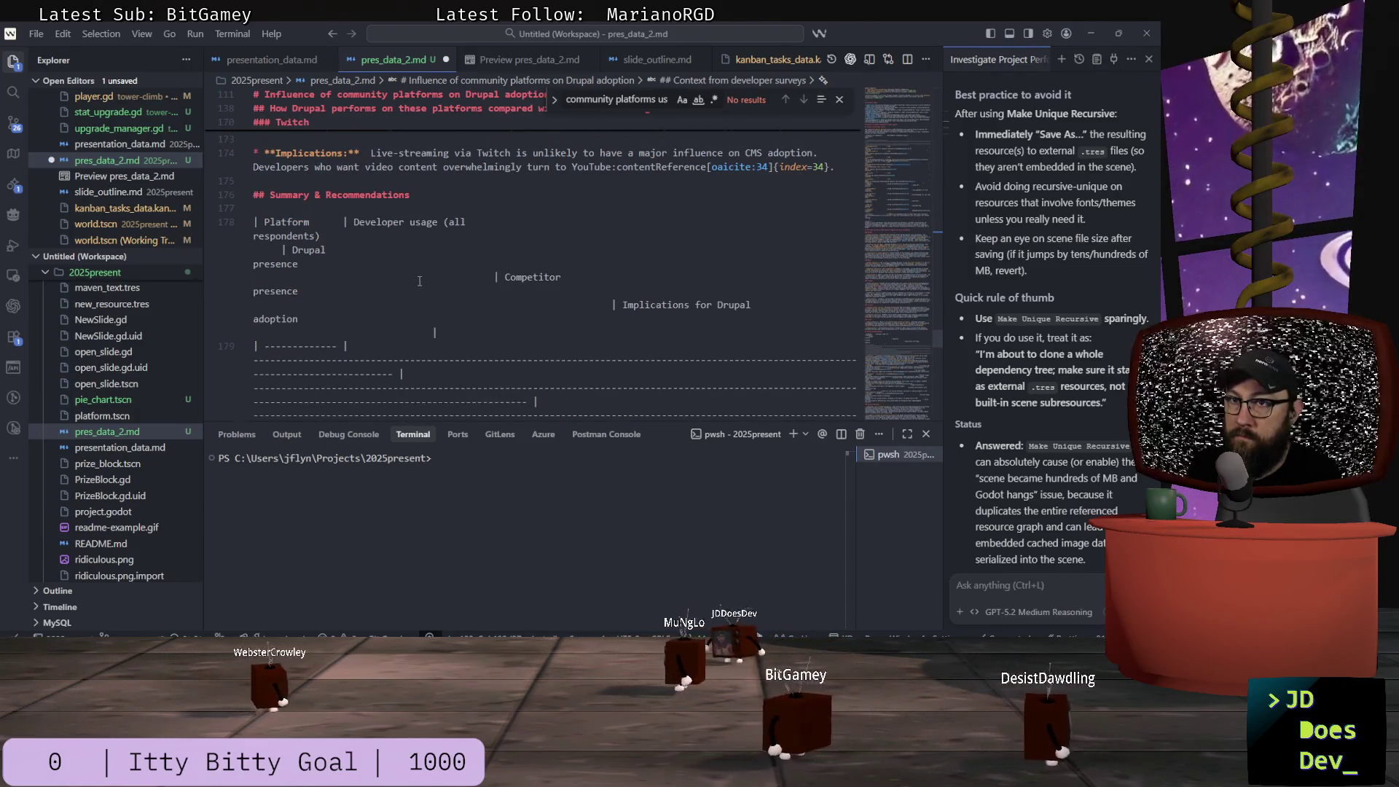
scroll(419, 281, down, 5)
scroll(624, 271, down, 10)
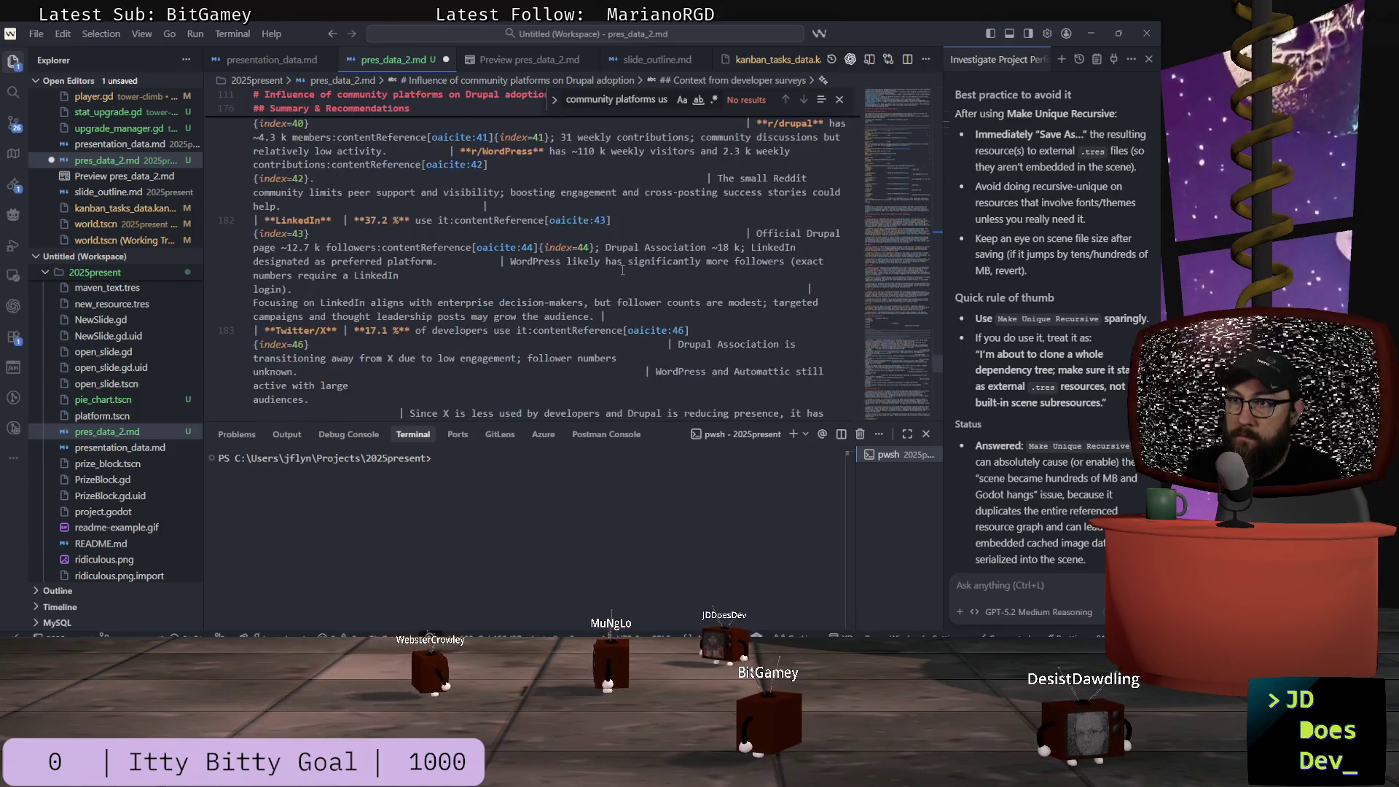
scroll(624, 270, down, 3)
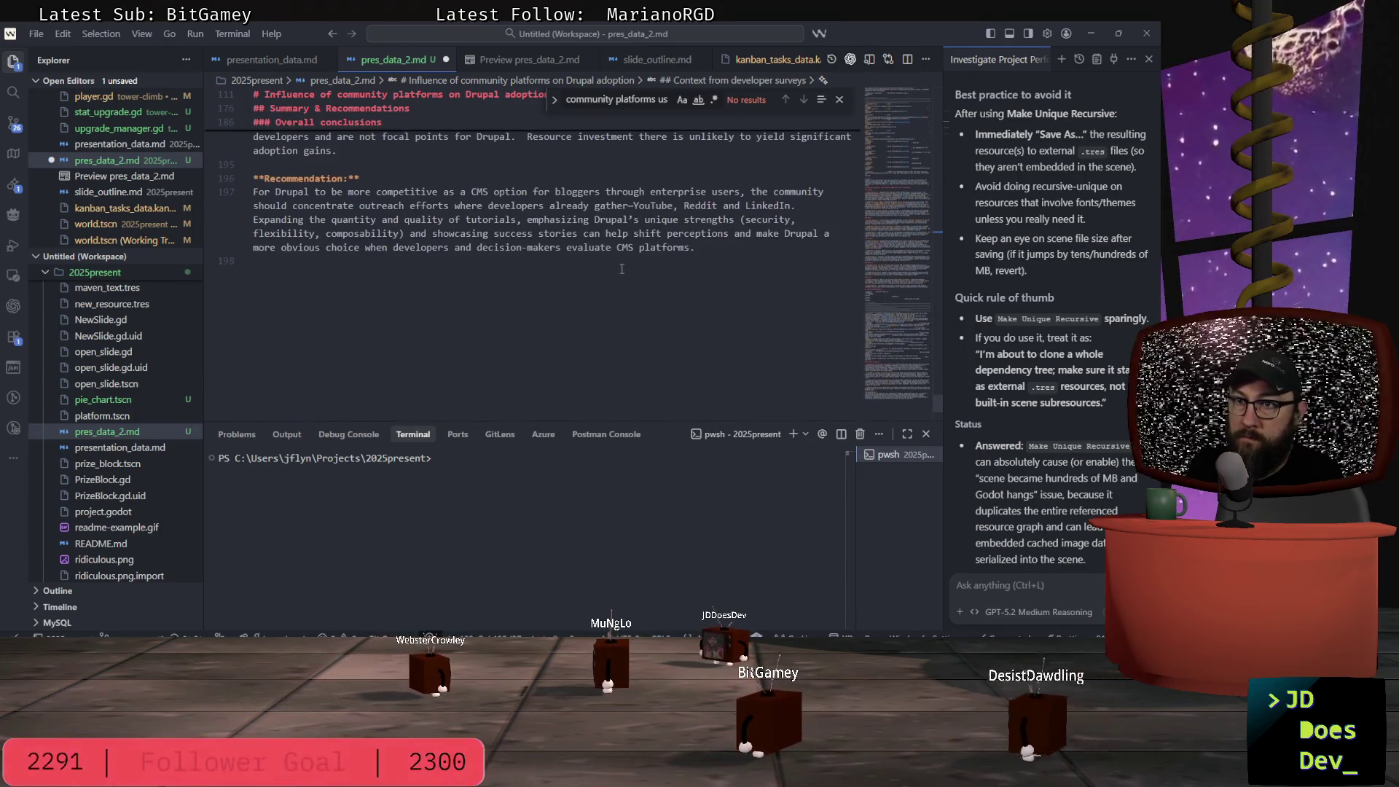
key(alt+Tab)
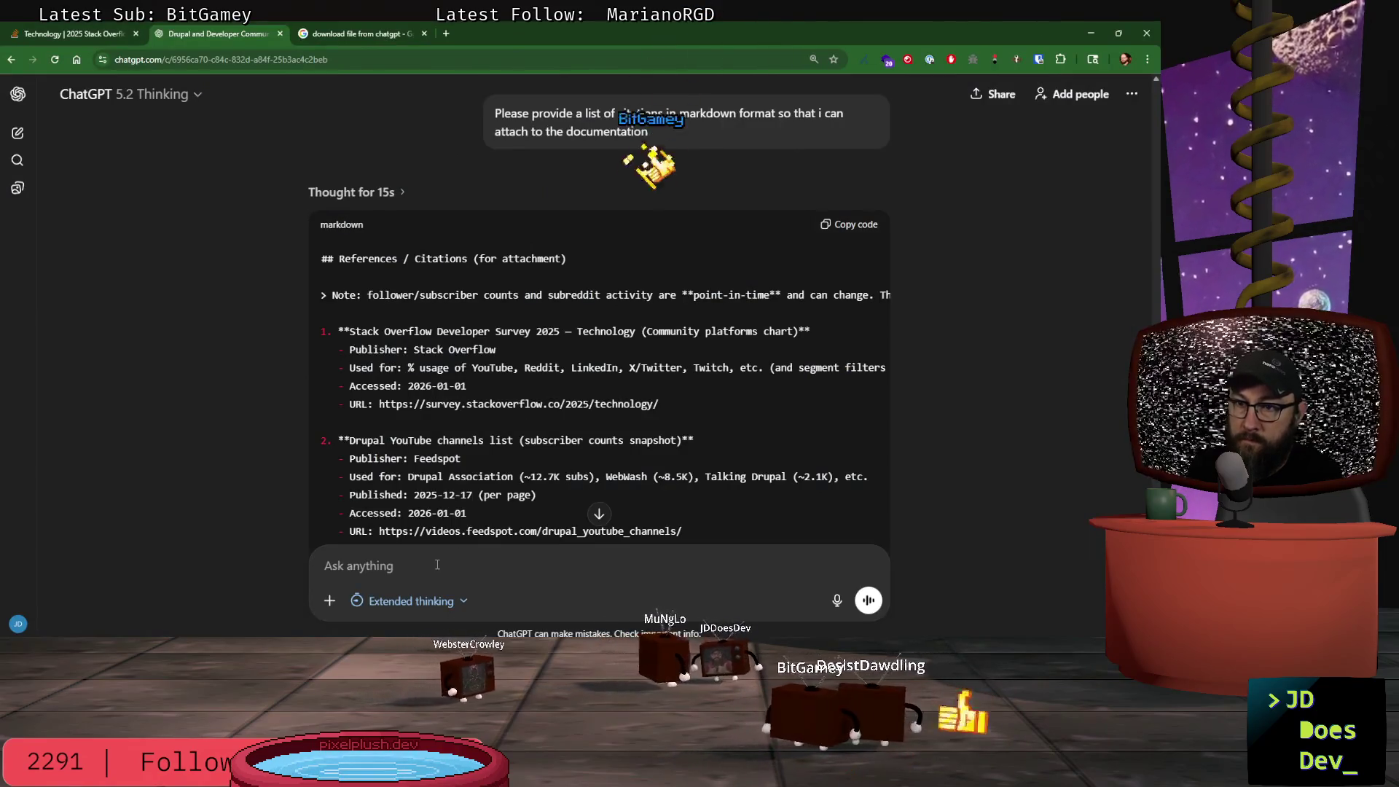
- Send a follow-up saying the reference markdown misses the 48 oaicite links, some with indices
text(I see)
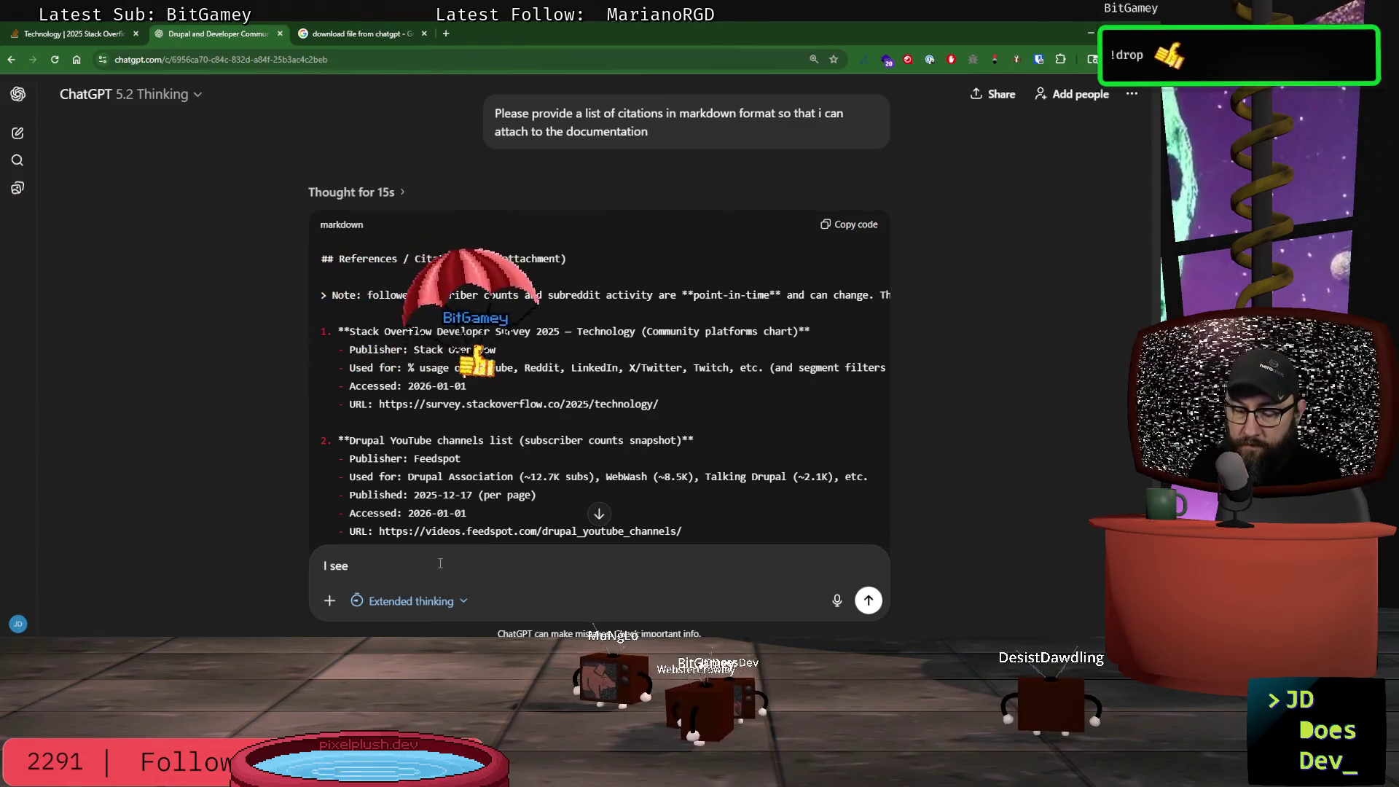
key(alt+Tab)
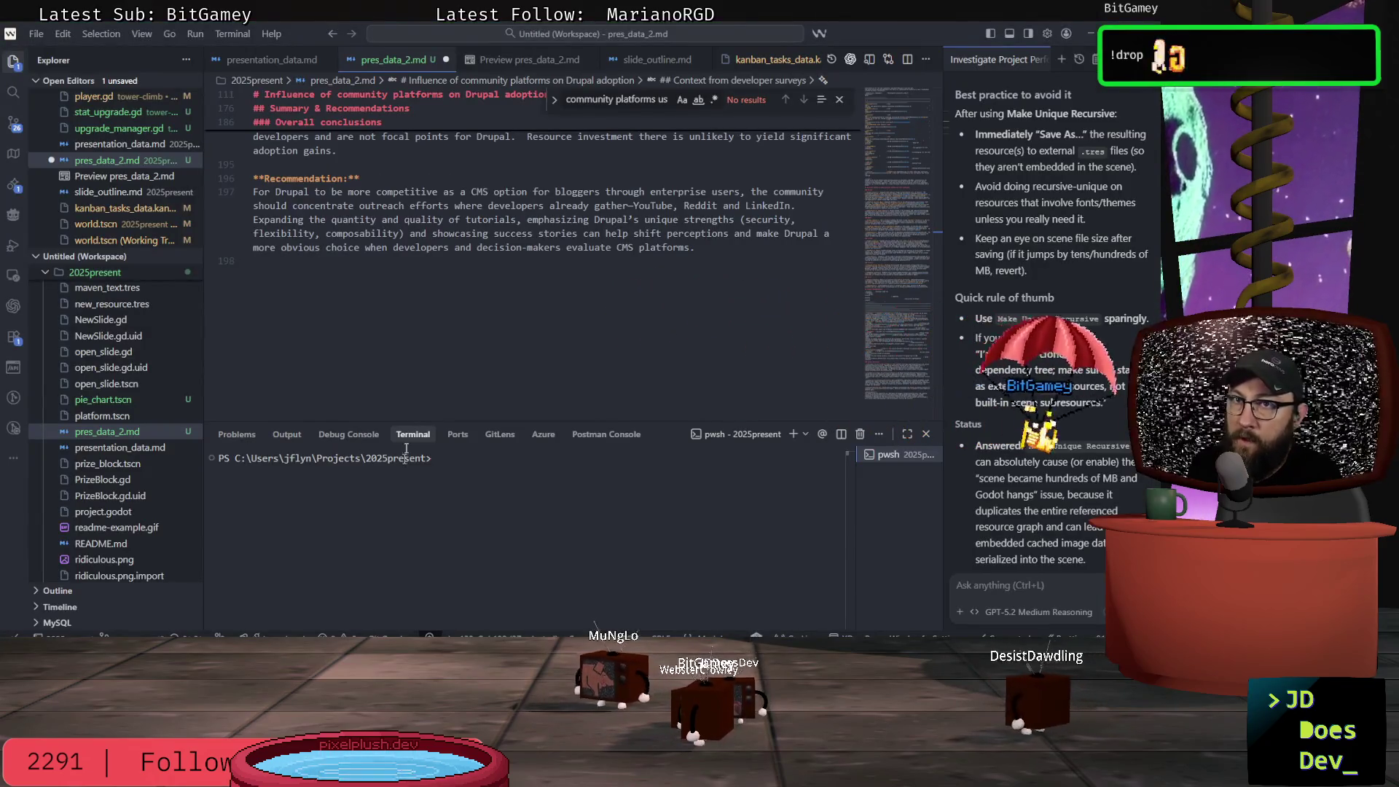
scroll(520, 331, up, 6)
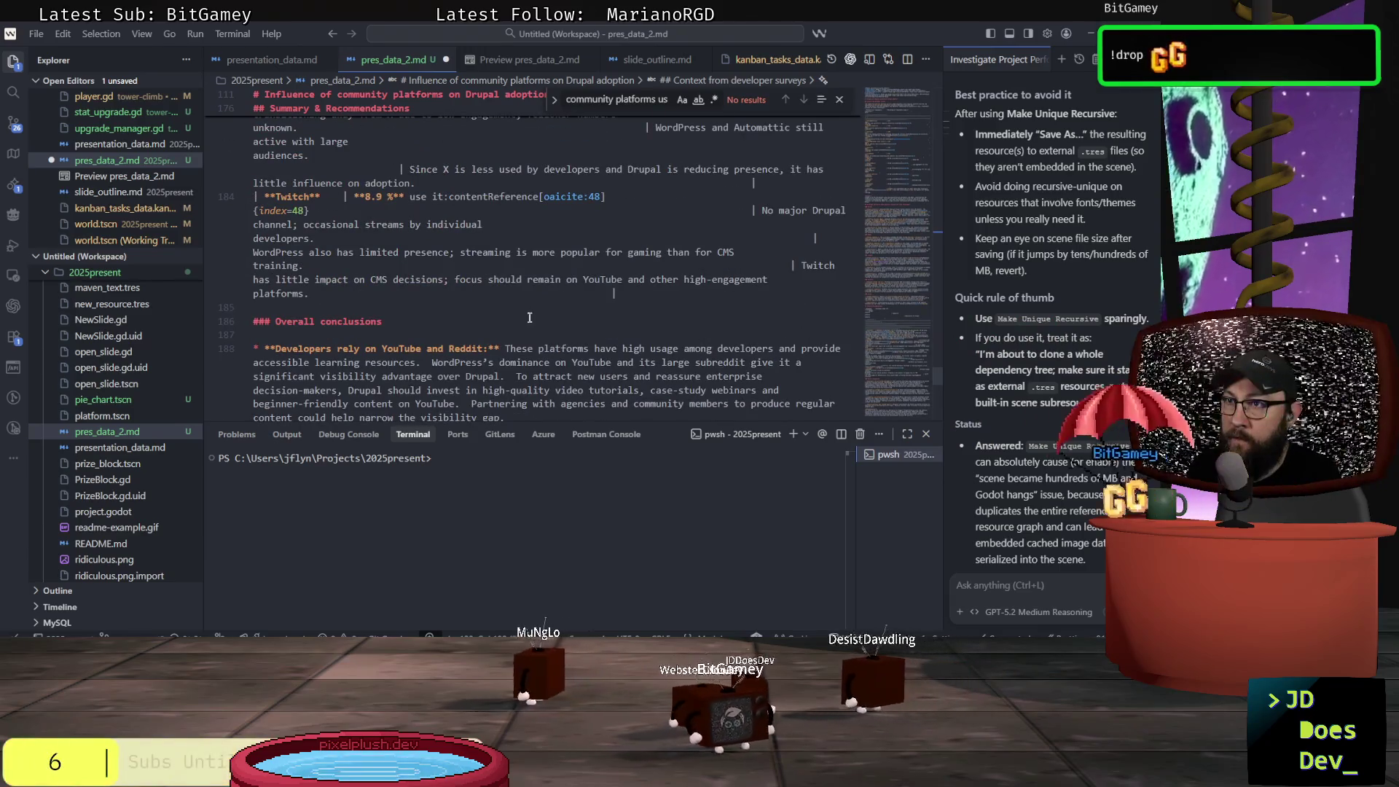
key(alt+Tab)
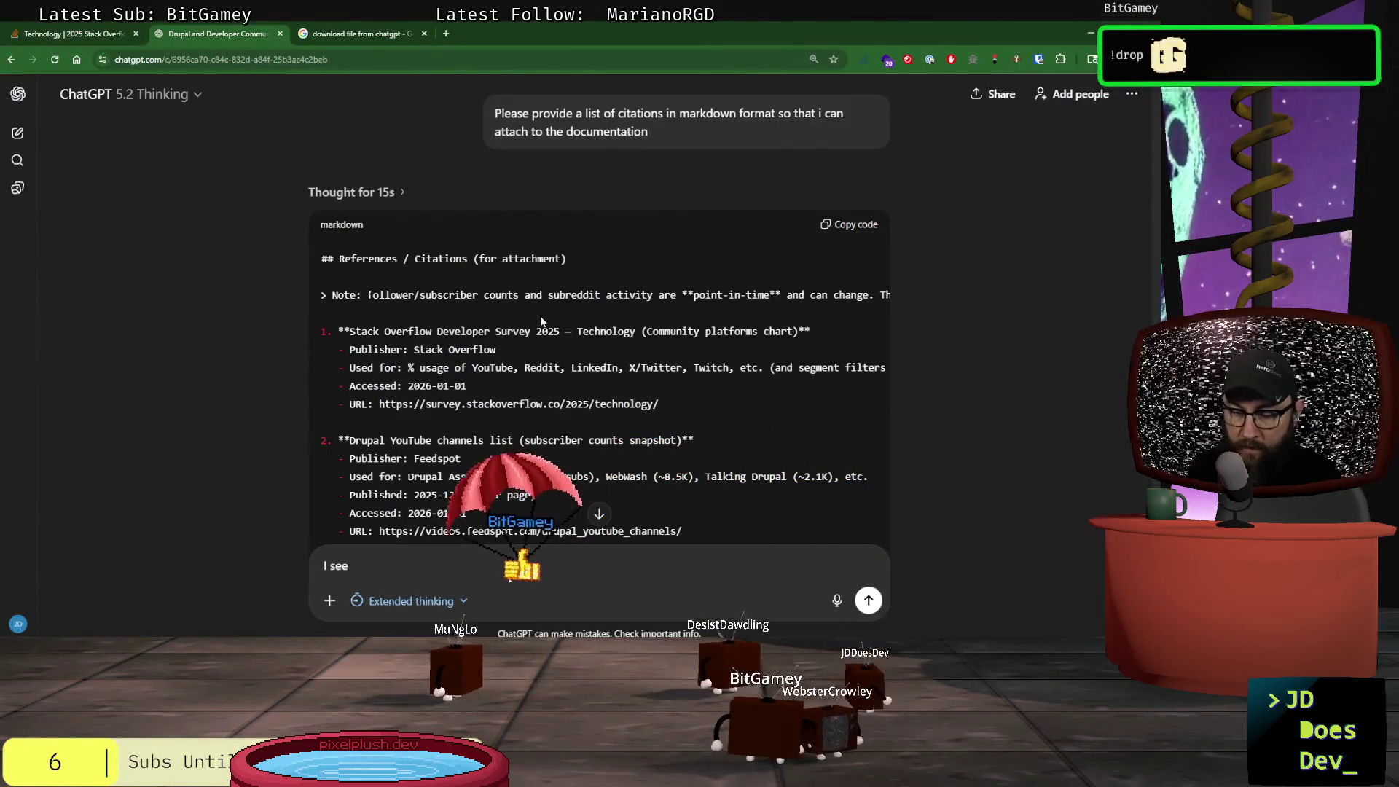
text(48 o)
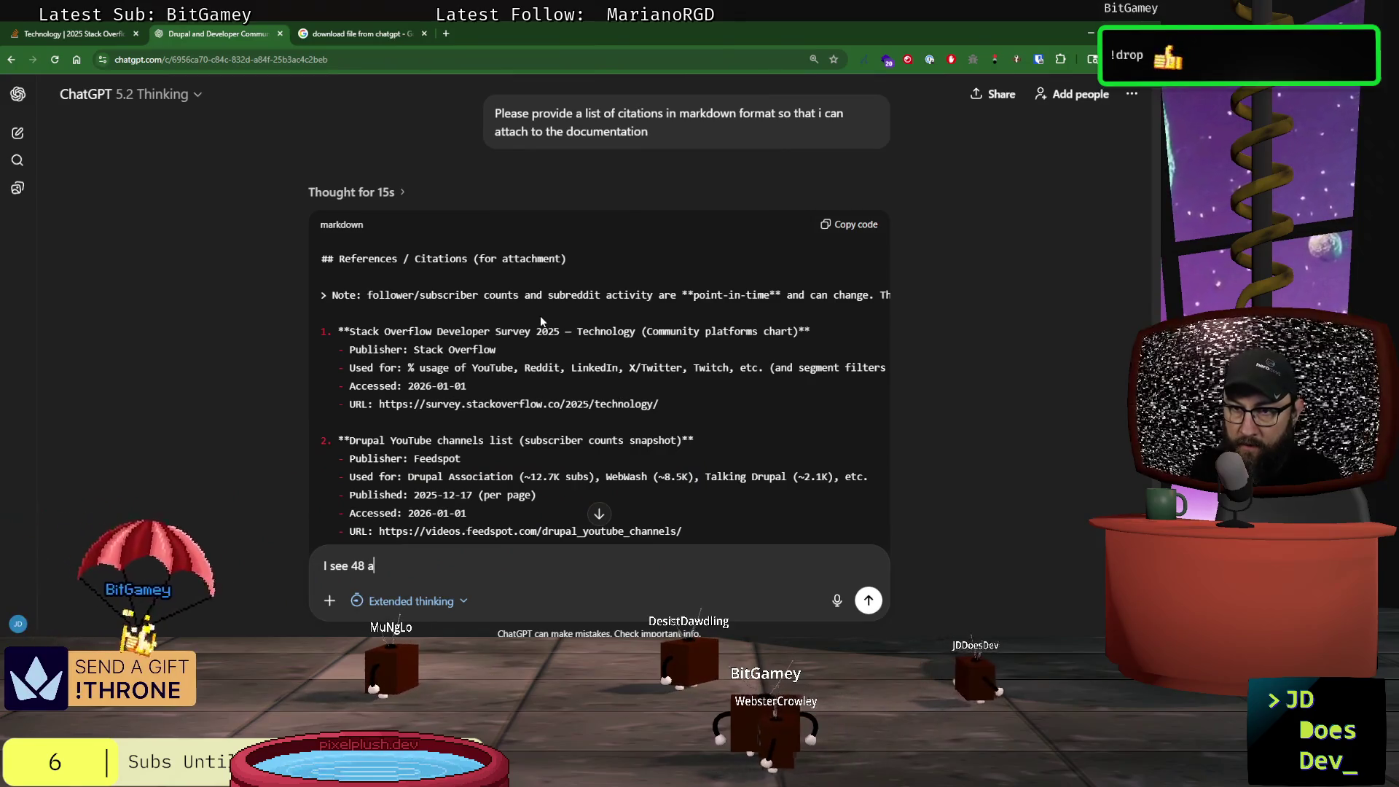
text(aicite)
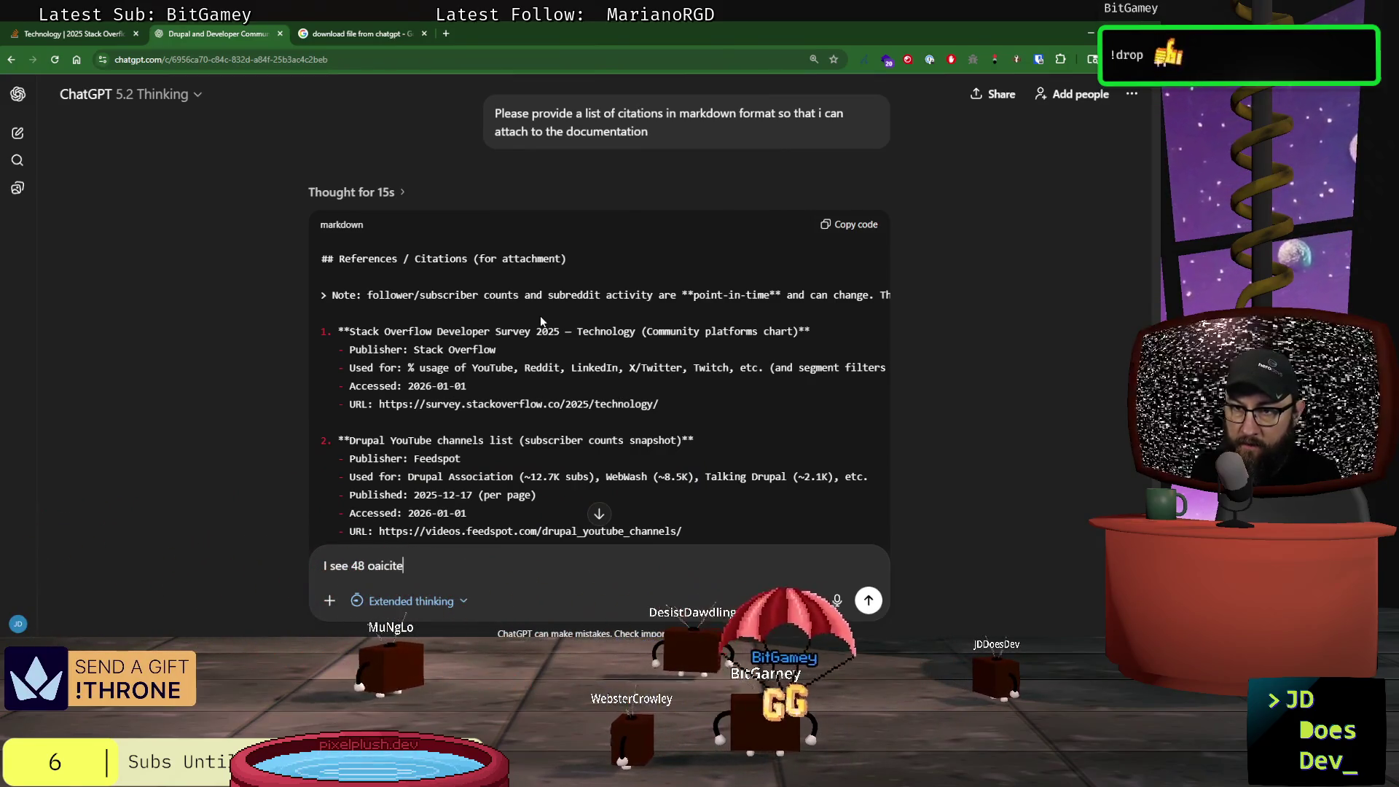
text( link)
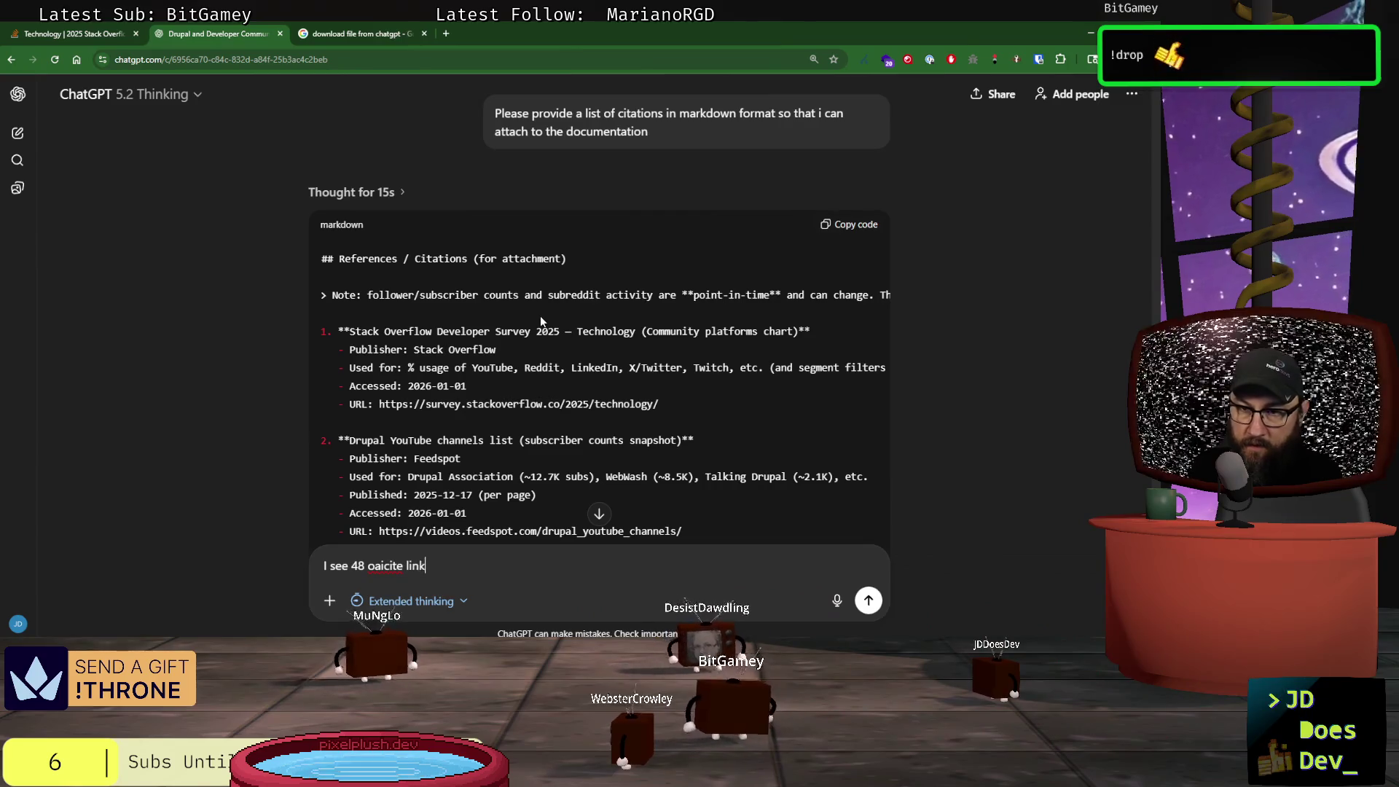
text(s, some with index)
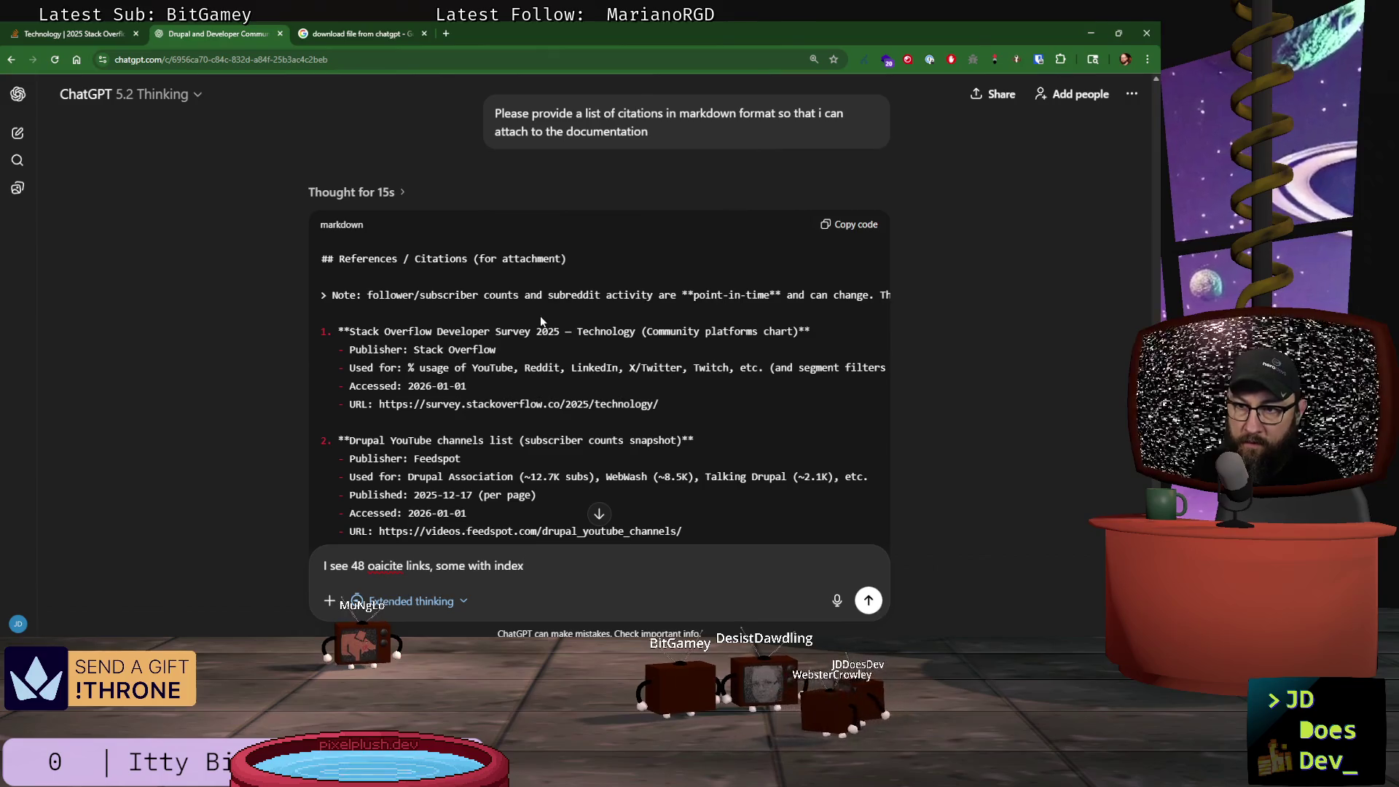
key(BackSpace)
text(ies)
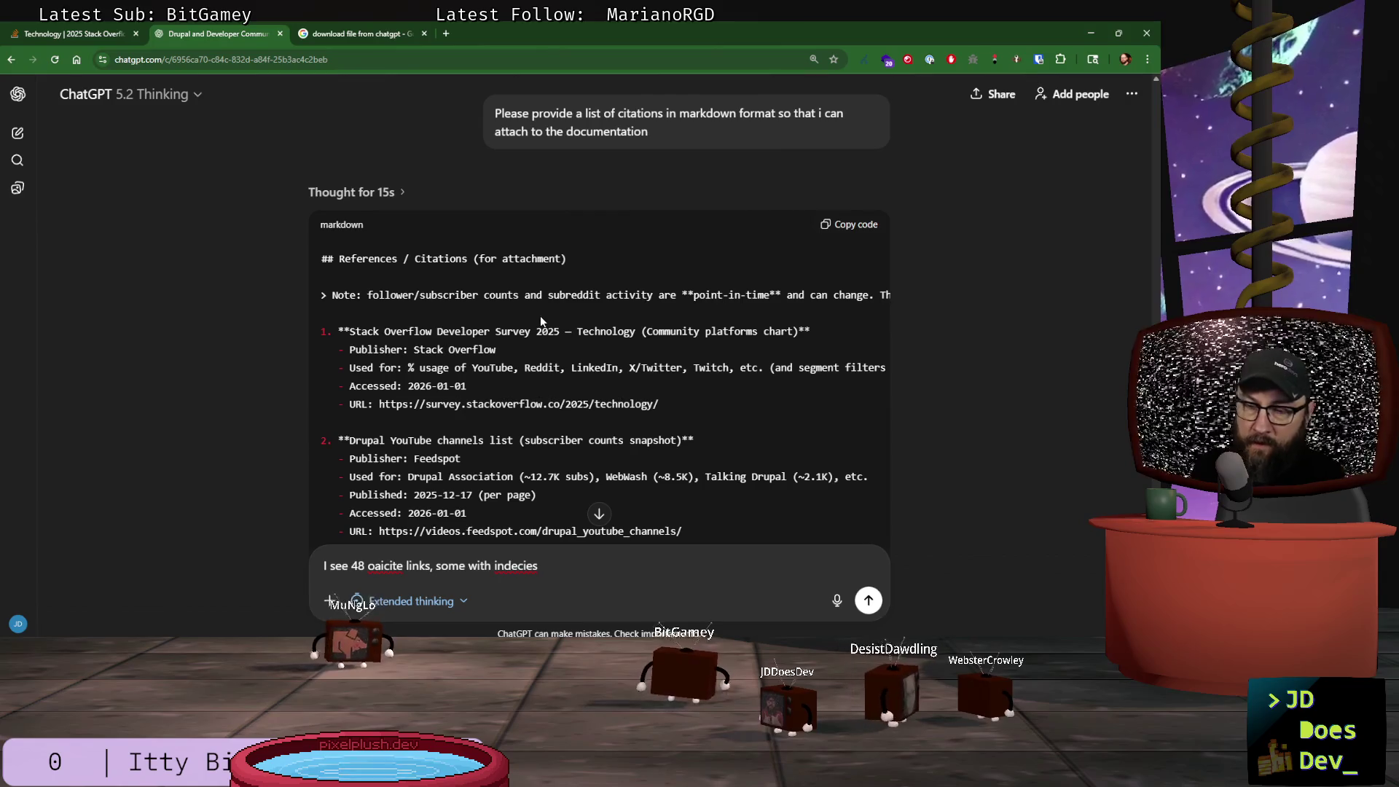
right_click(524, 571)
click(585, 222)
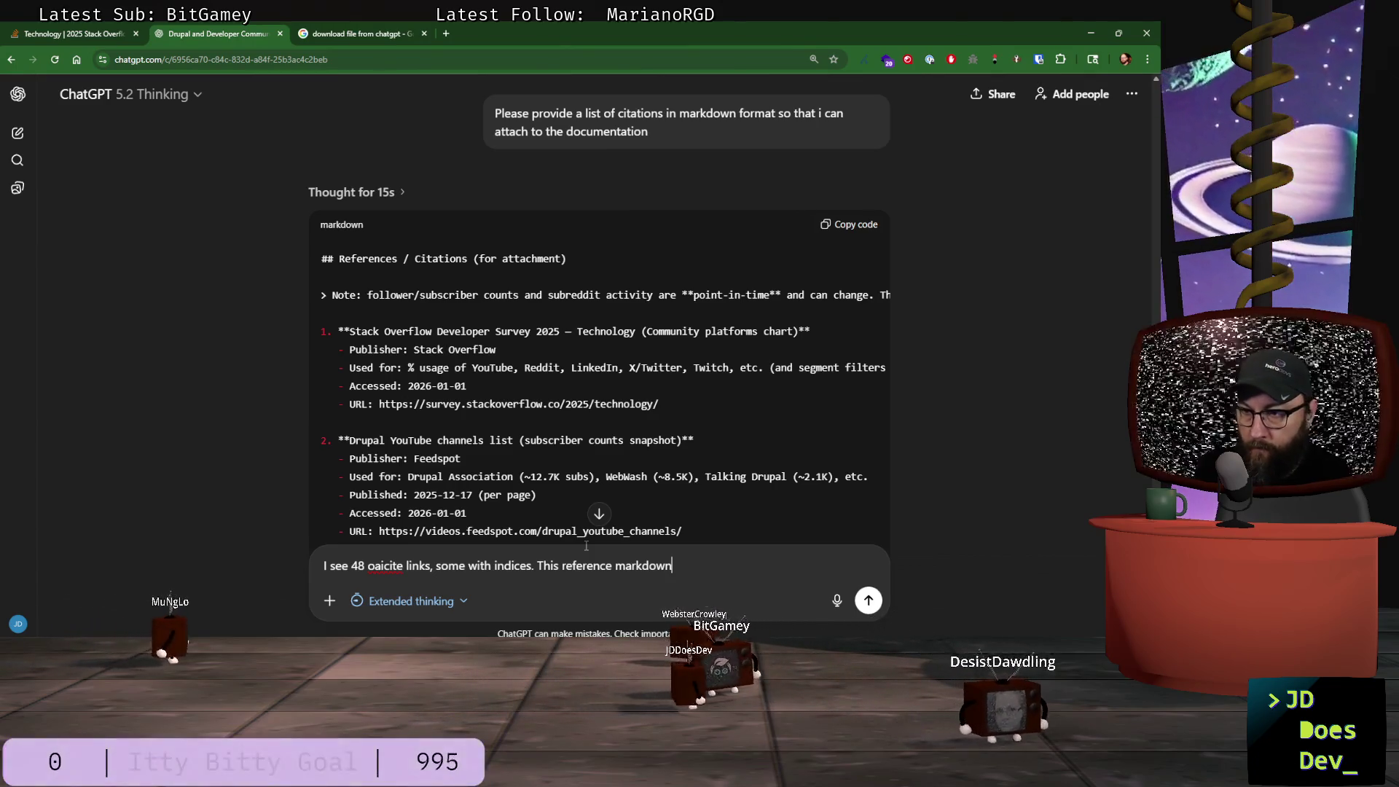
text( doesn't seem to cover that)
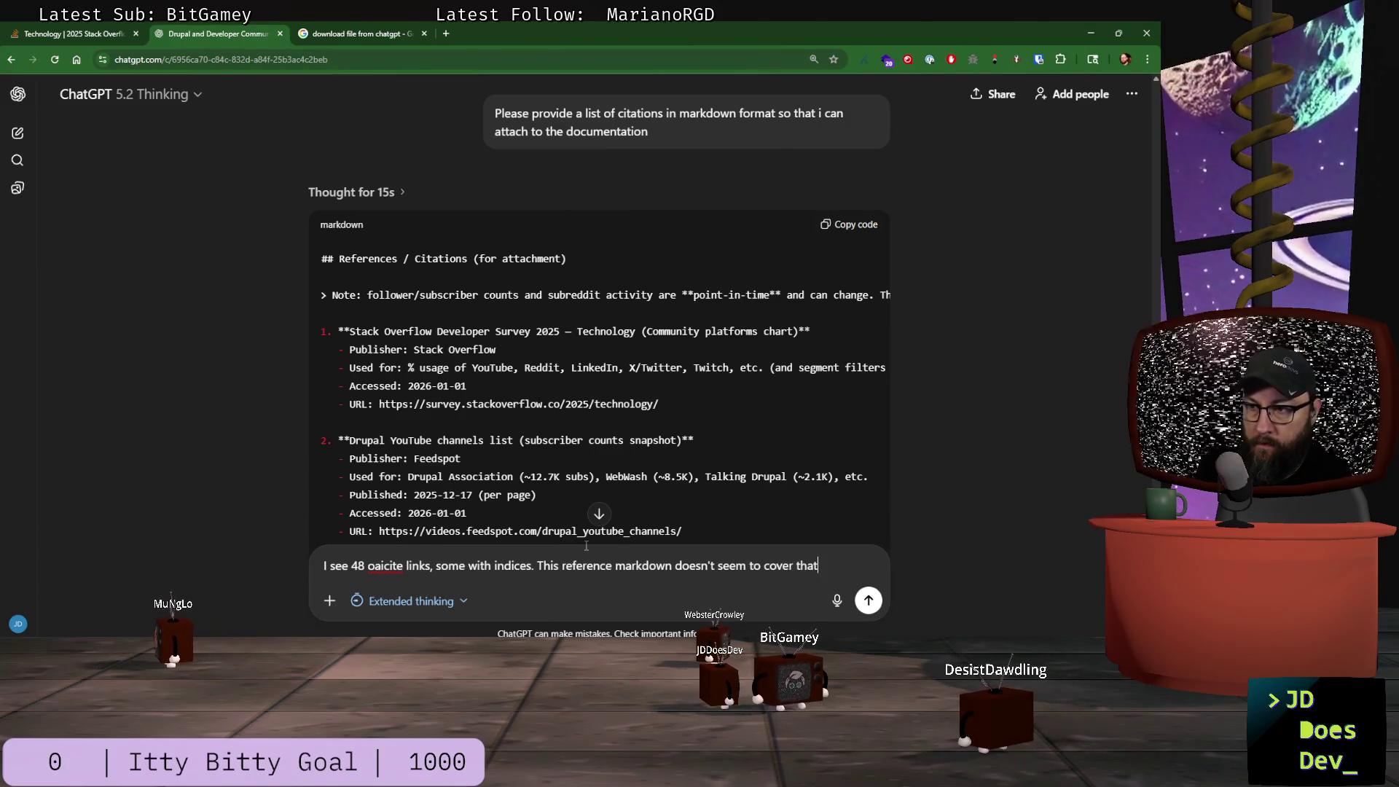
key(Return)
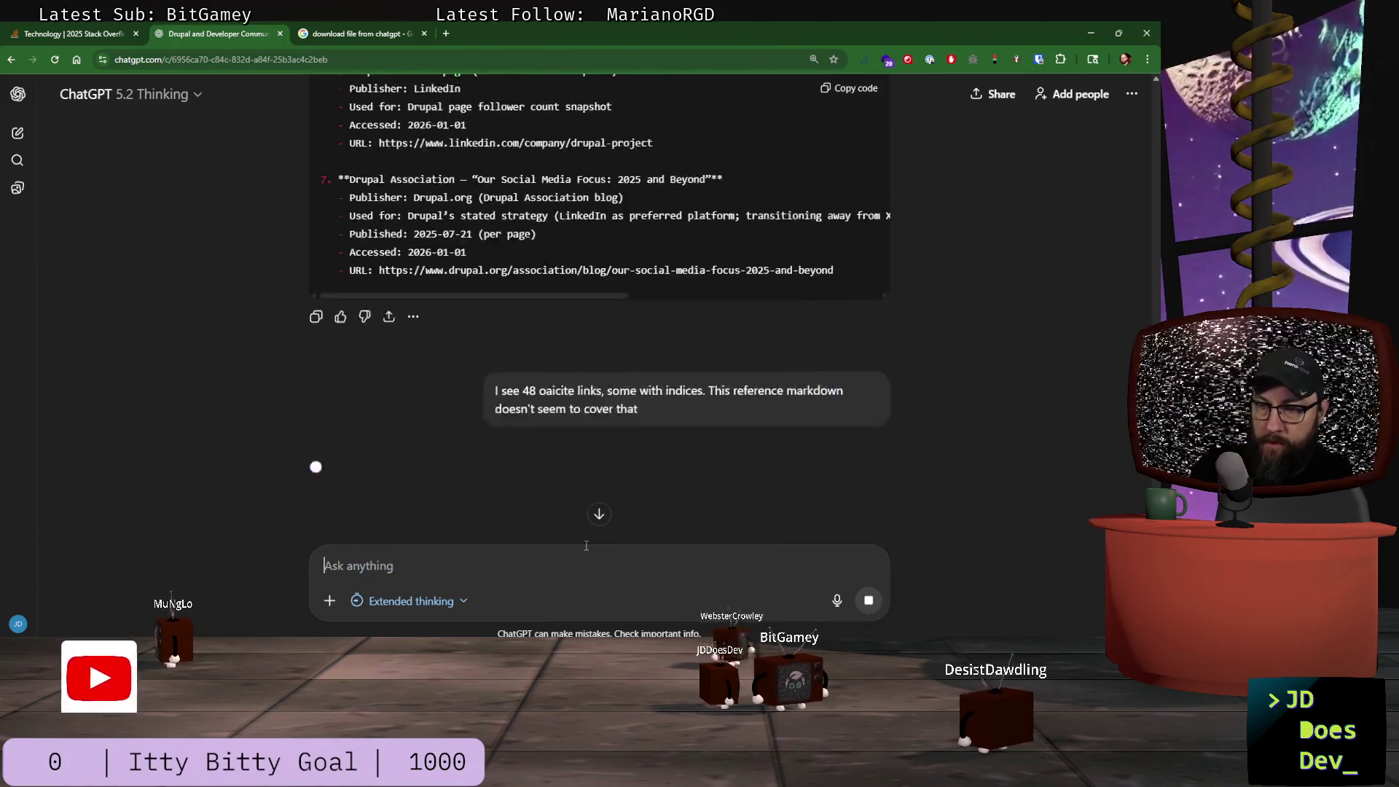
scroll(457, 352, up, 5)
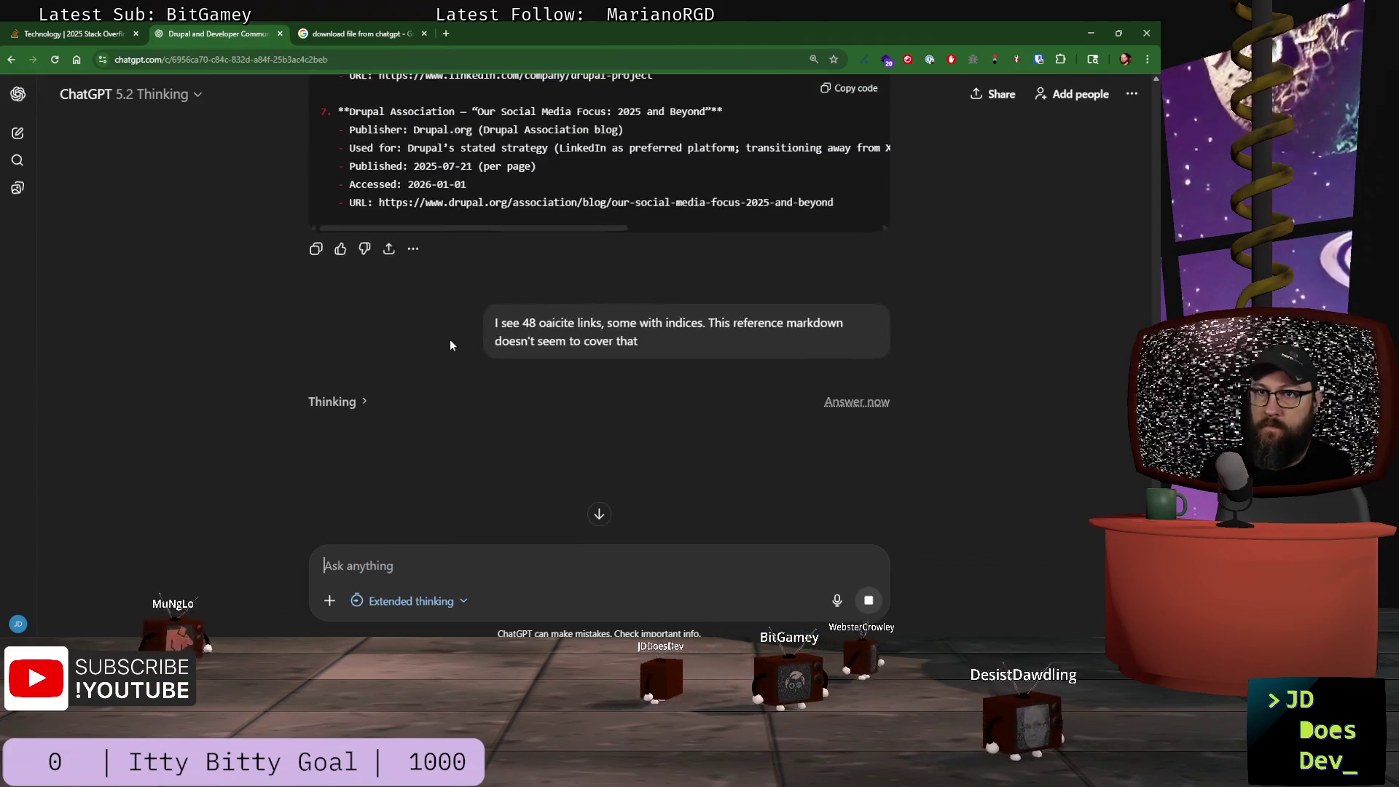
scroll(319, 384, down, 2)
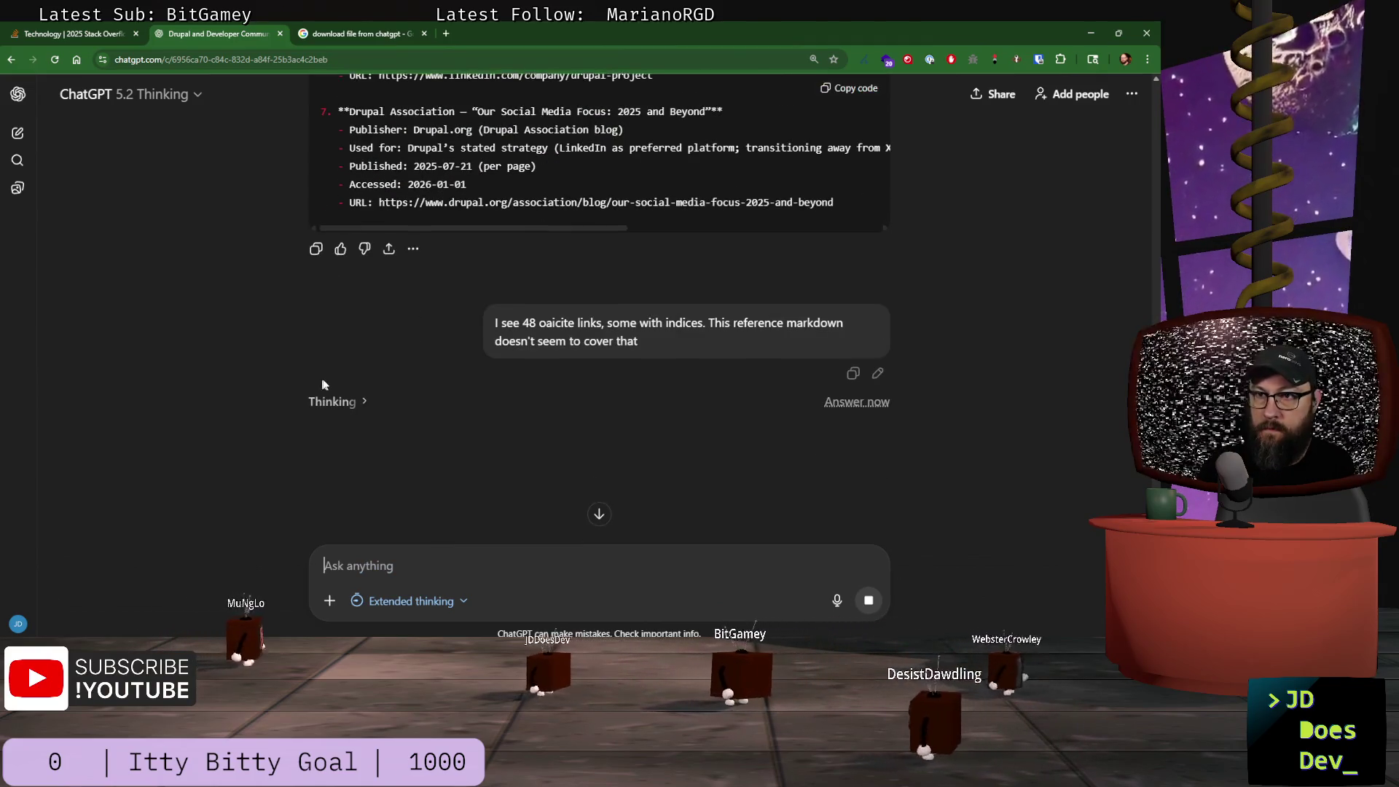
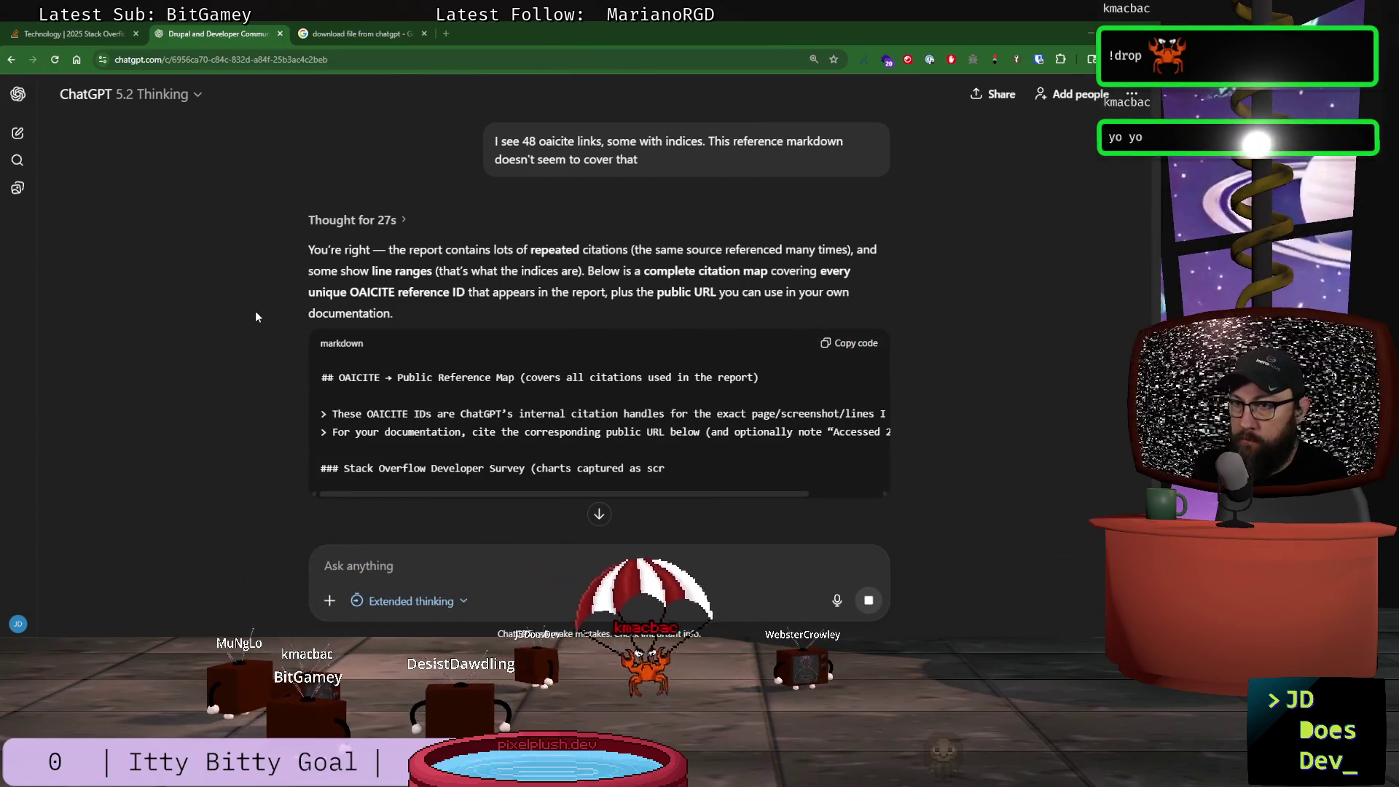
- Scroll through ChatGPT's completed OAICITE-to-URL source list, then switch to the code editor
scroll(248, 310, down, 2)
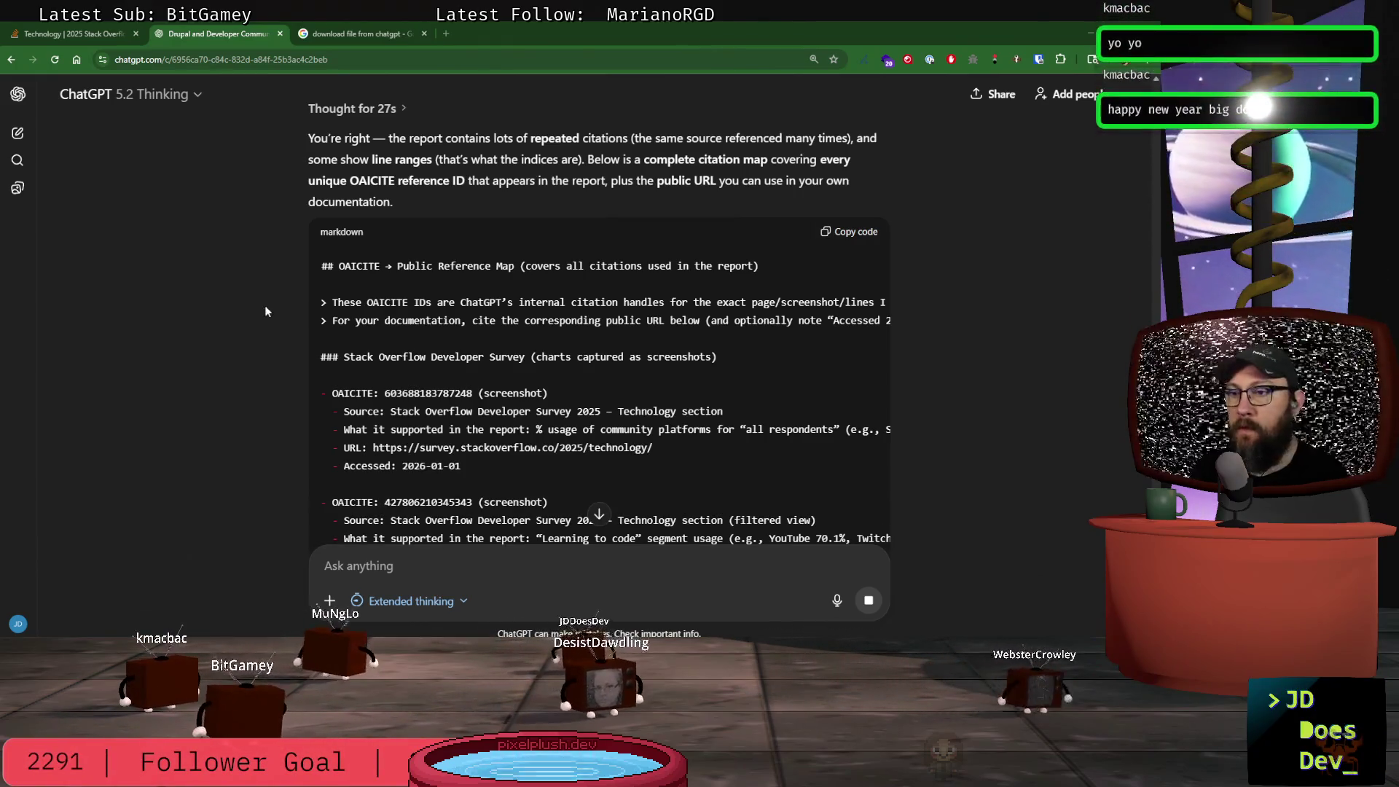
scroll(276, 310, down, 1)
scroll(277, 310, down, 5)
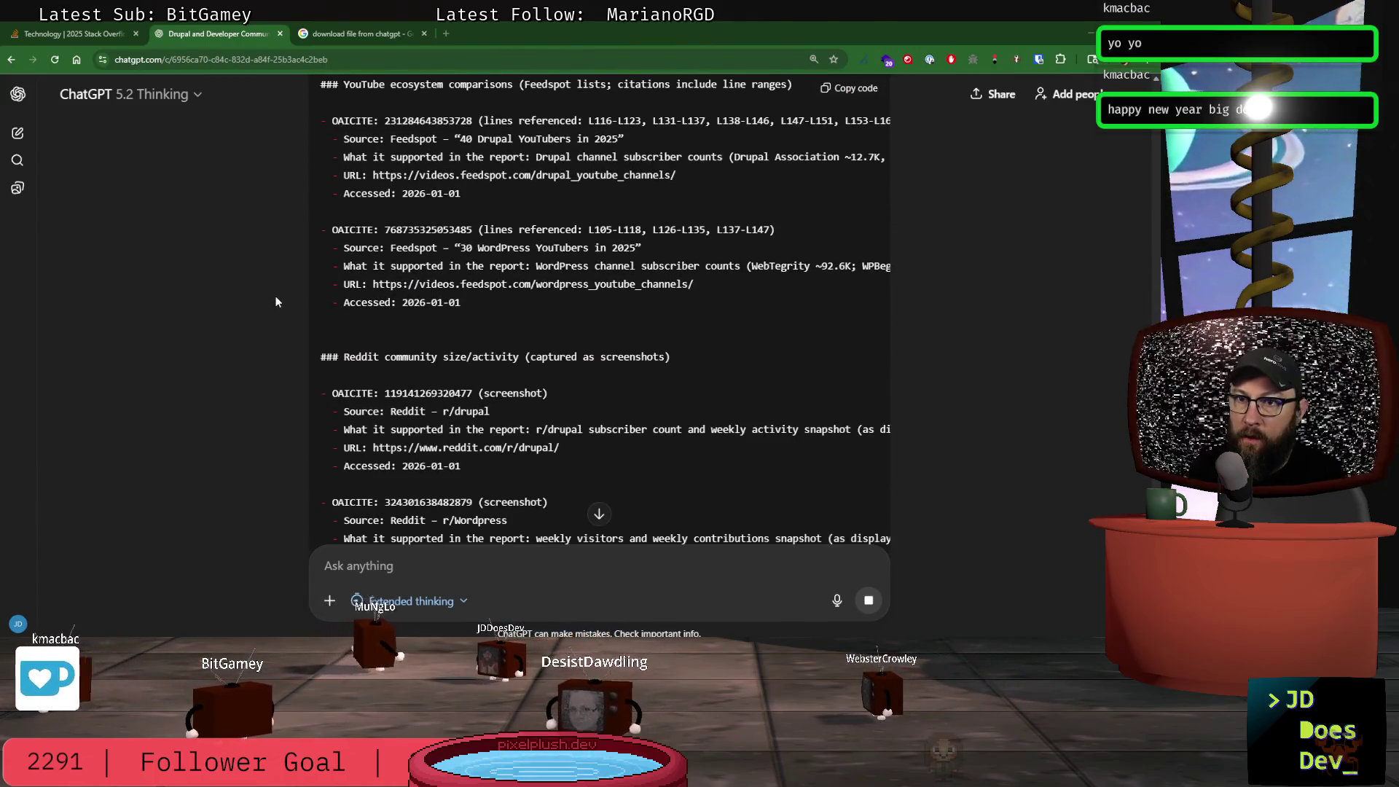
scroll(275, 302, down, 2)
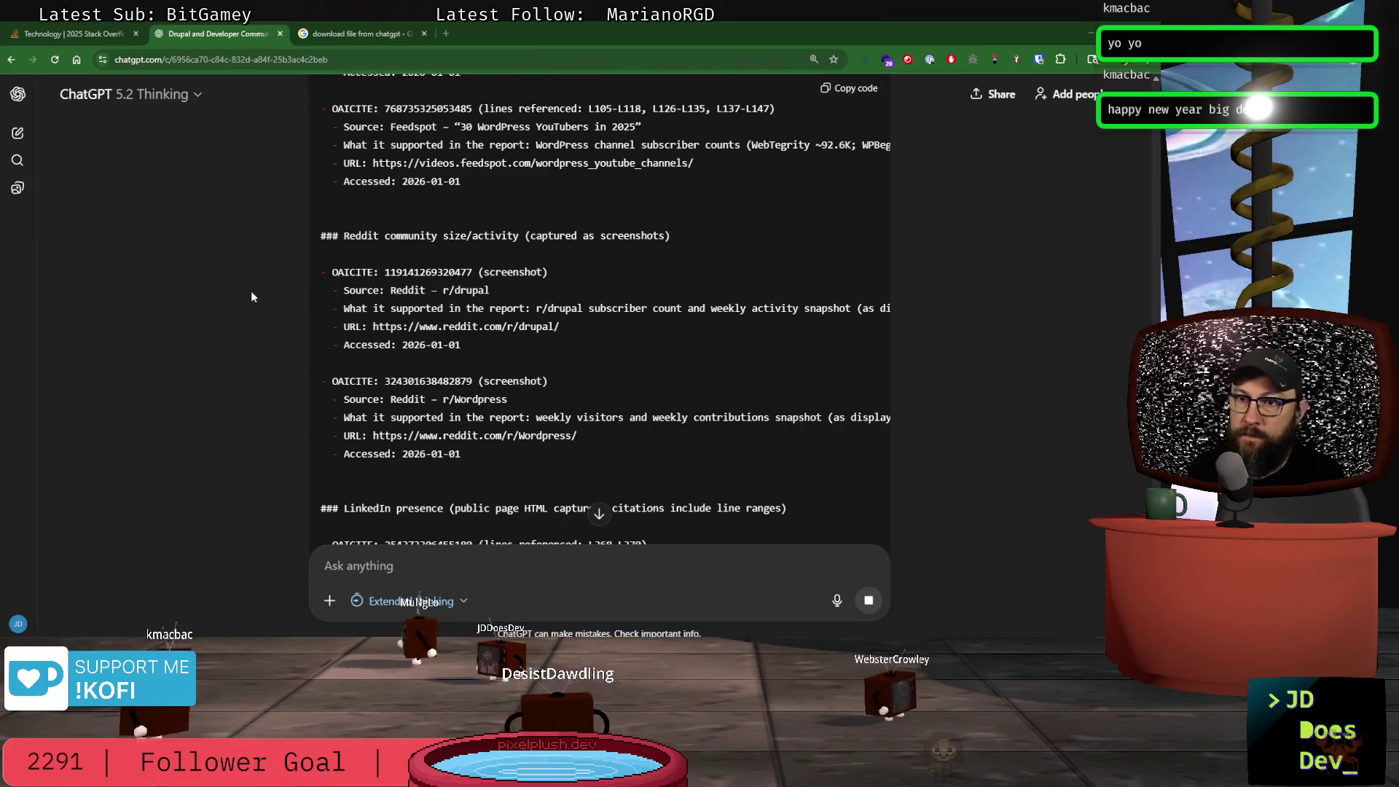
scroll(251, 291, down, 4)
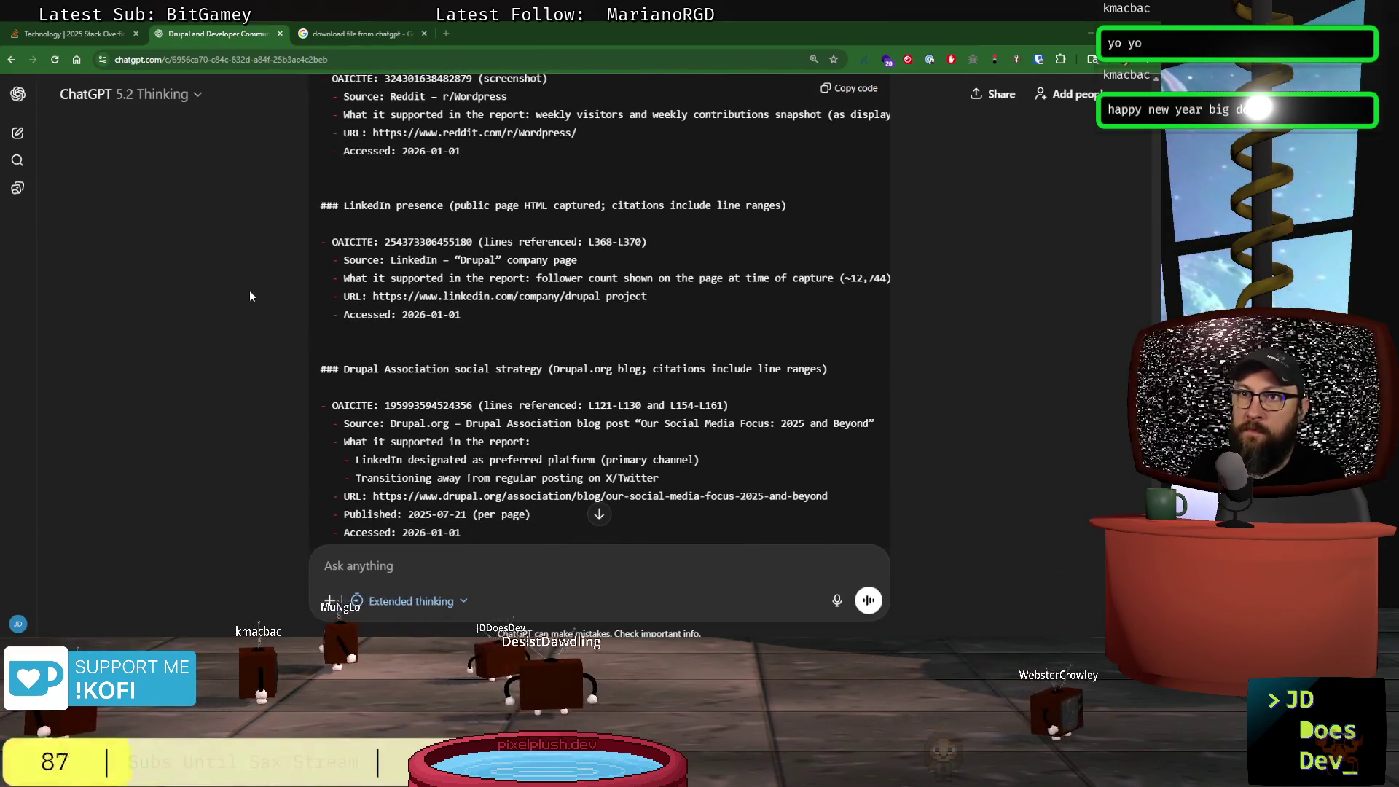
scroll(250, 291, down, 3)
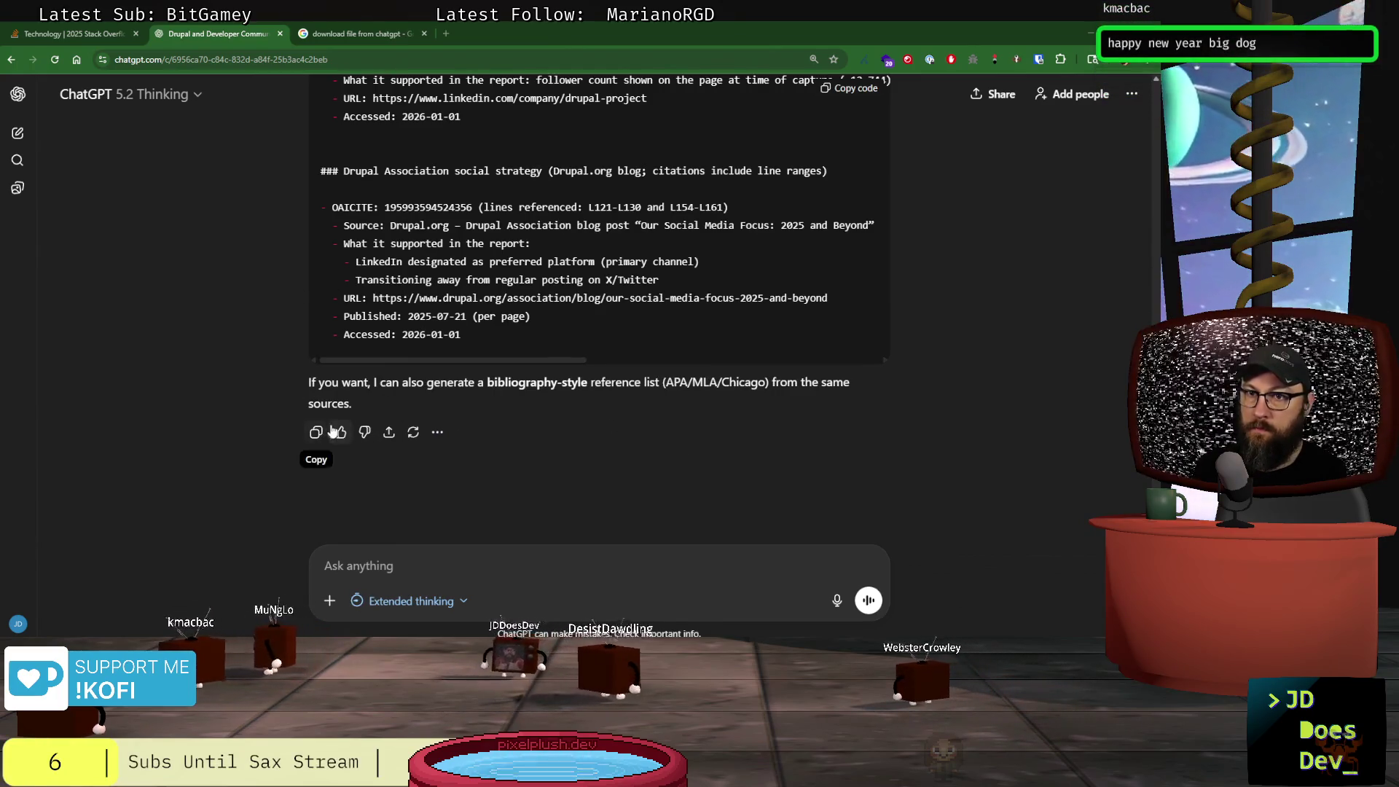
scroll(618, 423, up, 2)
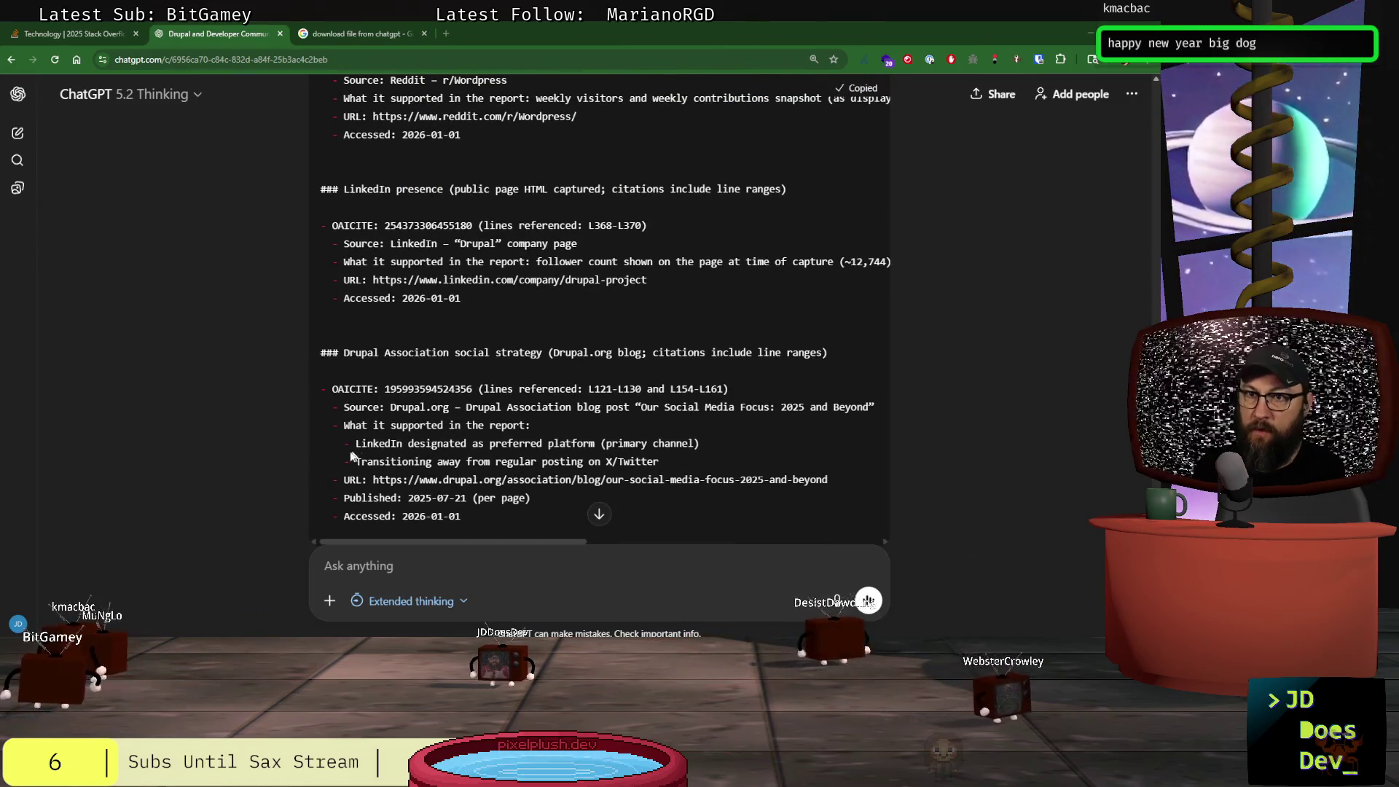
key(alt+Tab)
- Paste the OAICITE public reference map after the conclusions at the end of pres_data_2.md and save
scroll(398, 339, down, 10)
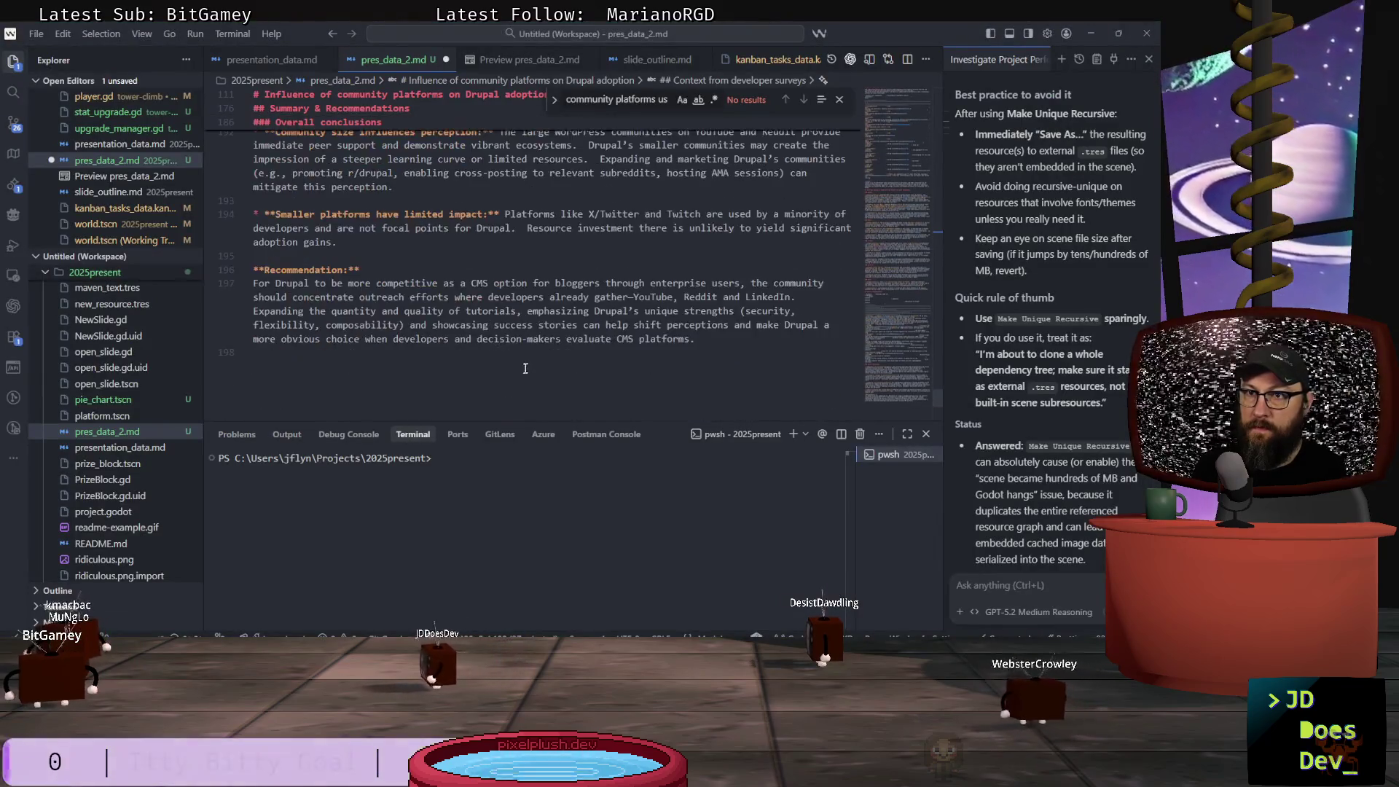
key(ctrl+v)
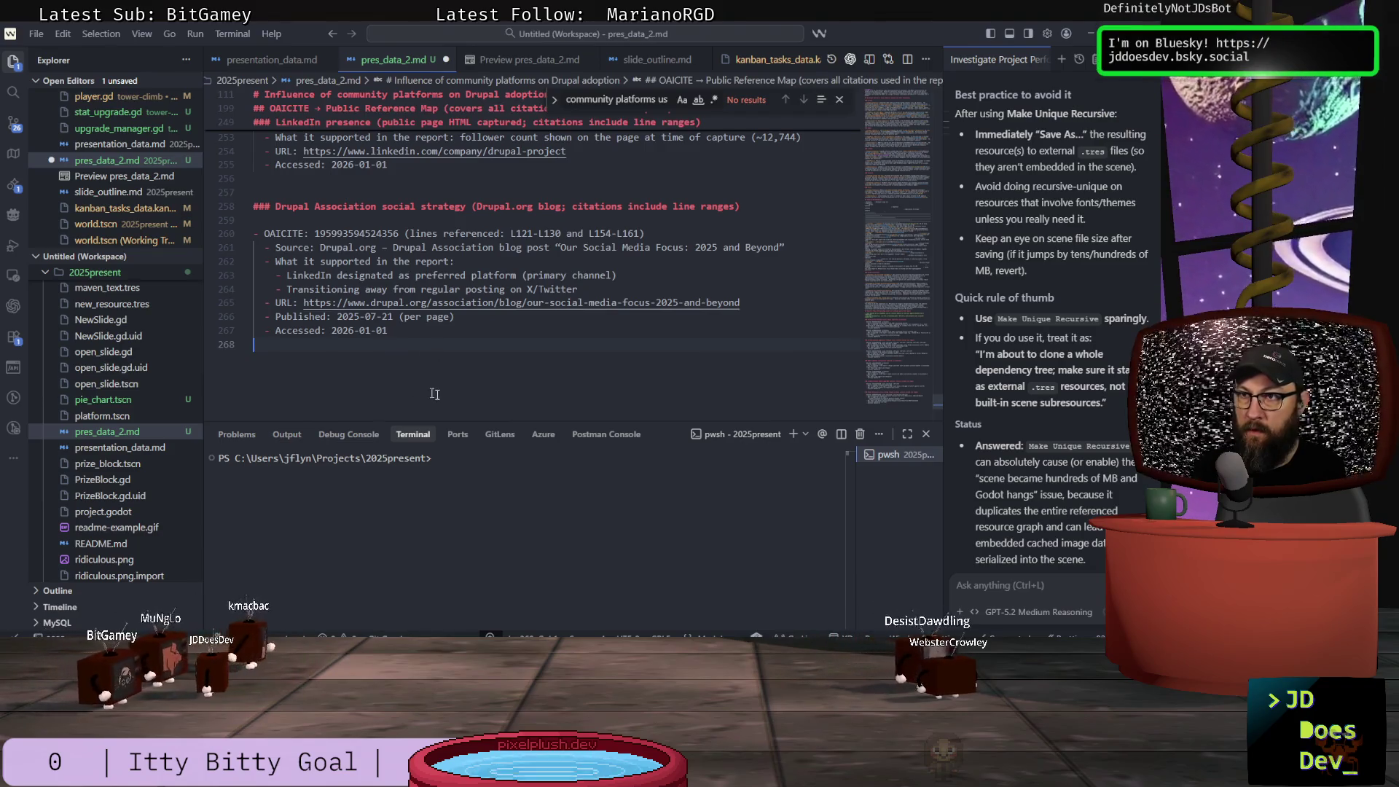
scroll(419, 387, up, 15)
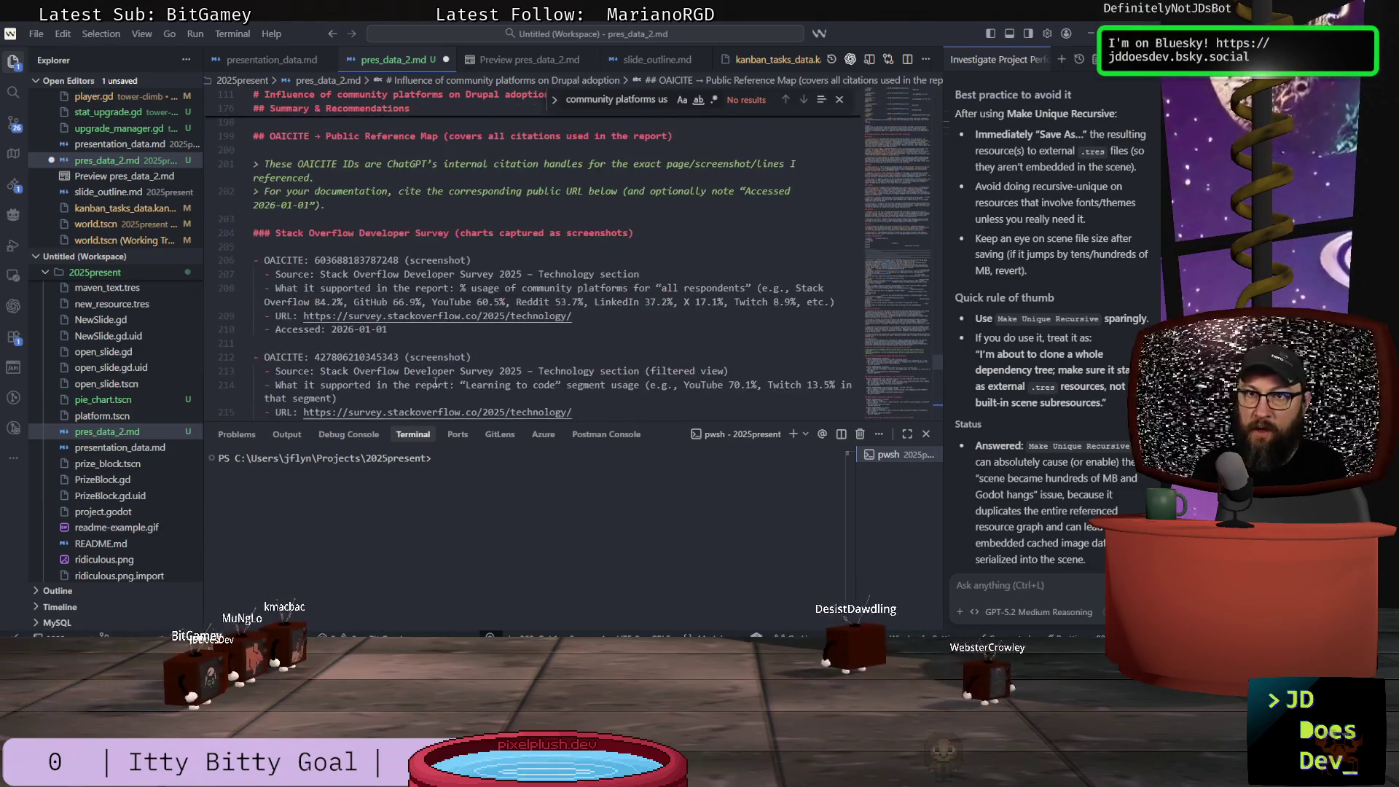
scroll(436, 382, up, 3)
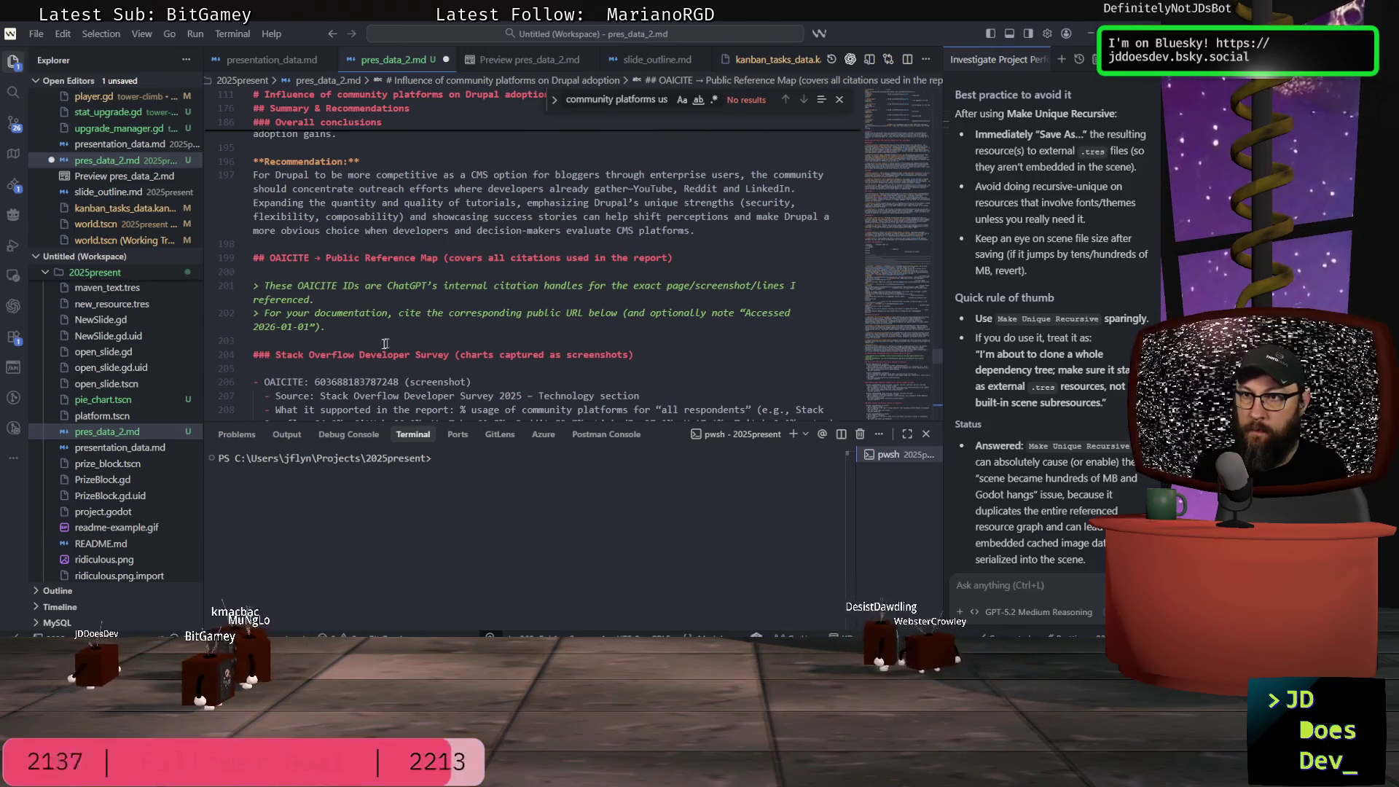
scroll(258, 332, down, 2)
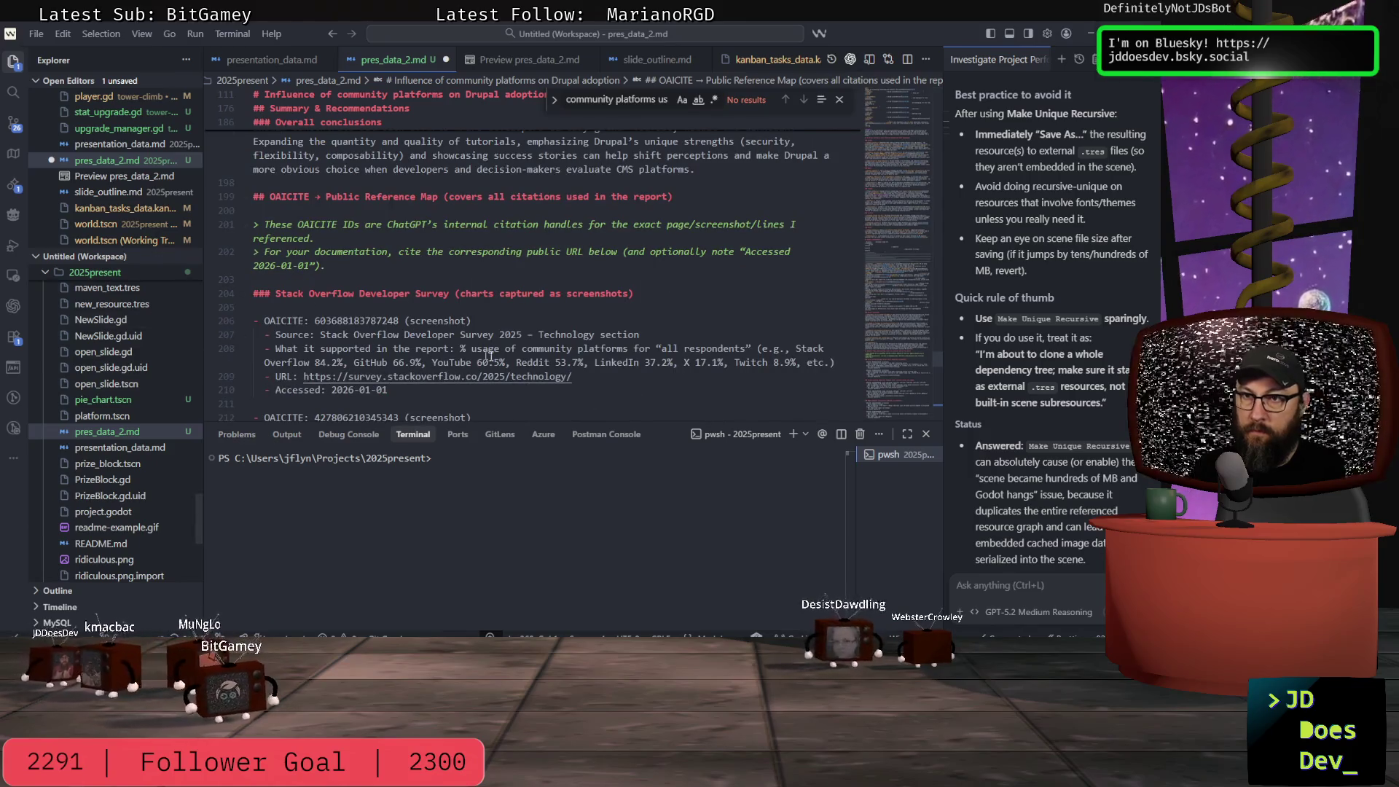
scroll(521, 362, down, 1)
scroll(537, 359, down, 7)
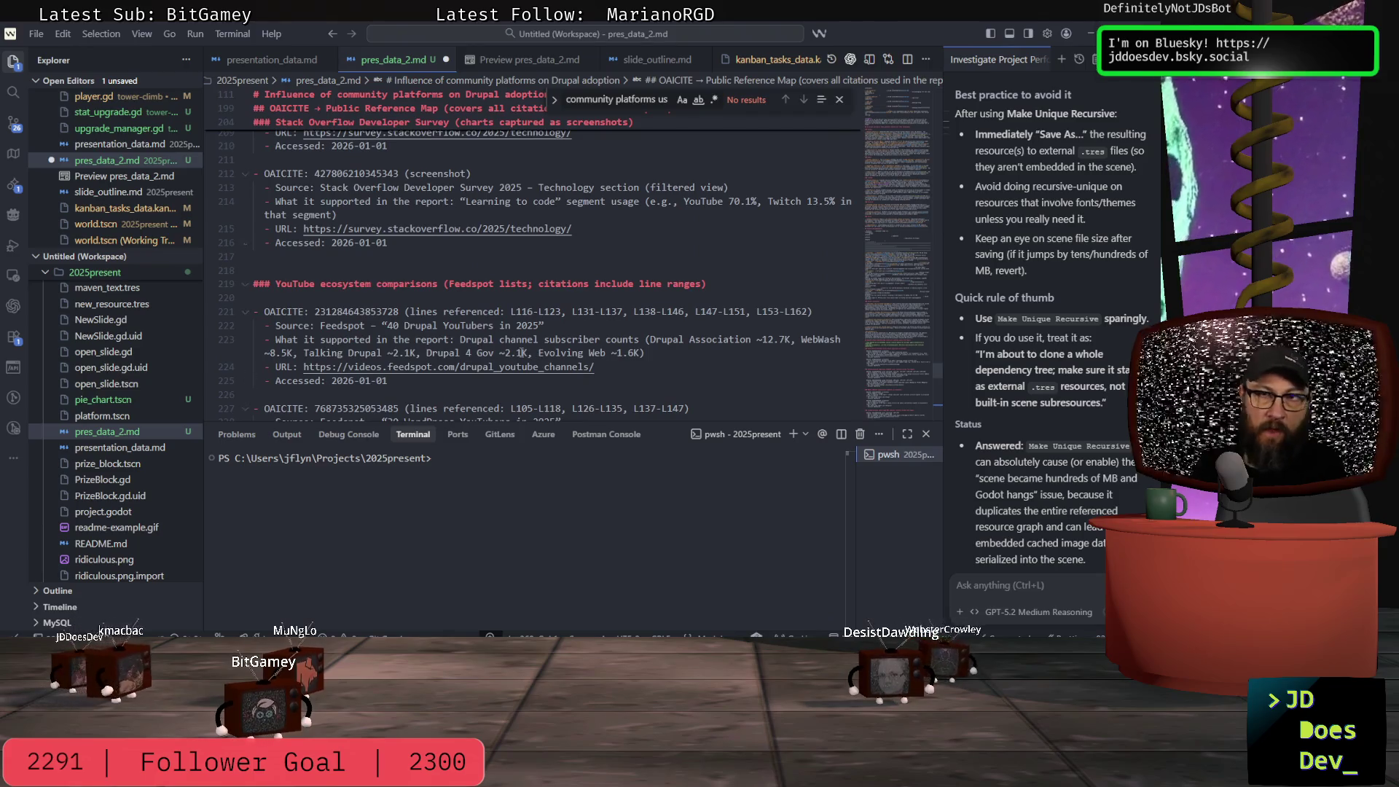
scroll(519, 353, up, 10)
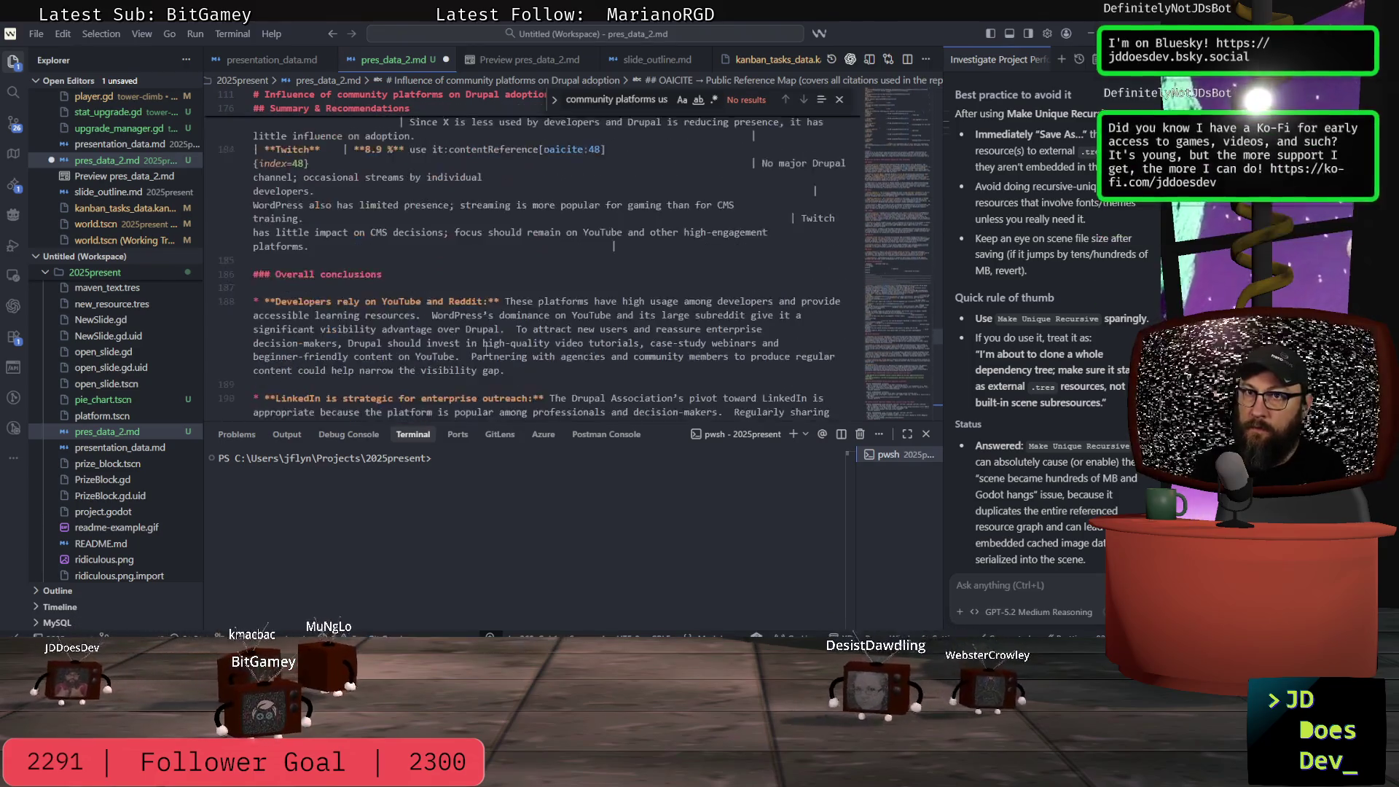
scroll(485, 349, up, 5)
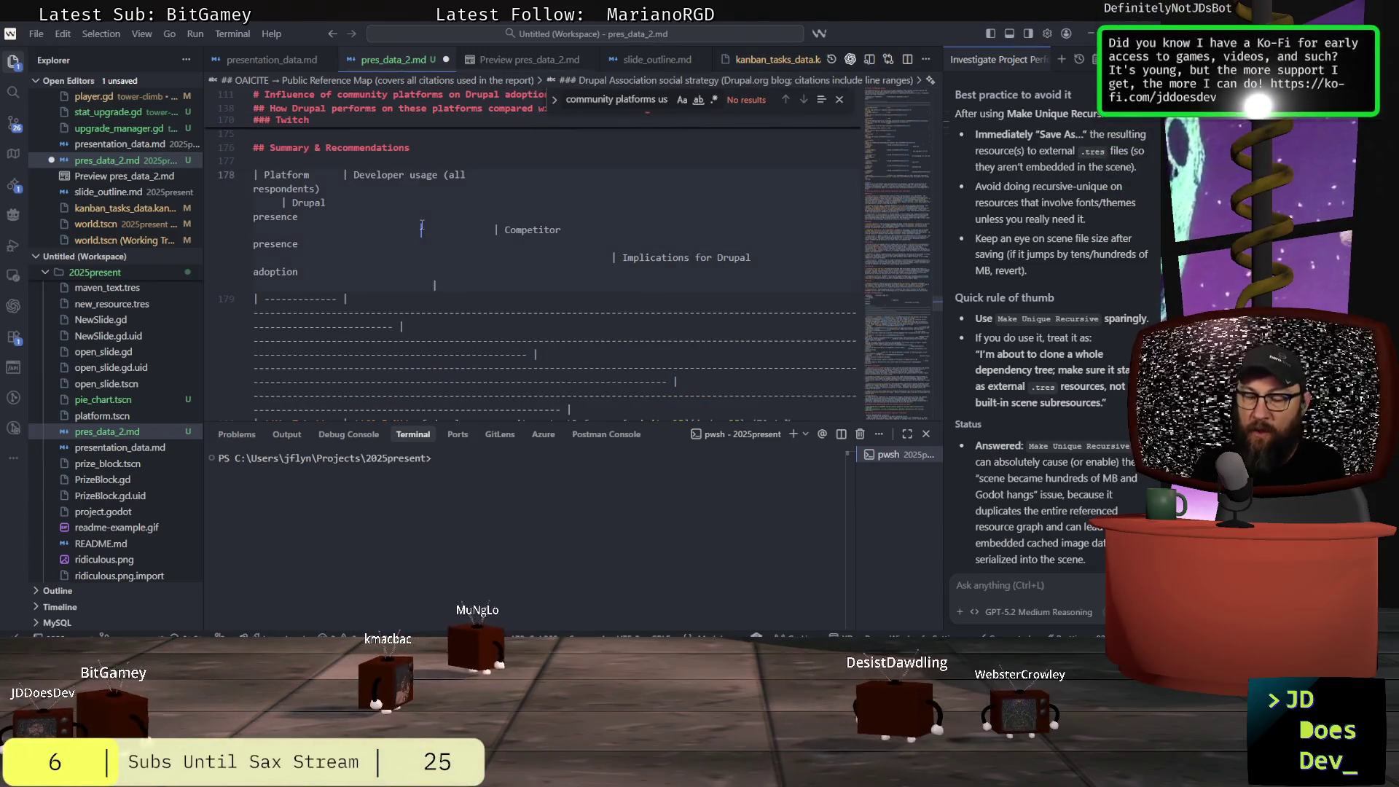
key(ctrl+End)
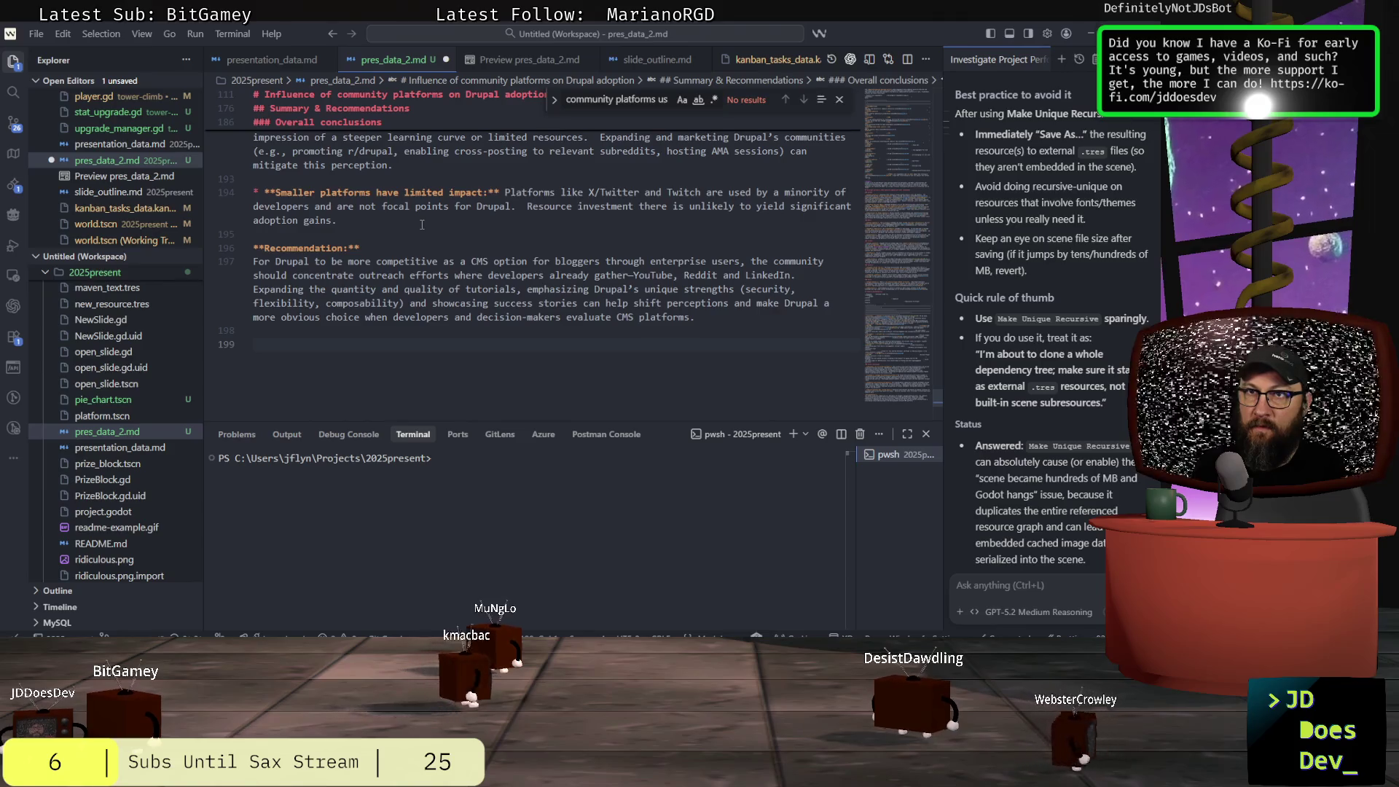
key(ctrl+v)
key(ctrl+s)
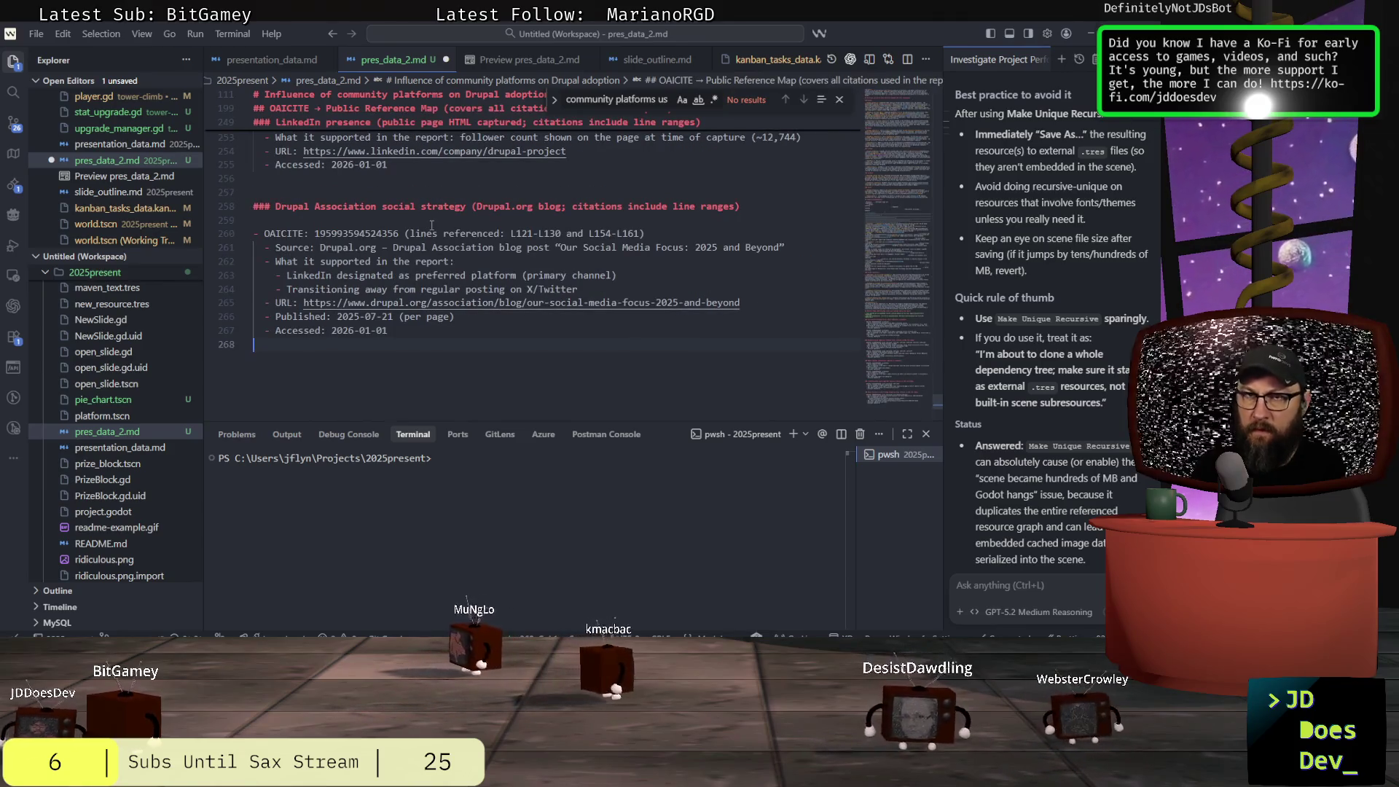
- Show the rendered preview of pres_data_2.md and scroll through it
click(529, 59)
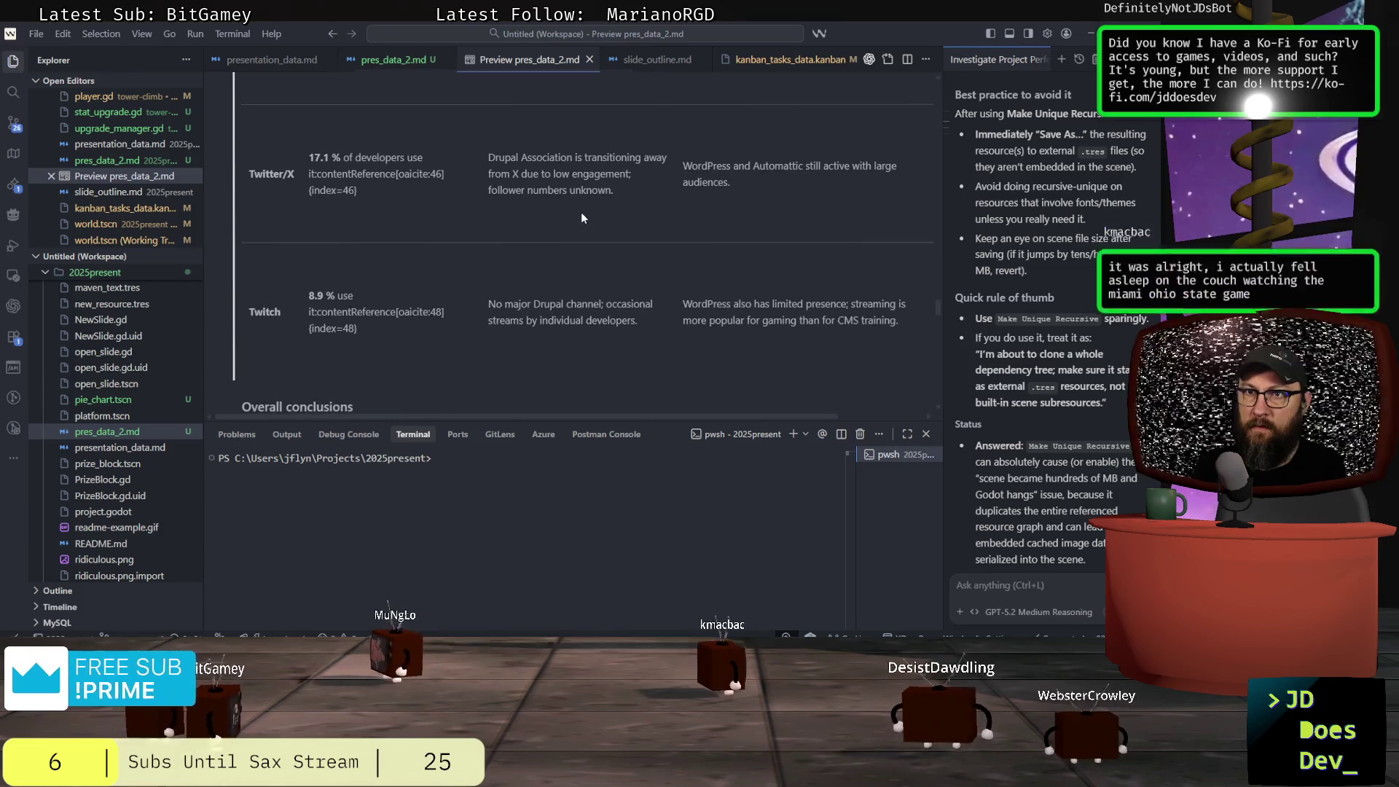
scroll(583, 208, down, 5)
scroll(773, 252, up, 8)
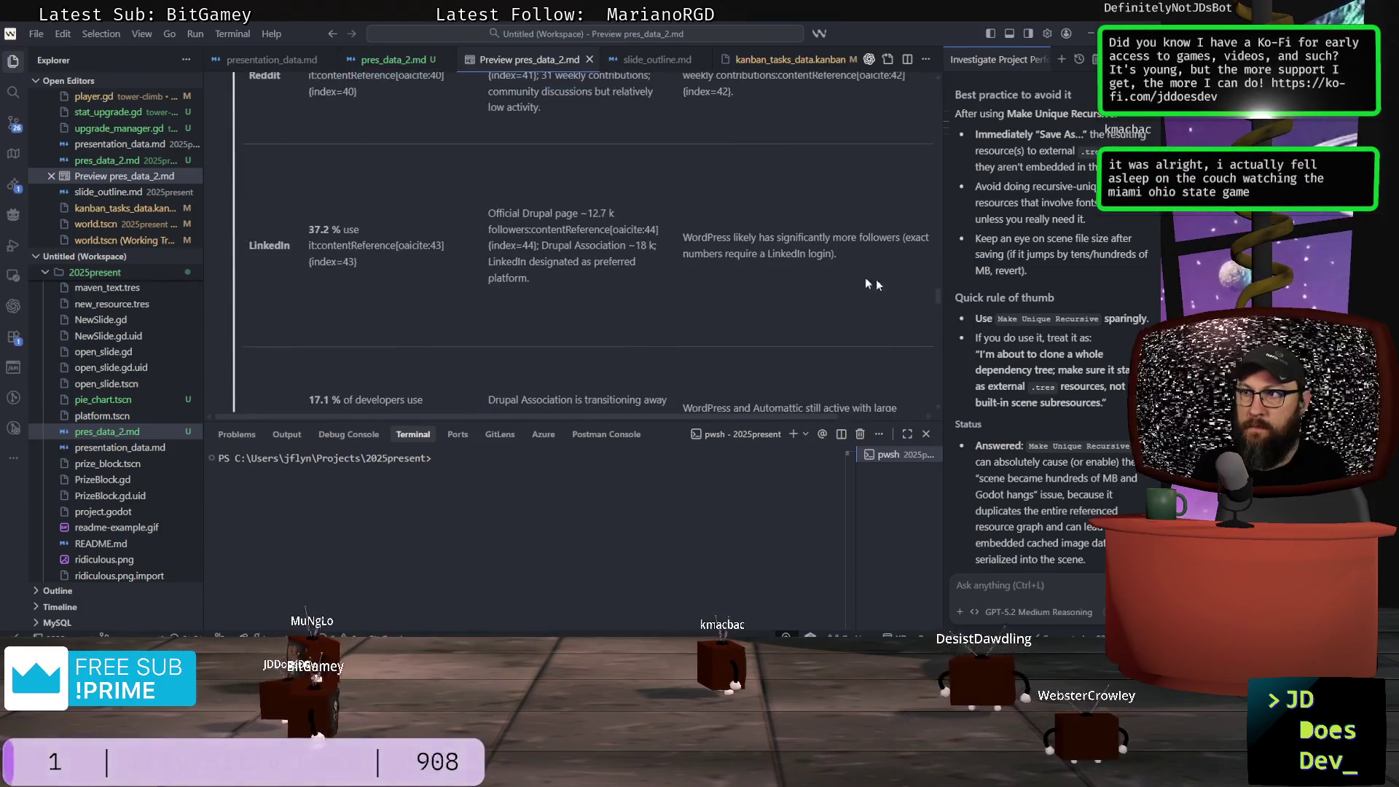
scroll(936, 233, down, 10)
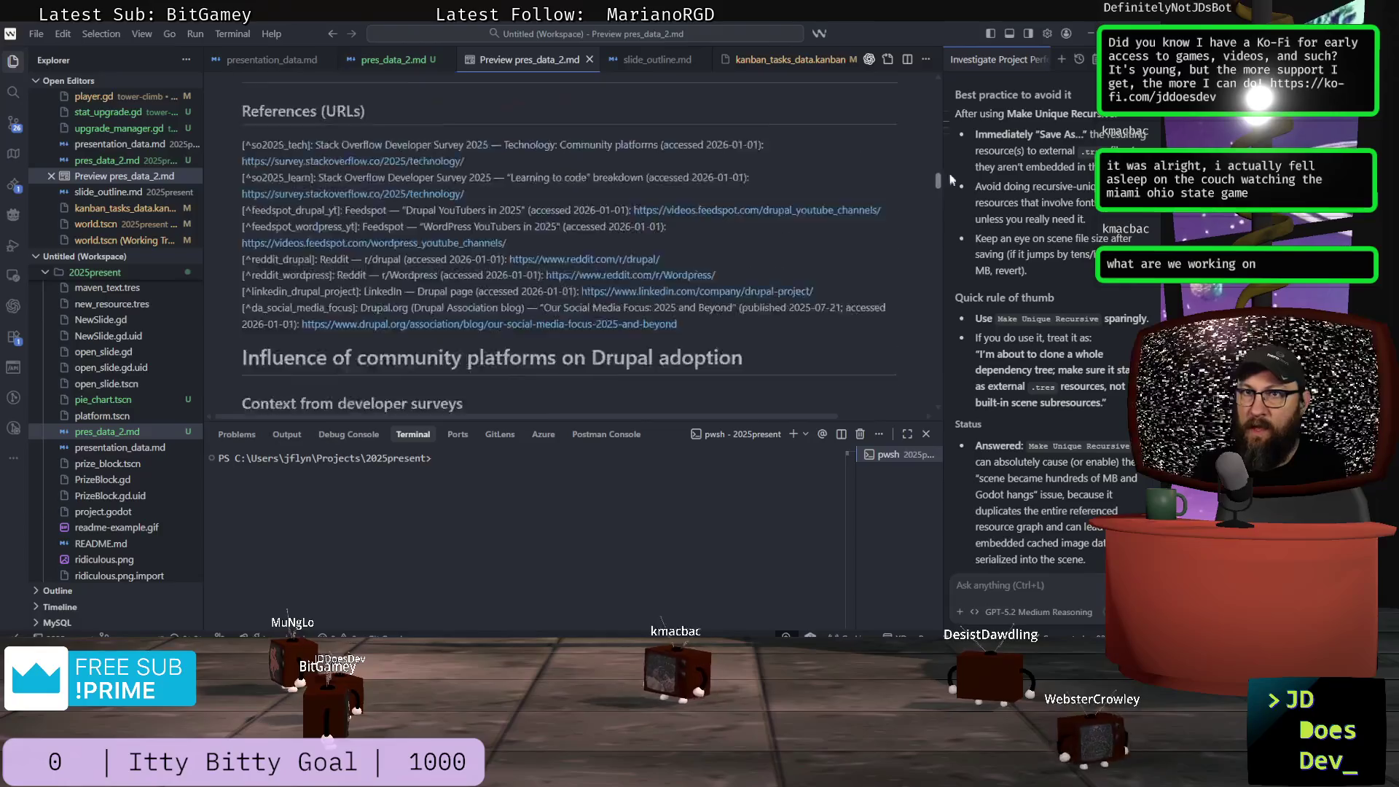
mouse_move(950, 156)
mouse_down()
mouse_move(948, 173)
mouse_move(947, 86)
mouse_up()
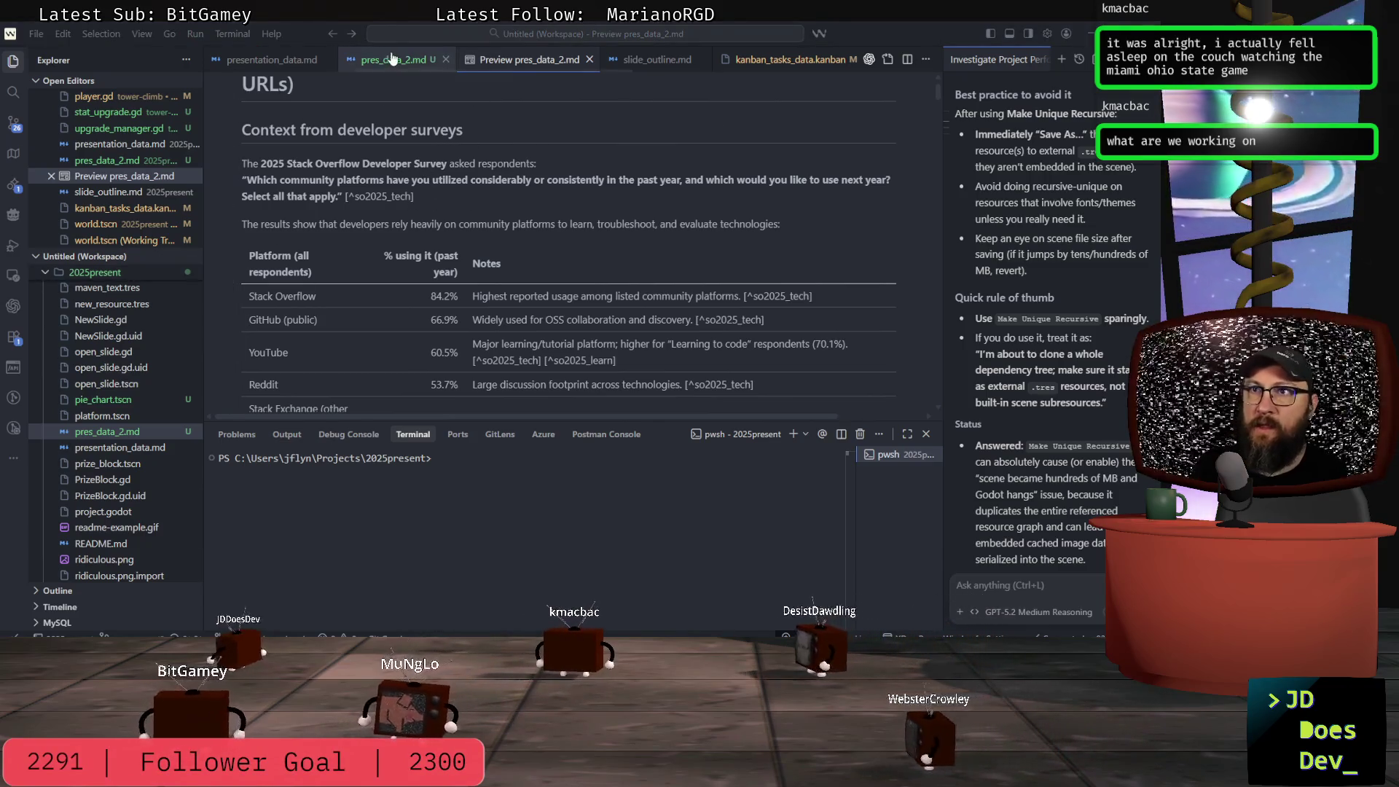
- Open presentation_data.md and its rendered preview for comparison
click(278, 62)
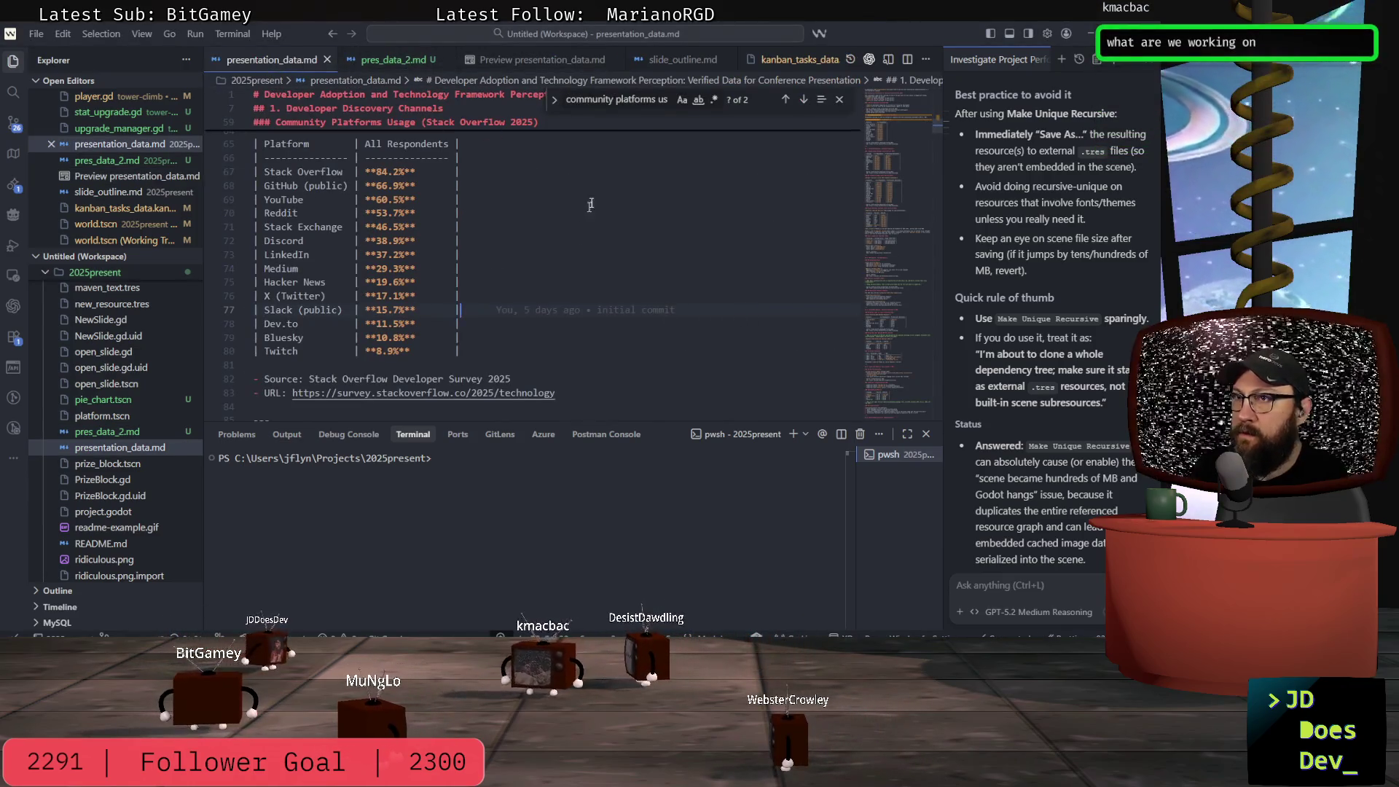
click(534, 61)
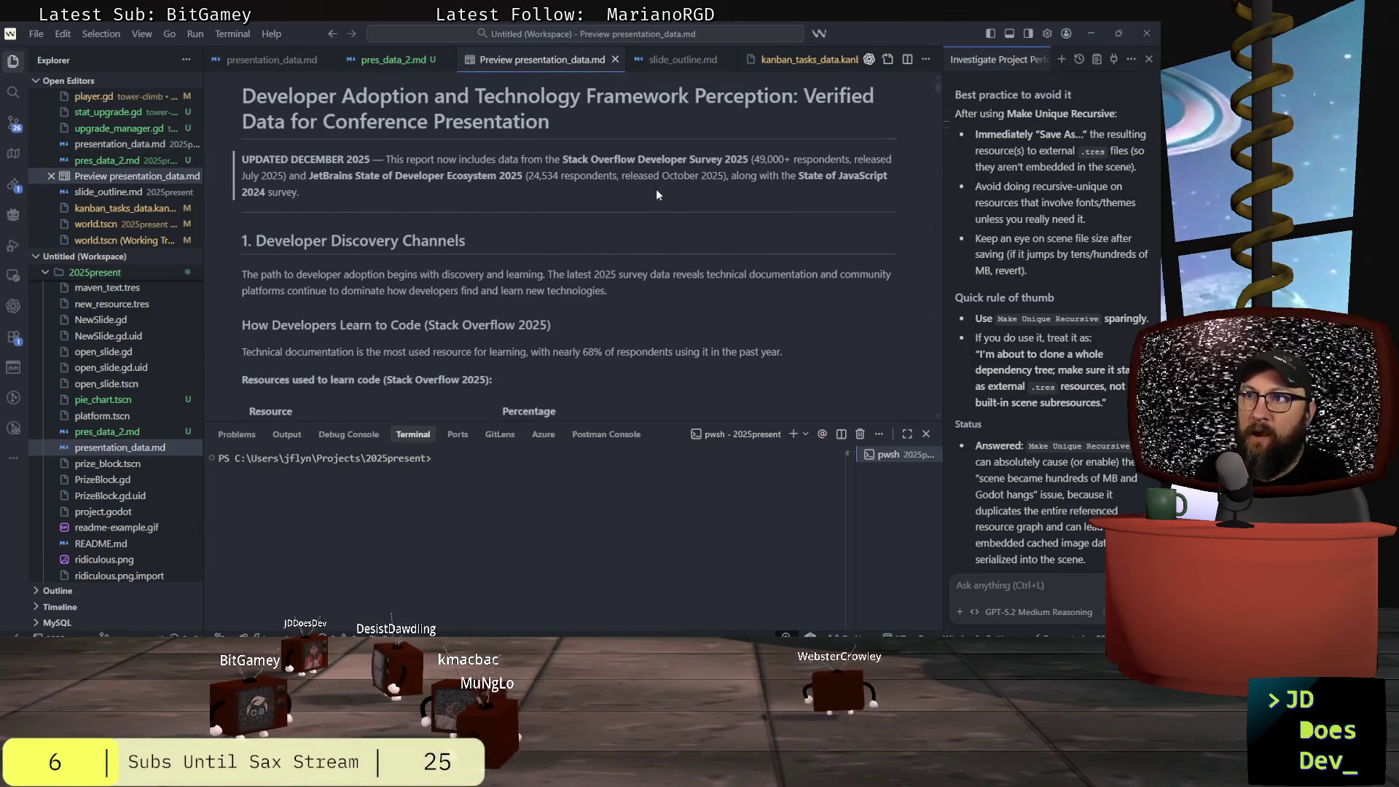
scroll(658, 181, down, 2)
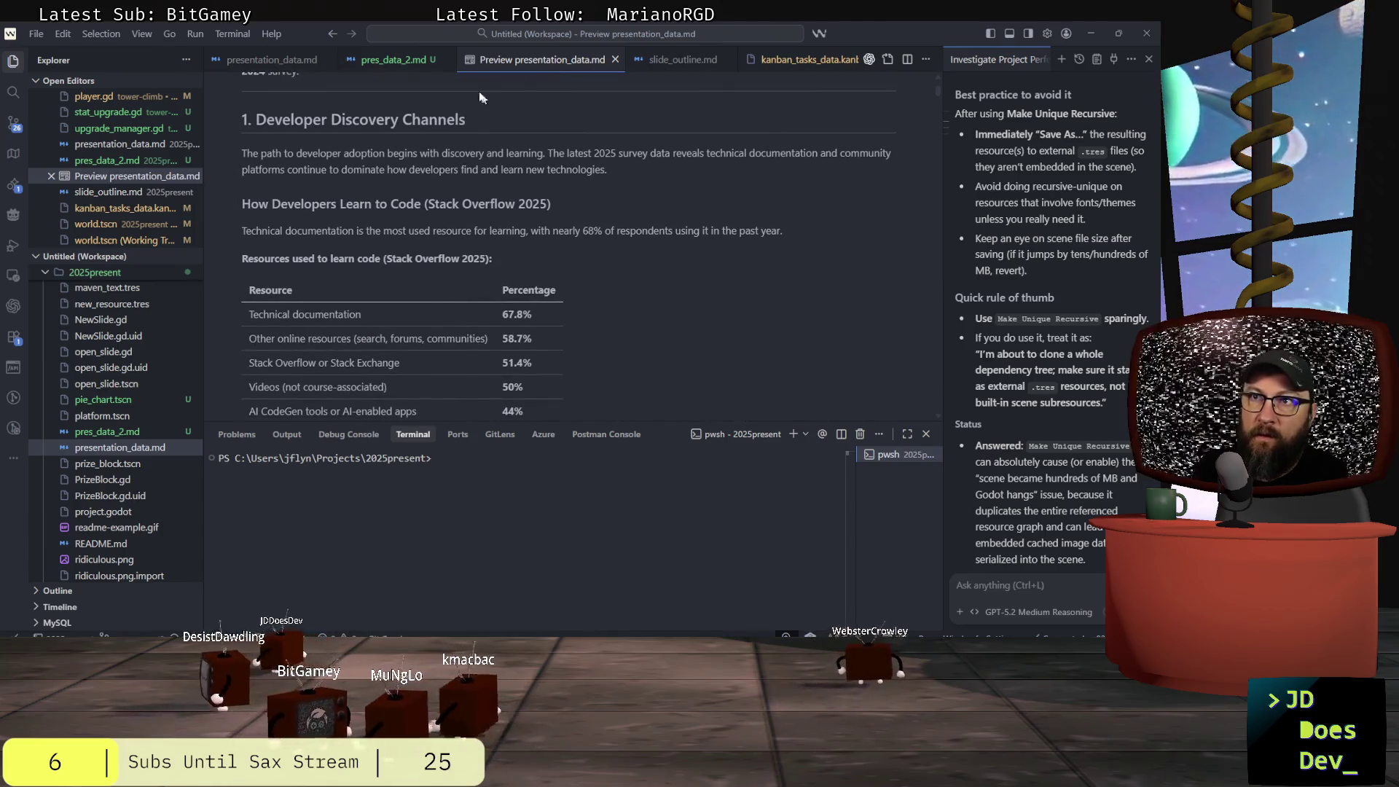
- Return to the pres_data_2.md preview to review its tables, then switch windows
click(393, 60)
click(508, 61)
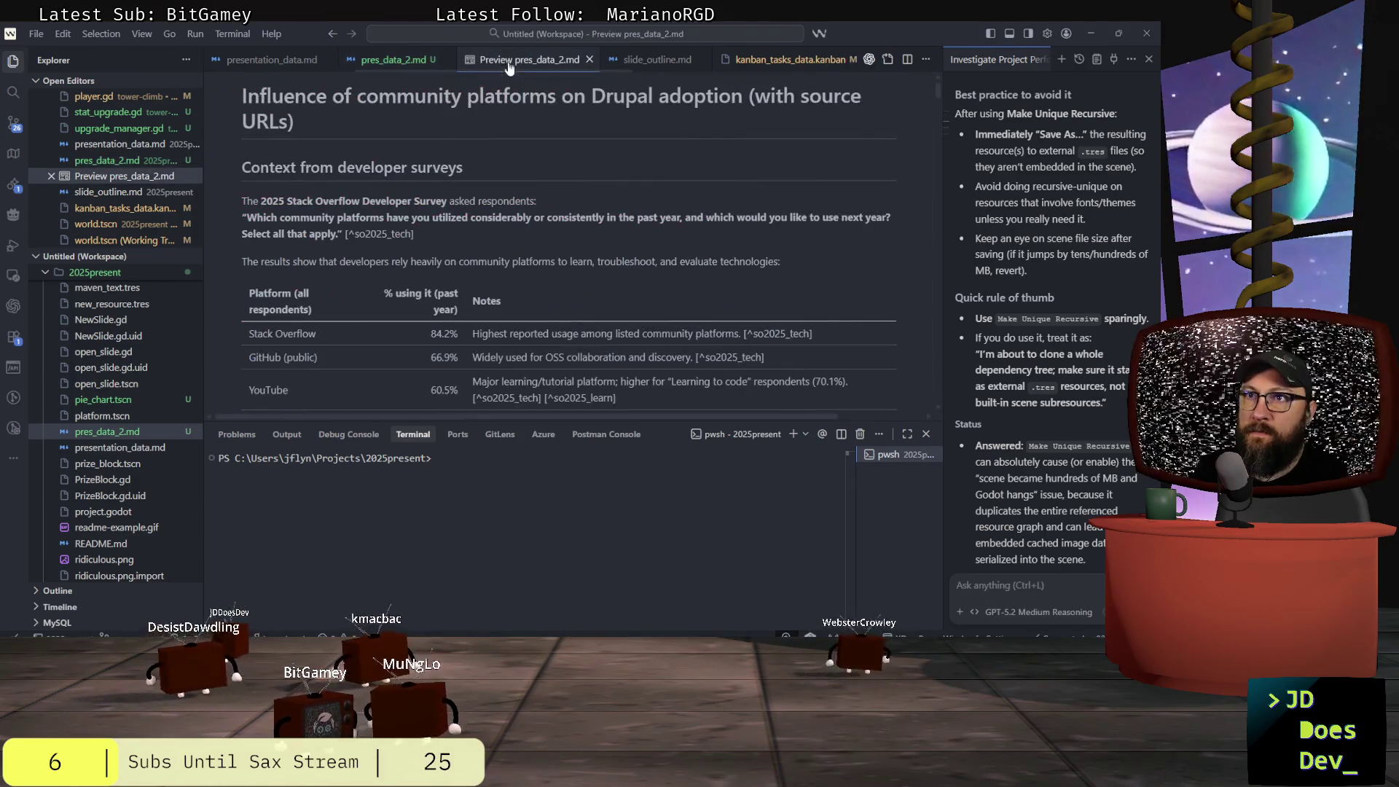
scroll(532, 185, down, 3)
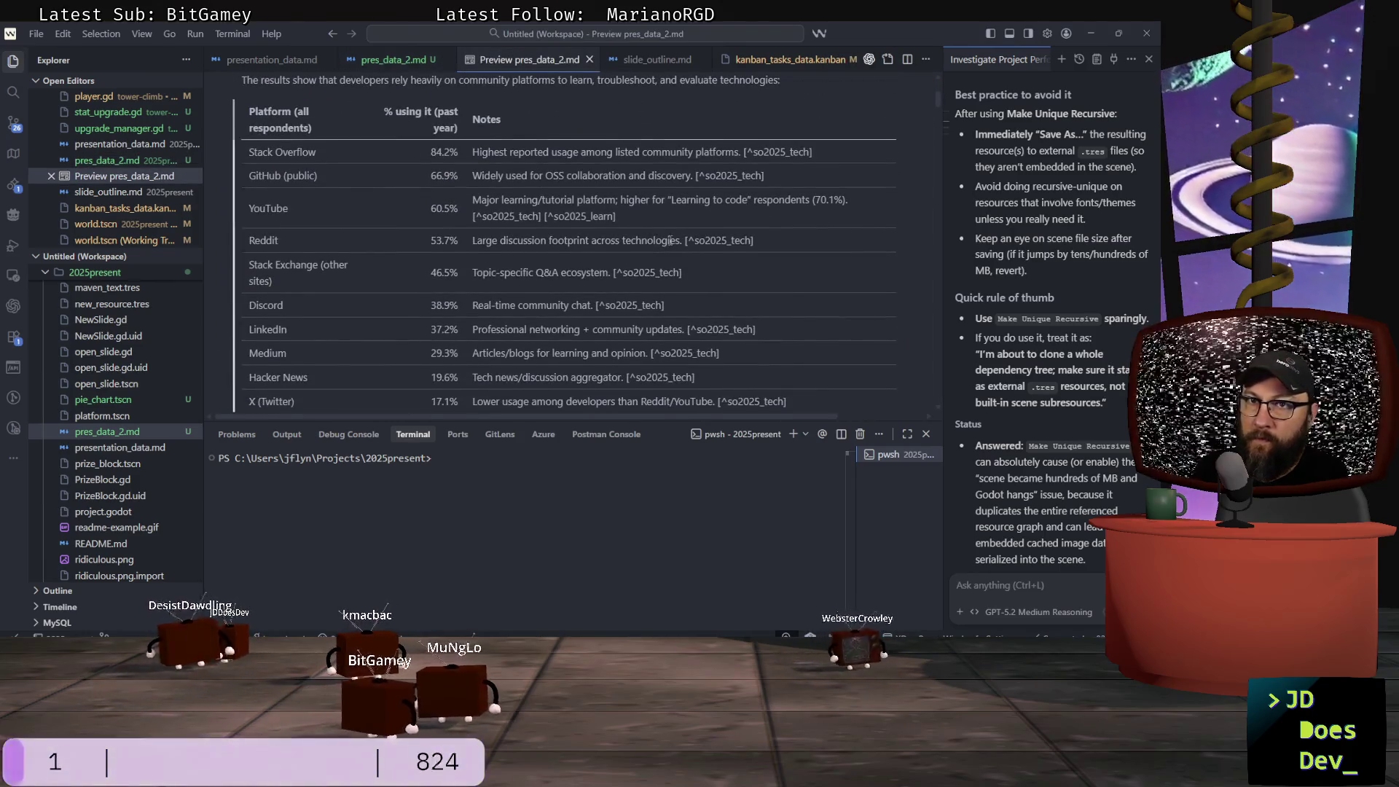
scroll(697, 251, down, 6)
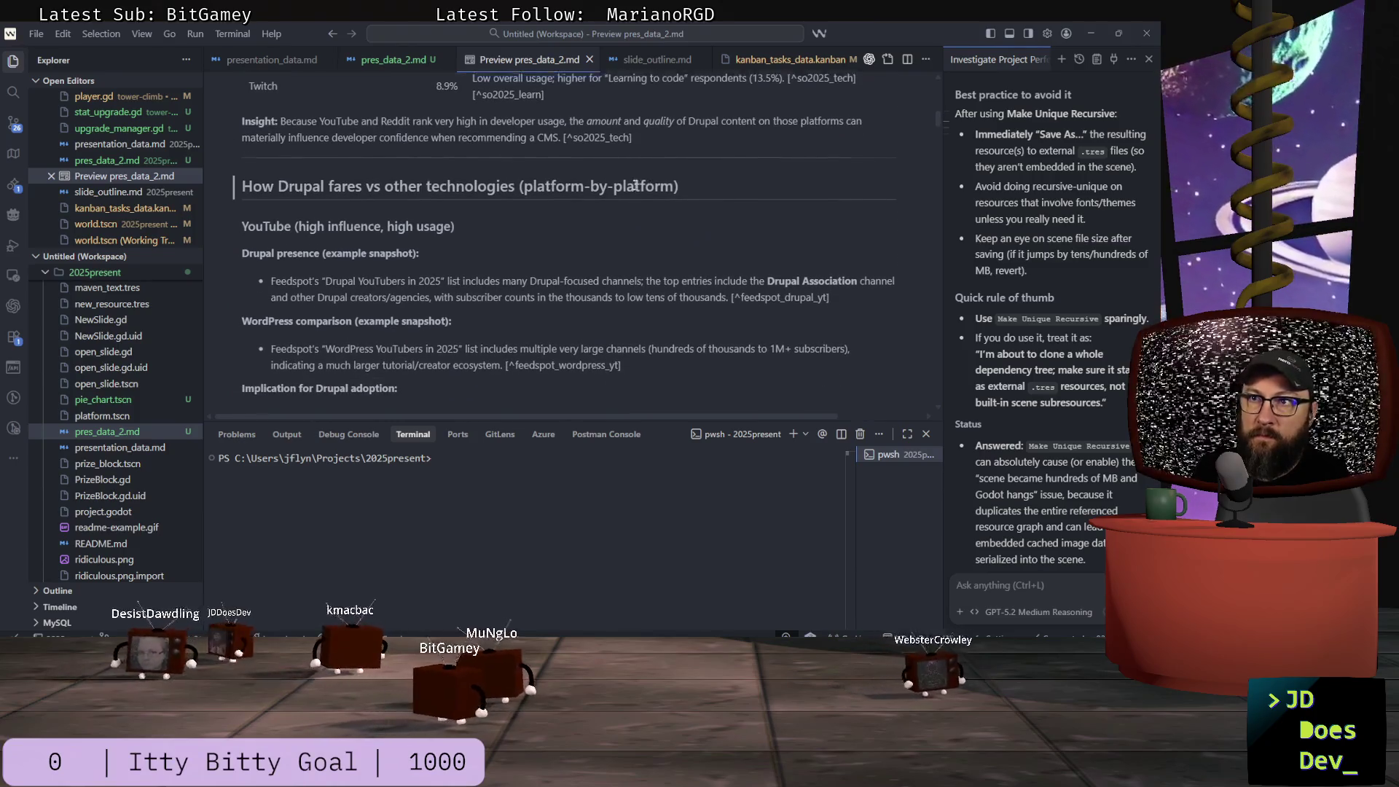
scroll(636, 197, up, 1)
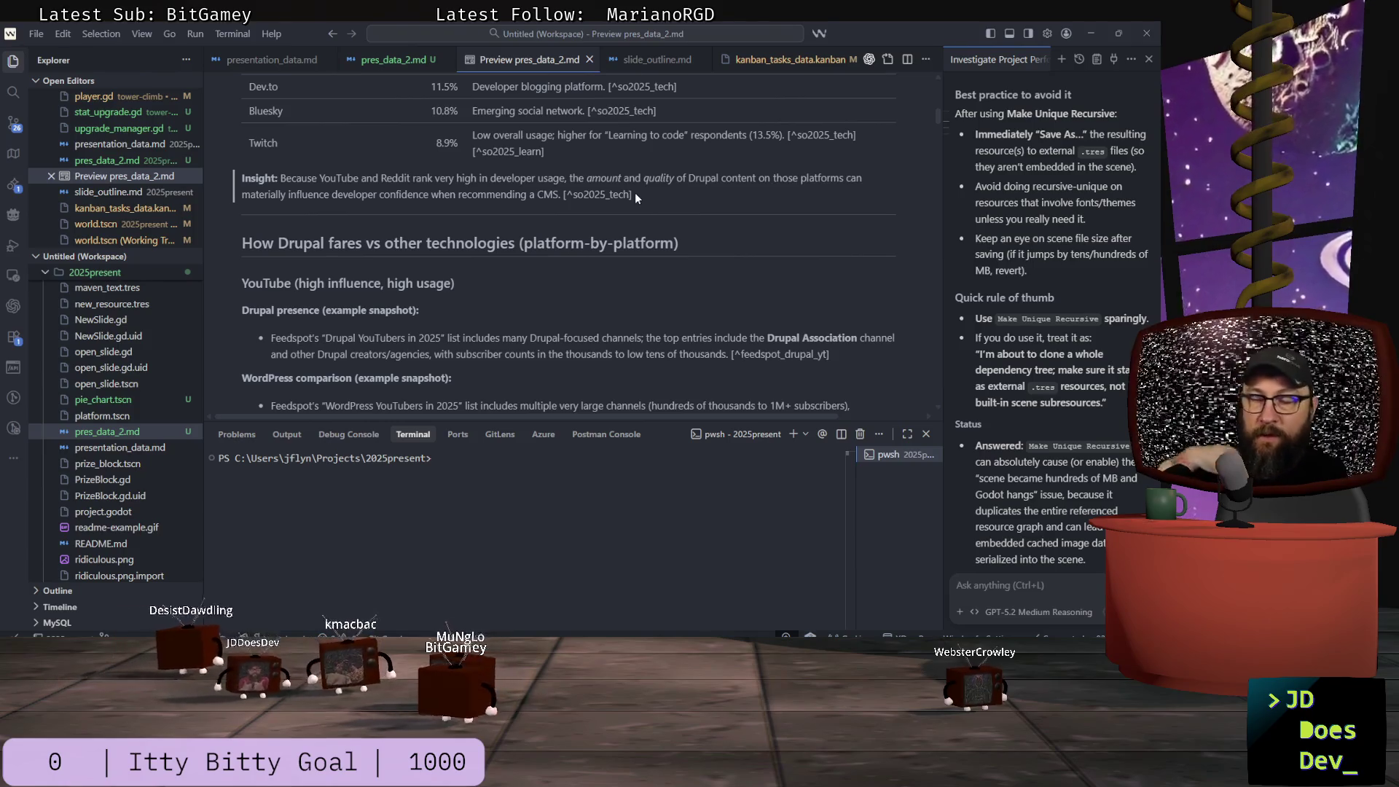
scroll(579, 261, down, 3)
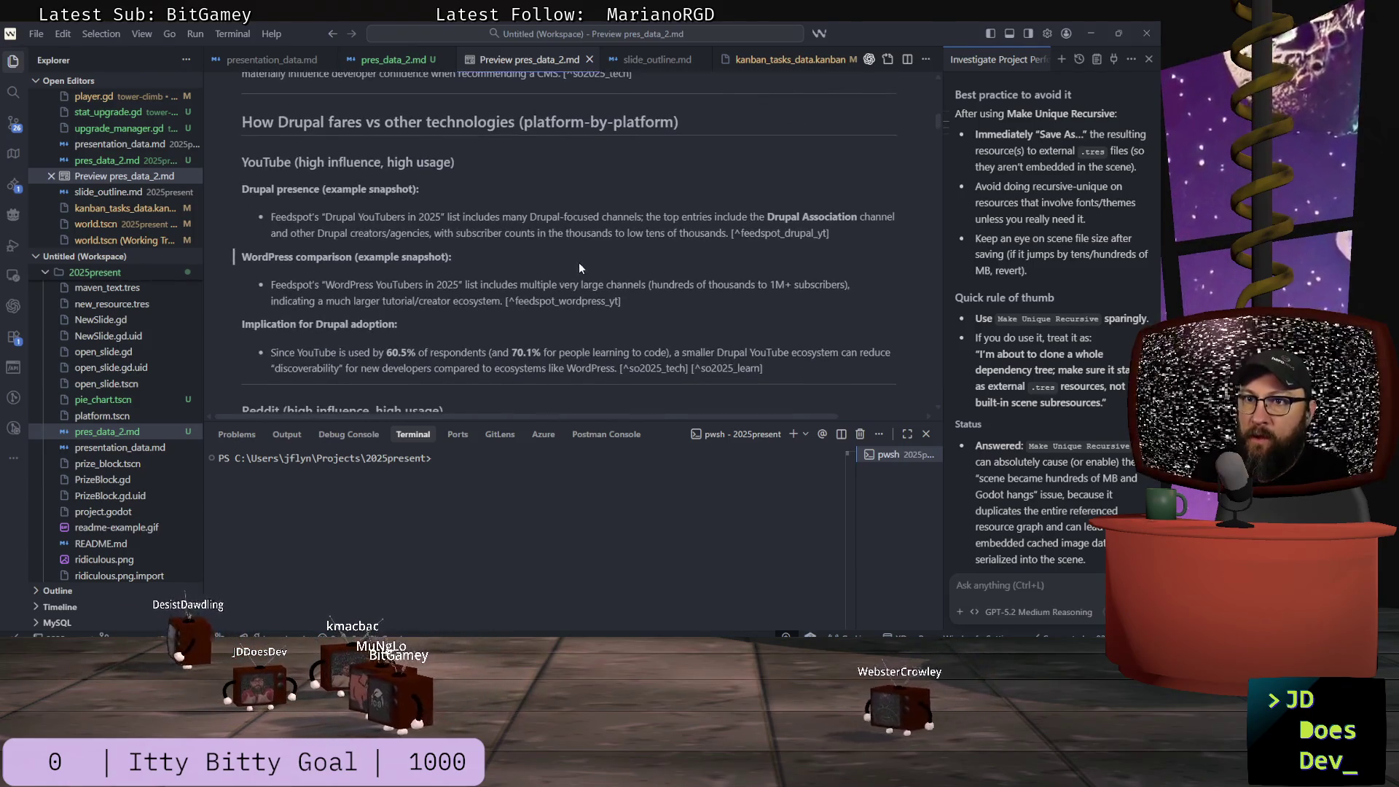
key(alt+Tab)
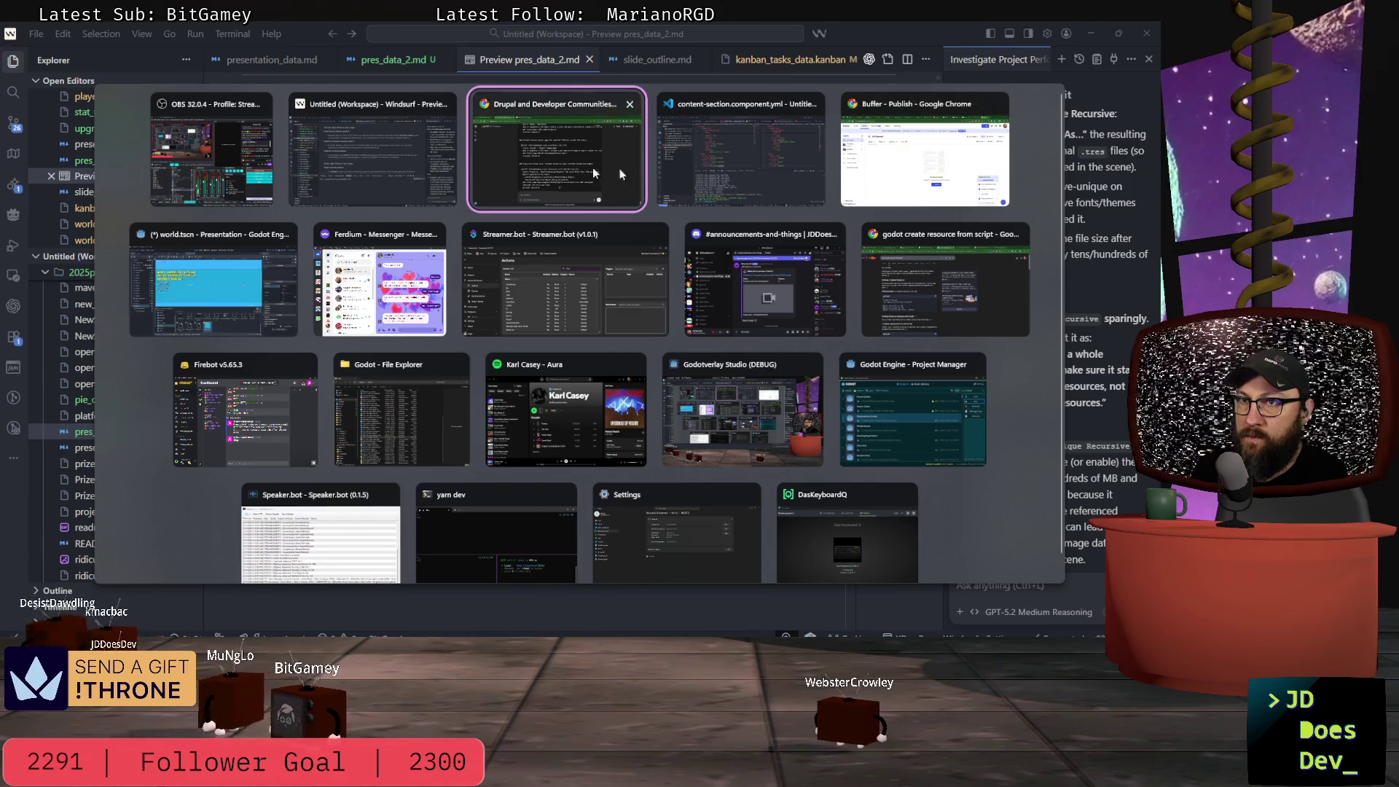
- In a new browser tab, search Google for 'wordpress big button install', then 'wordpress button install'
click(538, 149)
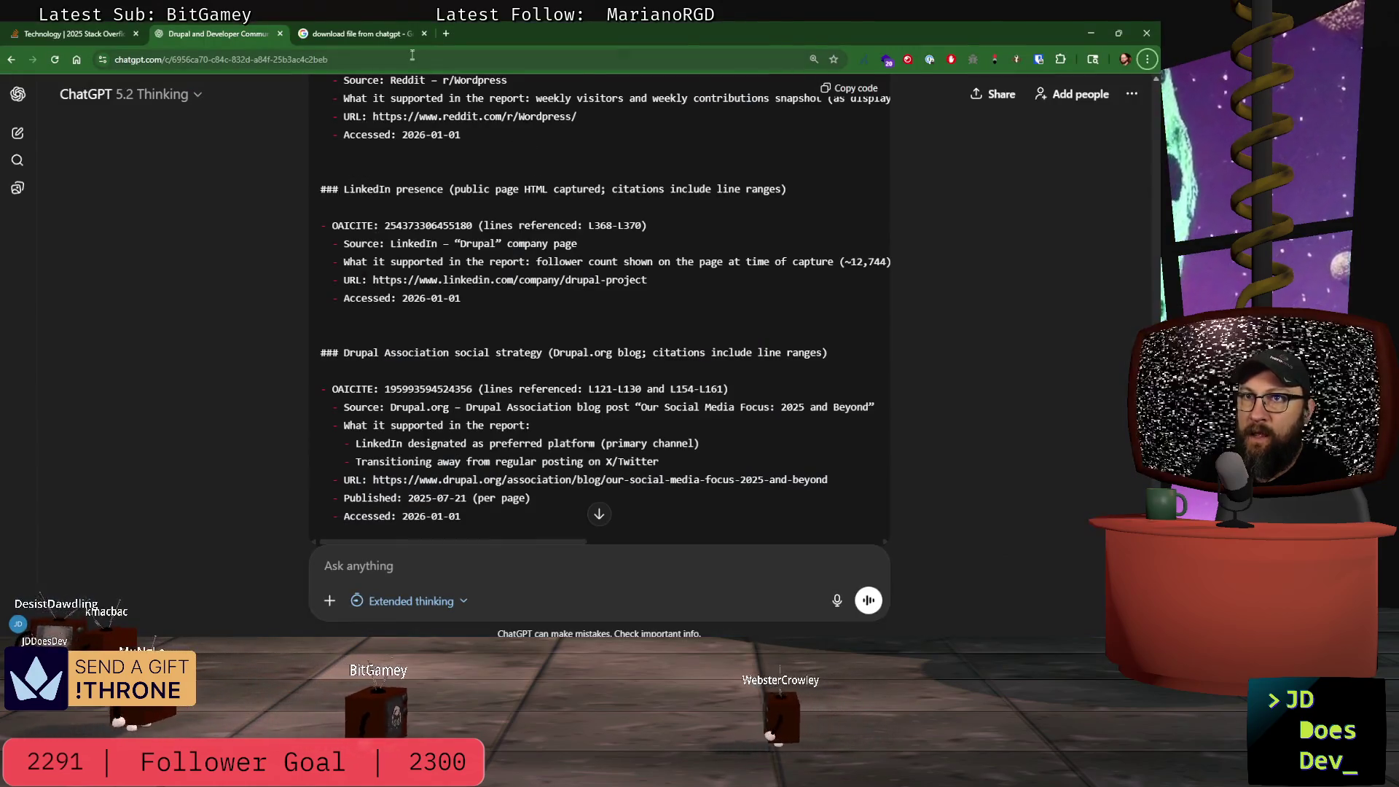
click(447, 33)
click(324, 57)
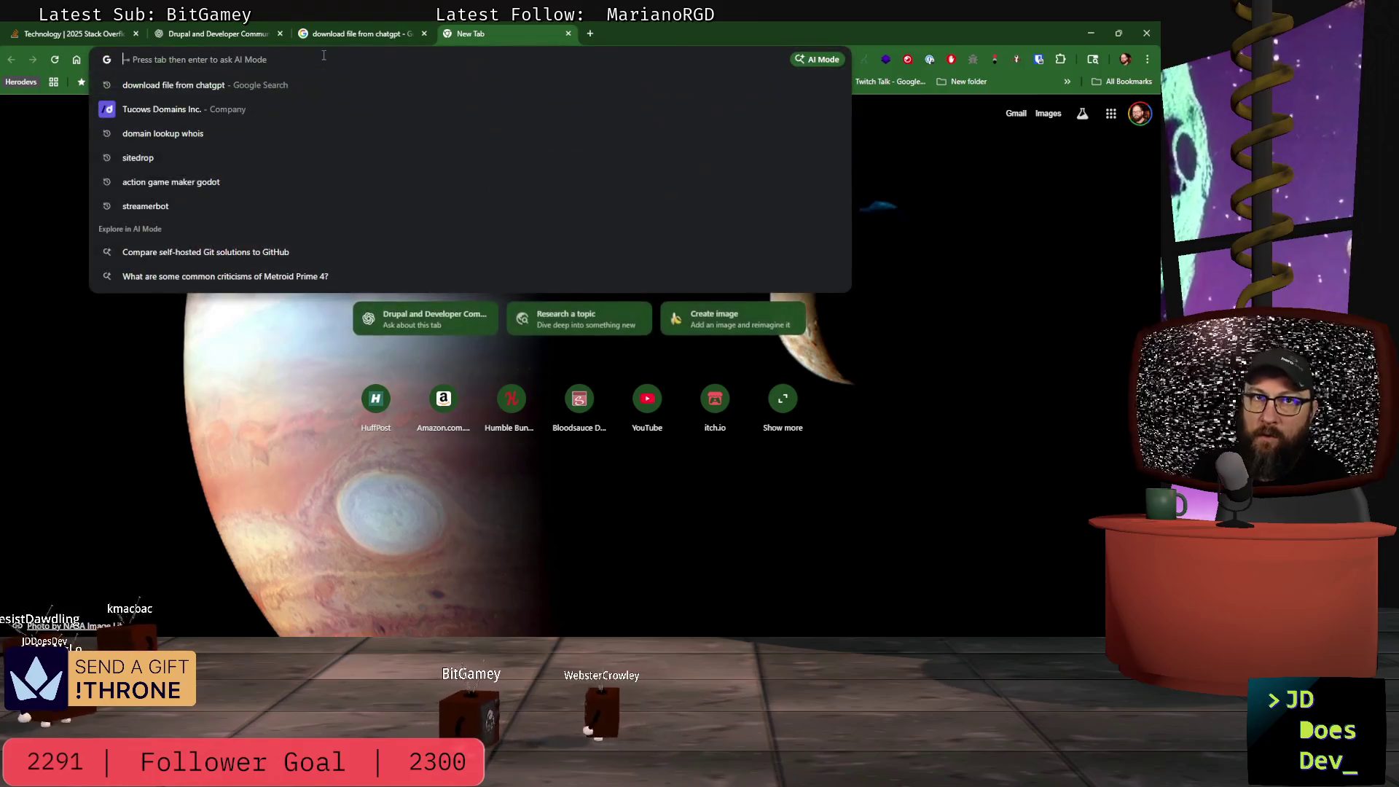
text(woer)
key(BackSpace)
key(BackSpace)
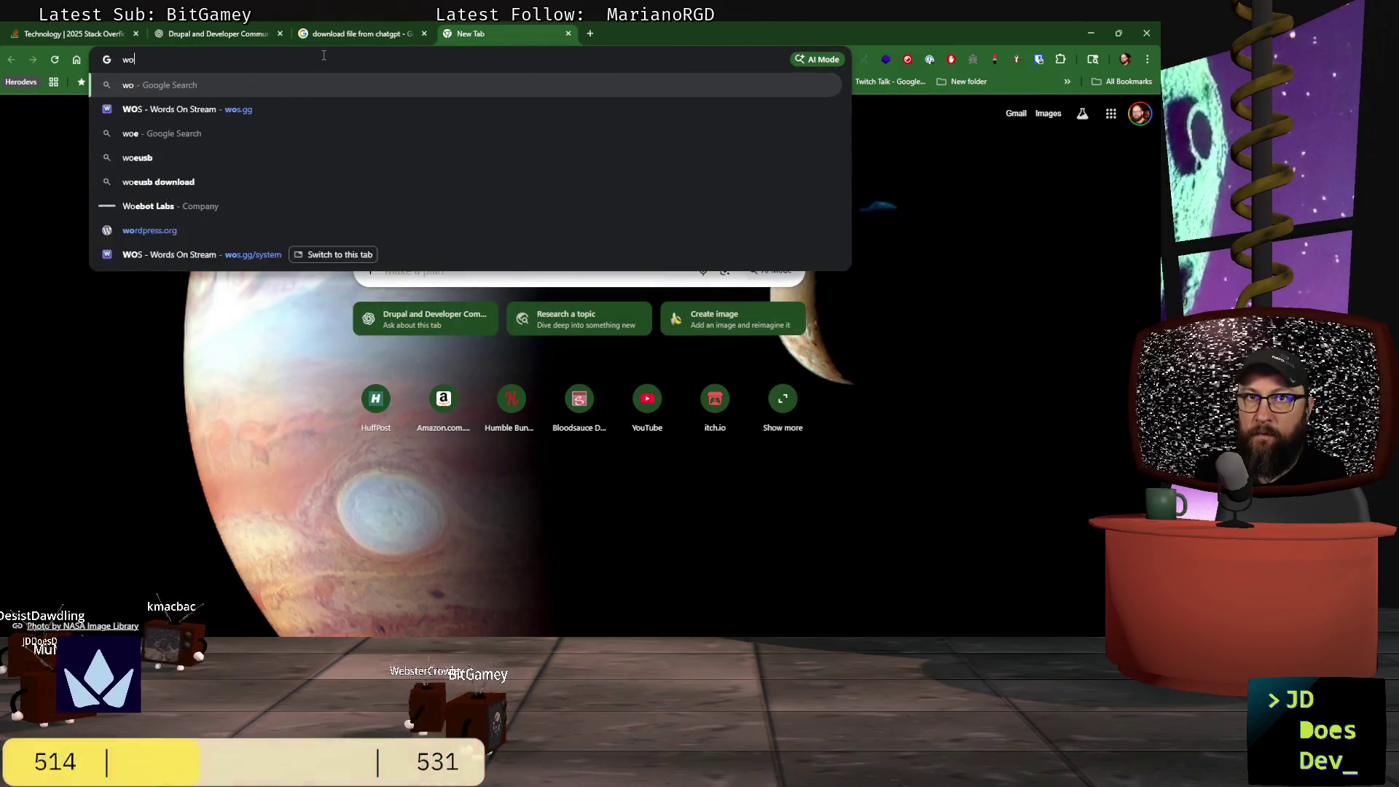
text(rdpress)
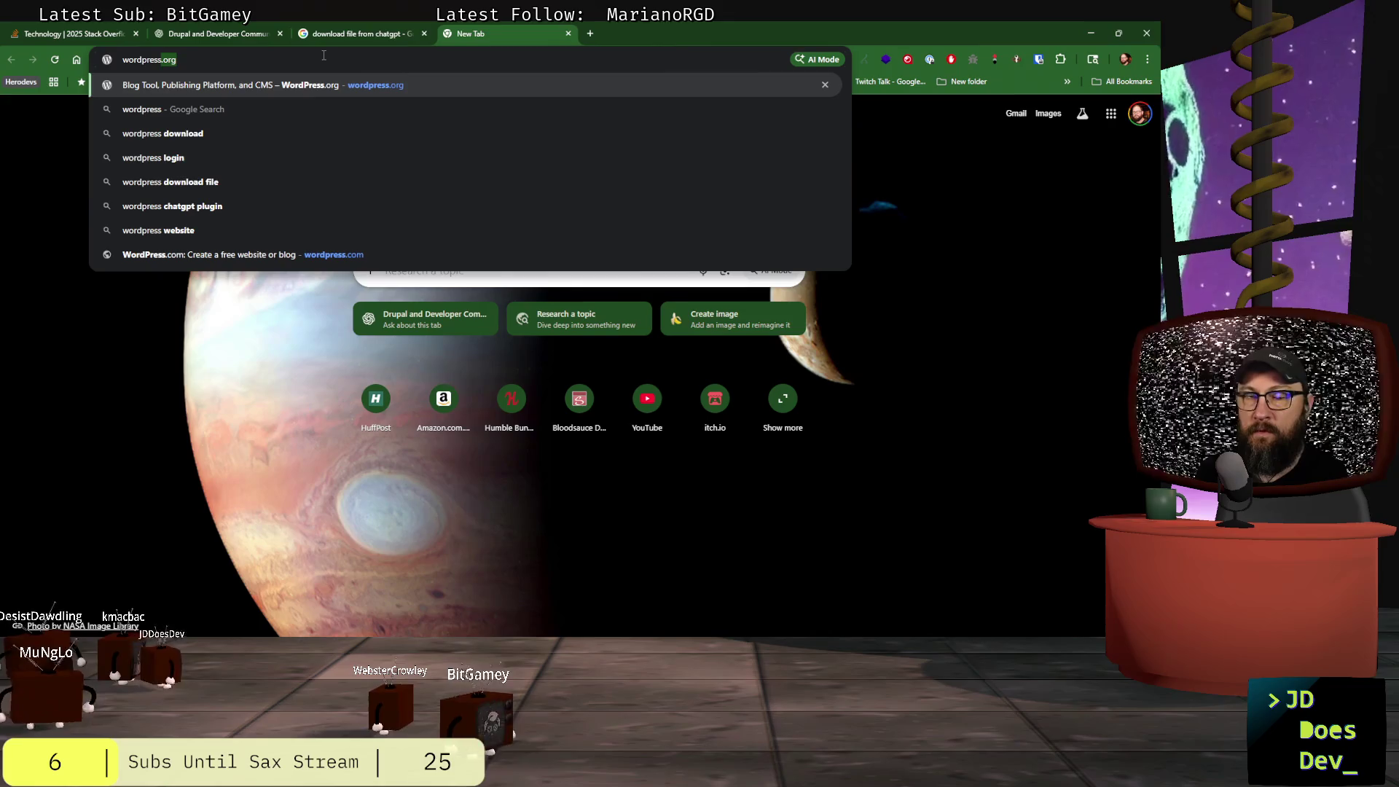
text( bi)
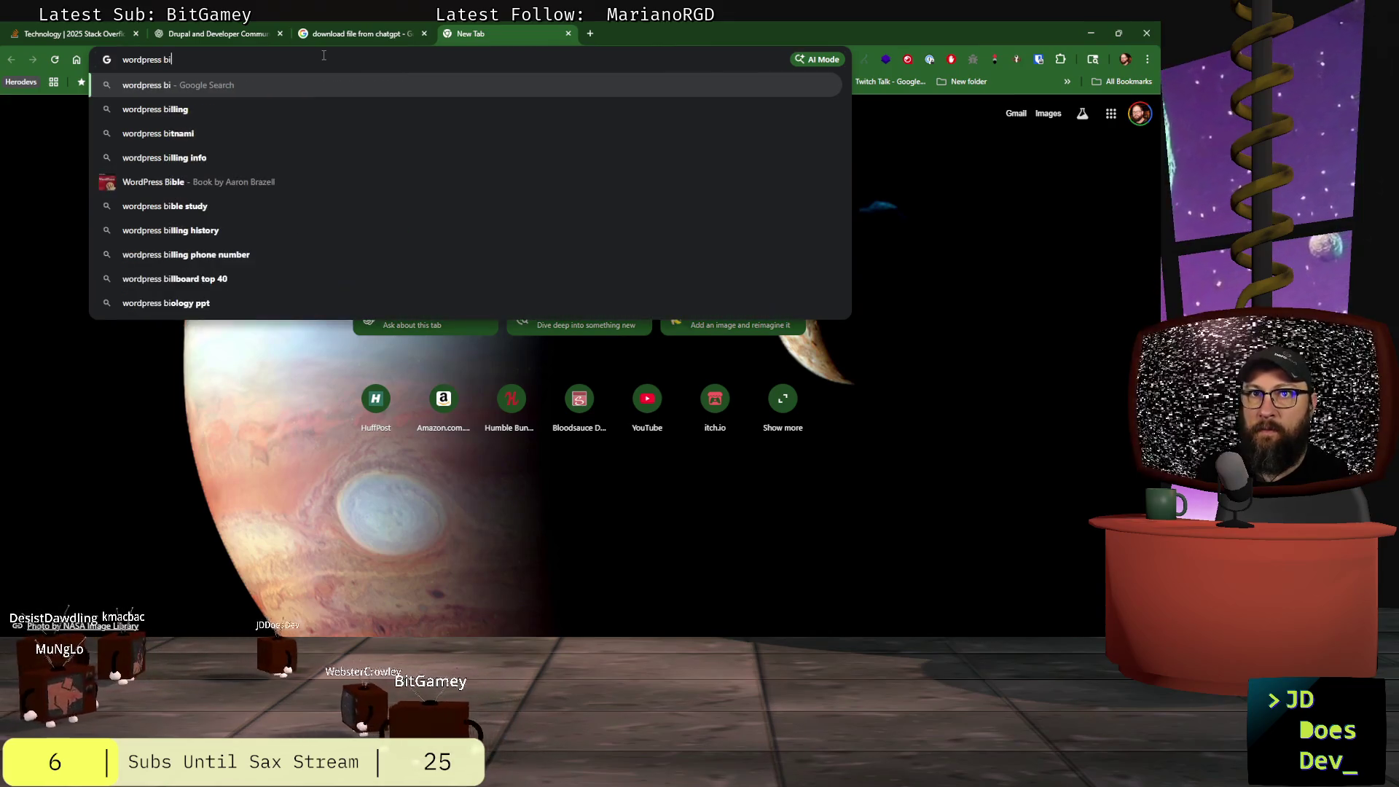
text(g button instal)
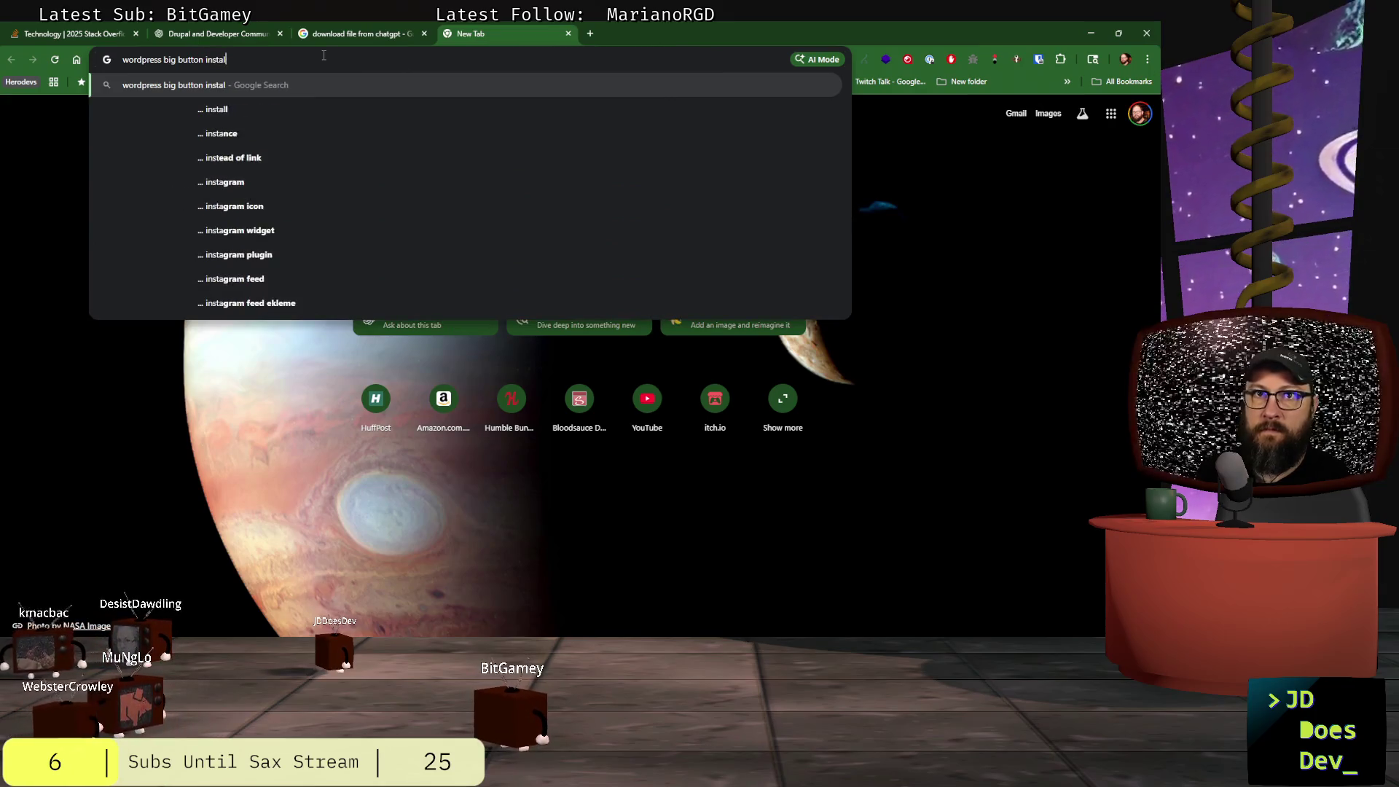
text(l)
key(Return)
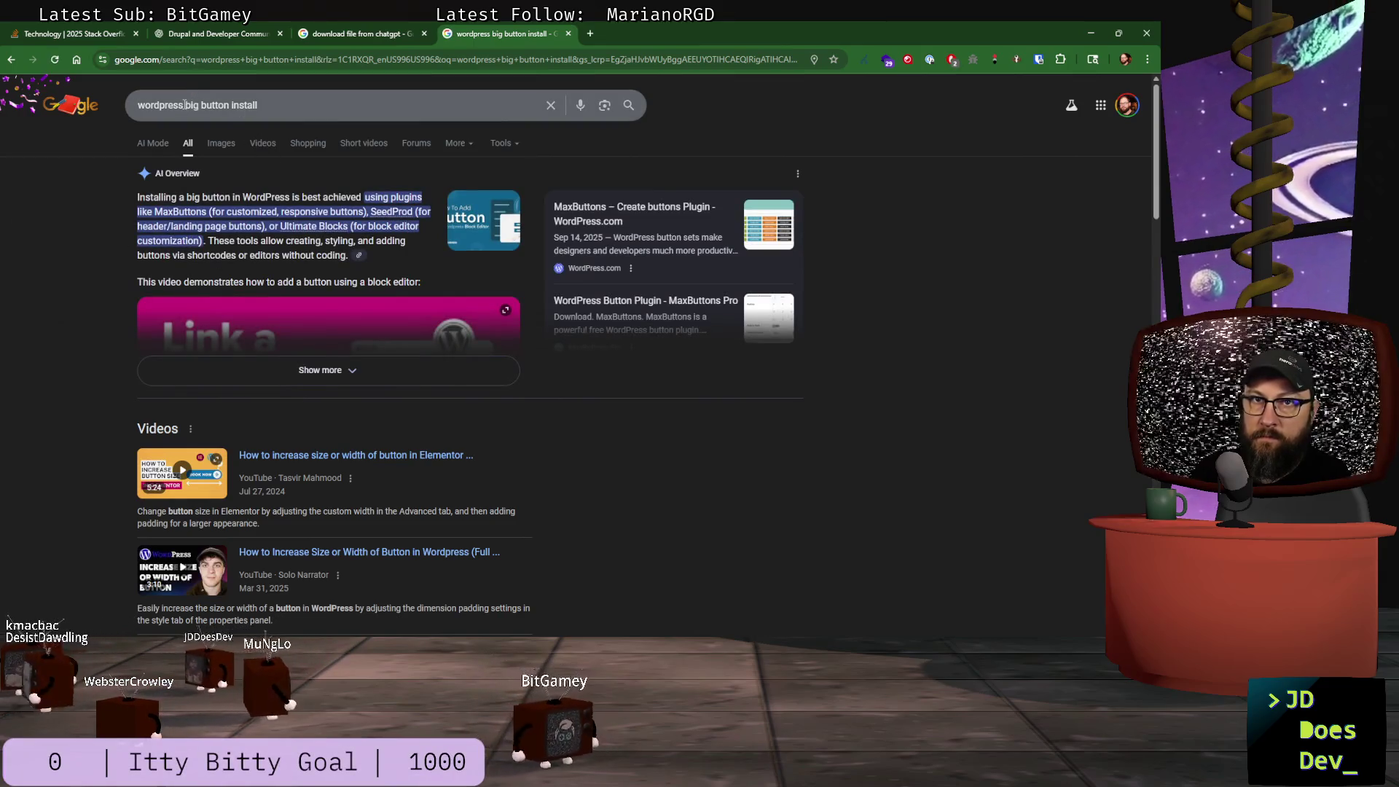
key(BackSpace)
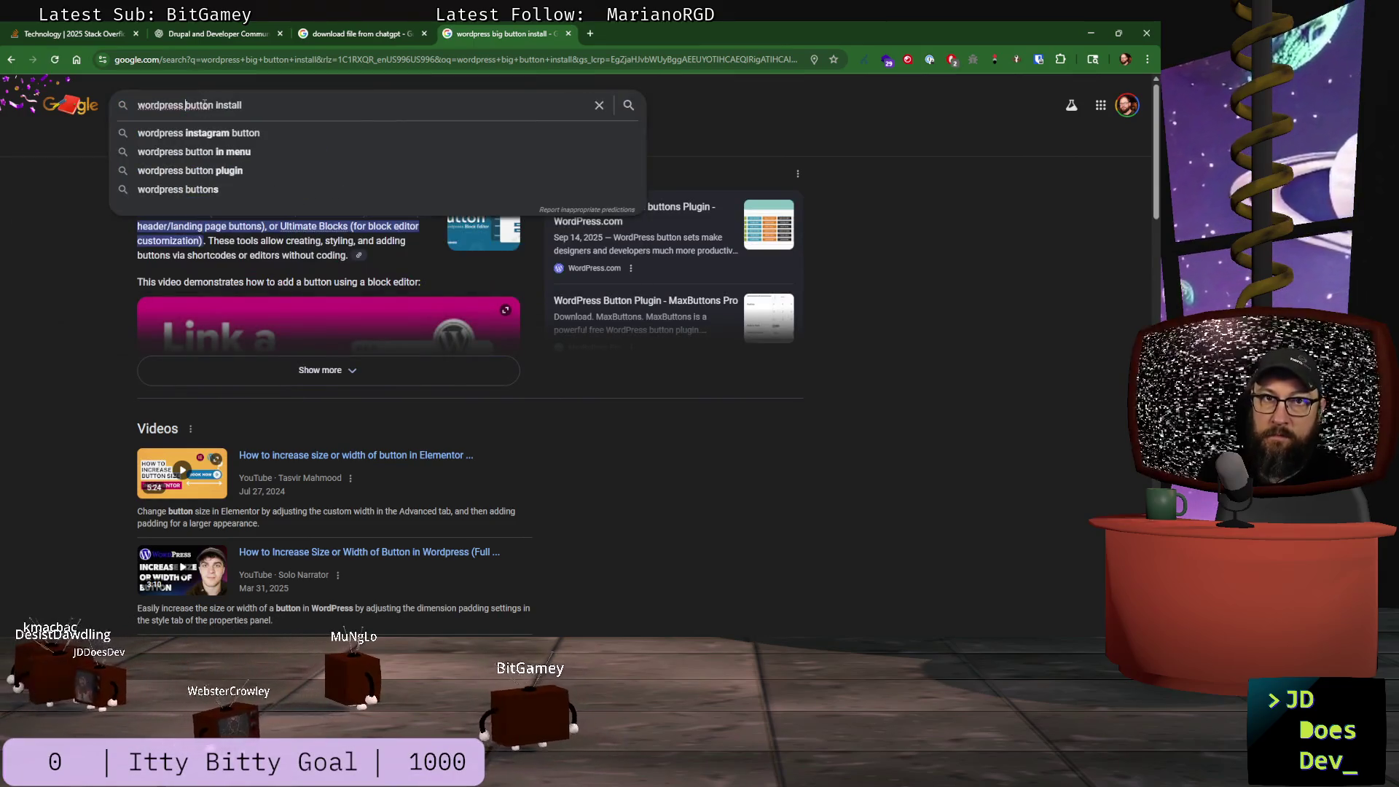
key(Return)
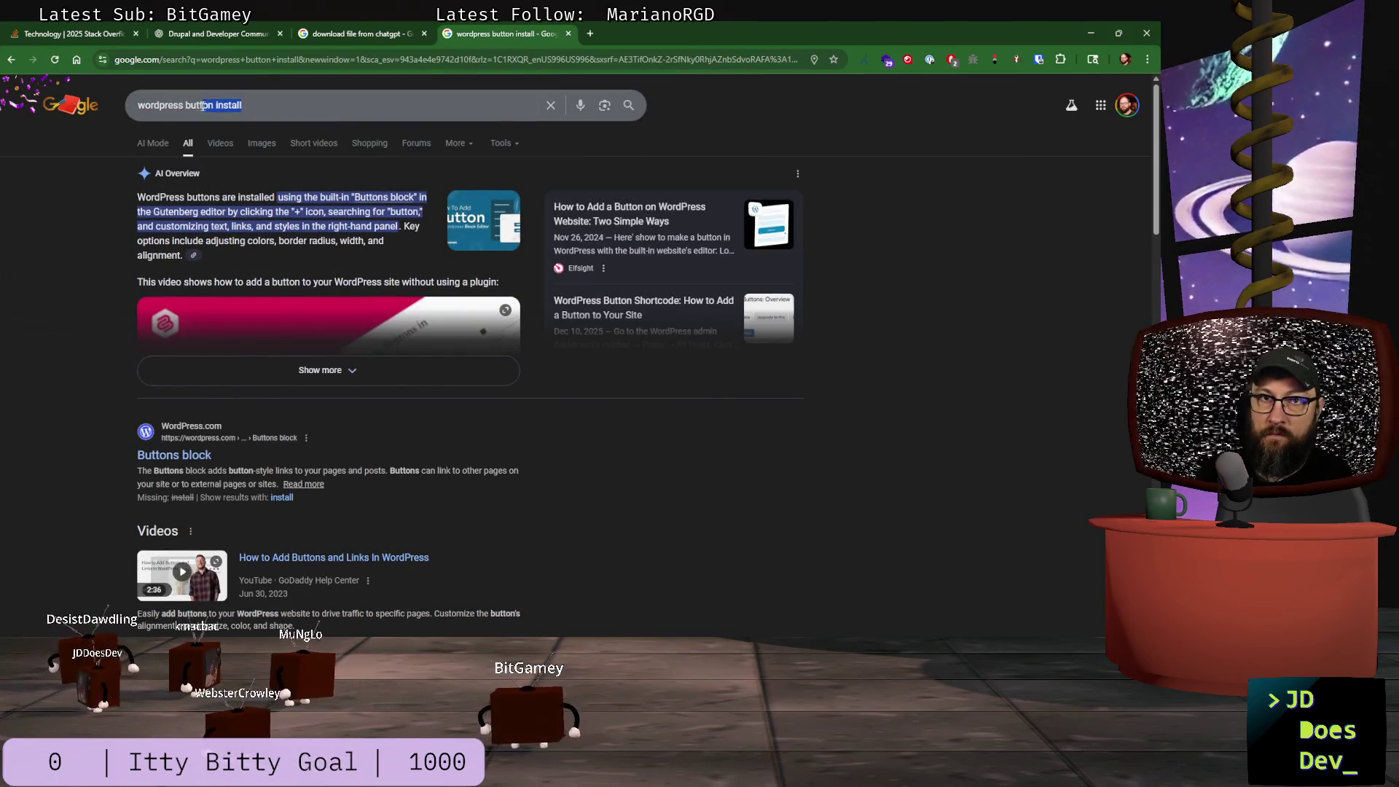
- Refine the search to 'wordpress easy install'
drag(187, 106, 191, 111)
text(simpl)
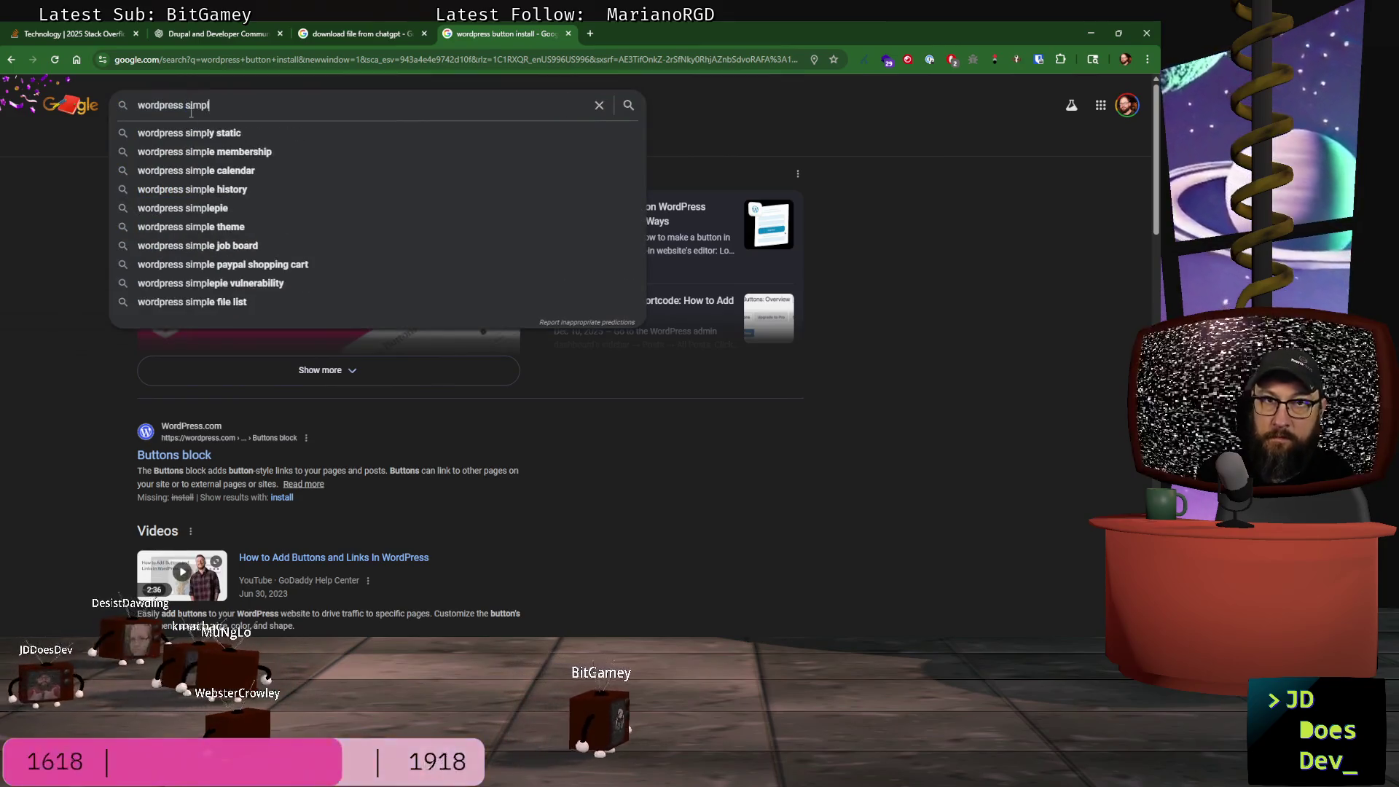
text(e install)
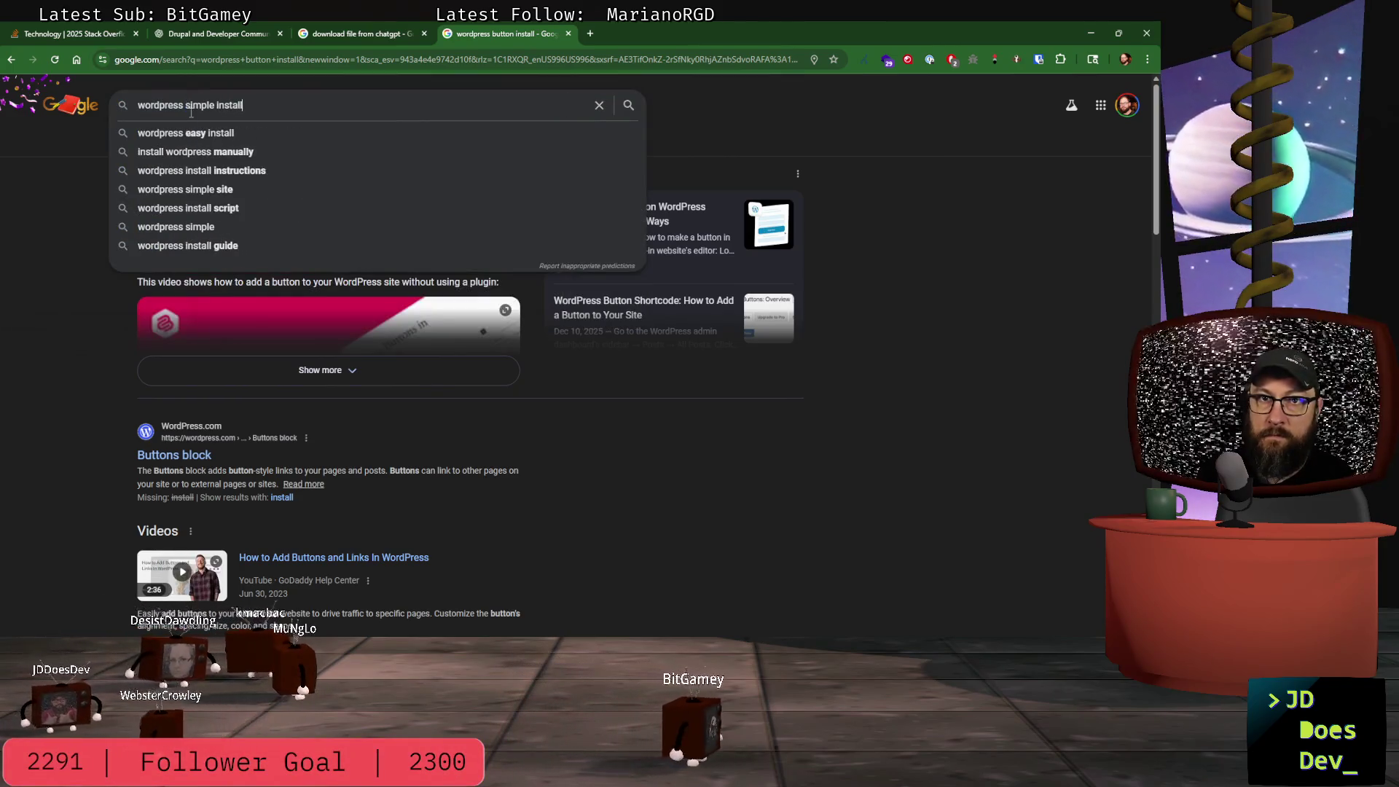
key(Down)
key(Return)
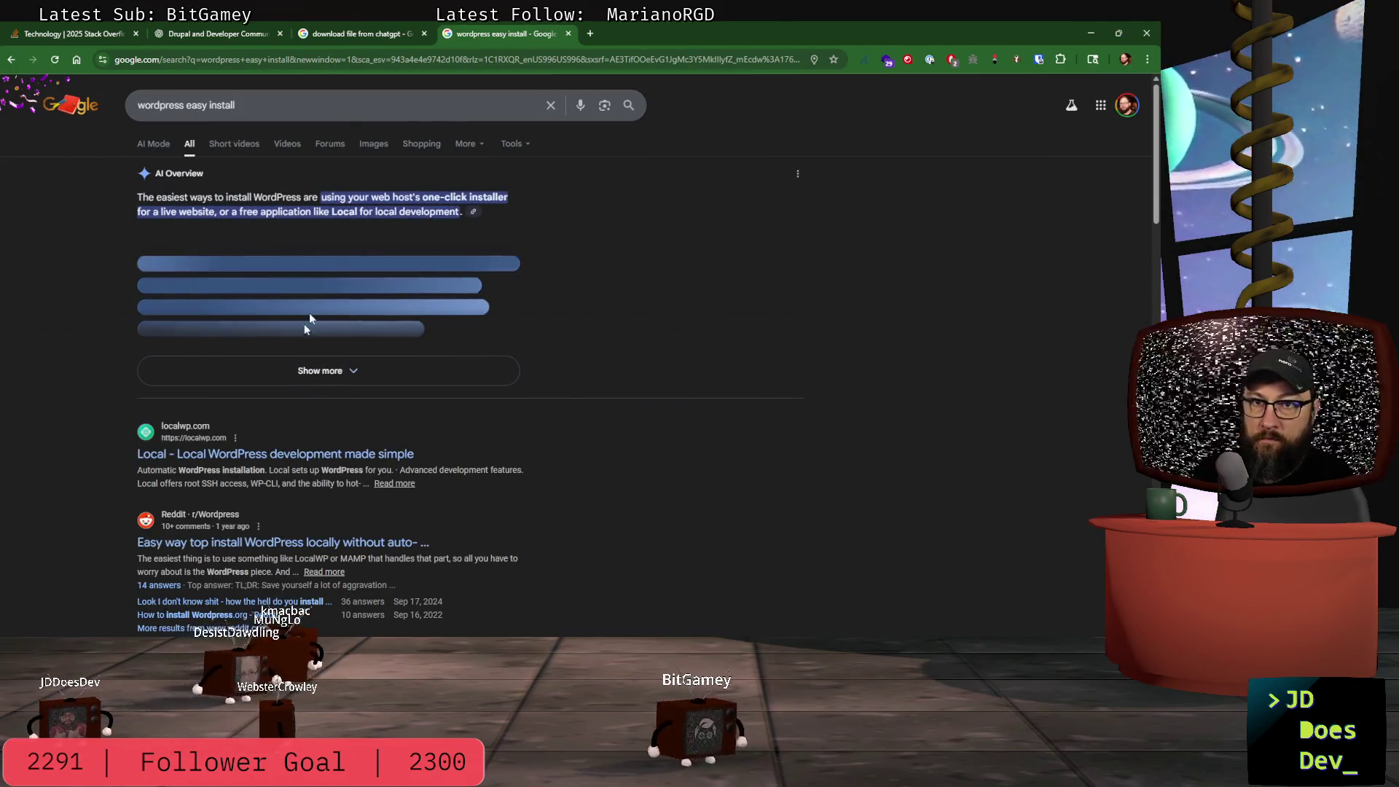
- Expand the AI Overview to show all setup steps and browse its sources and results
click(337, 373)
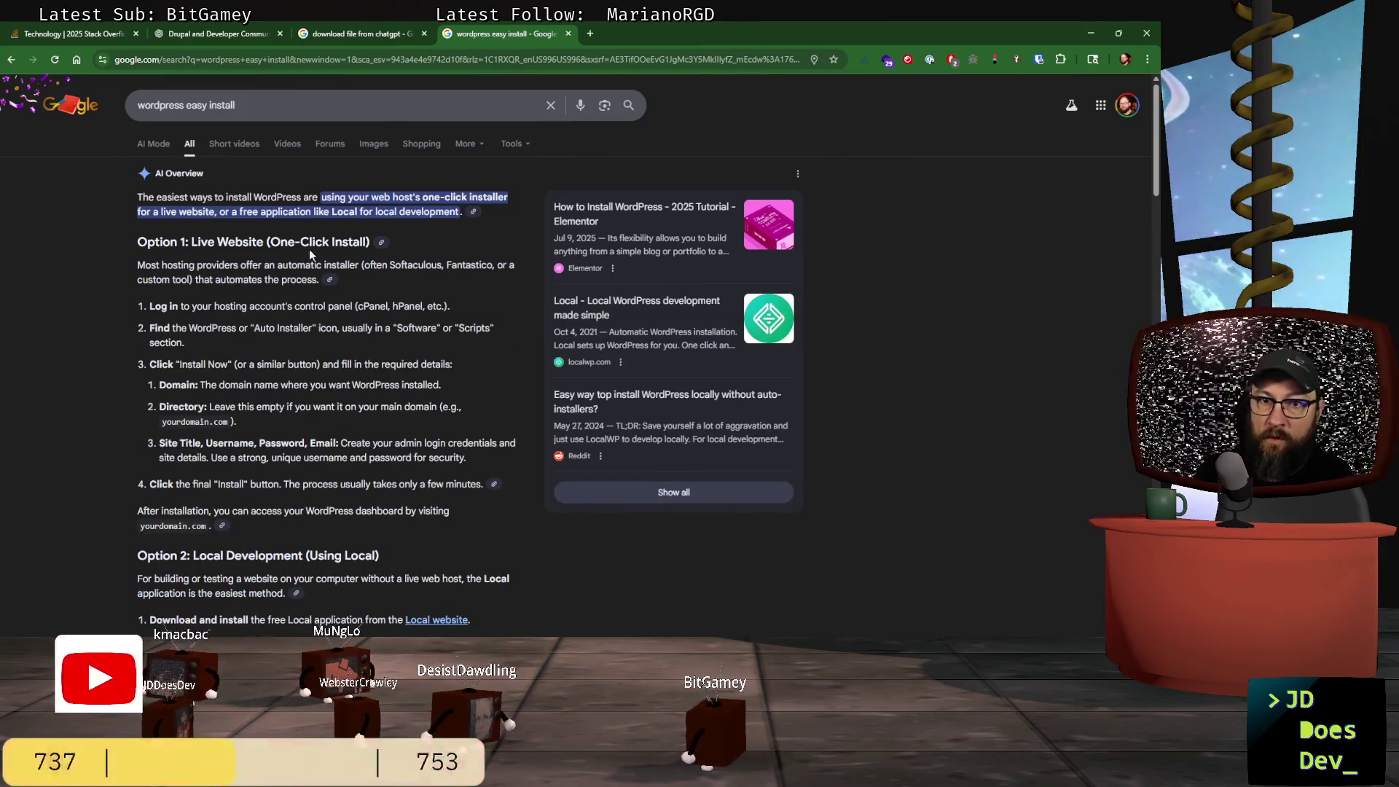
click(382, 244)
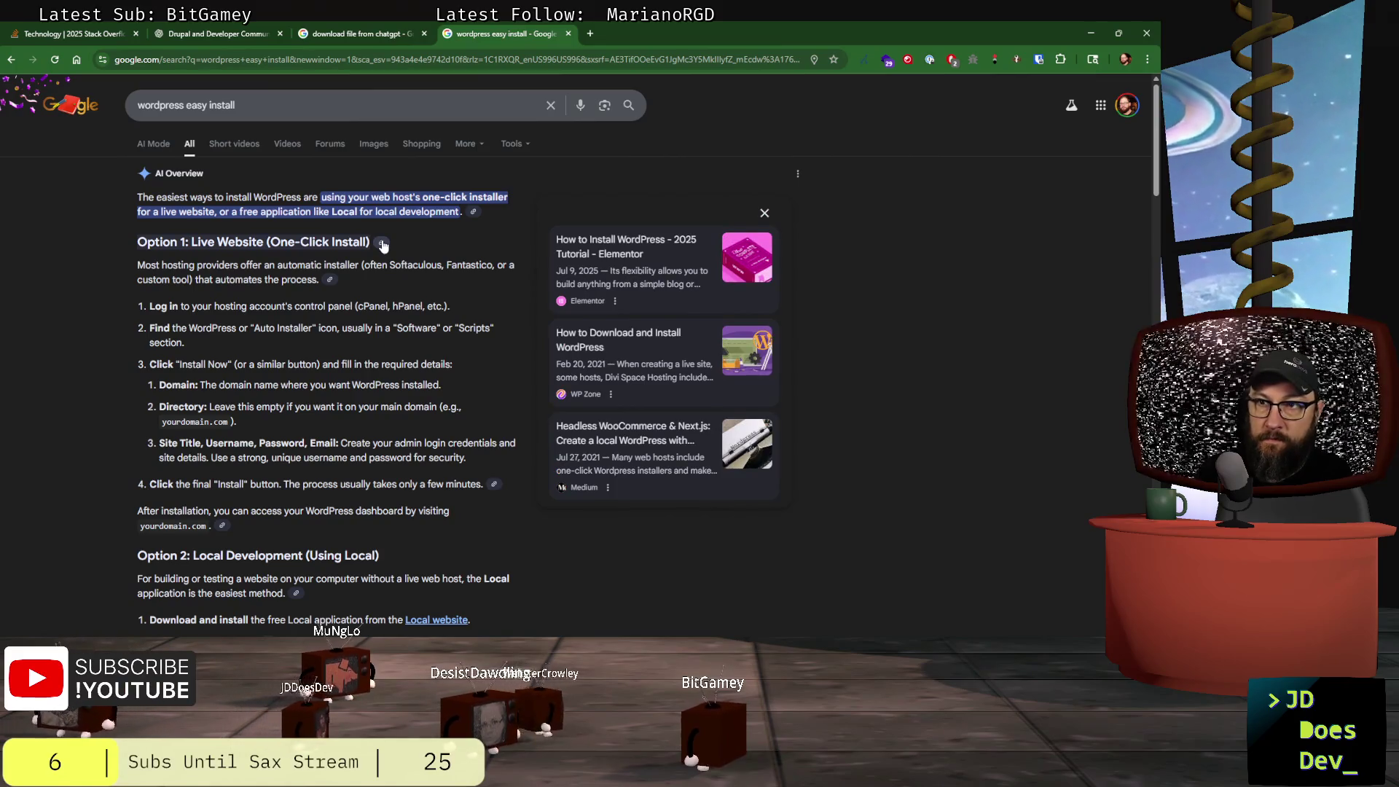
click(382, 244)
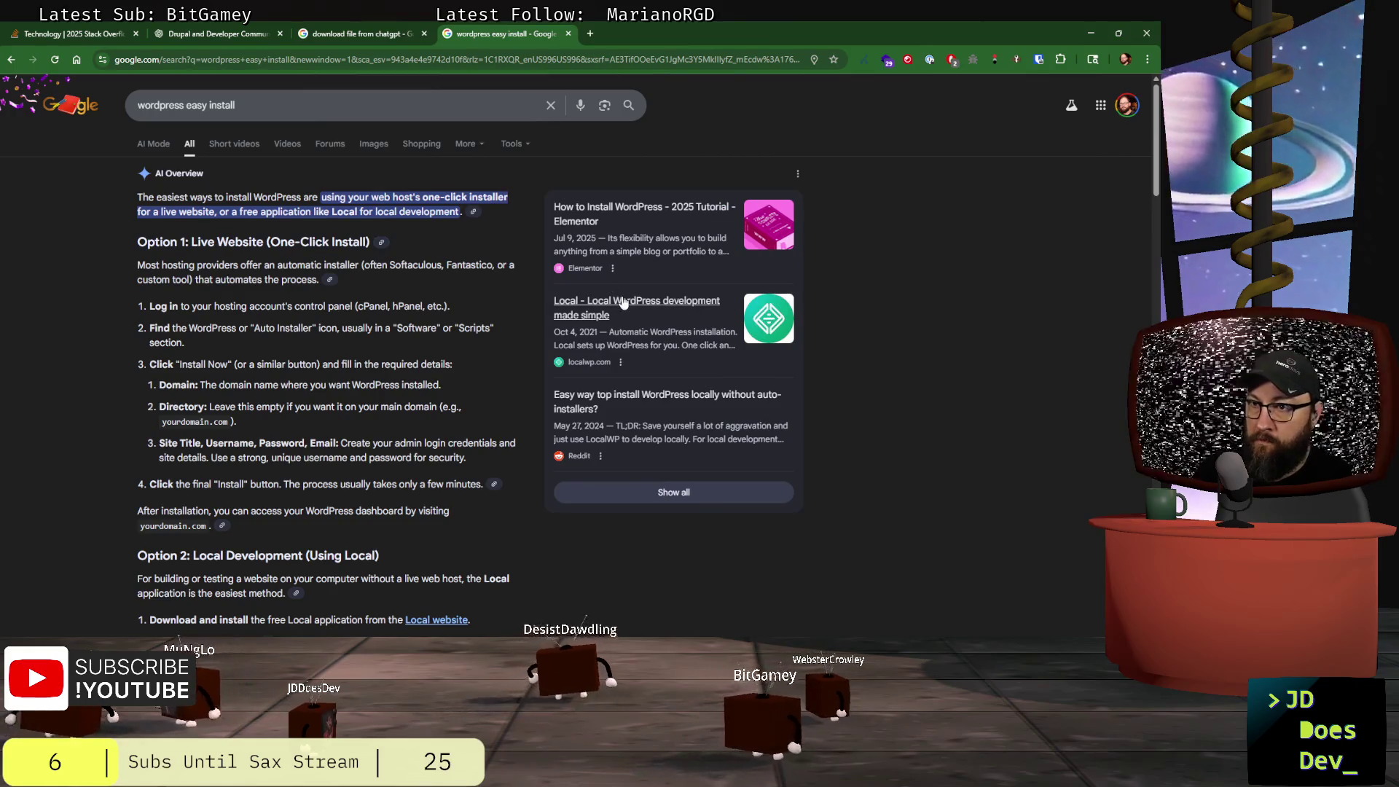
scroll(14, 336, down, 3)
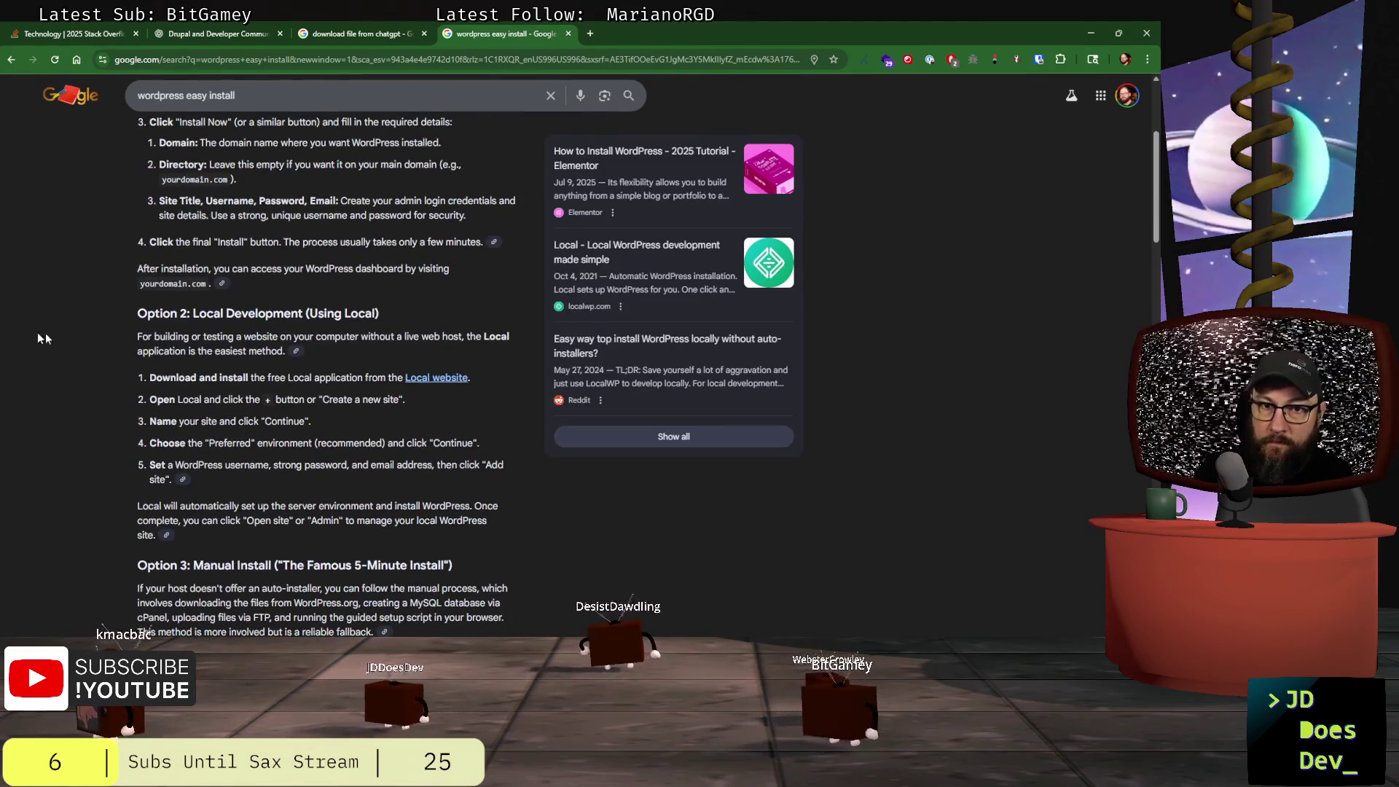
scroll(71, 334, down, 7)
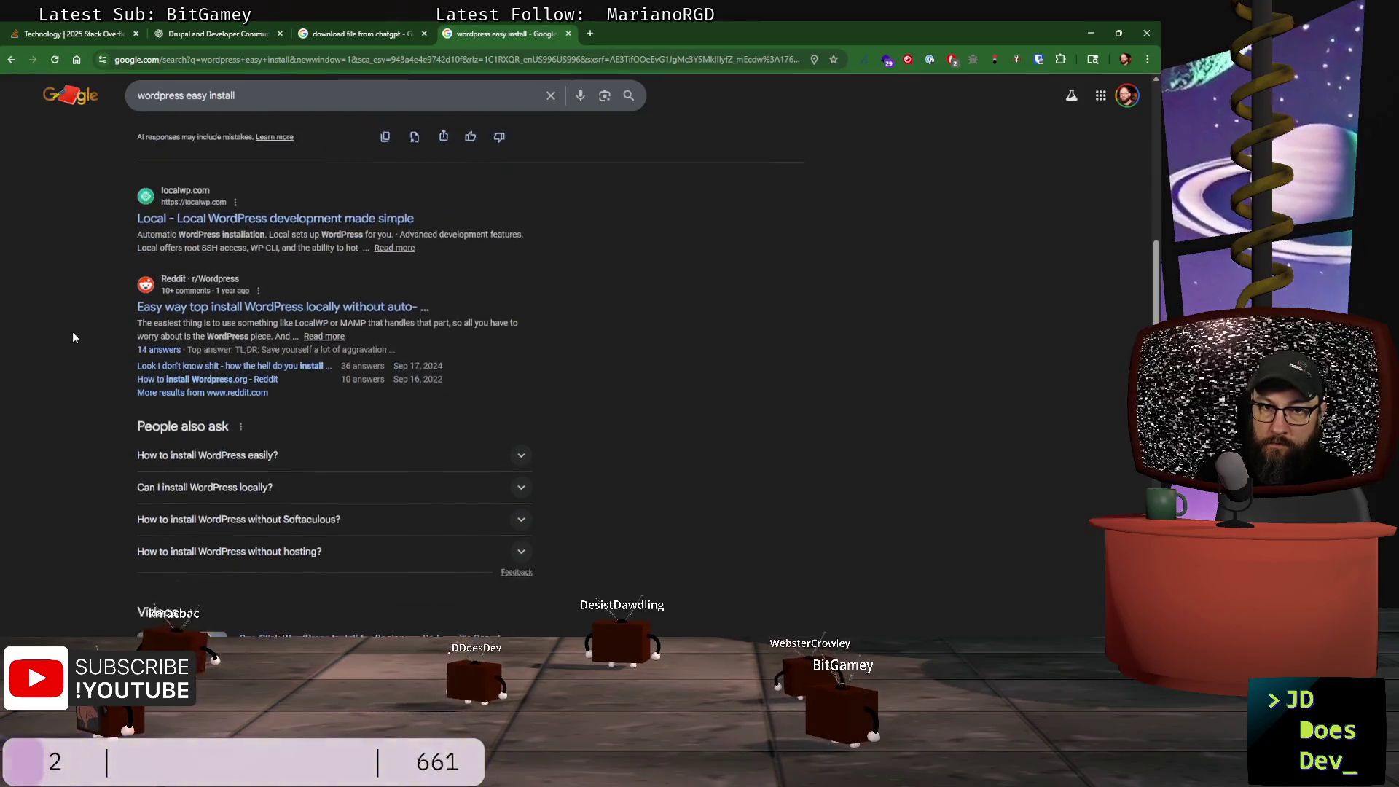
scroll(76, 332, down, 5)
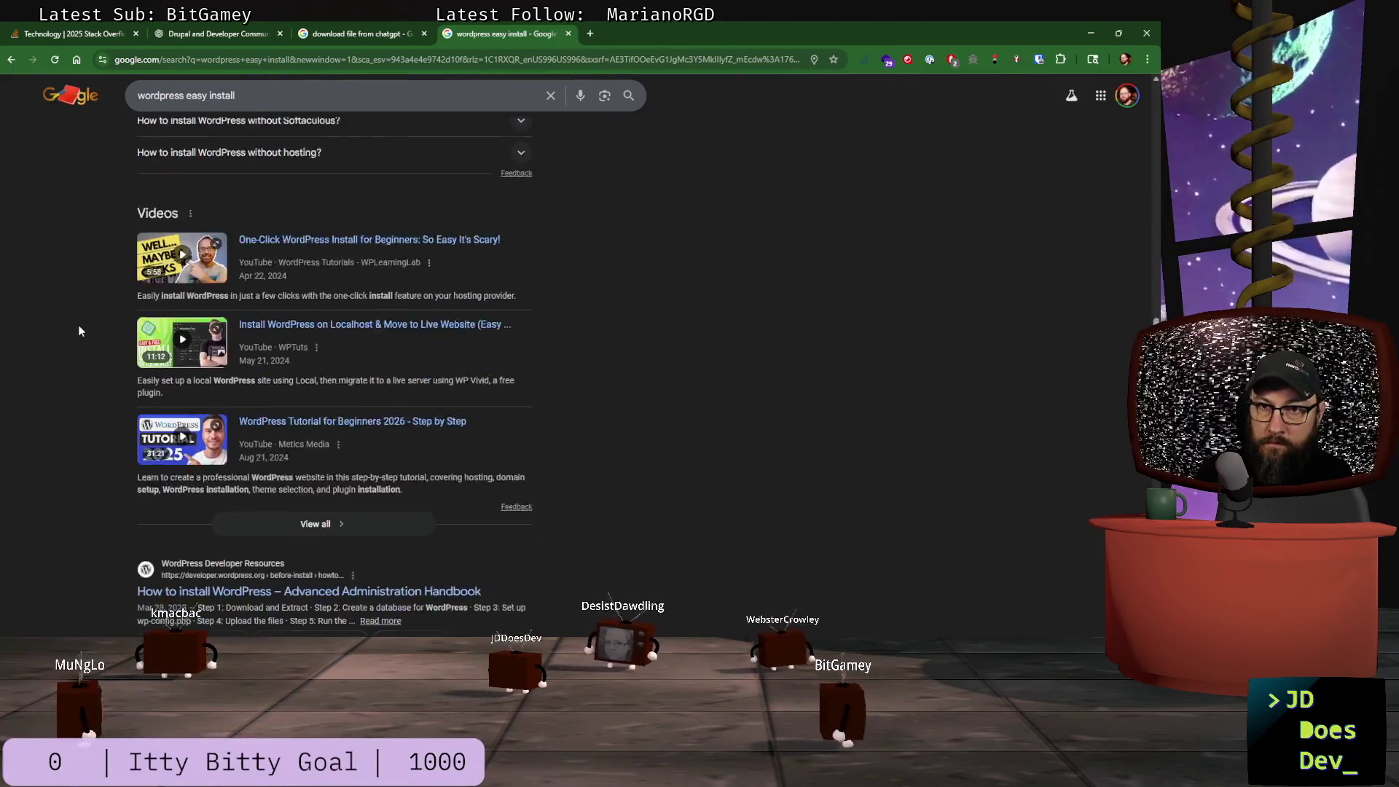
scroll(80, 331, down, 2)
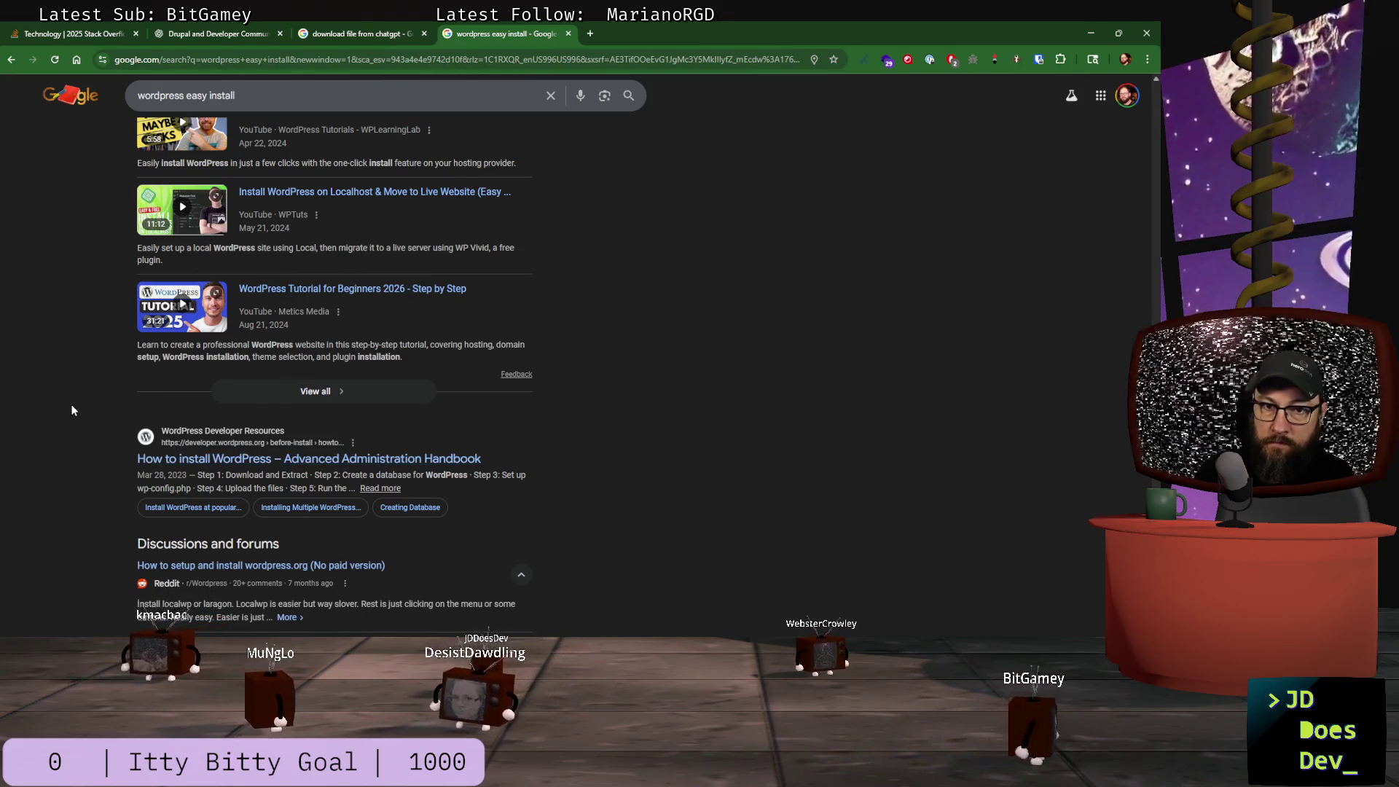
click(211, 60)
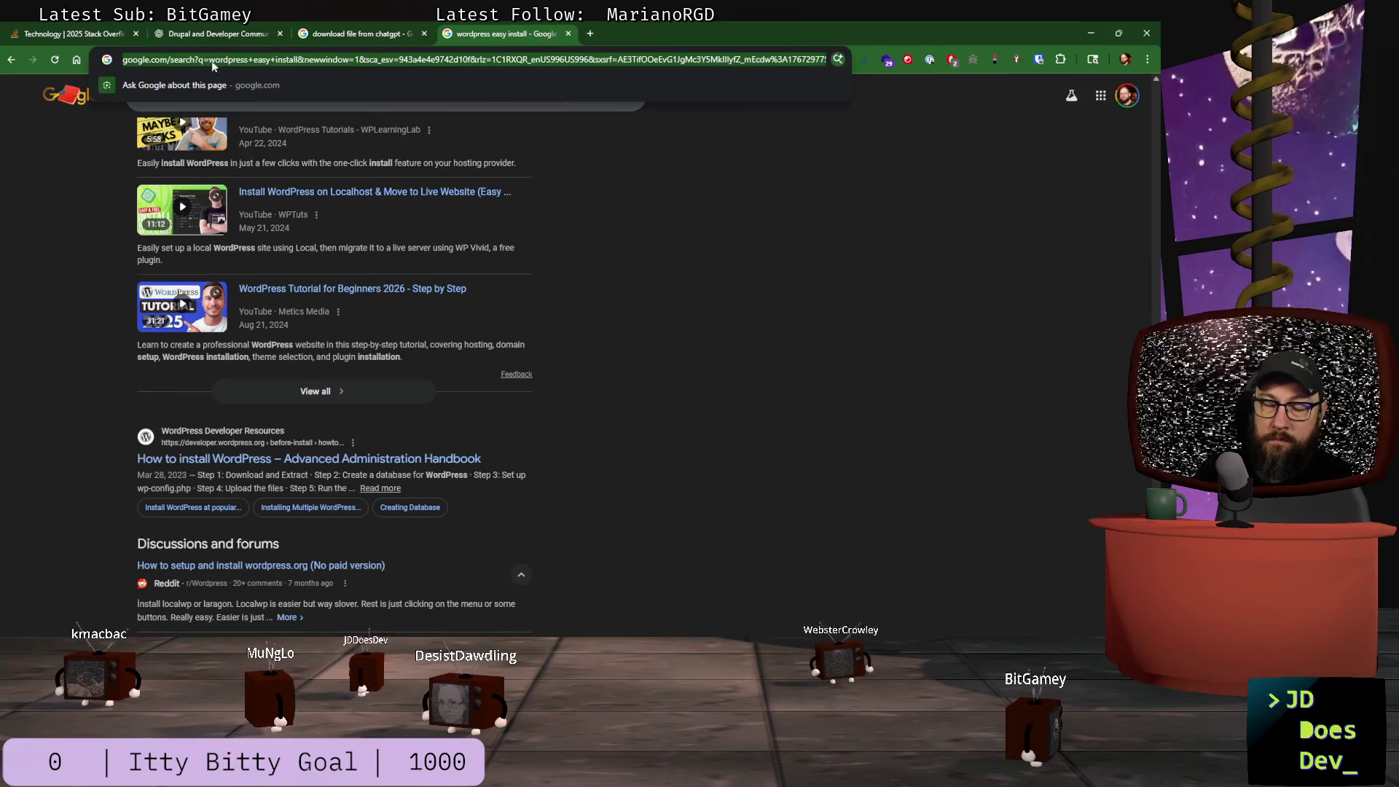
- Go to wordpress.org, open Get WordPress, and launch a Playground in a new tab
text(wordpress.org)
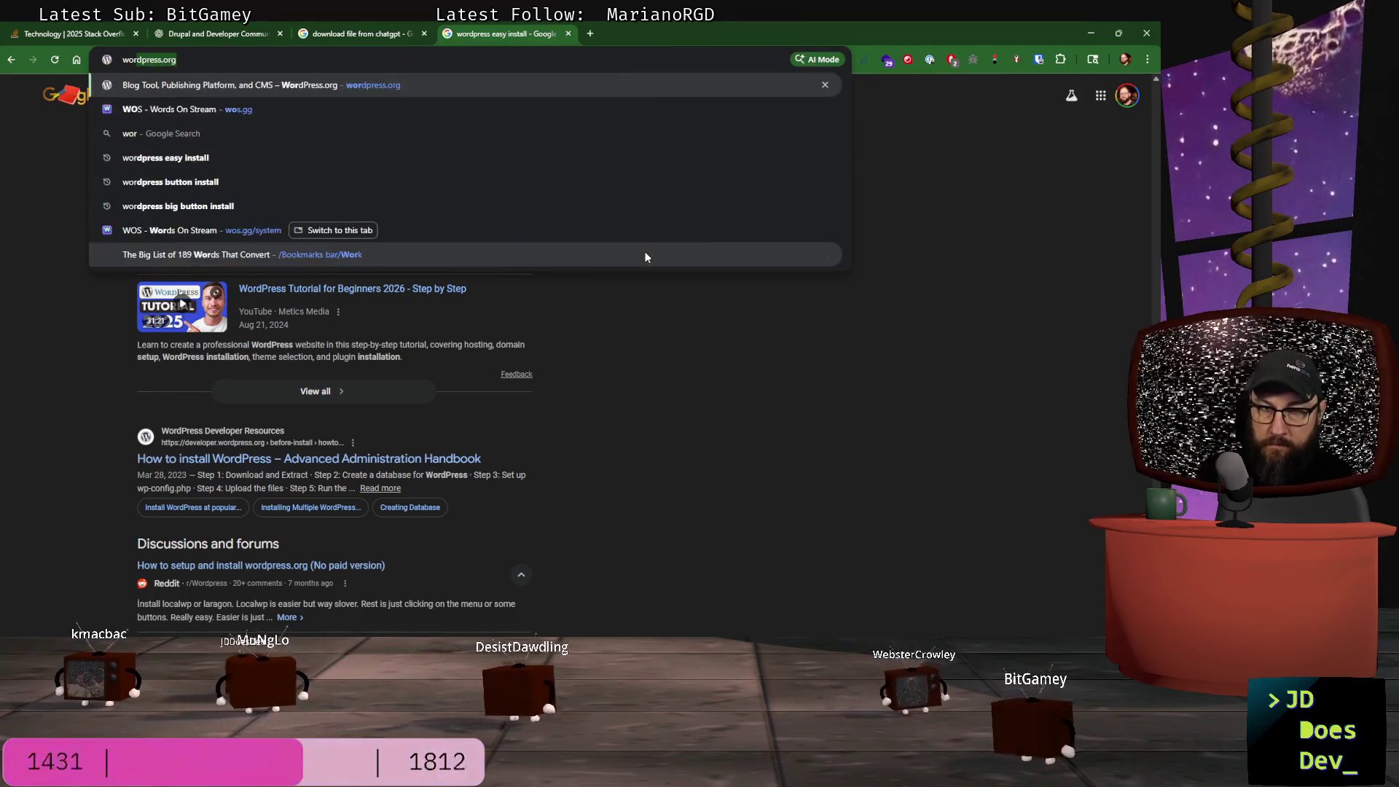
key(Return)
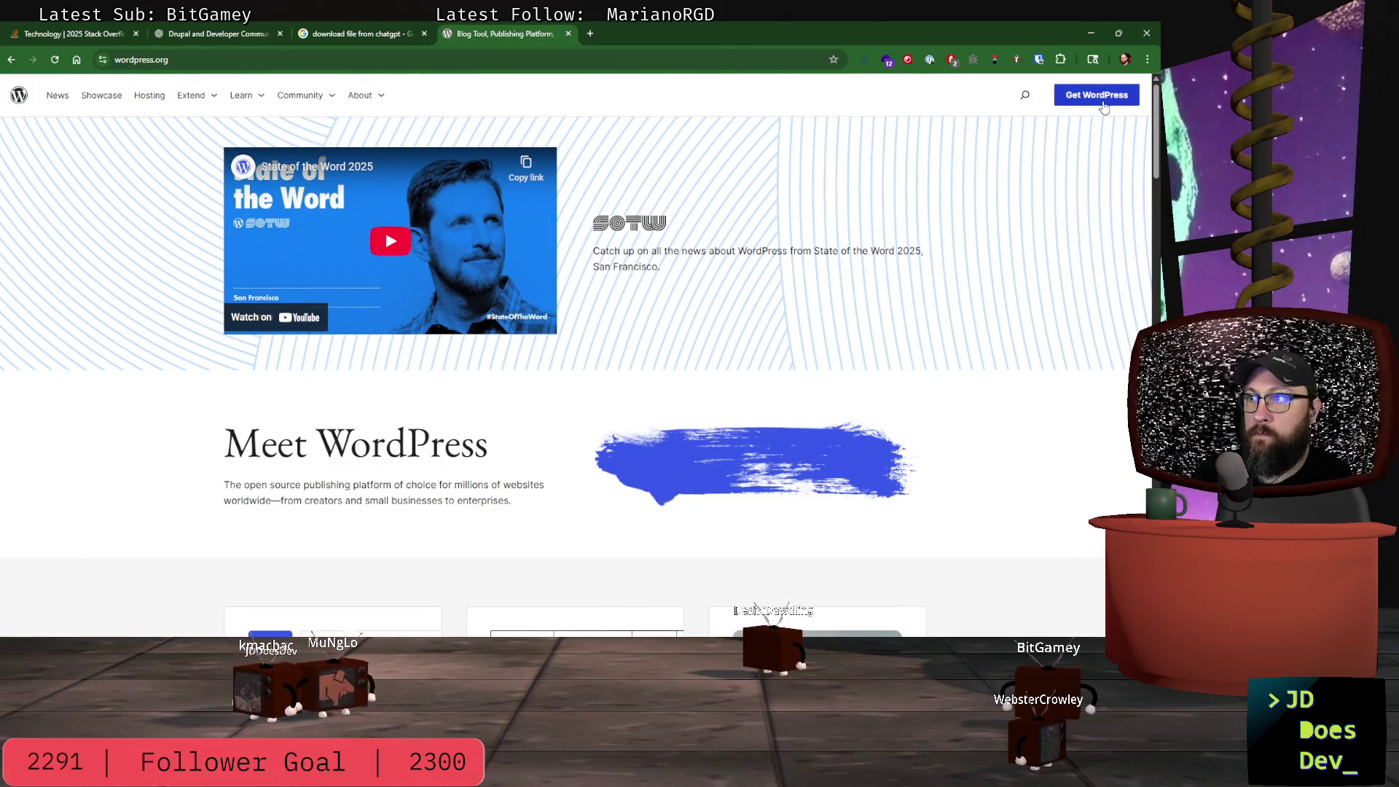
click(1103, 106)
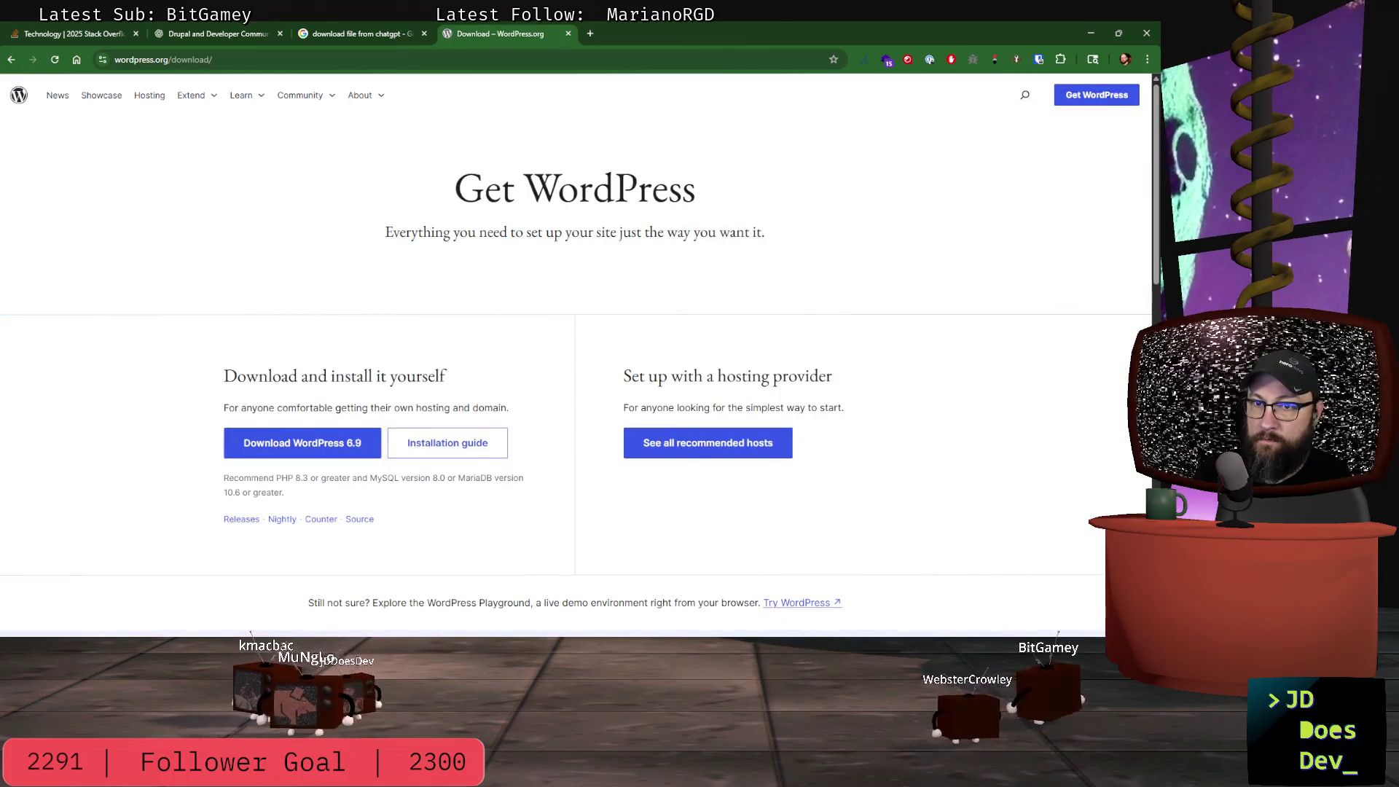
scroll(221, 363, down, 7)
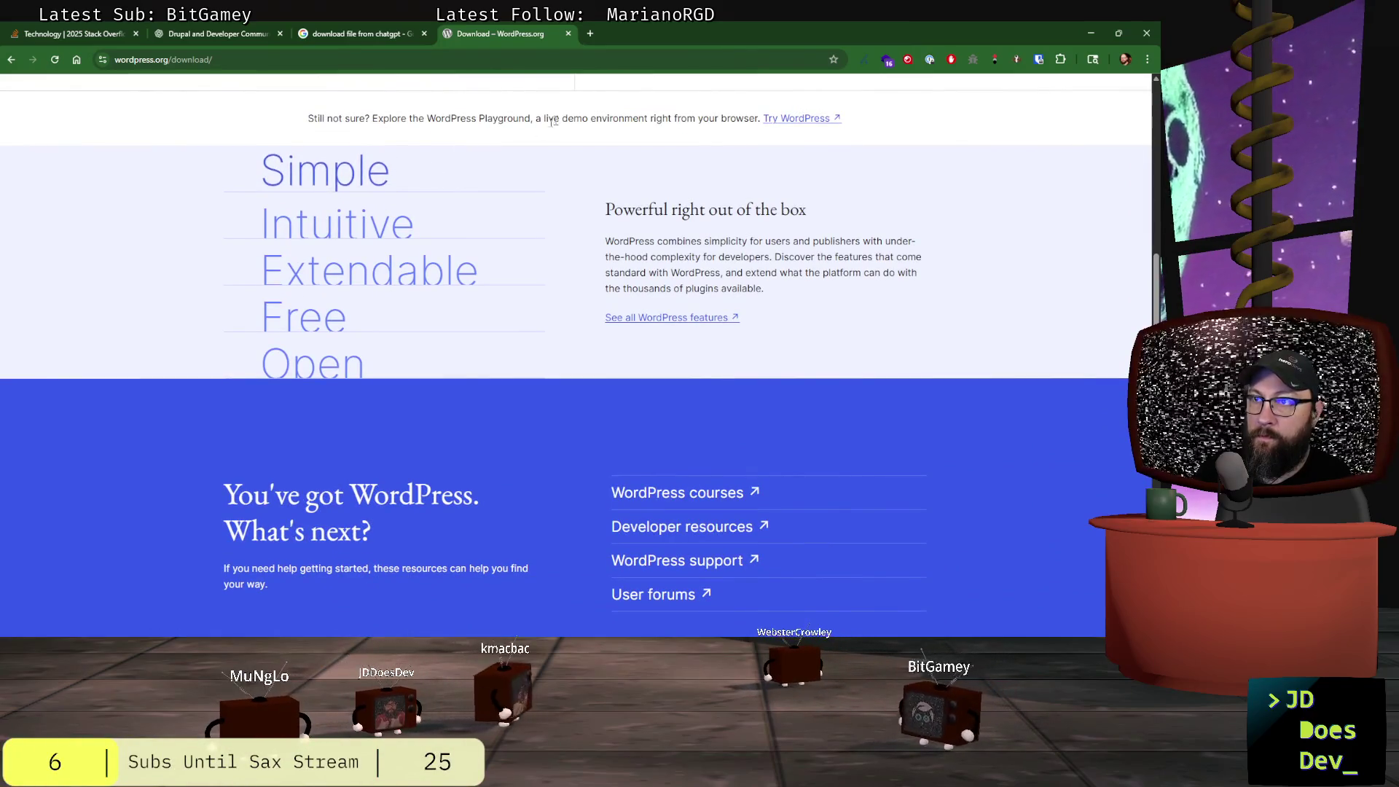
scroll(541, 130, up, 2)
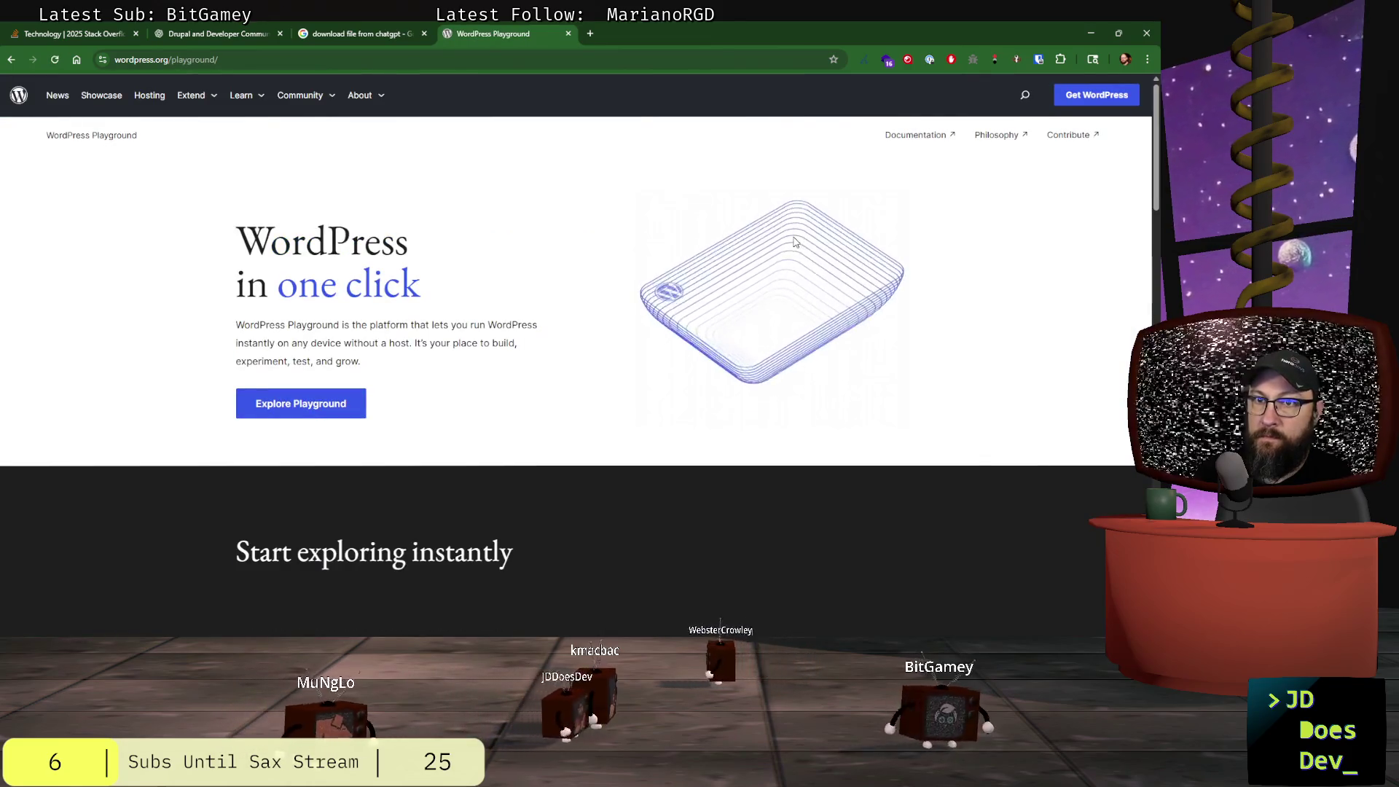
click(286, 407)
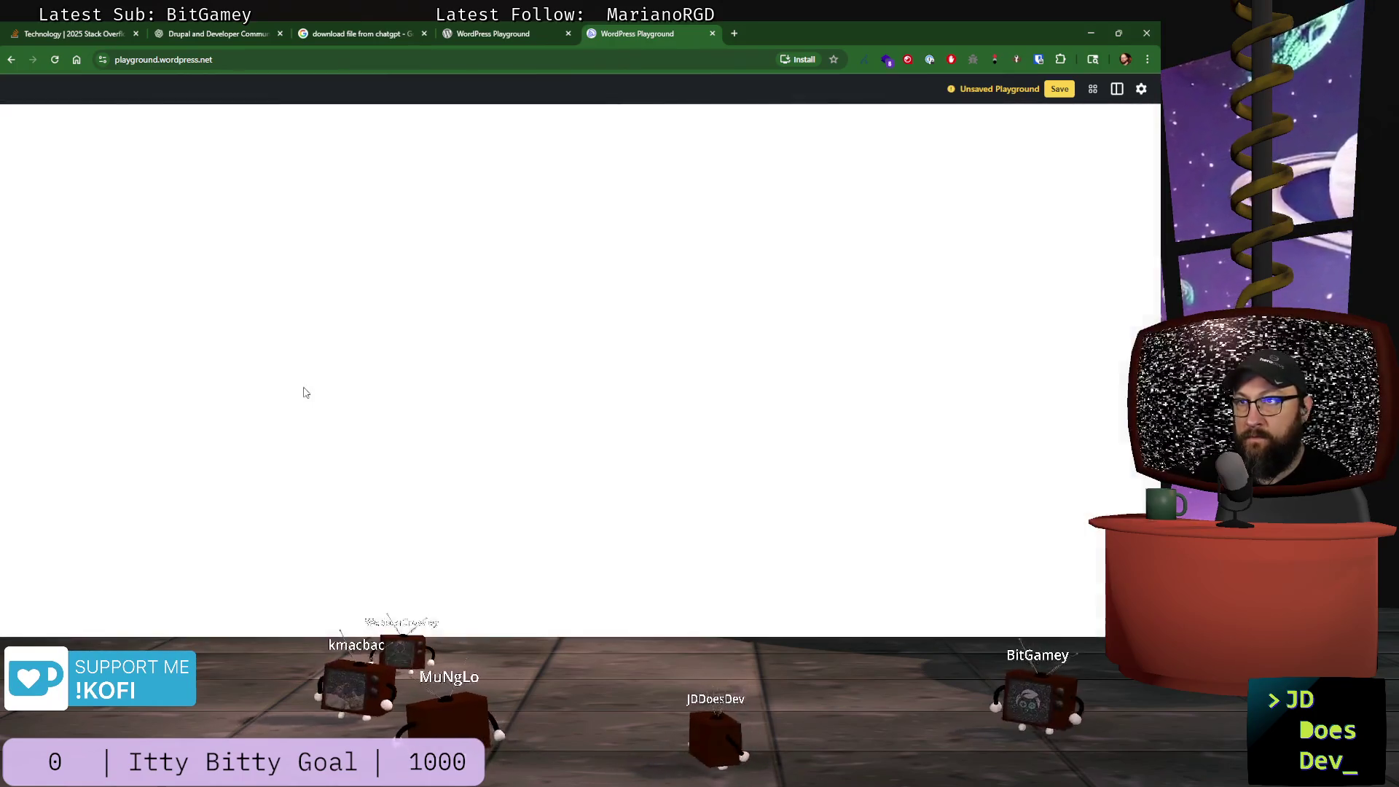
- Open the Playground site's admin Dashboard, then navigate back to the wordpress.org Playground landing page
scroll(305, 393, down, 1)
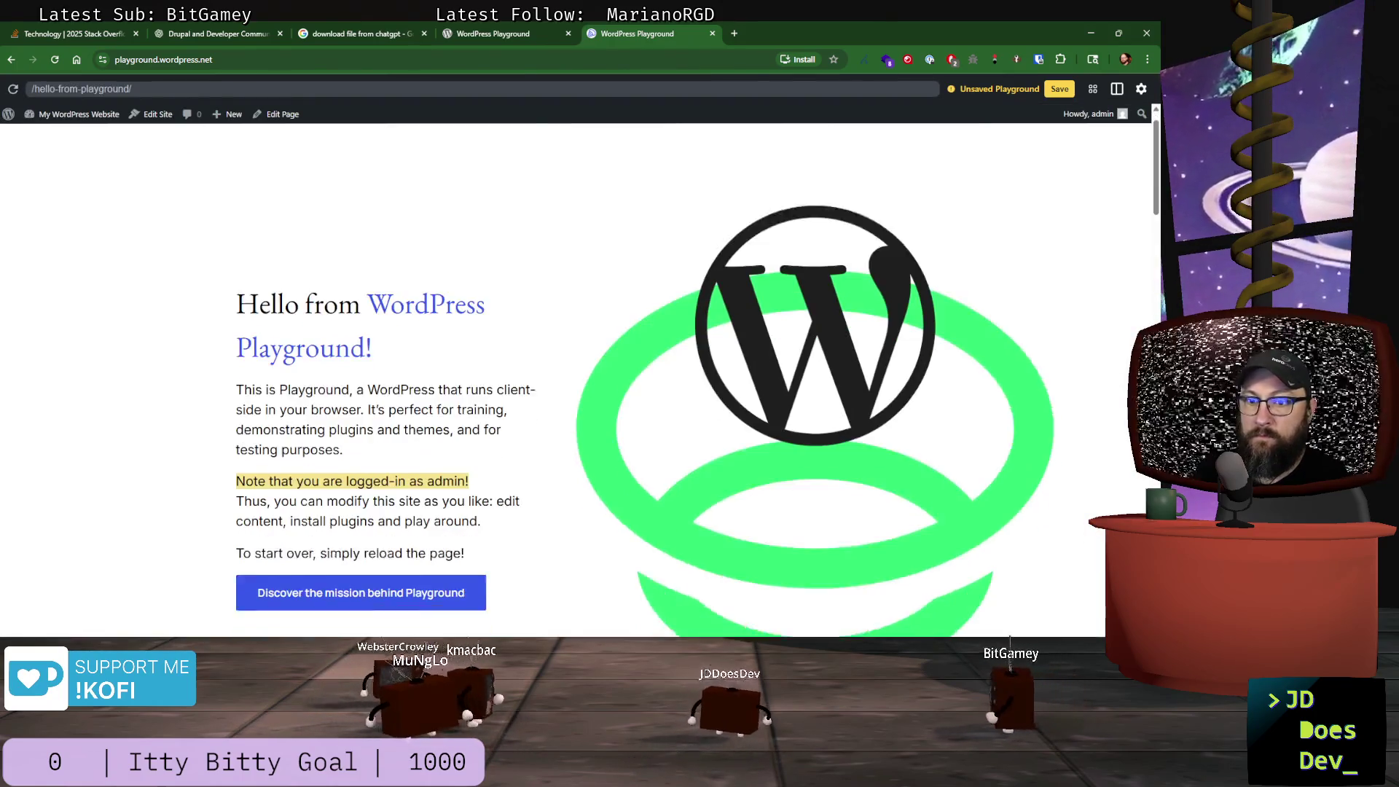
scroll(319, 359, up, 1)
click(68, 116)
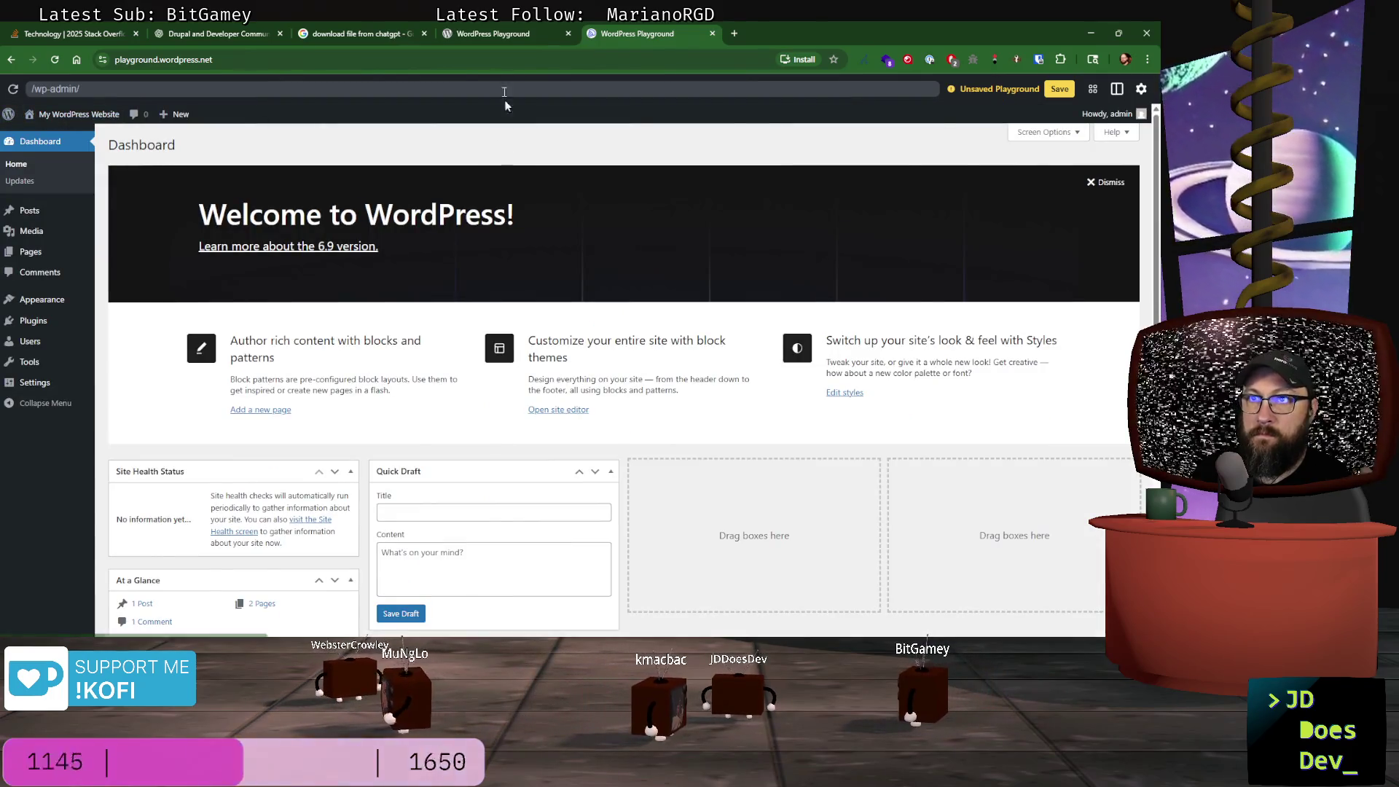
click(484, 33)
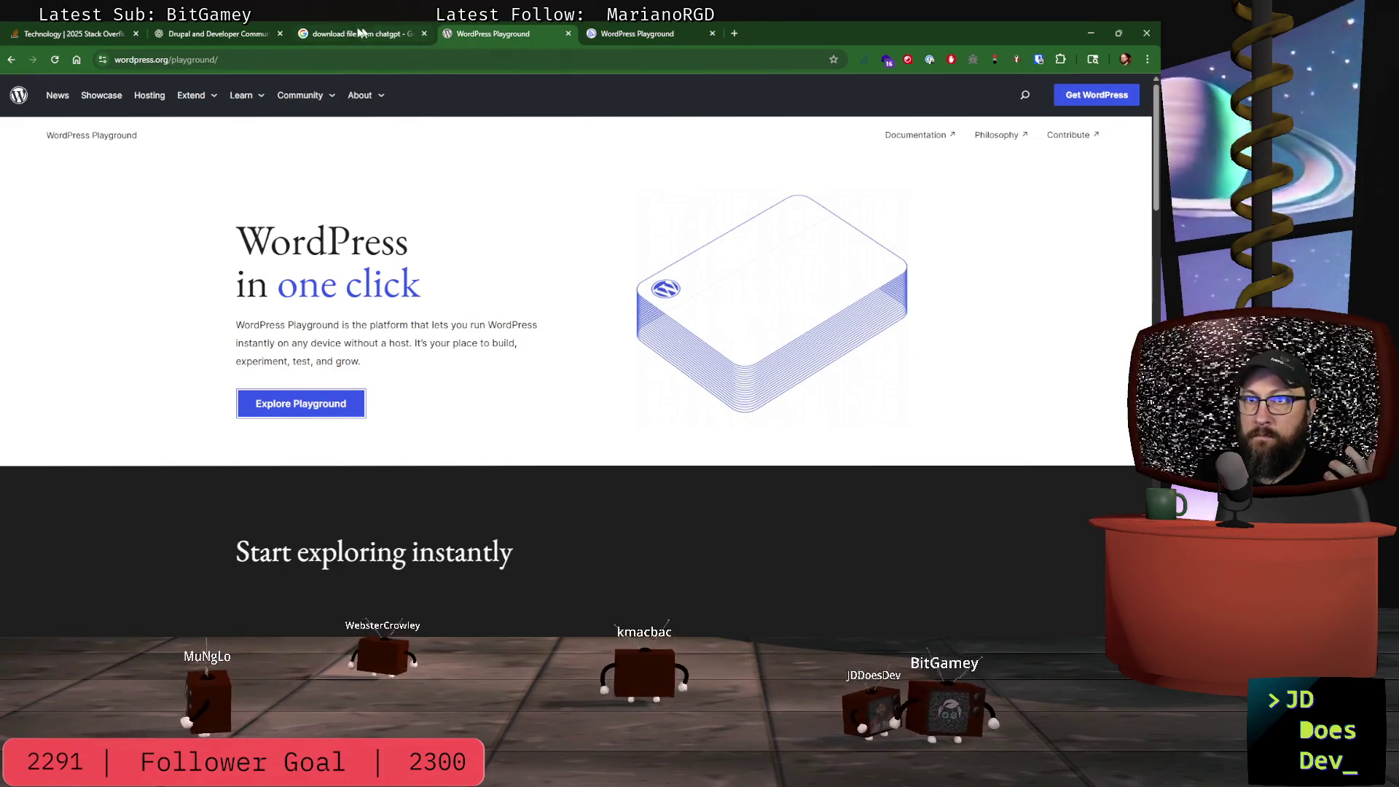
click(357, 33)
click(503, 34)
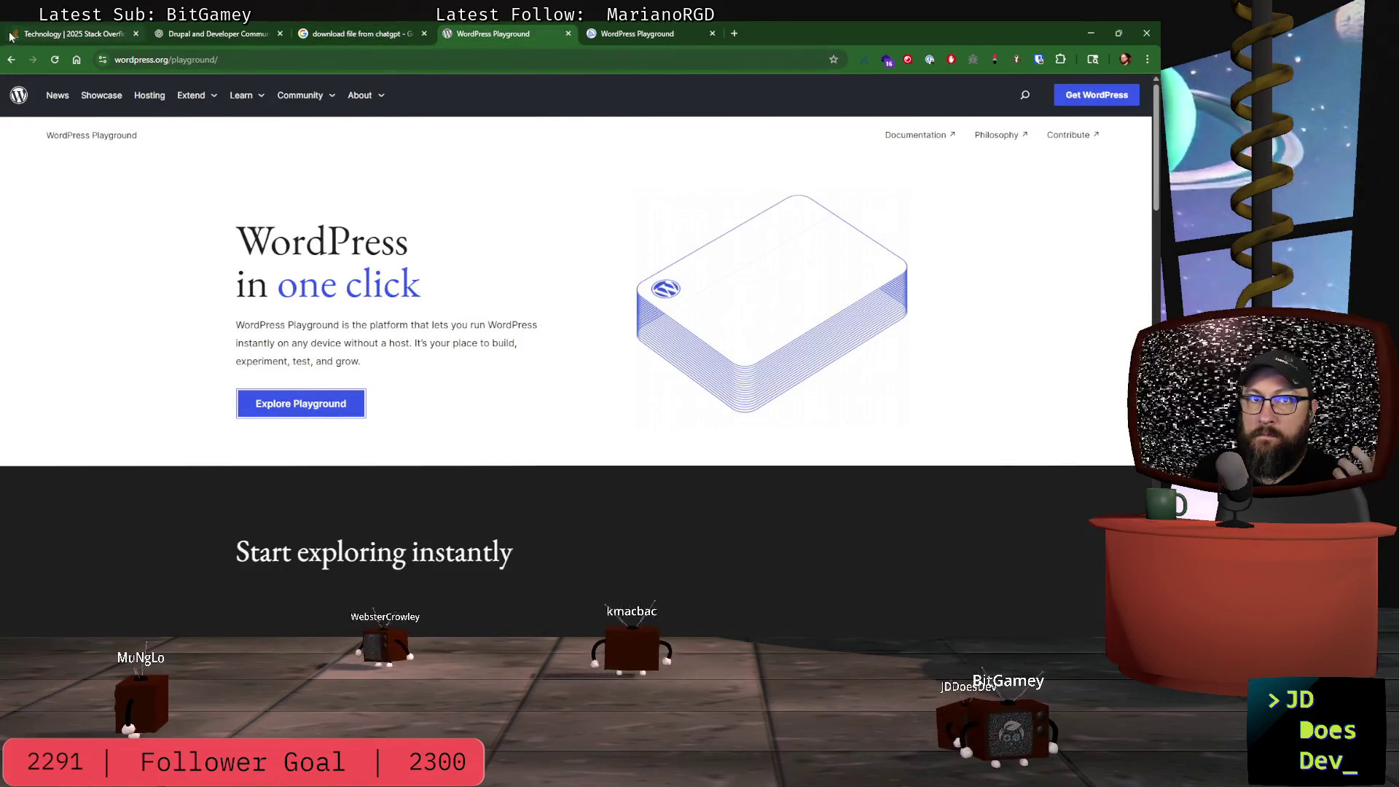
click(13, 61)
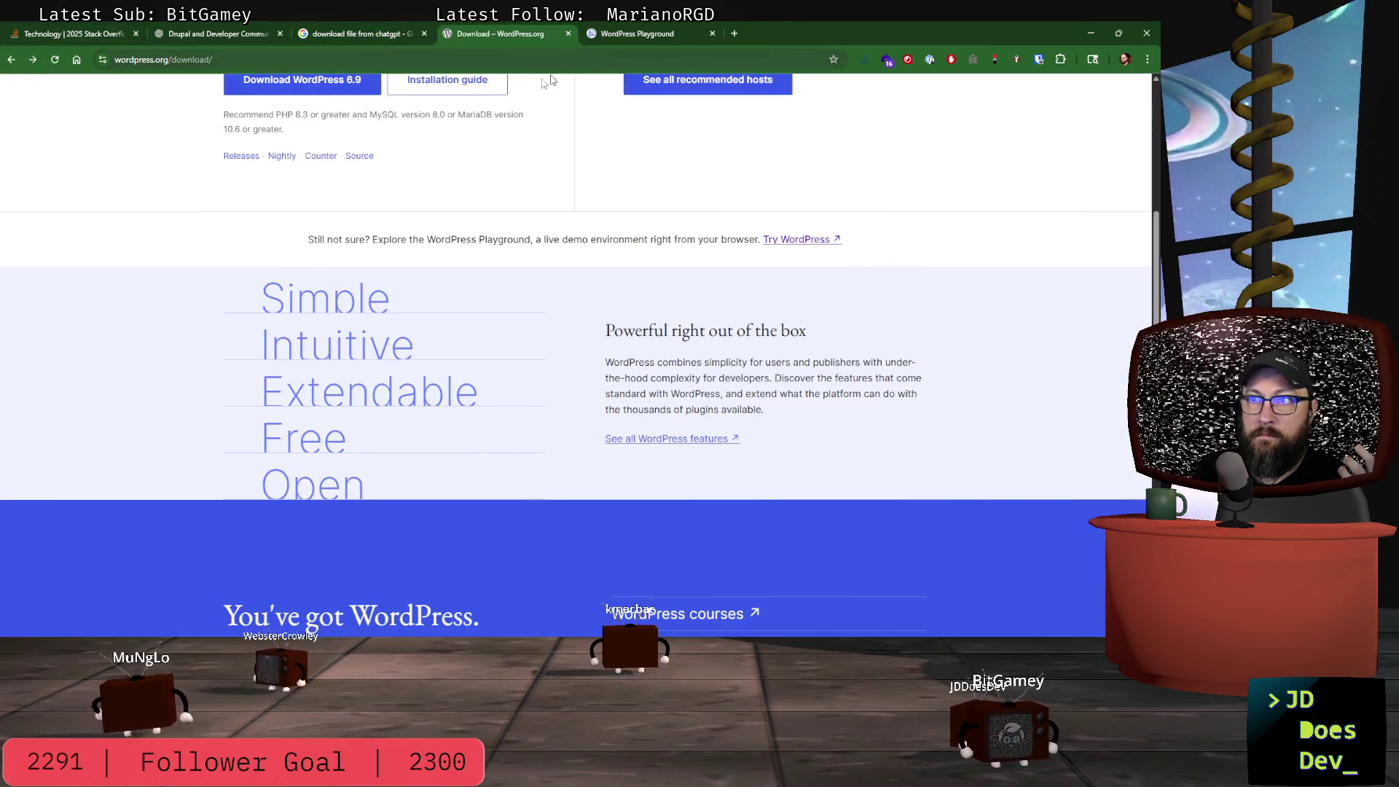
click(635, 34)
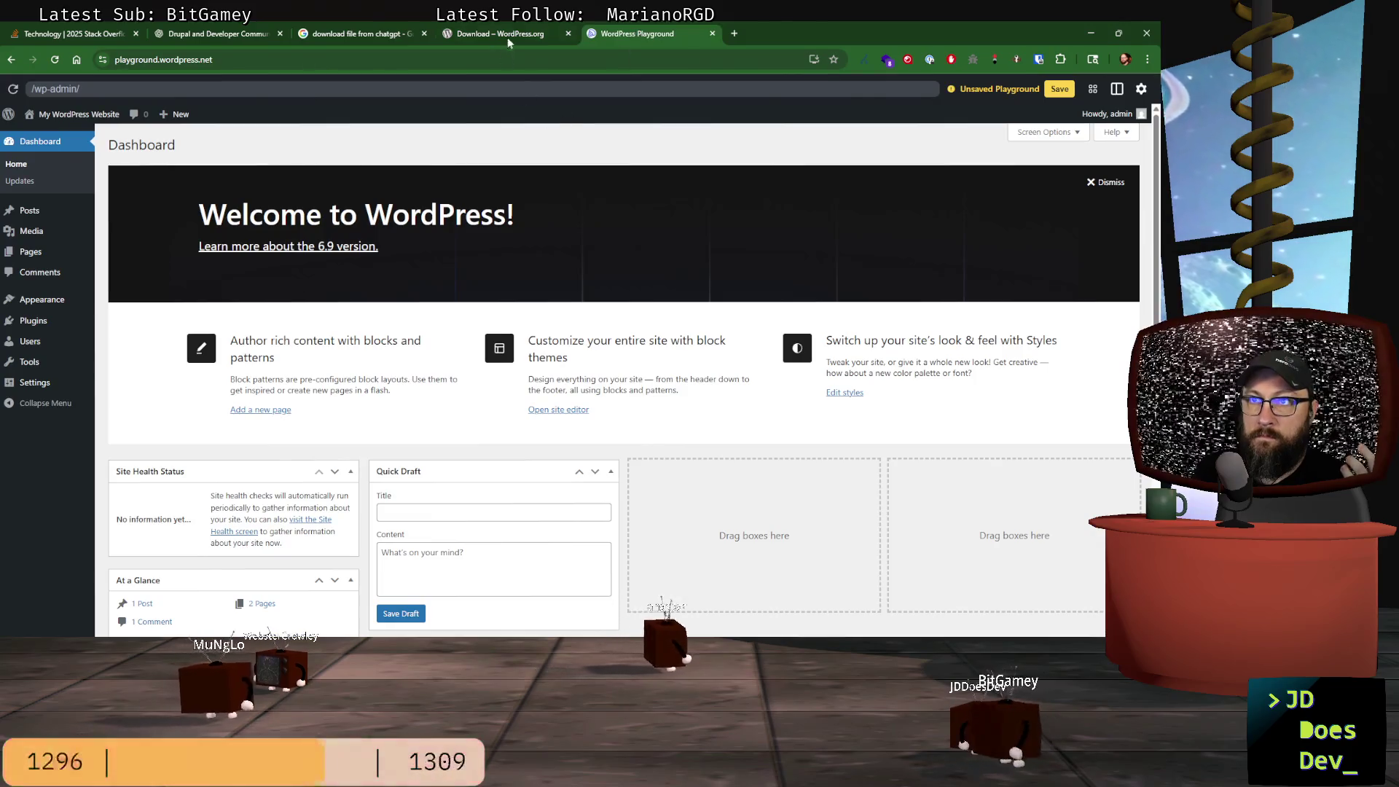
click(487, 42)
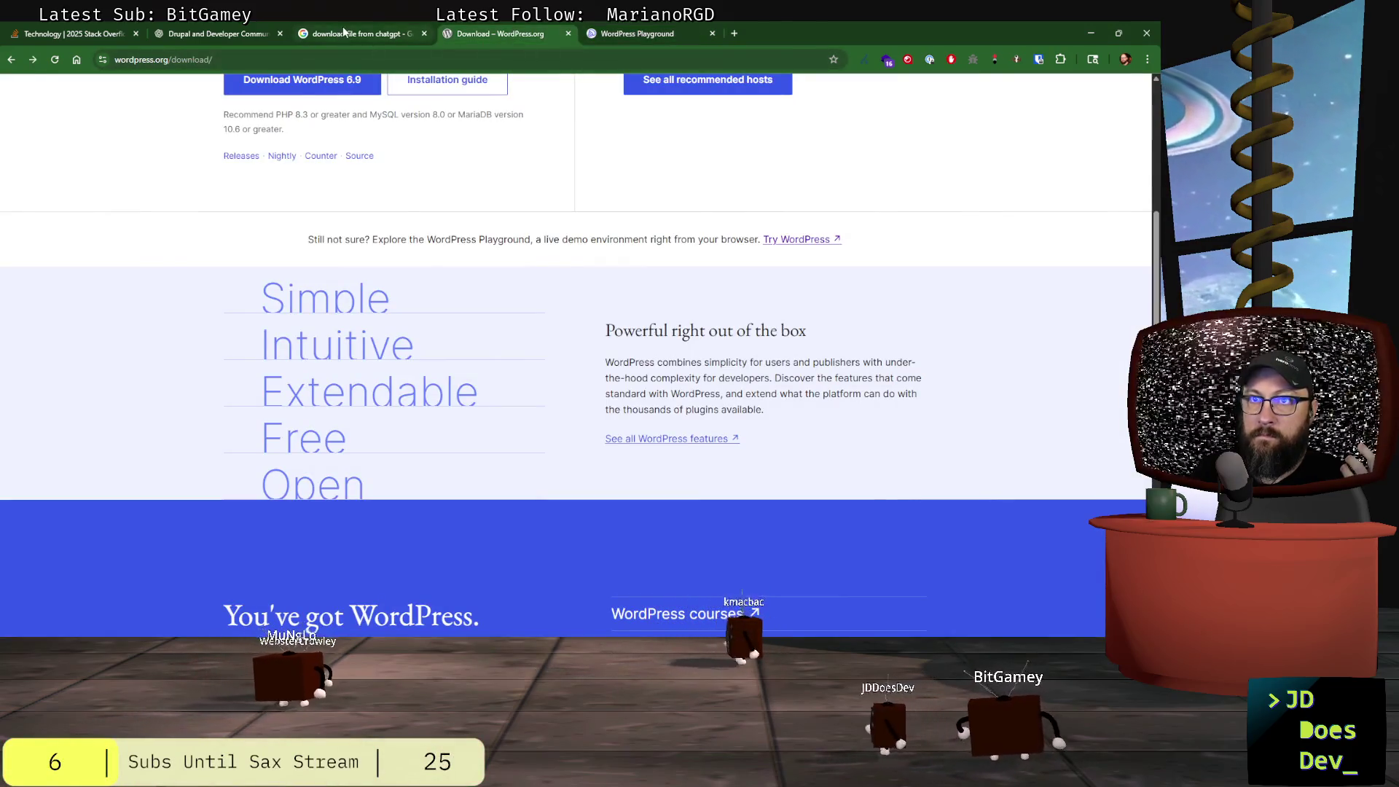
click(344, 34)
key(ctrl+Tab)
click(31, 60)
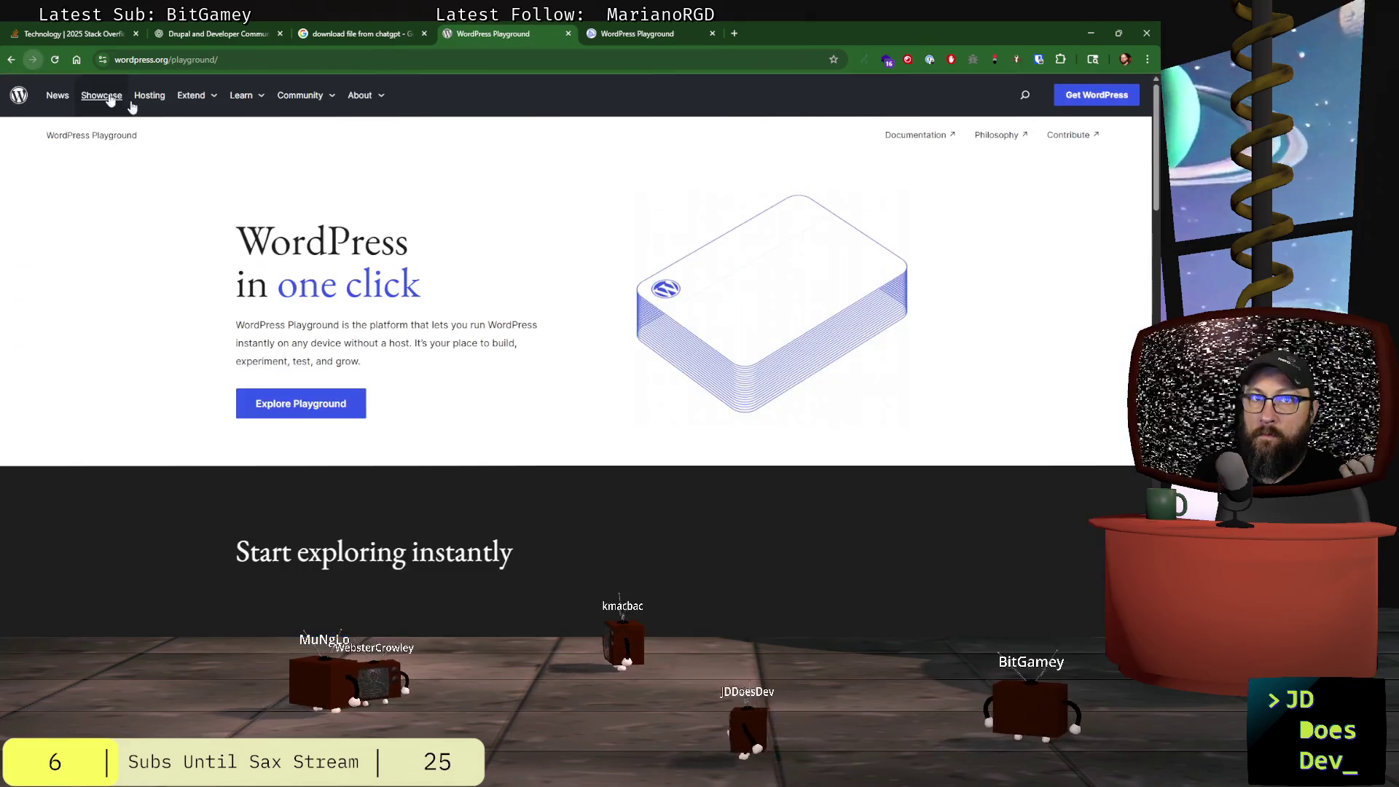
scroll(480, 229, down, 1)
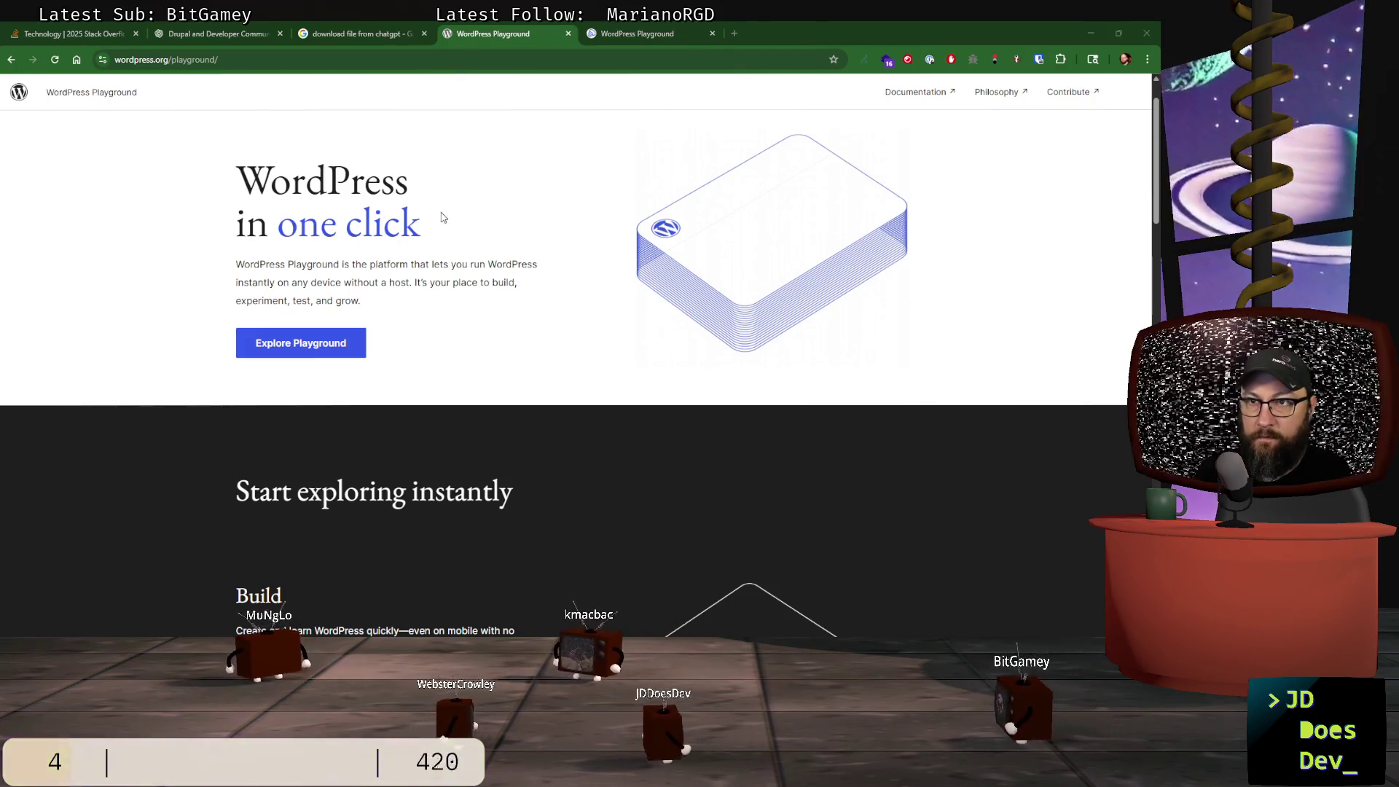
- Screenshot the Playground landing page hero and return to the live Playground dashboard
key(super+shift+s)
drag(176, 99, 955, 557)
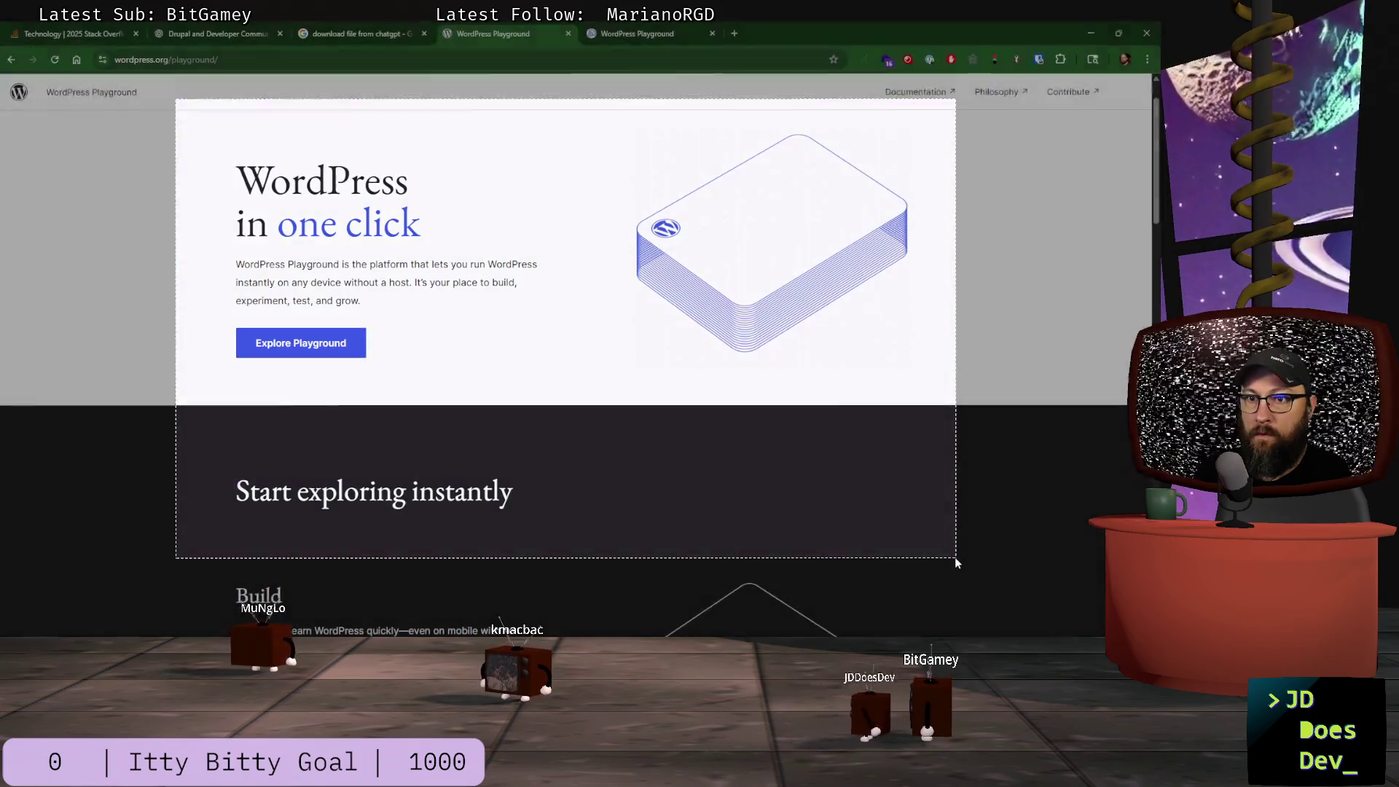
click(612, 35)
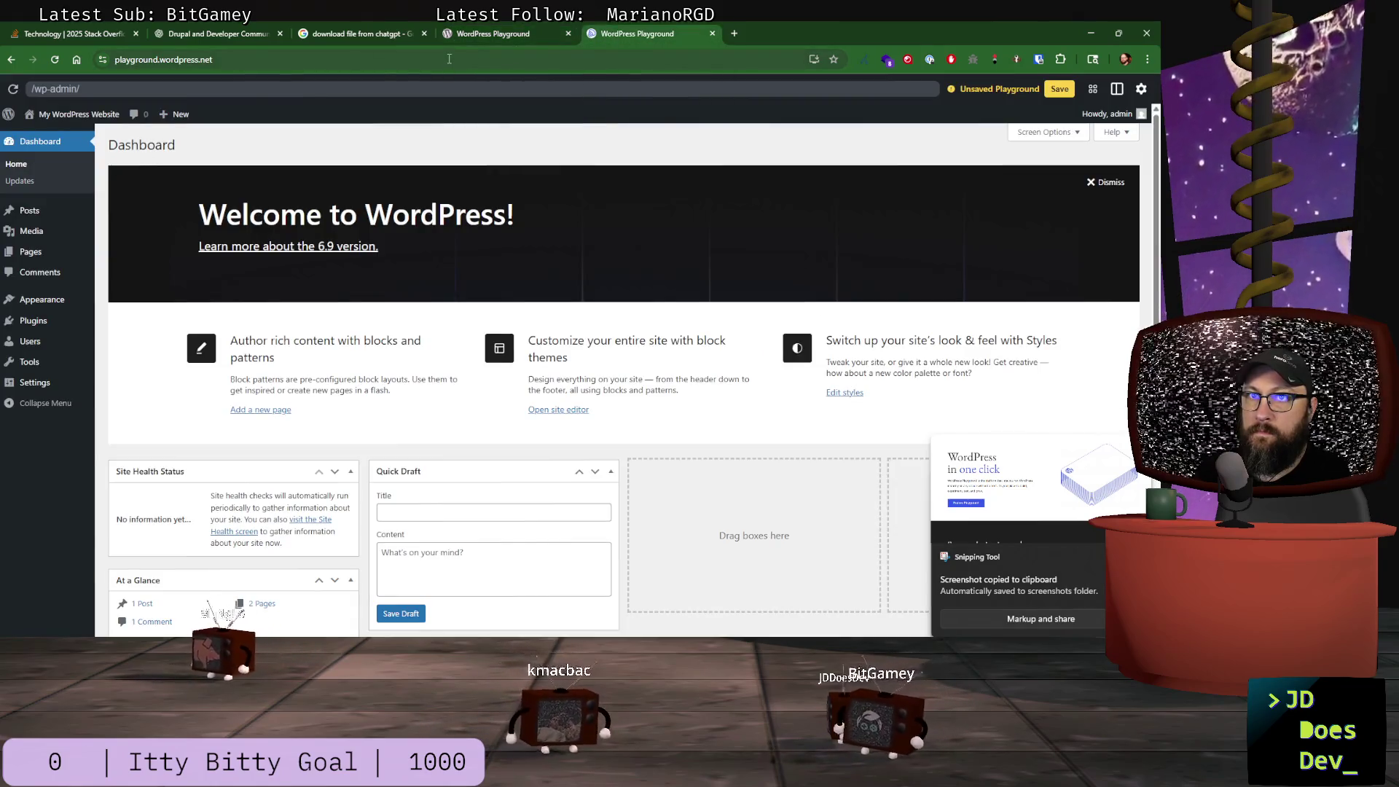
click(458, 58)
- Load drupalforge.com and browse to the Try Drupal CMS trial form
text(drupalforge.com)
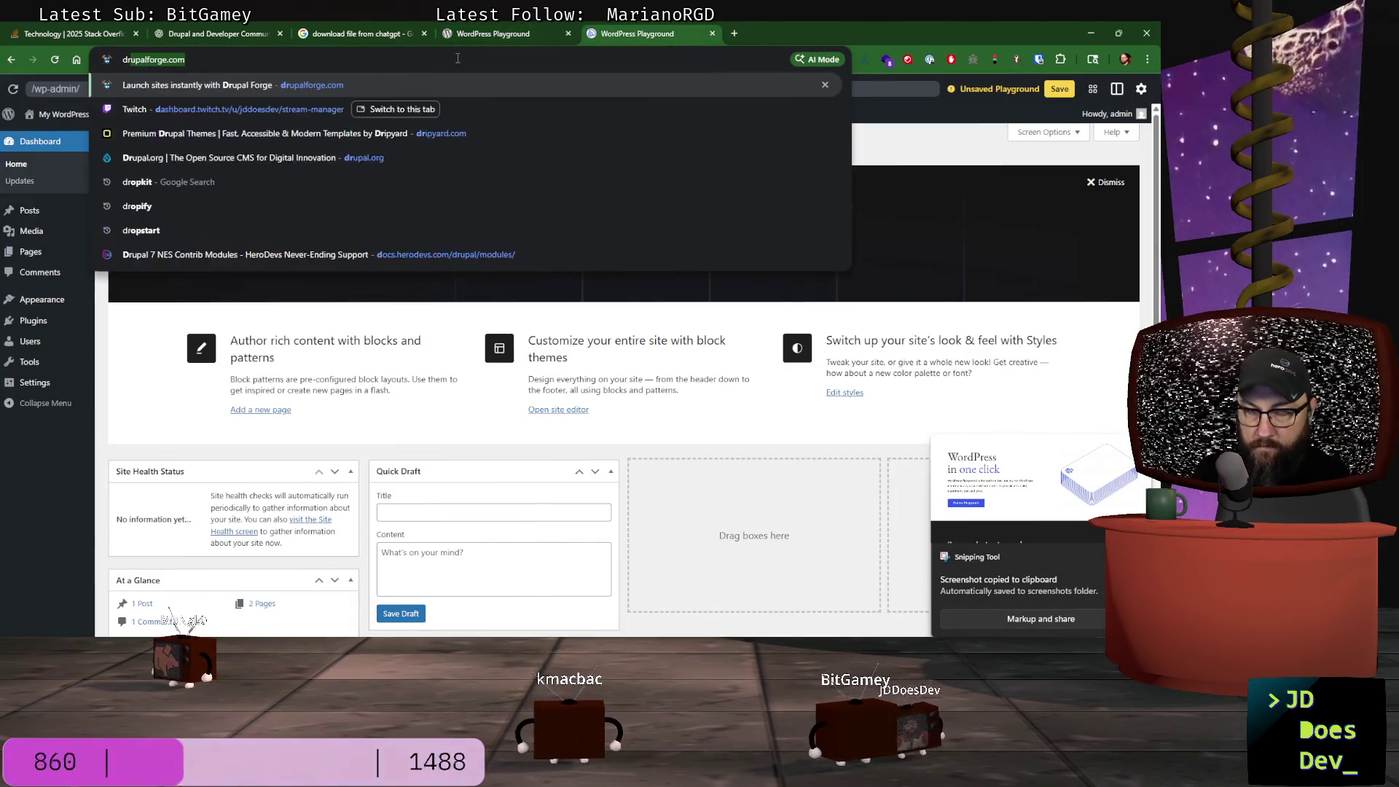
text(.org)
key(Return)
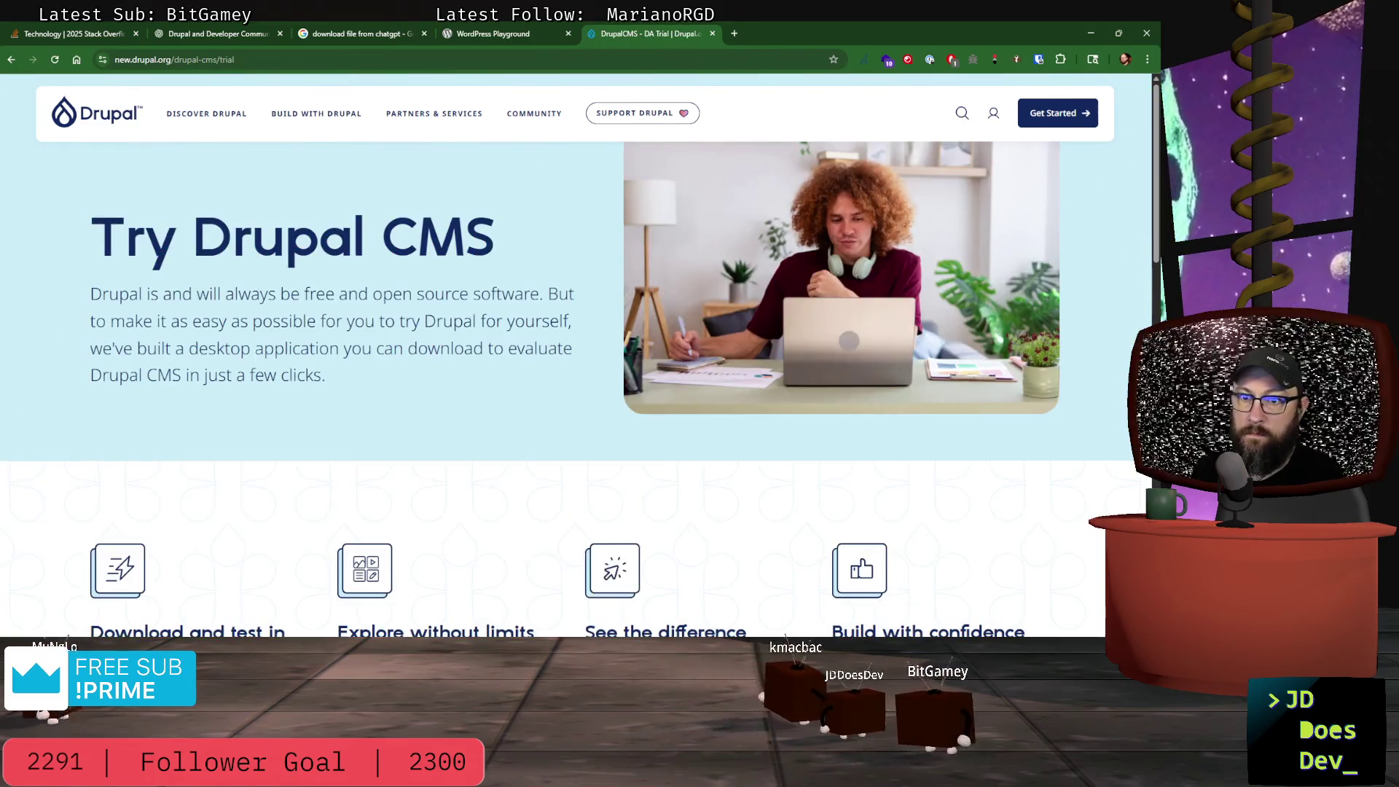
scroll(255, 360, down, 7)
scroll(263, 342, down, 2)
scroll(272, 322, up, 3)
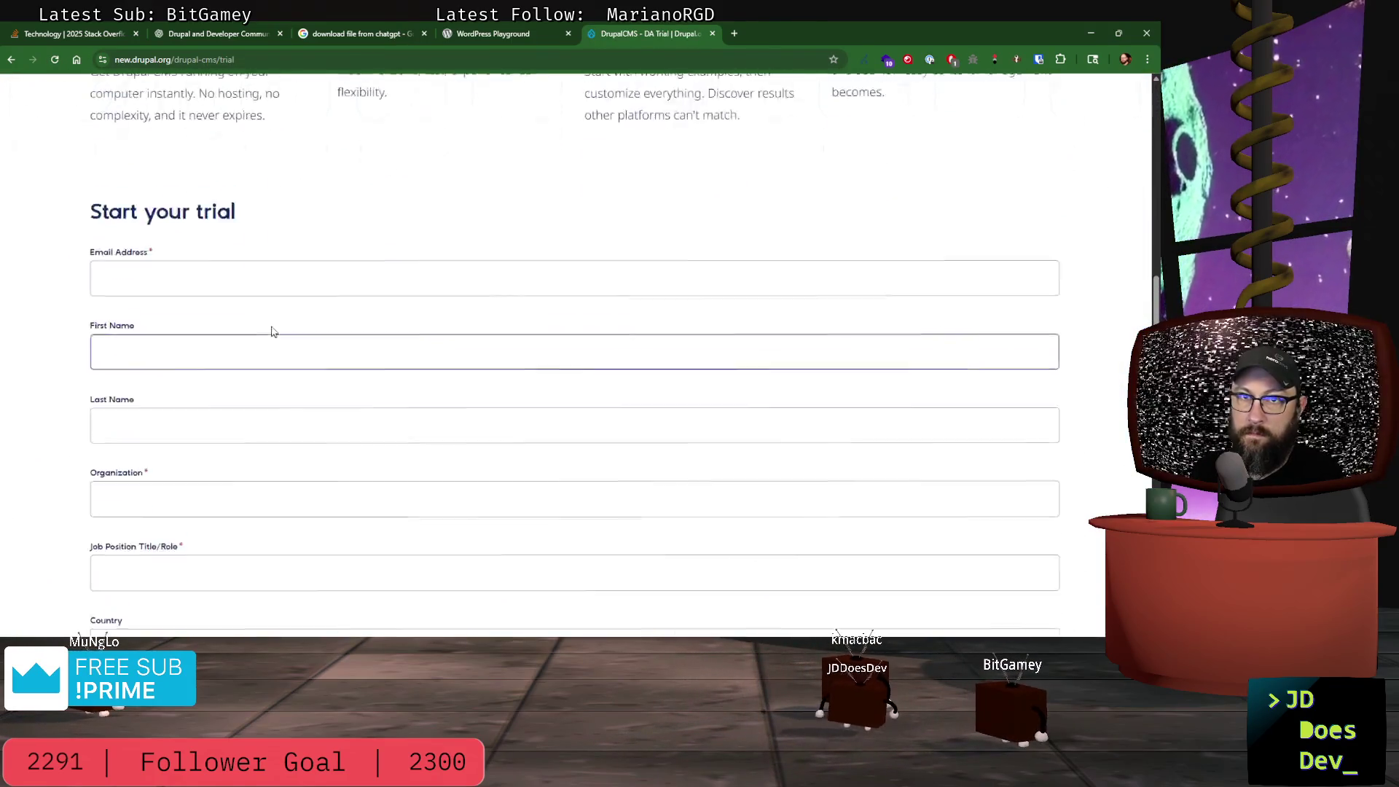
scroll(277, 337, down, 4)
scroll(277, 337, up, 1)
ctrl+scroll(359, 290, down, 4)
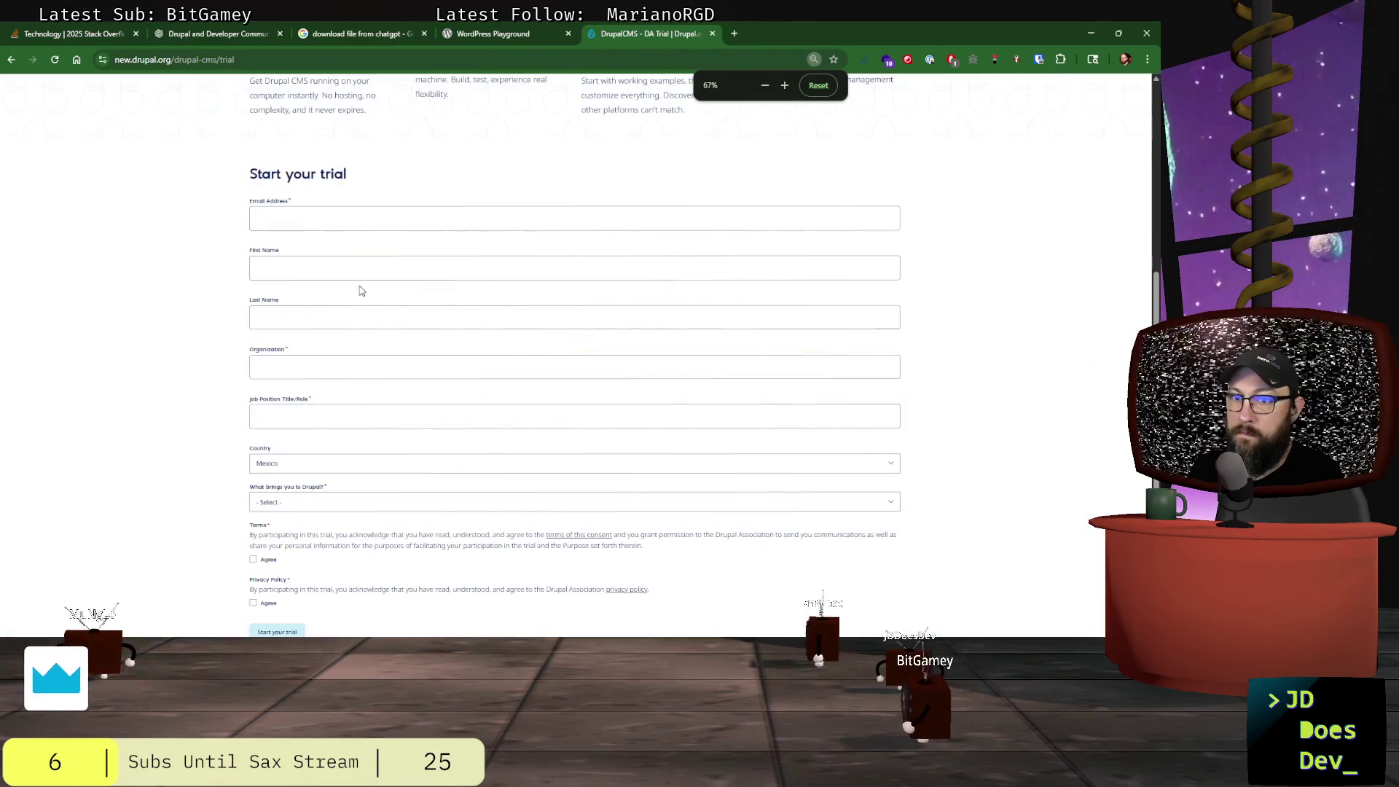
scroll(357, 302, up, 1)
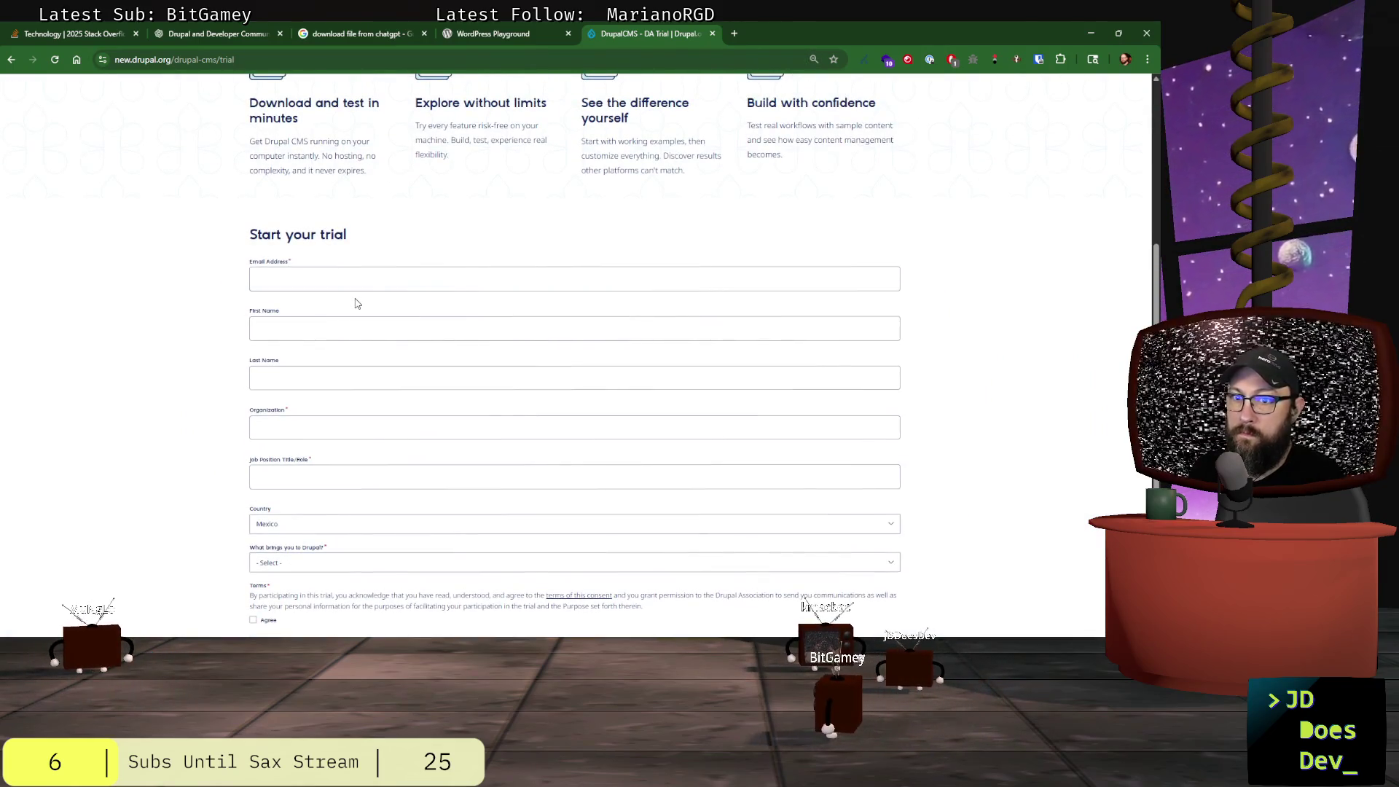
scroll(357, 304, down, 1)
scroll(357, 303, up, 5)
scroll(357, 303, down, 7)
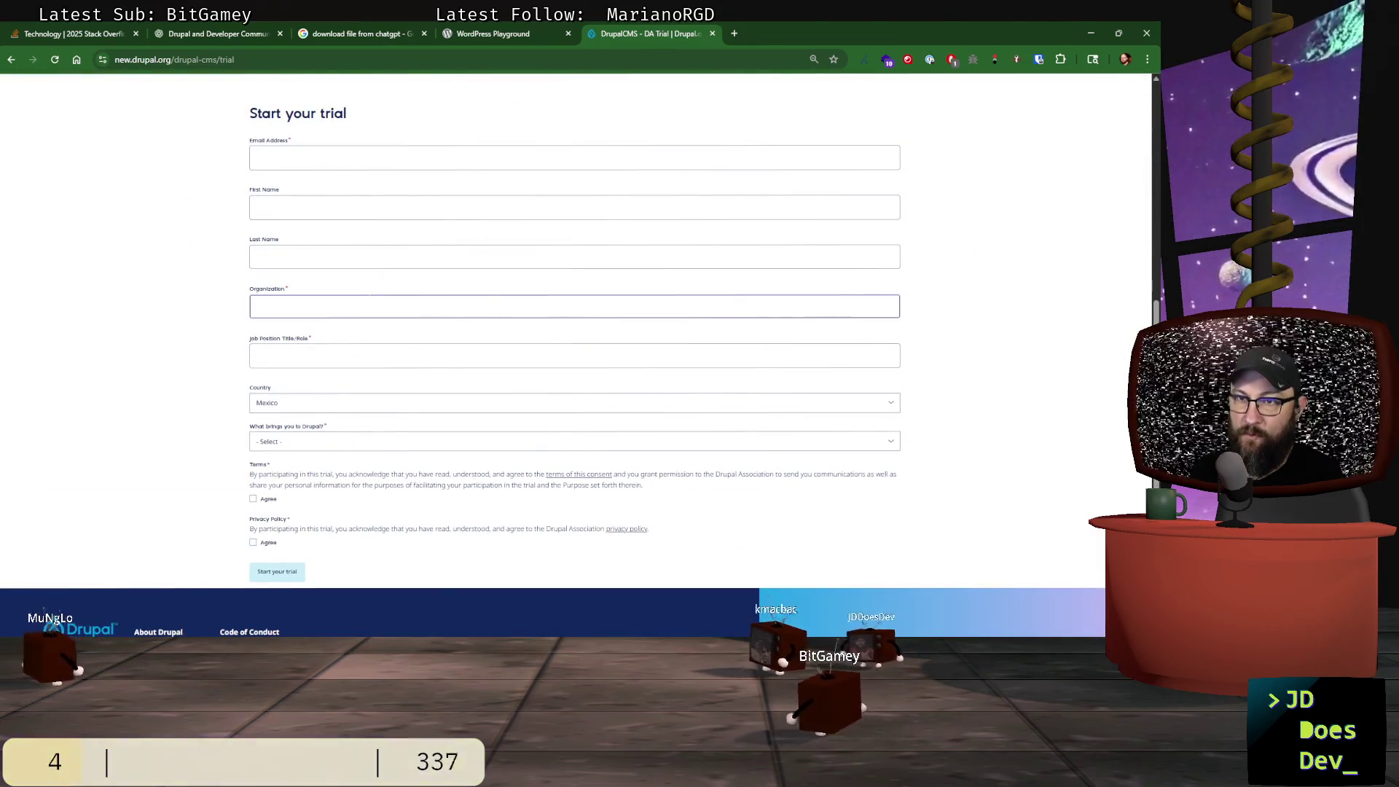
ctrl+scroll(368, 303, down, 2)
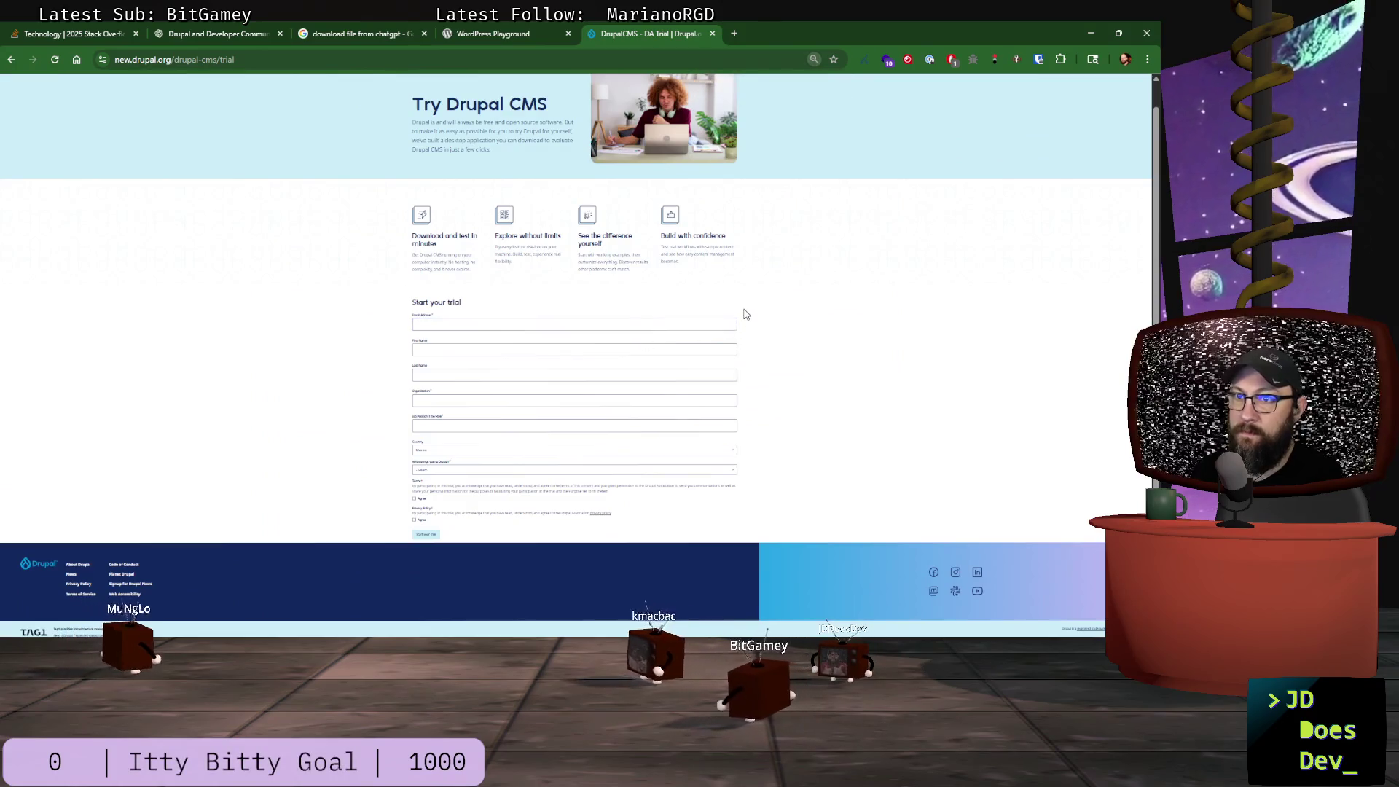
ctrl+scroll(745, 313, up, 1)
scroll(745, 313, down, 3)
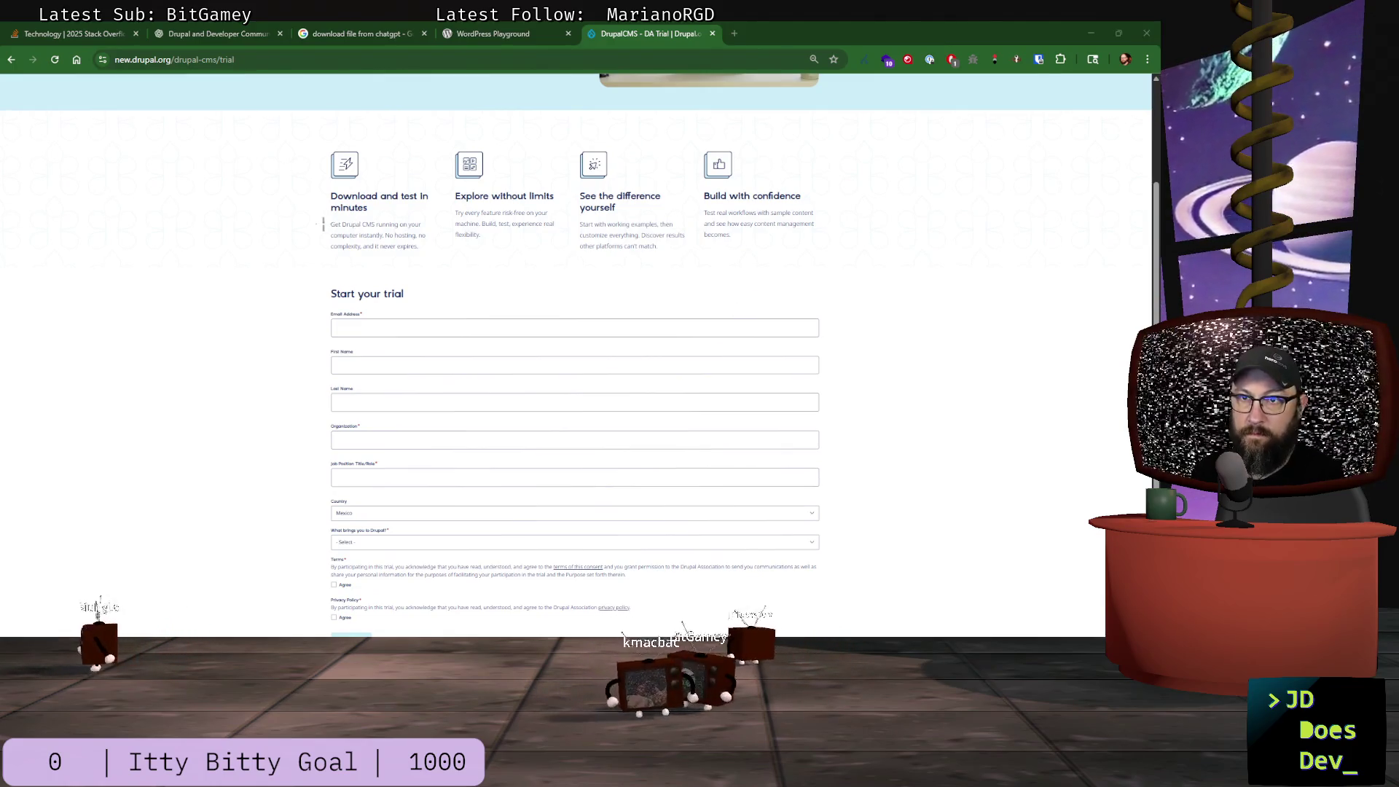
- Screenshot the trial form and set its Country to United States
key(super+shift+s)
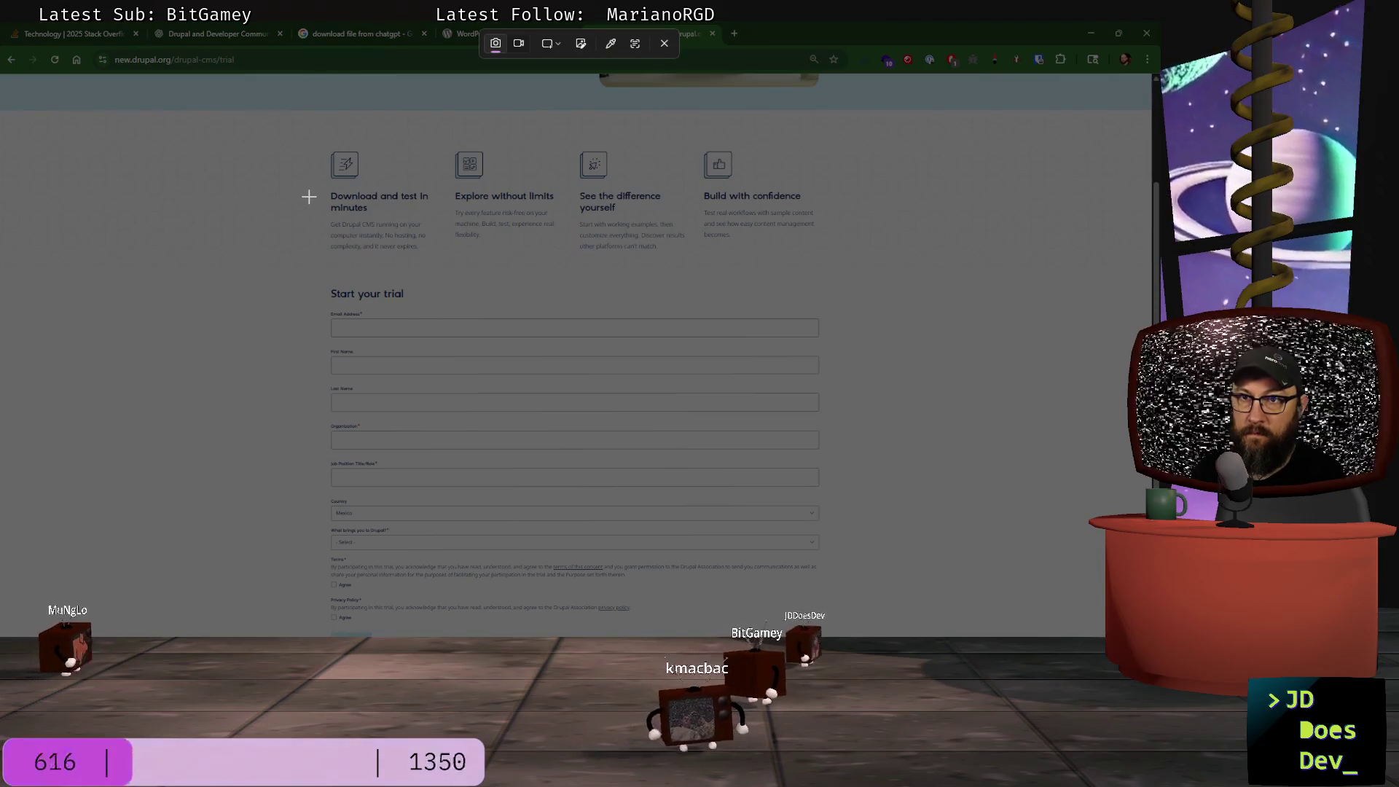
mouse_move(305, 212)
mouse_down()
mouse_move(724, 506)
mouse_move(836, 625)
mouse_move(456, 389)
mouse_up()
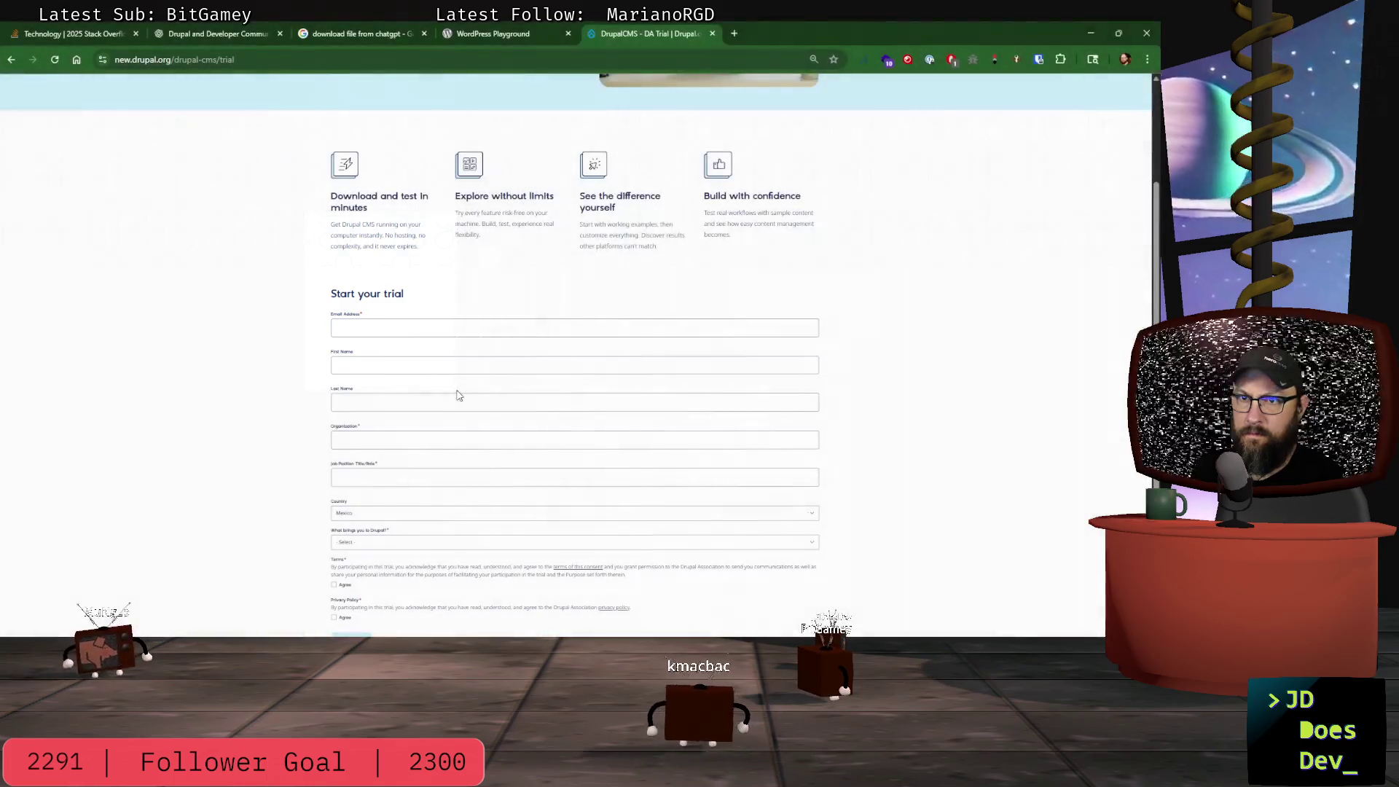
click(561, 513)
scroll(474, 457, down, 10)
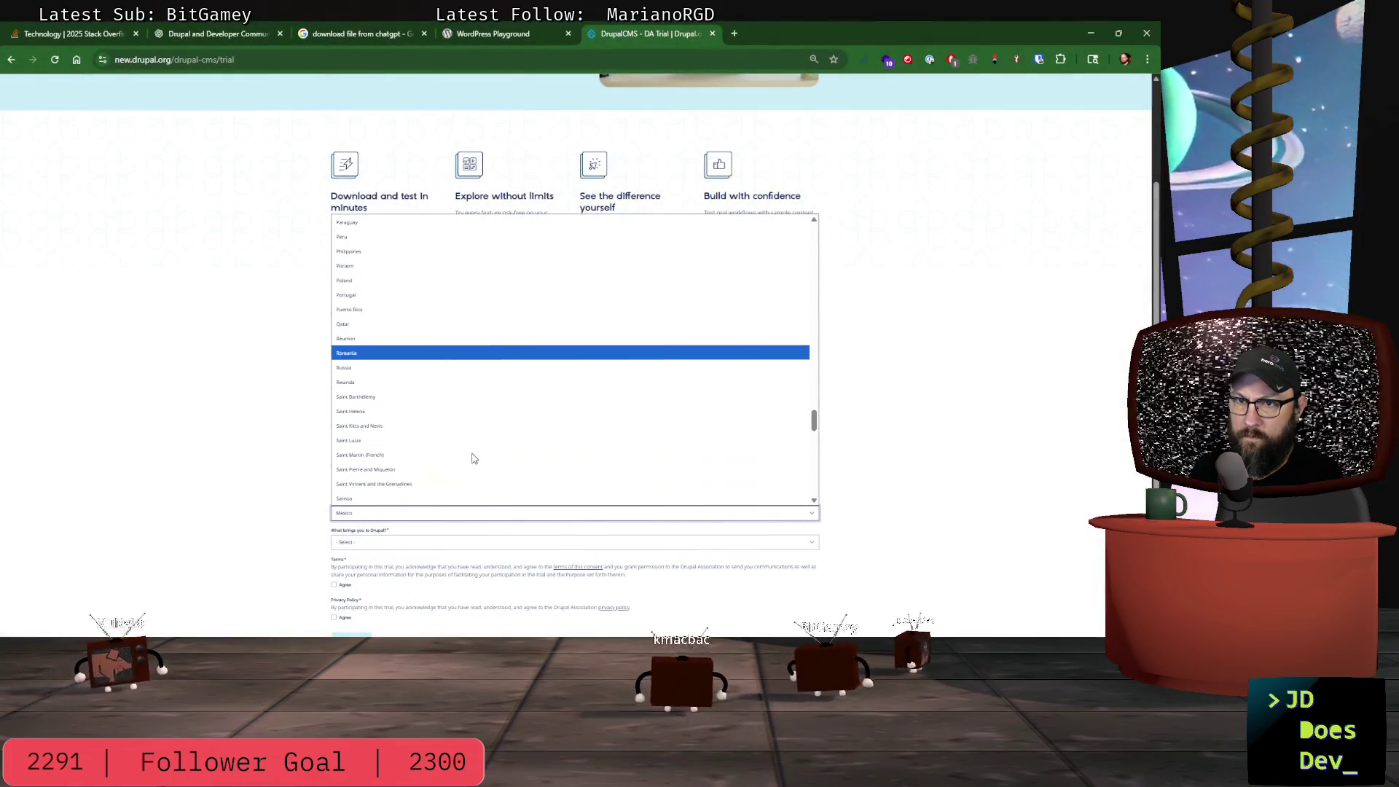
scroll(474, 457, down, 10)
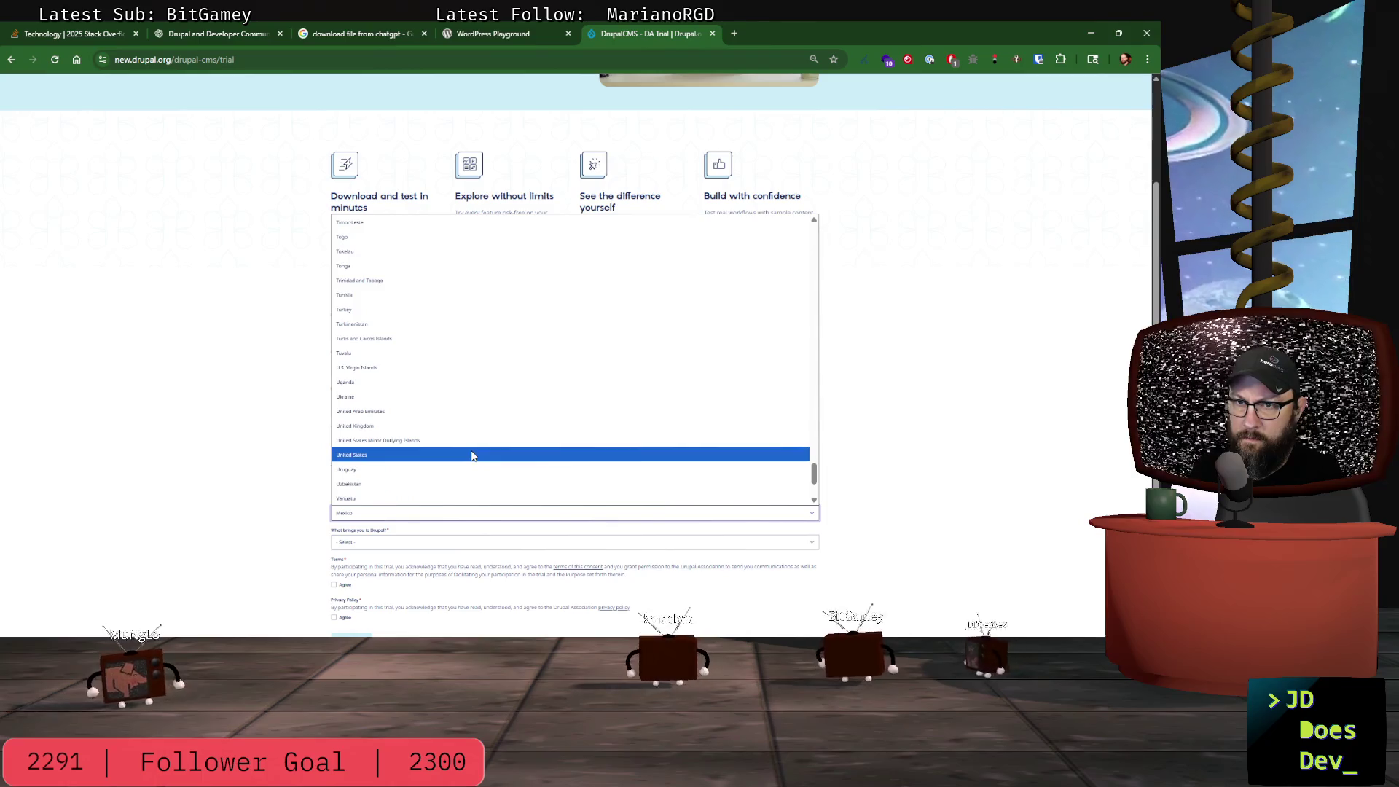
click(392, 454)
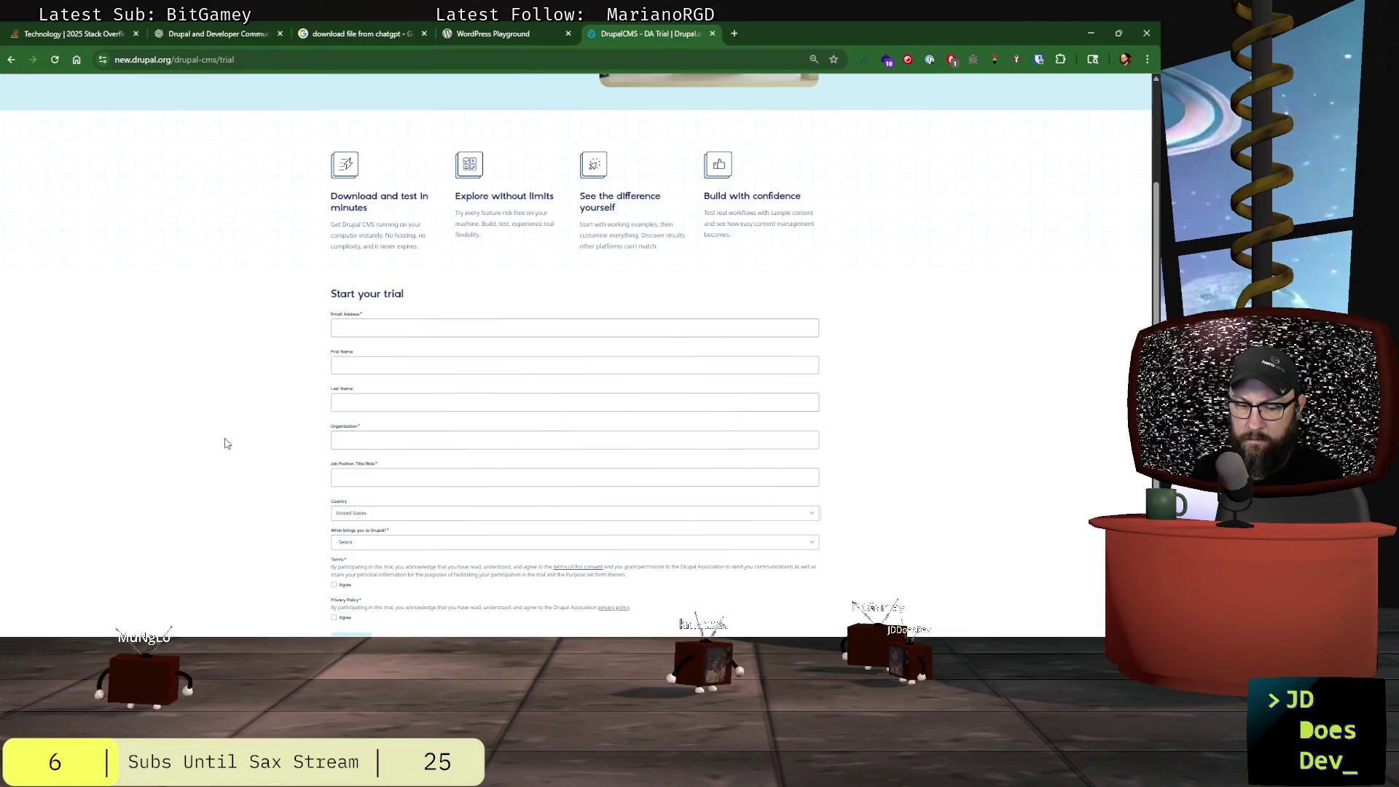
- Capture another screenshot of the trial form with United States selected
key(super+shift+s)
mouse_move(278, 162)
mouse_down()
mouse_move(756, 612)
mouse_move(855, 625)
mouse_up()
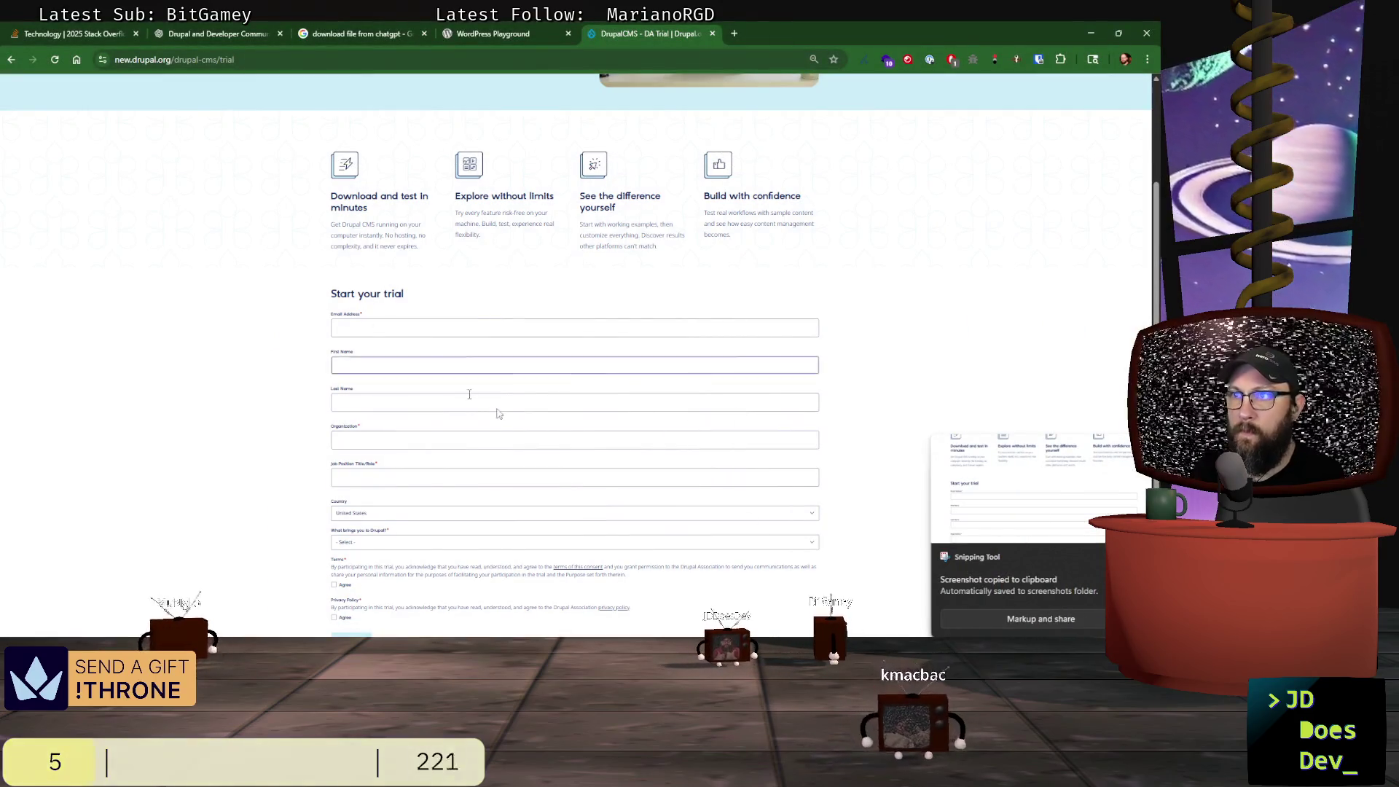
click(1100, 558)
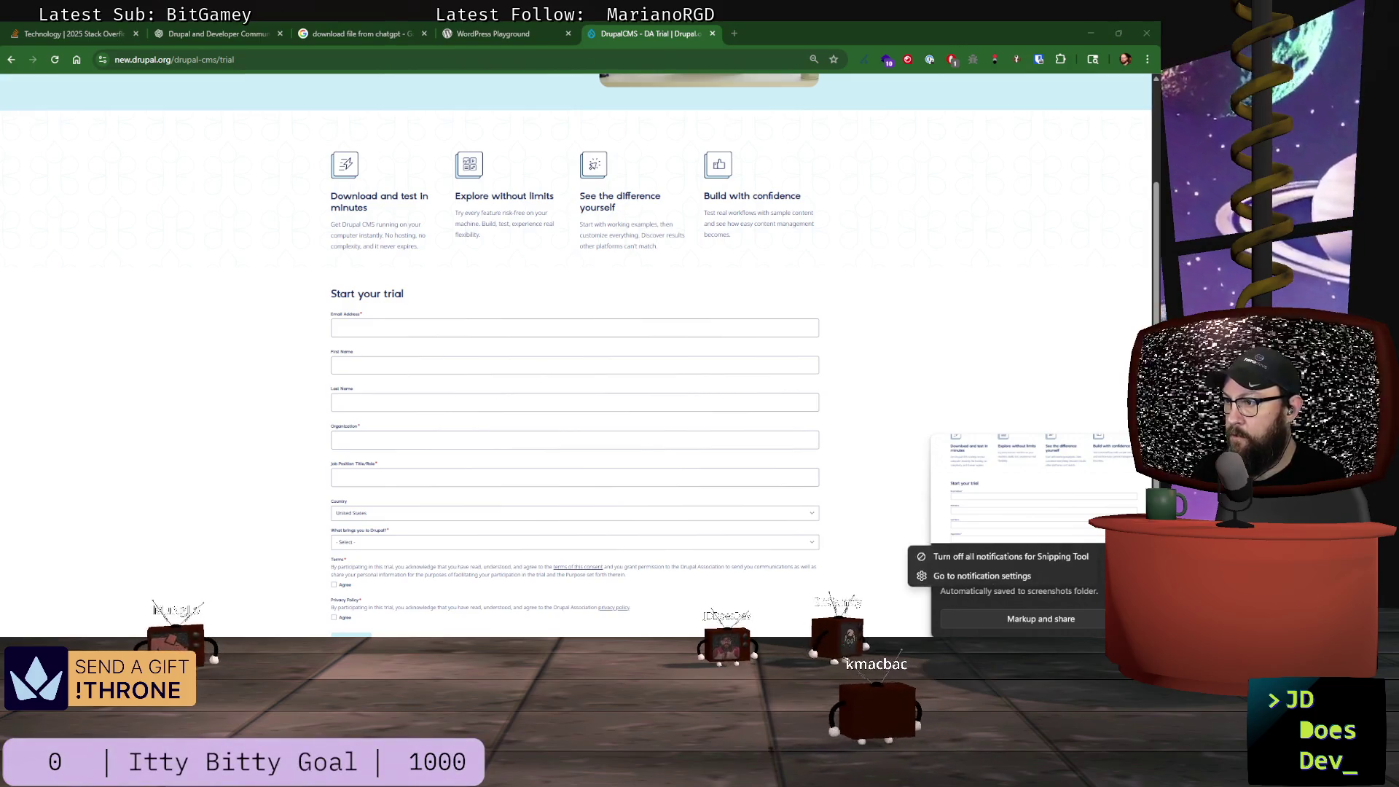
key(Escape)
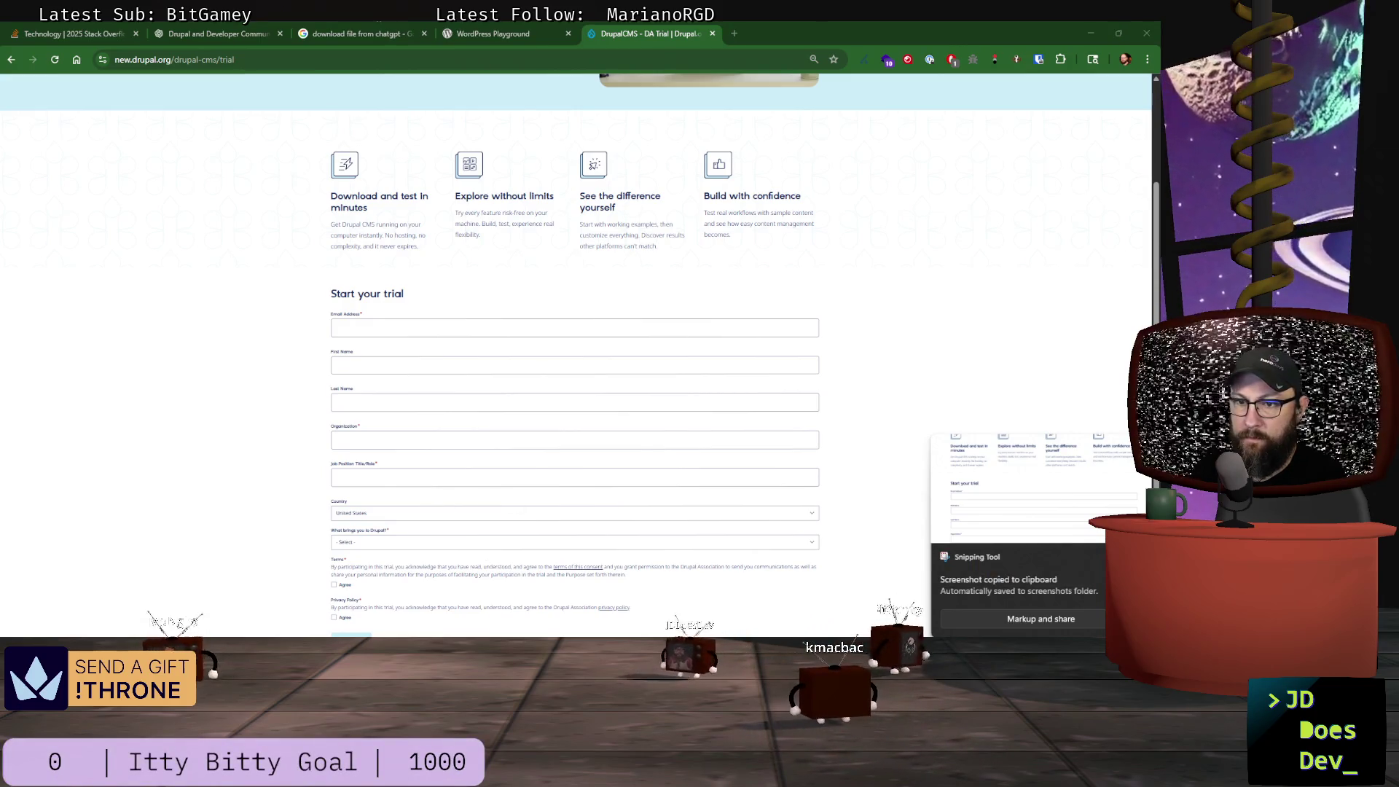
- Bring up Godot and pan the world scene past Slide12 to the empty space beside it
key(alt+Tab)
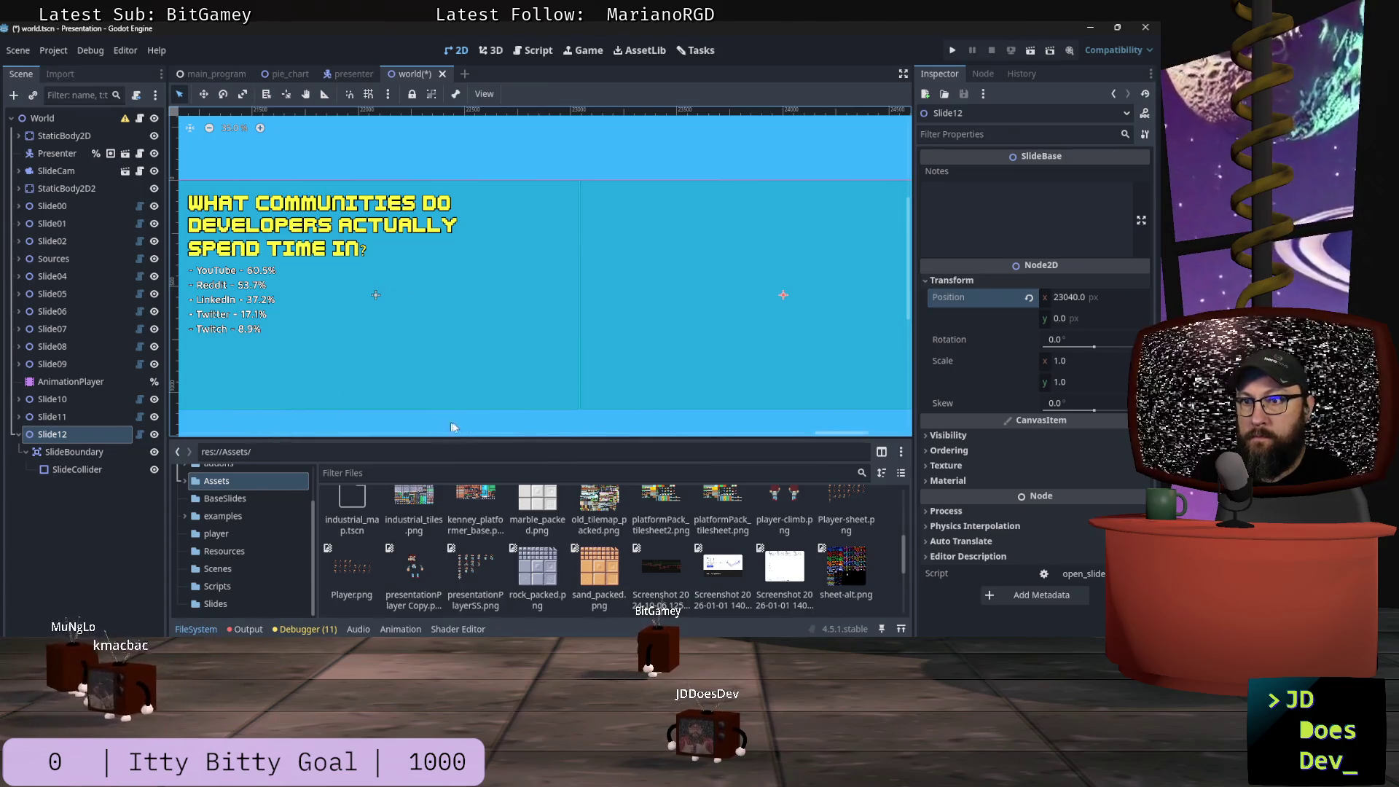
drag(847, 433, 876, 432)
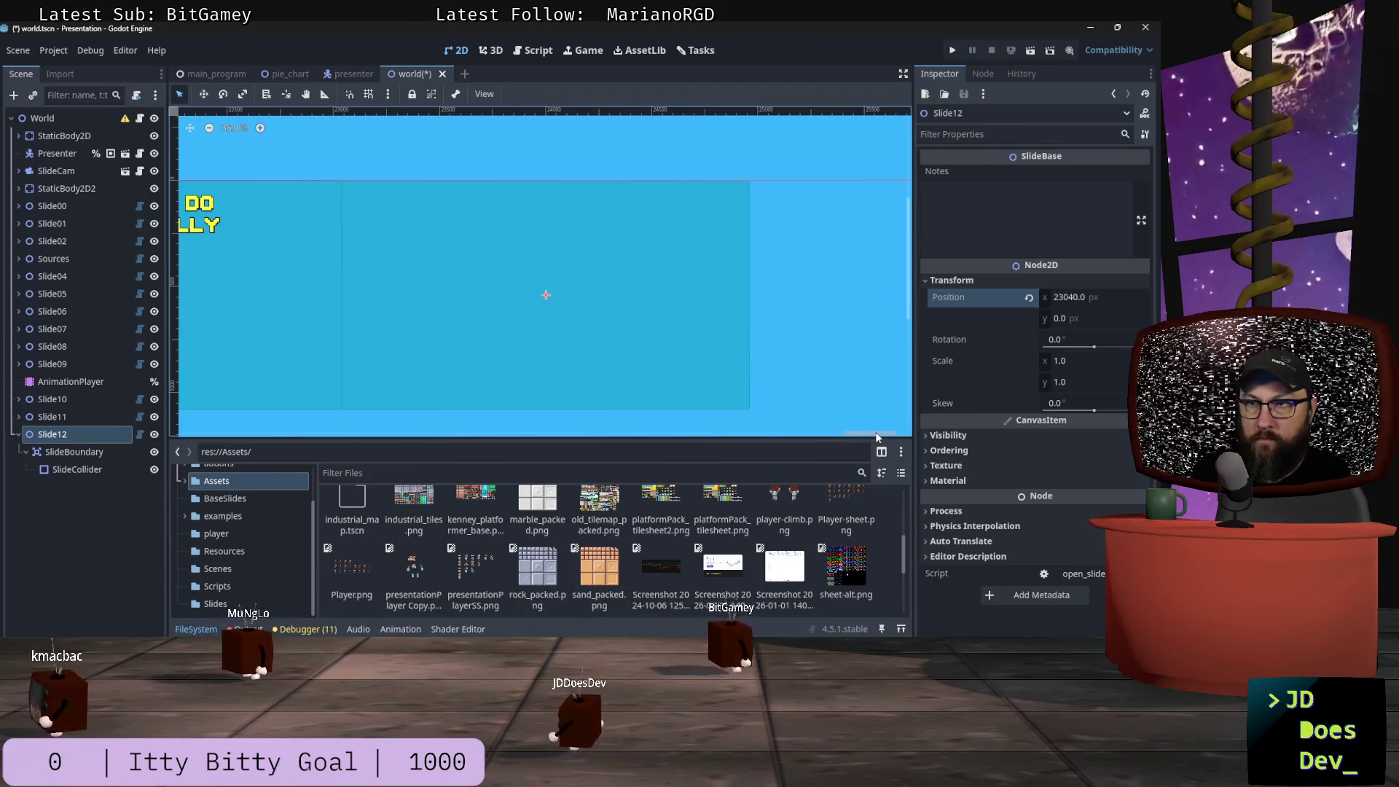
key(alt+Tab)
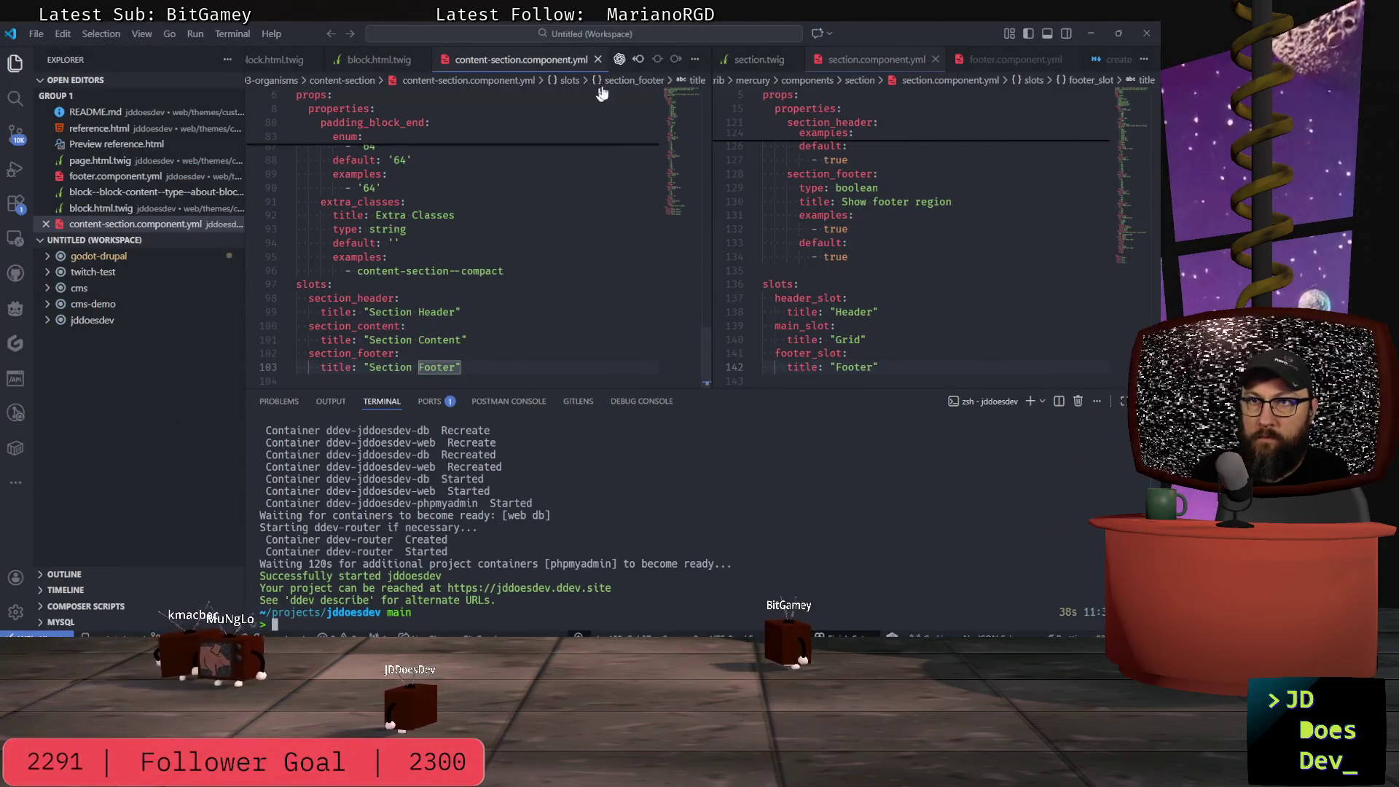
- Review the Drupal lines in Windsurf's slide outline notes, then switch back to the Godot project
key(alt+Tab)
key(alt+Tab)
key(alt+Tab)
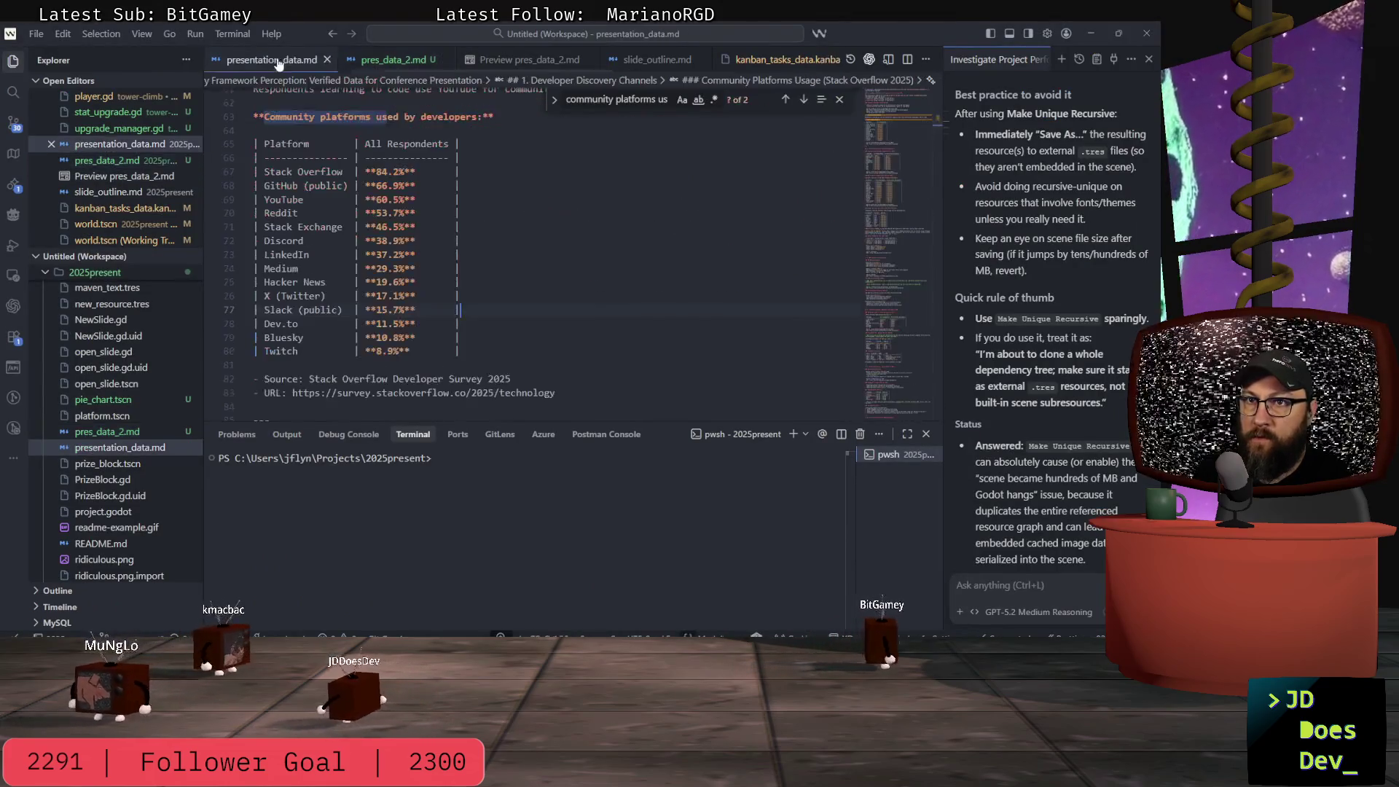
click(657, 59)
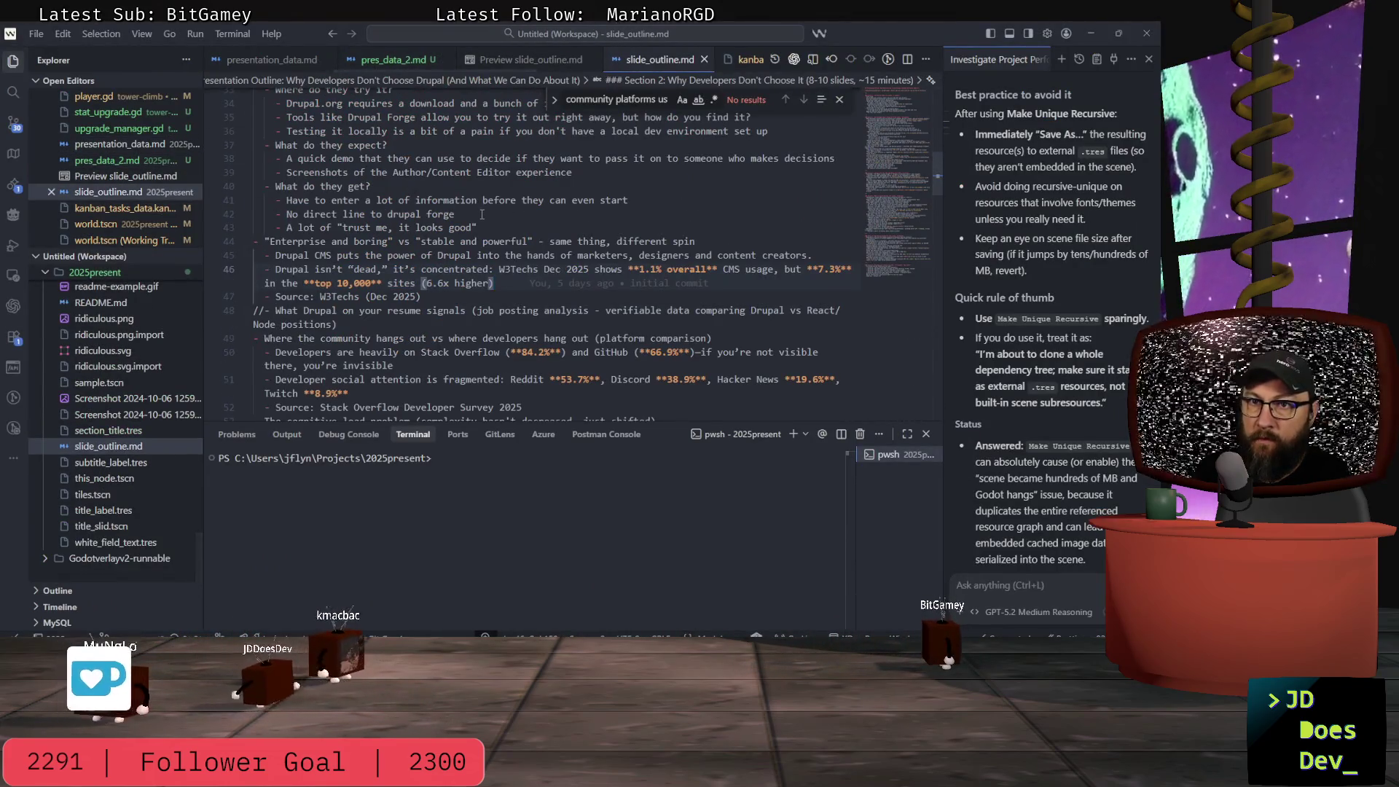
scroll(482, 214, up, 4)
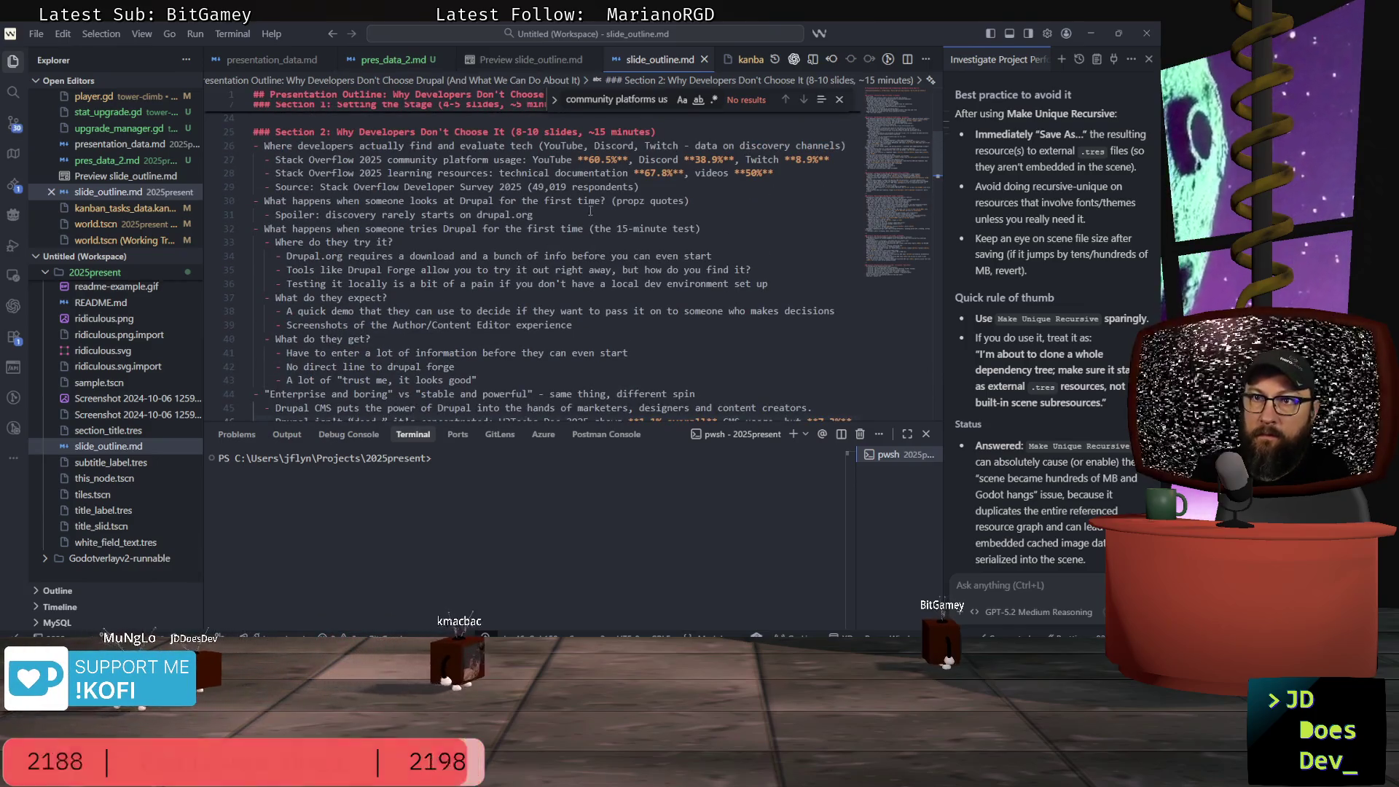
click(532, 214)
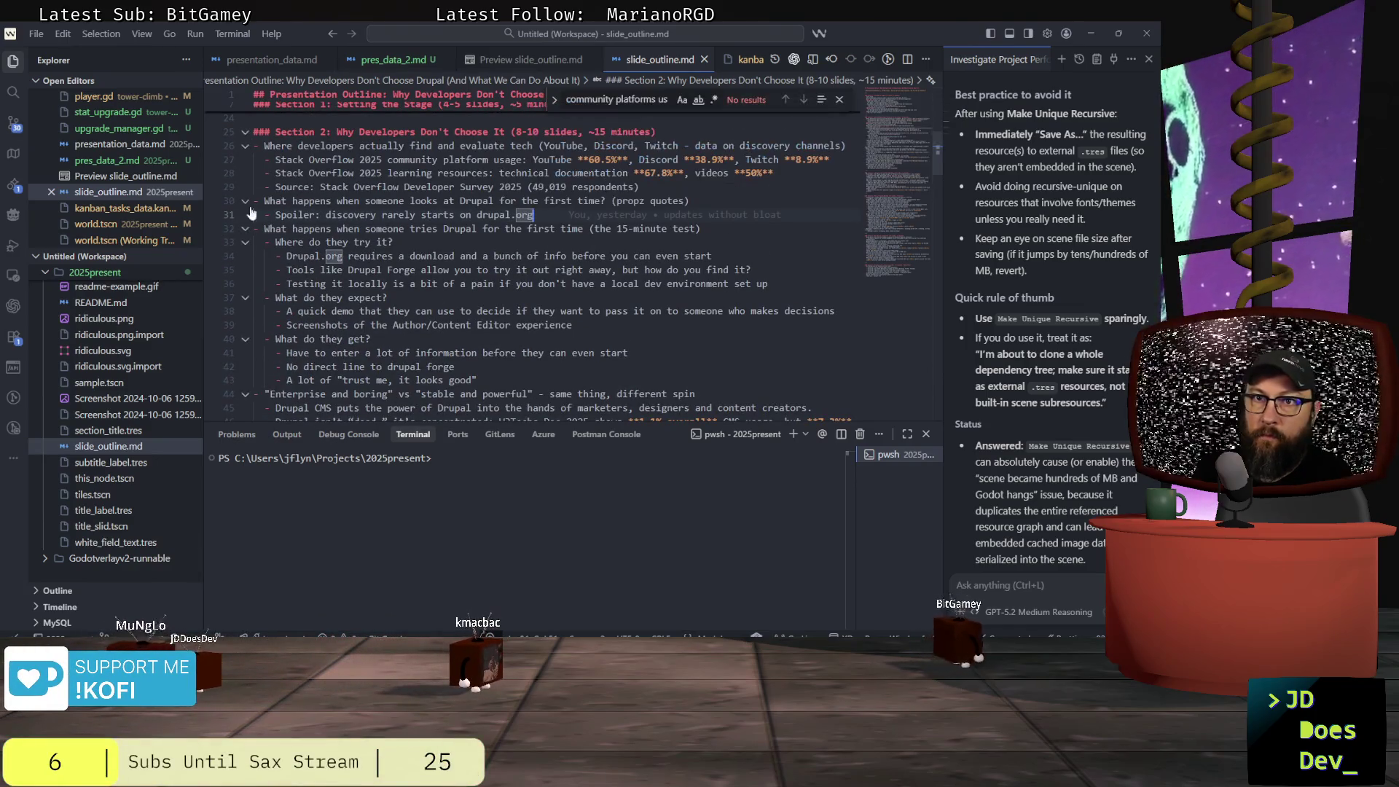
click(265, 201)
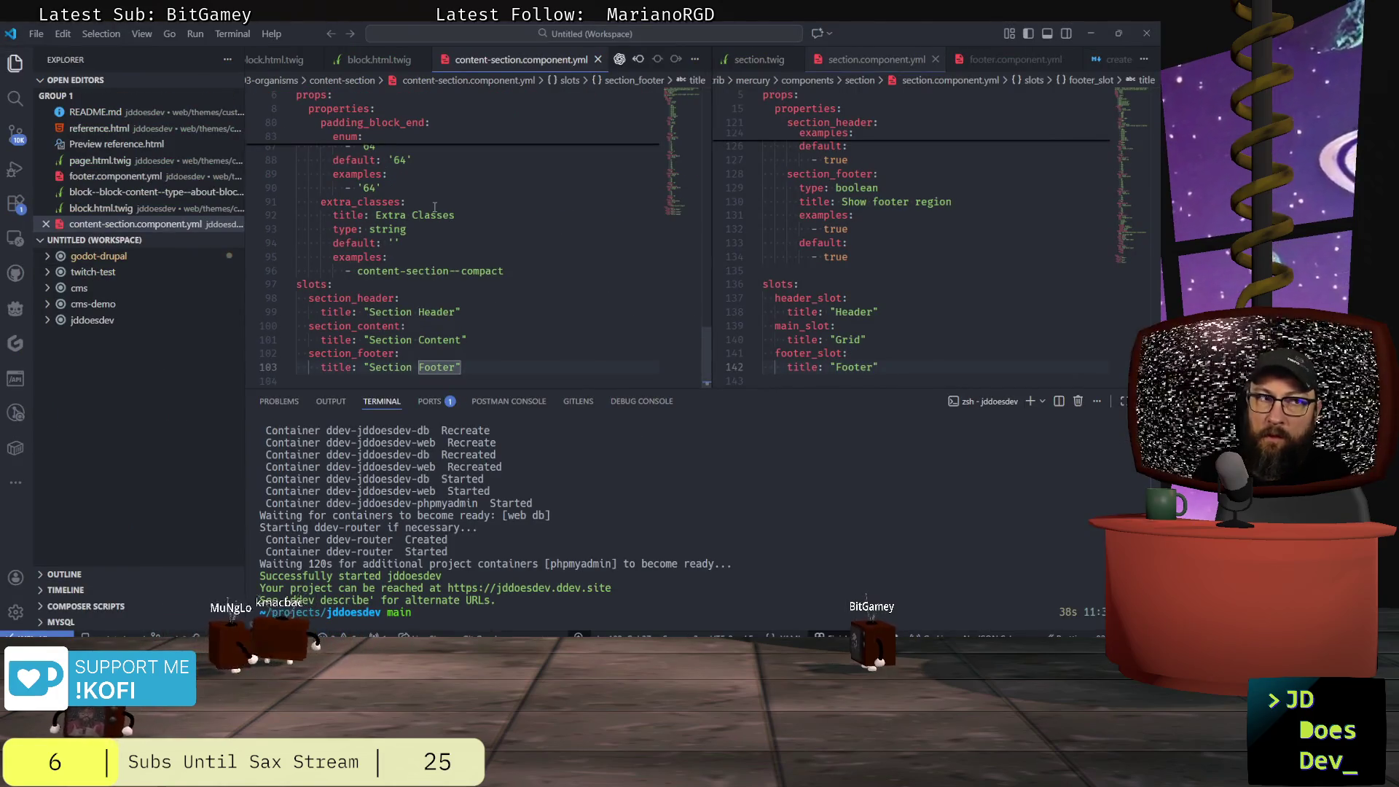
key(alt+Tab)
key(alt+Tab)
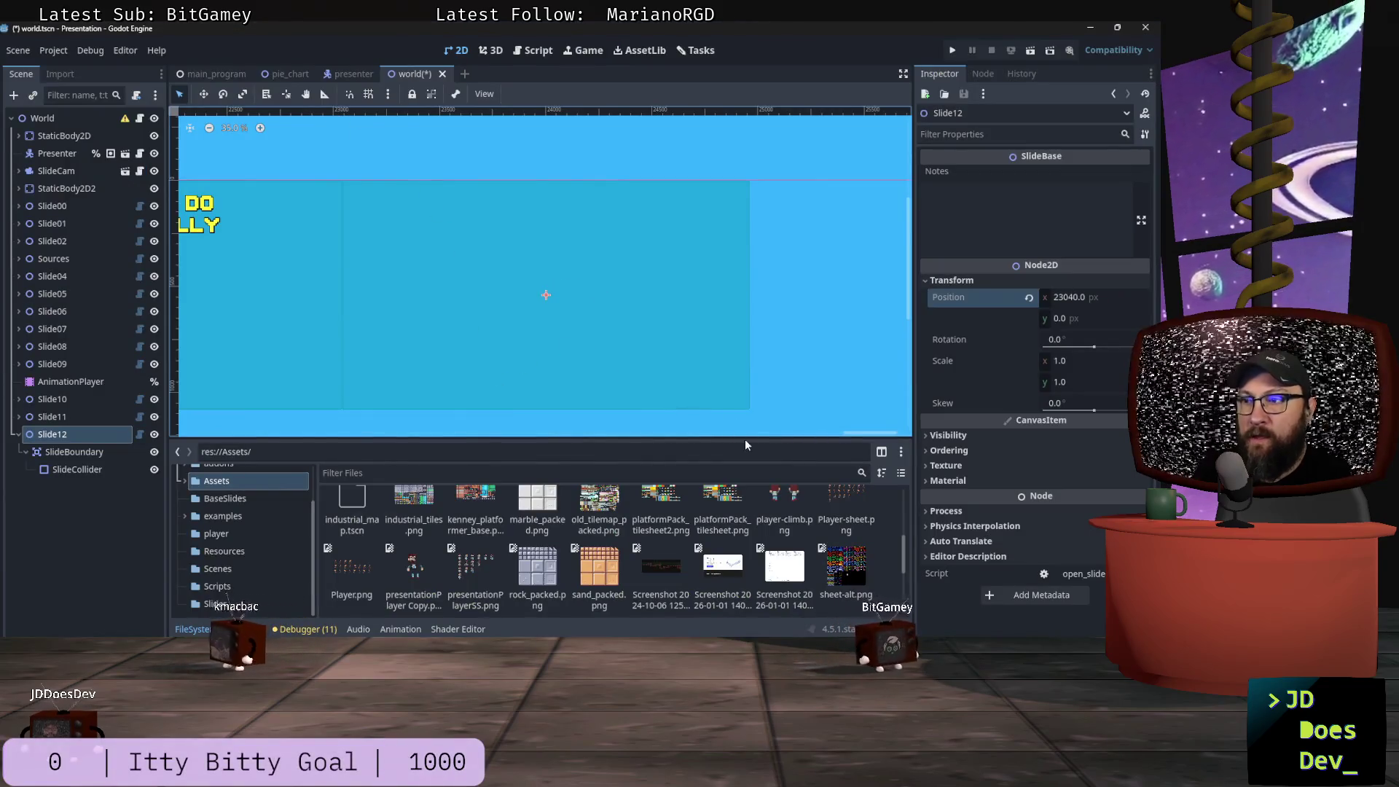
mouse_move(864, 435)
mouse_down()
mouse_move(762, 433)
mouse_move(859, 432)
mouse_move(836, 430)
mouse_up()
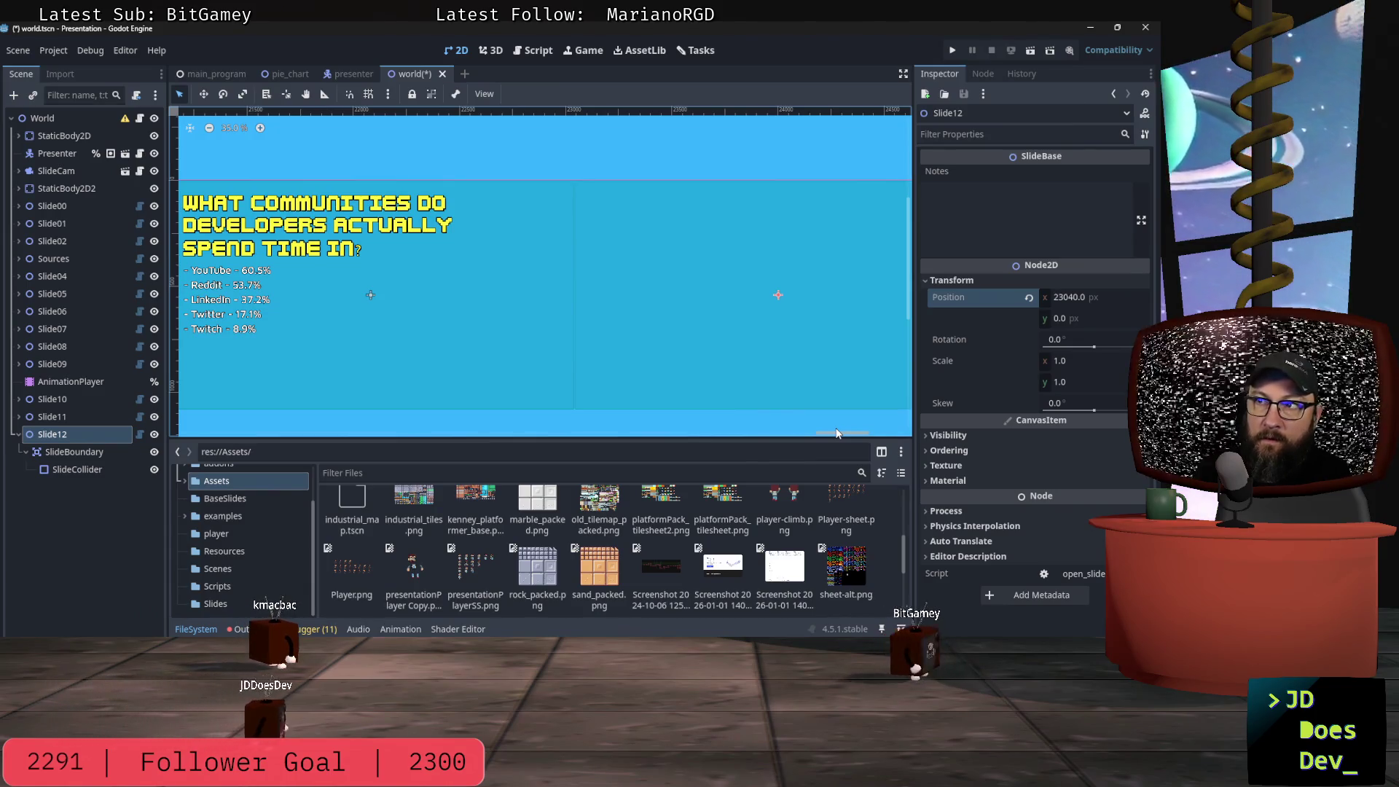
drag(836, 433, 855, 430)
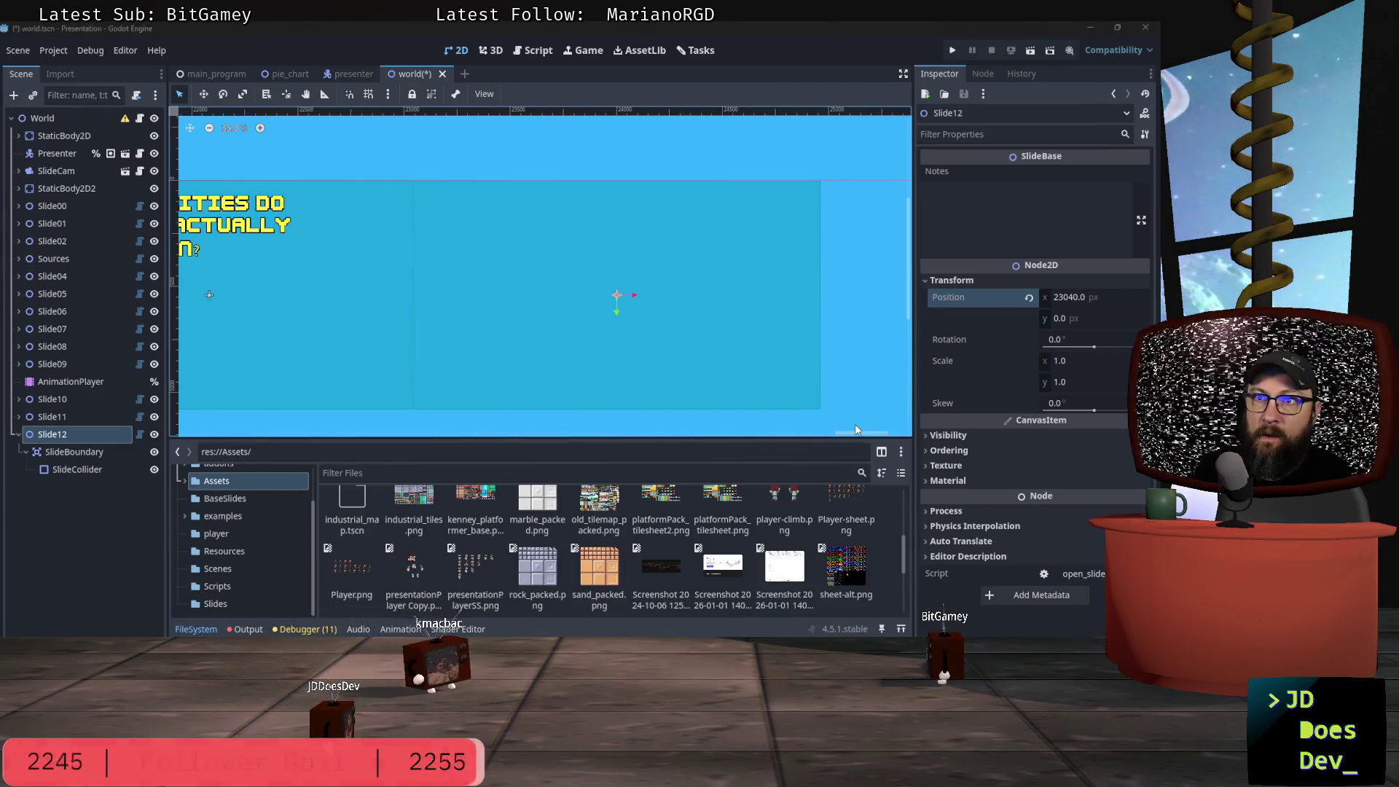
key(alt+Tab)
key(alt+Tab)
mouse_move(863, 434)
mouse_down()
mouse_move(795, 434)
mouse_move(822, 433)
mouse_up()
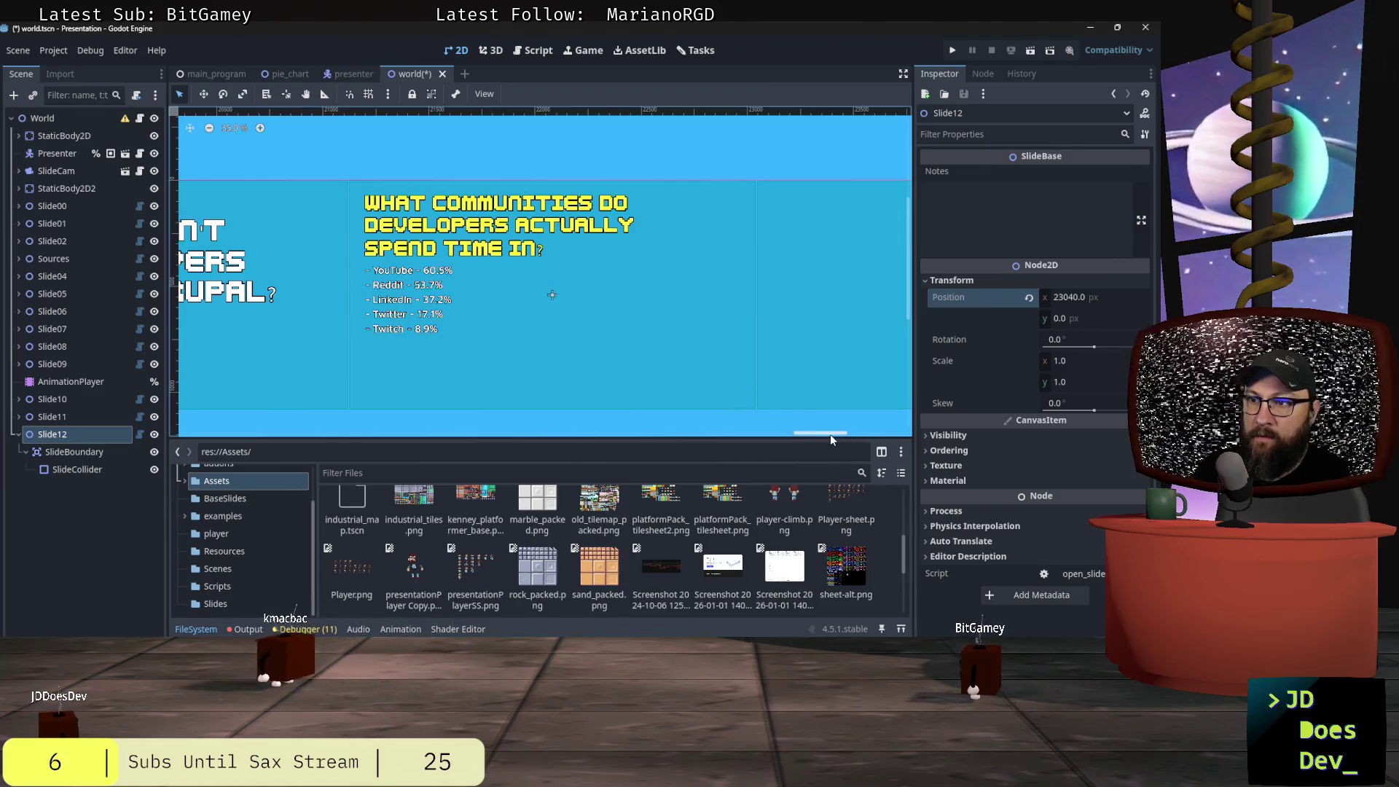
scroll(823, 434, right, 5)
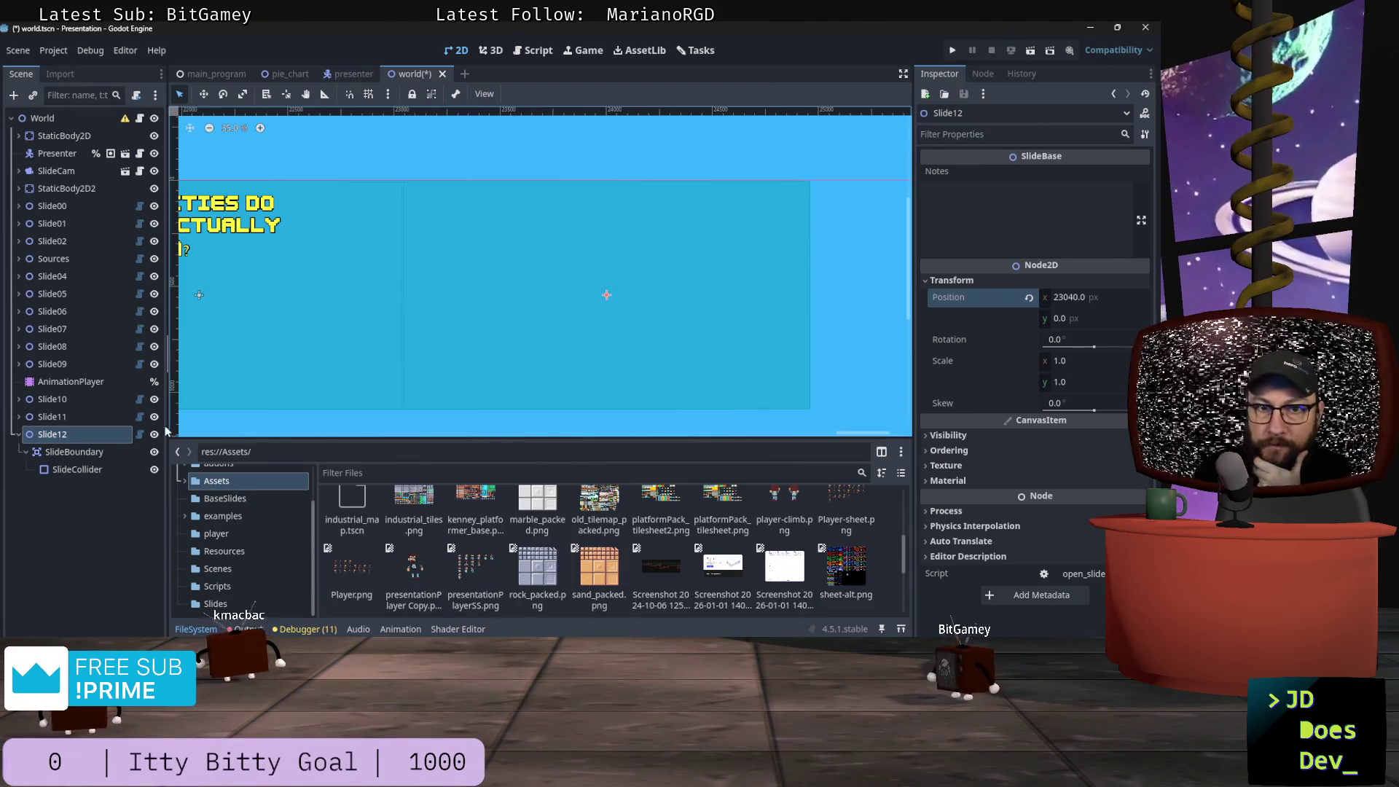
right_click(61, 437)
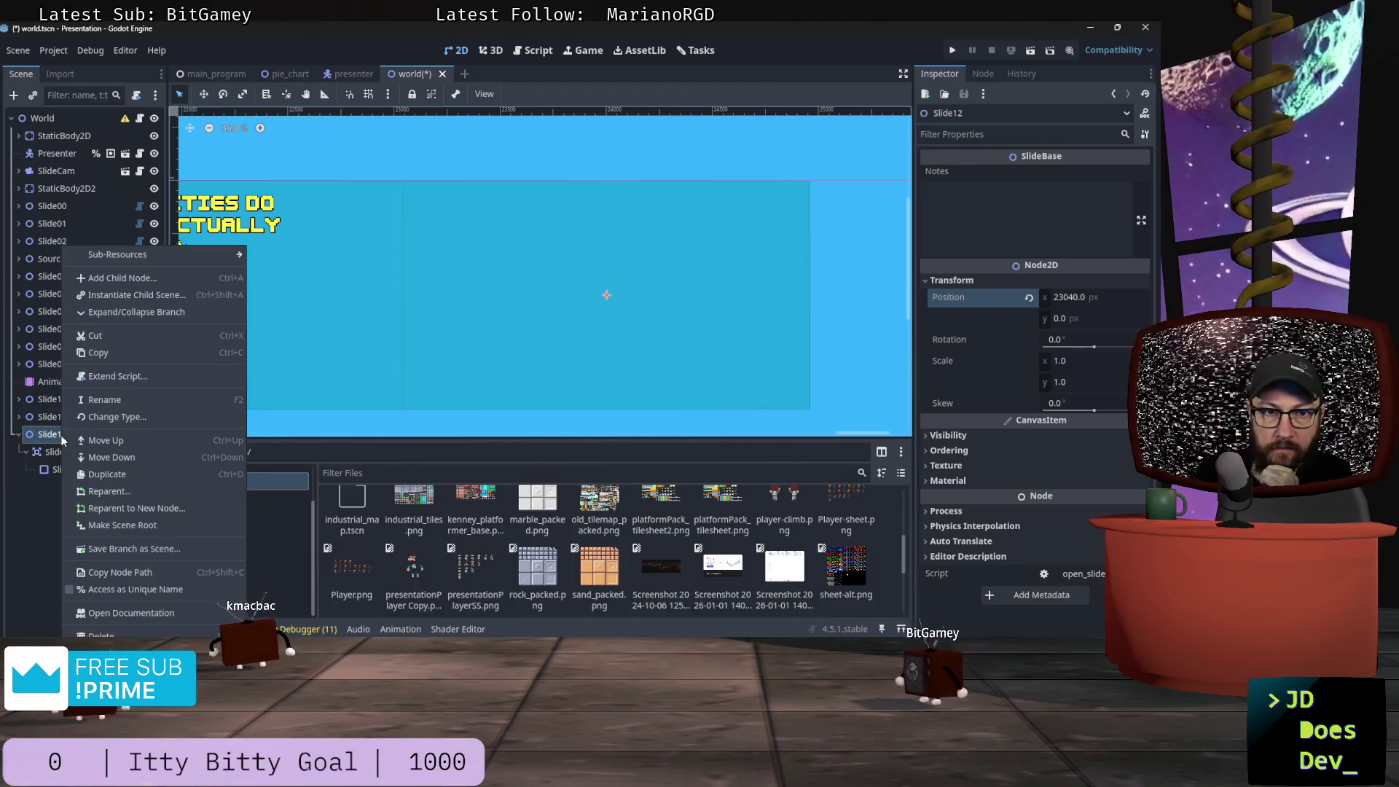
- Change Slide12's node type to TwoFieldSlide
click(120, 417)
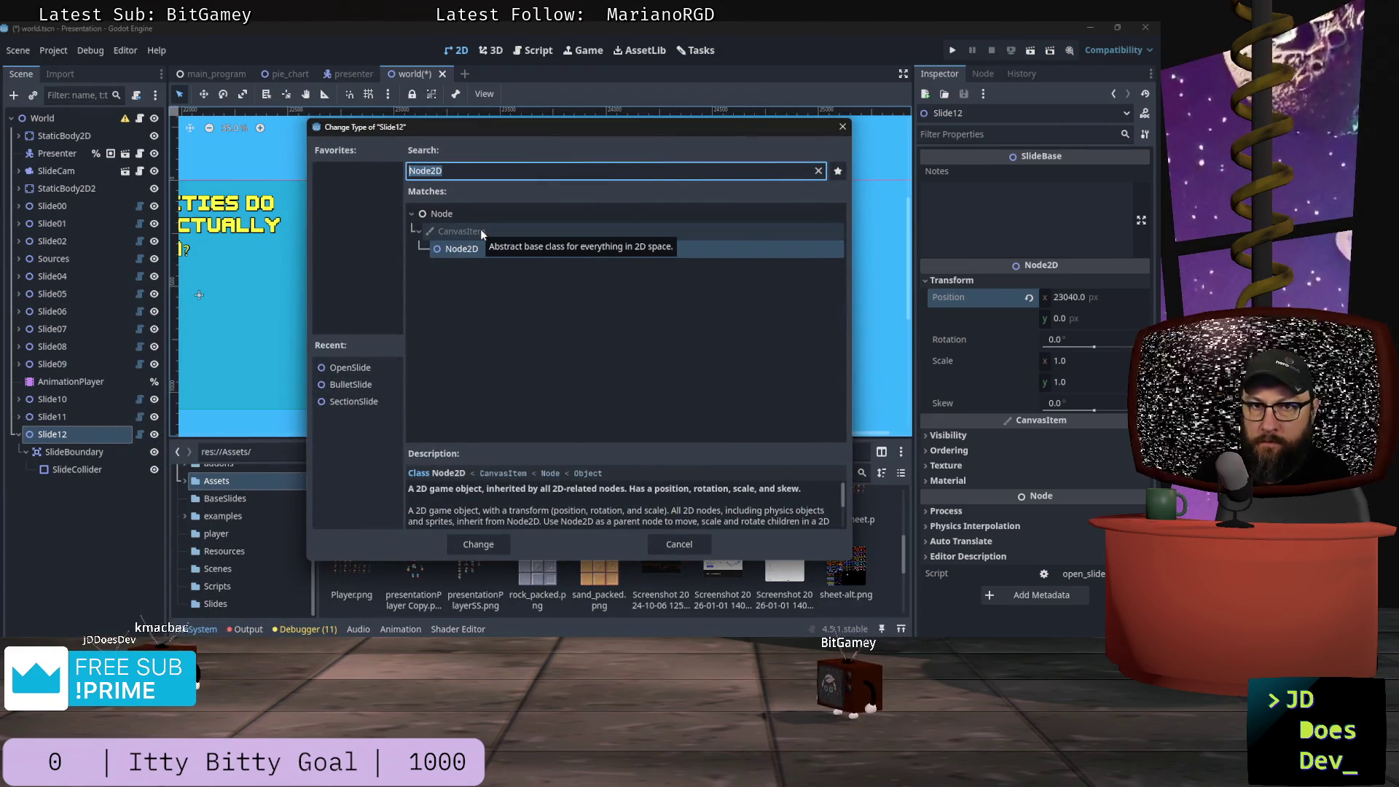
text(sli)
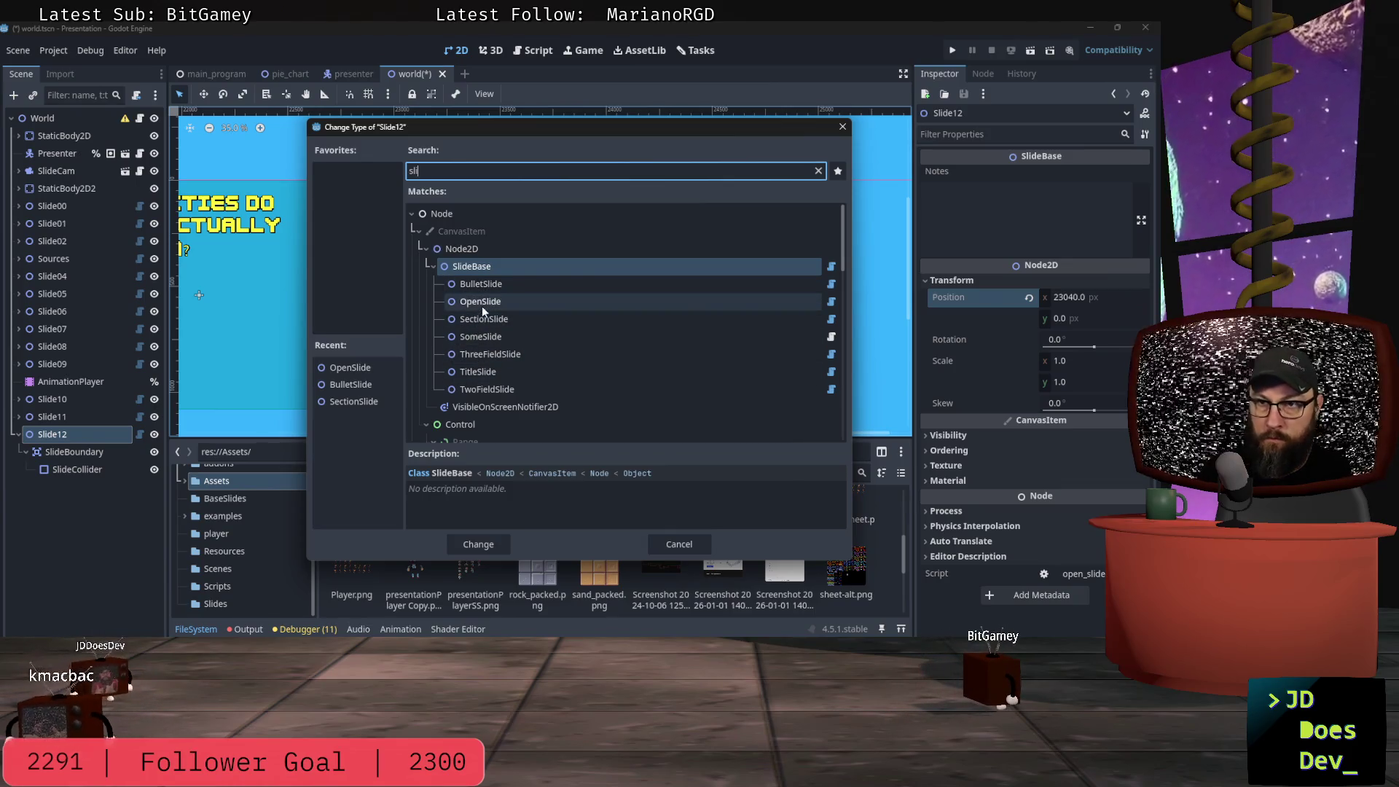
double_click(479, 387)
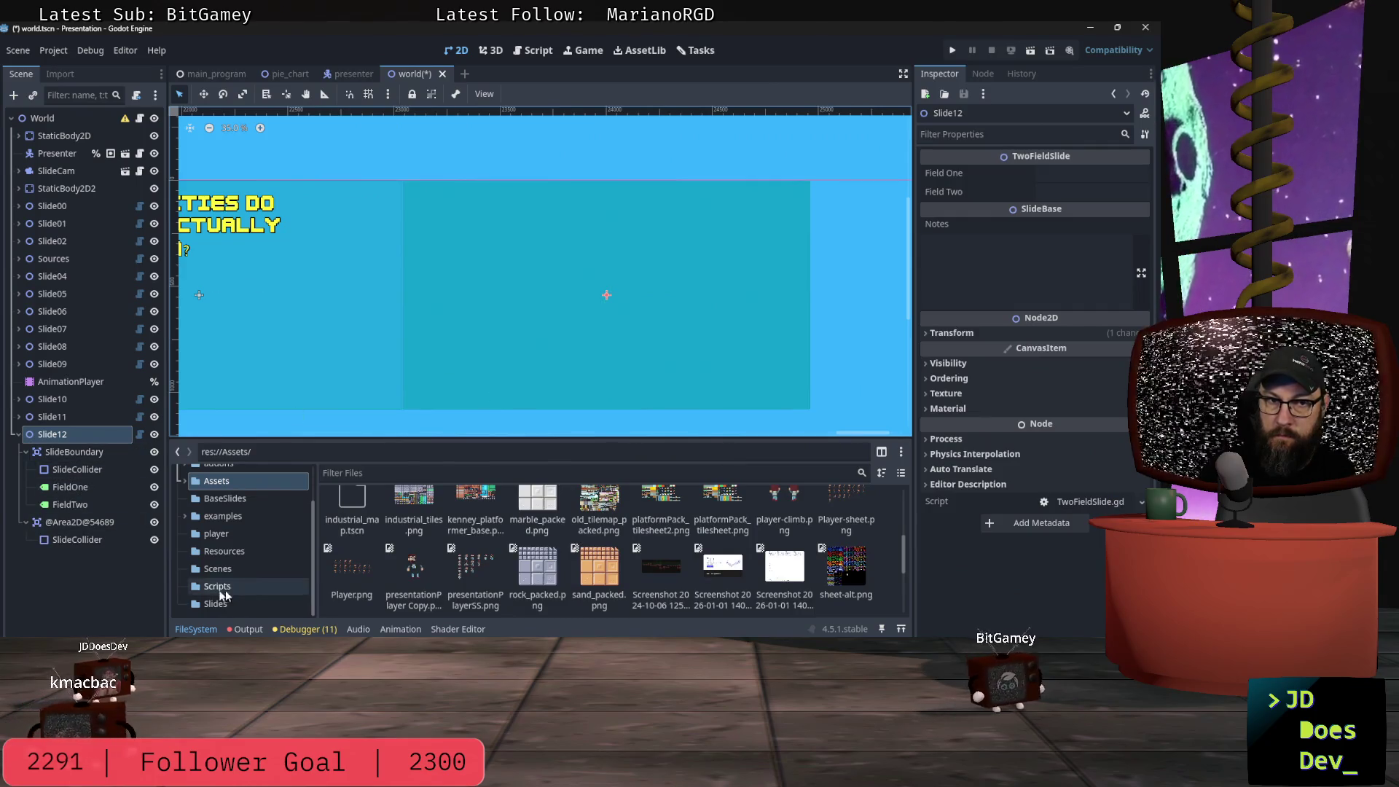
click(73, 521)
key(Delete)
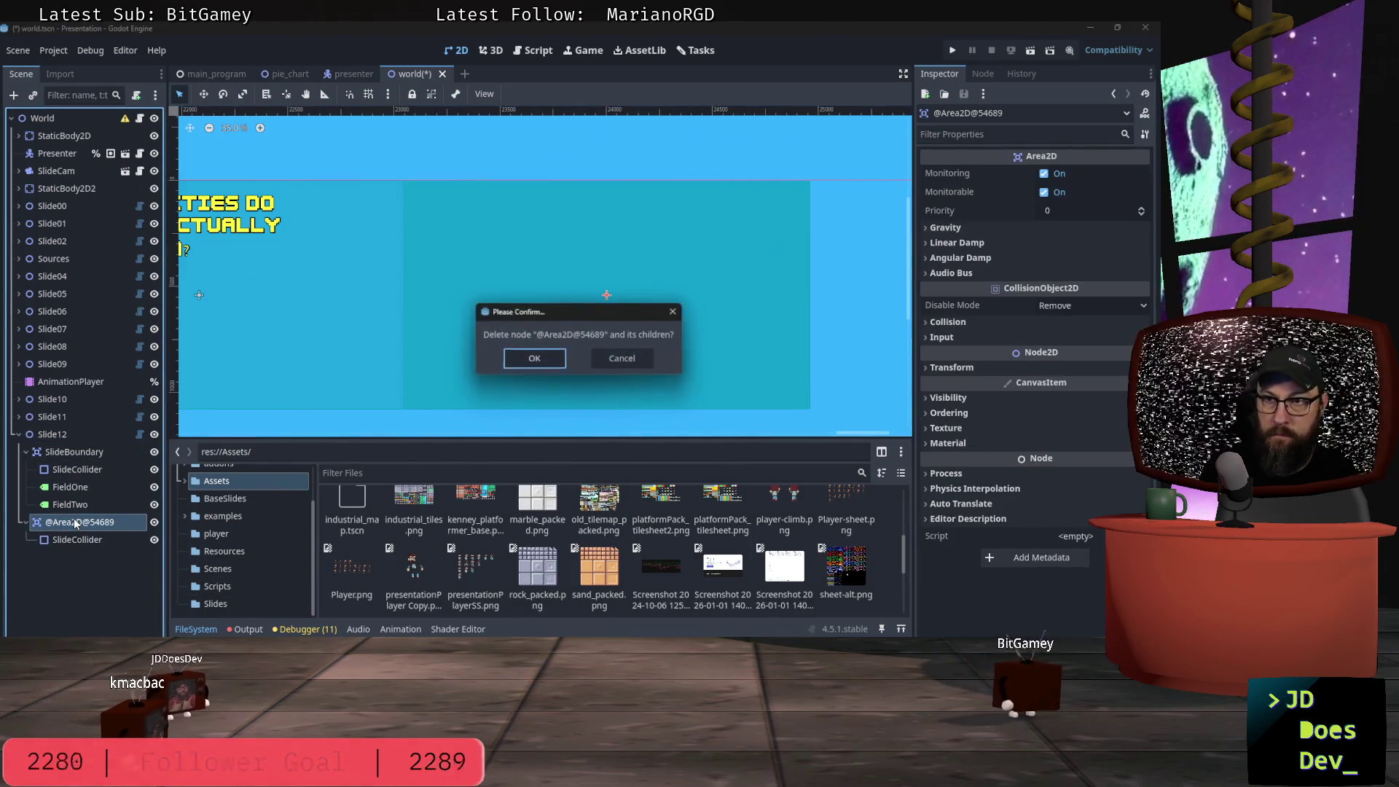
click(531, 363)
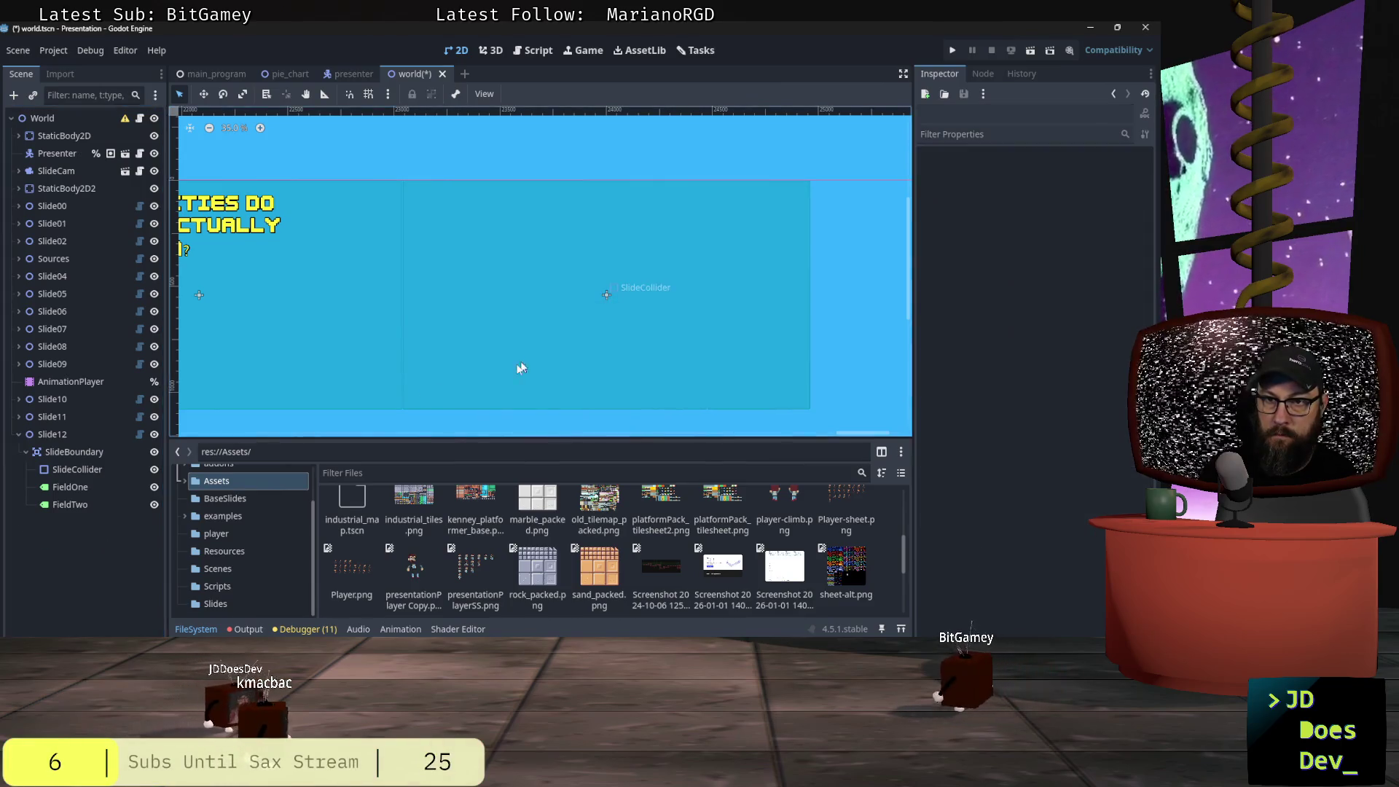
click(55, 434)
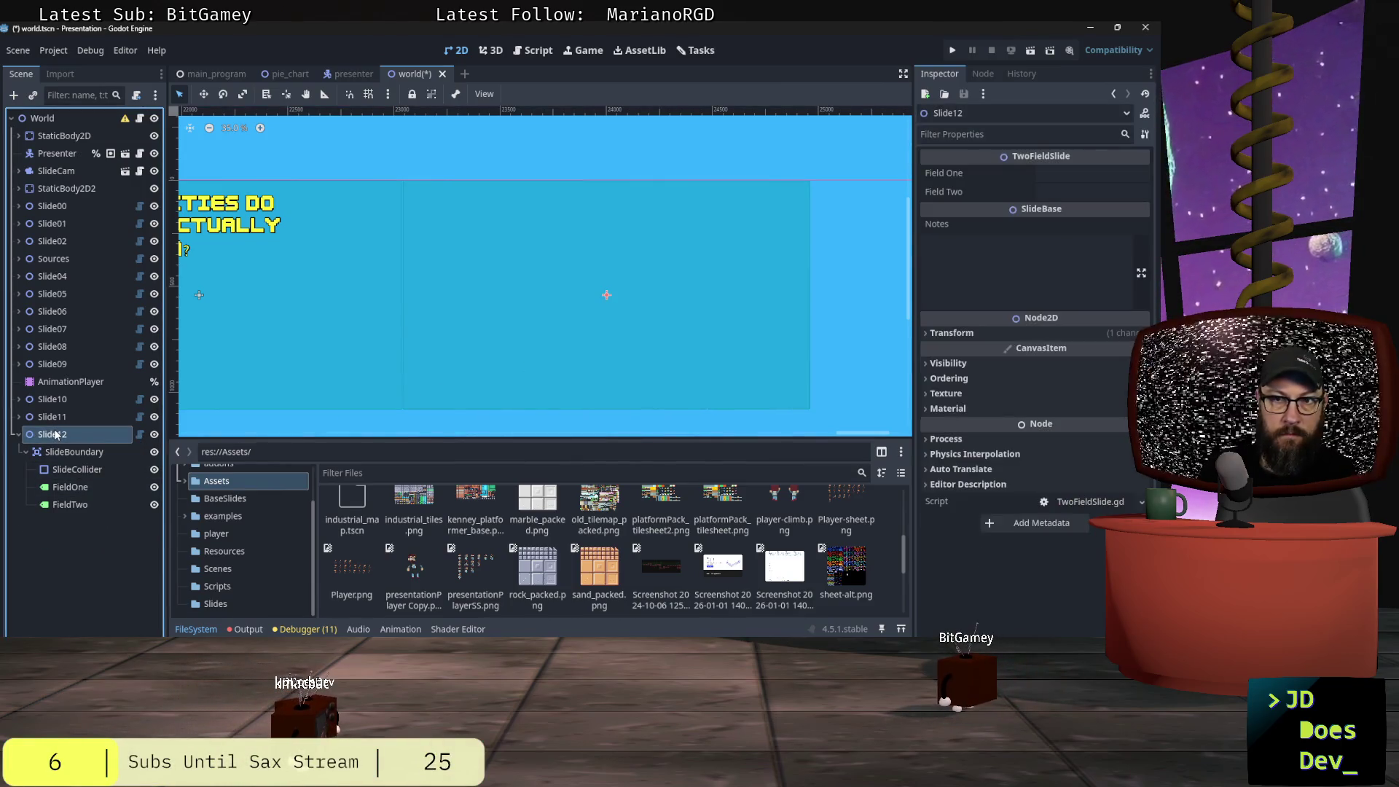
- Glance at slide_outline.md in Windsurf, pan Slide12 in Godot, then return to the outline's Section 2
click(1060, 173)
key(alt+Tab)
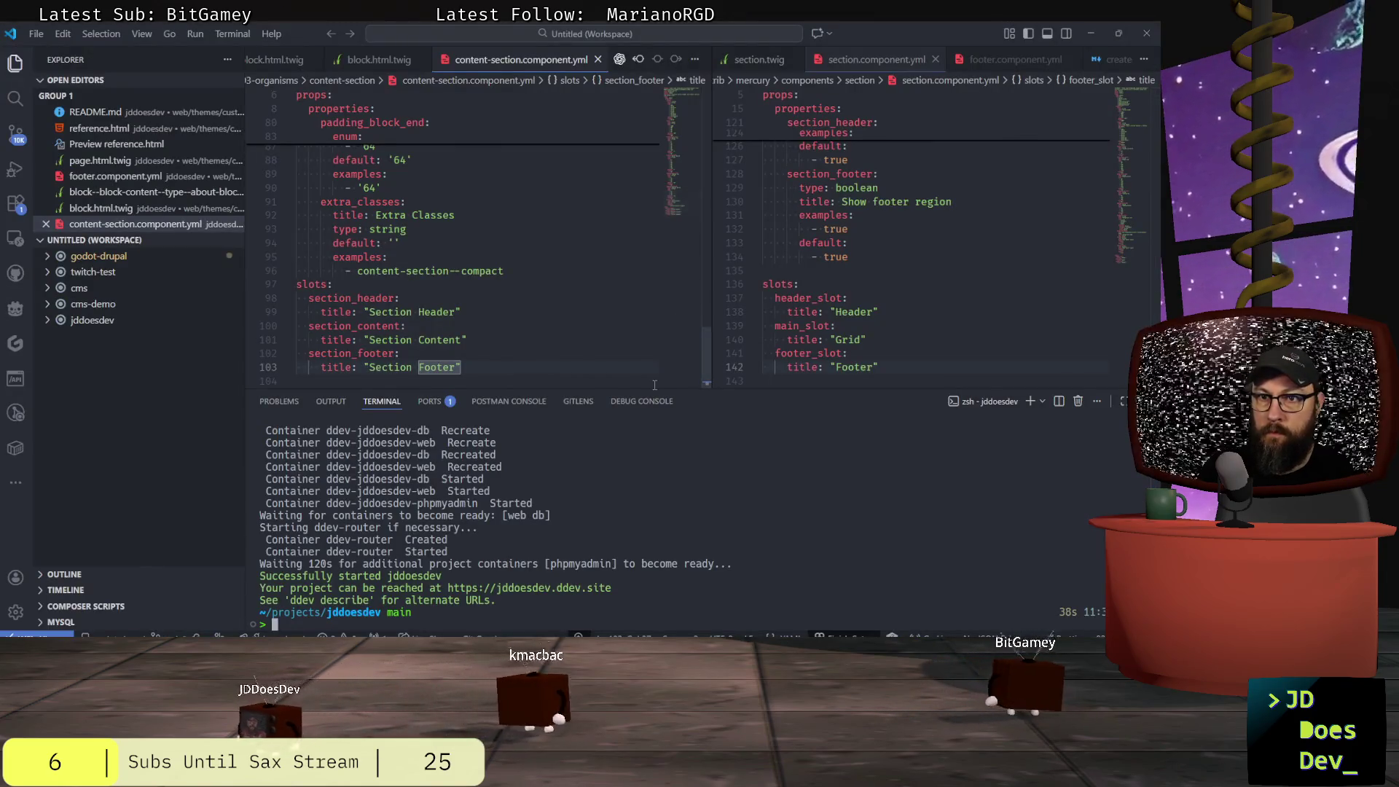
key(alt+Tab)
key(alt+Tab)
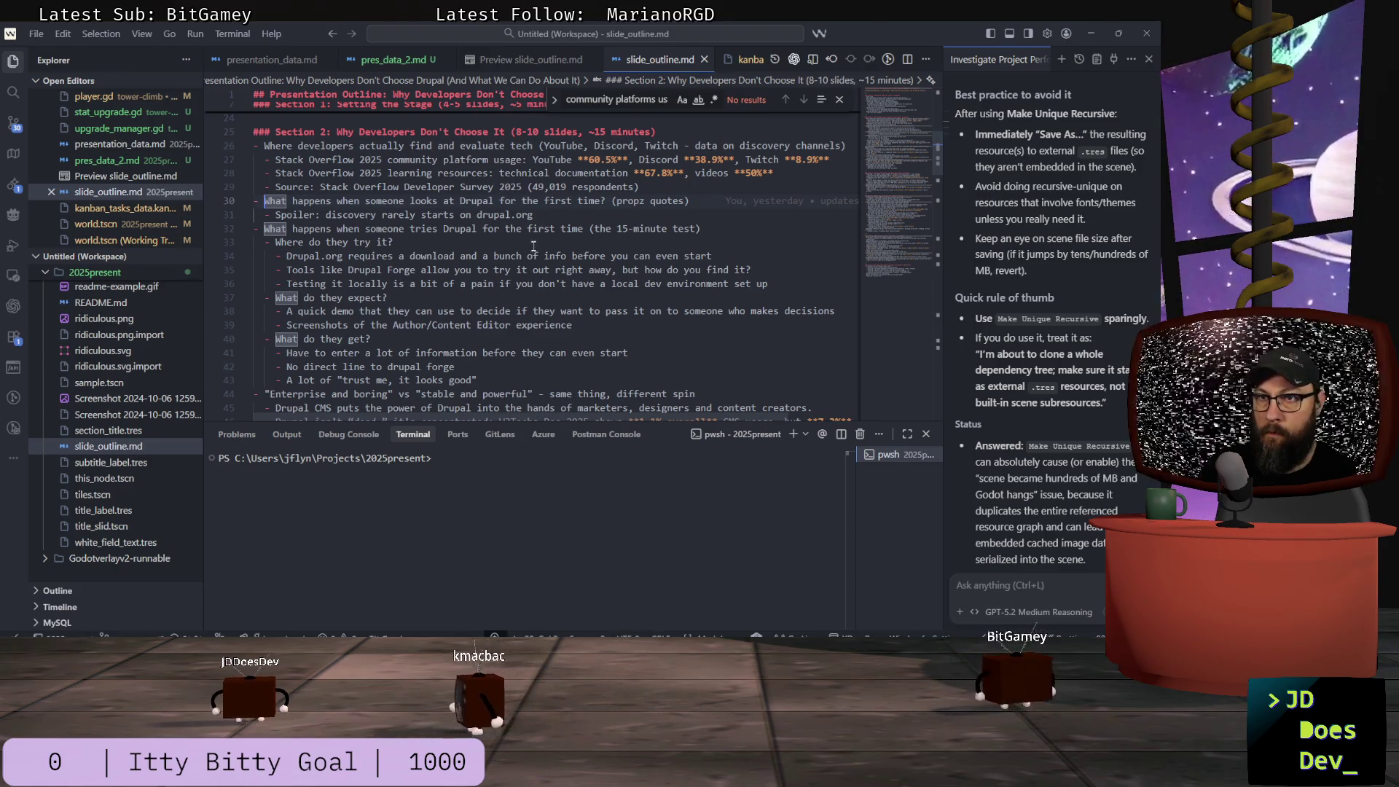
key(alt+Tab)
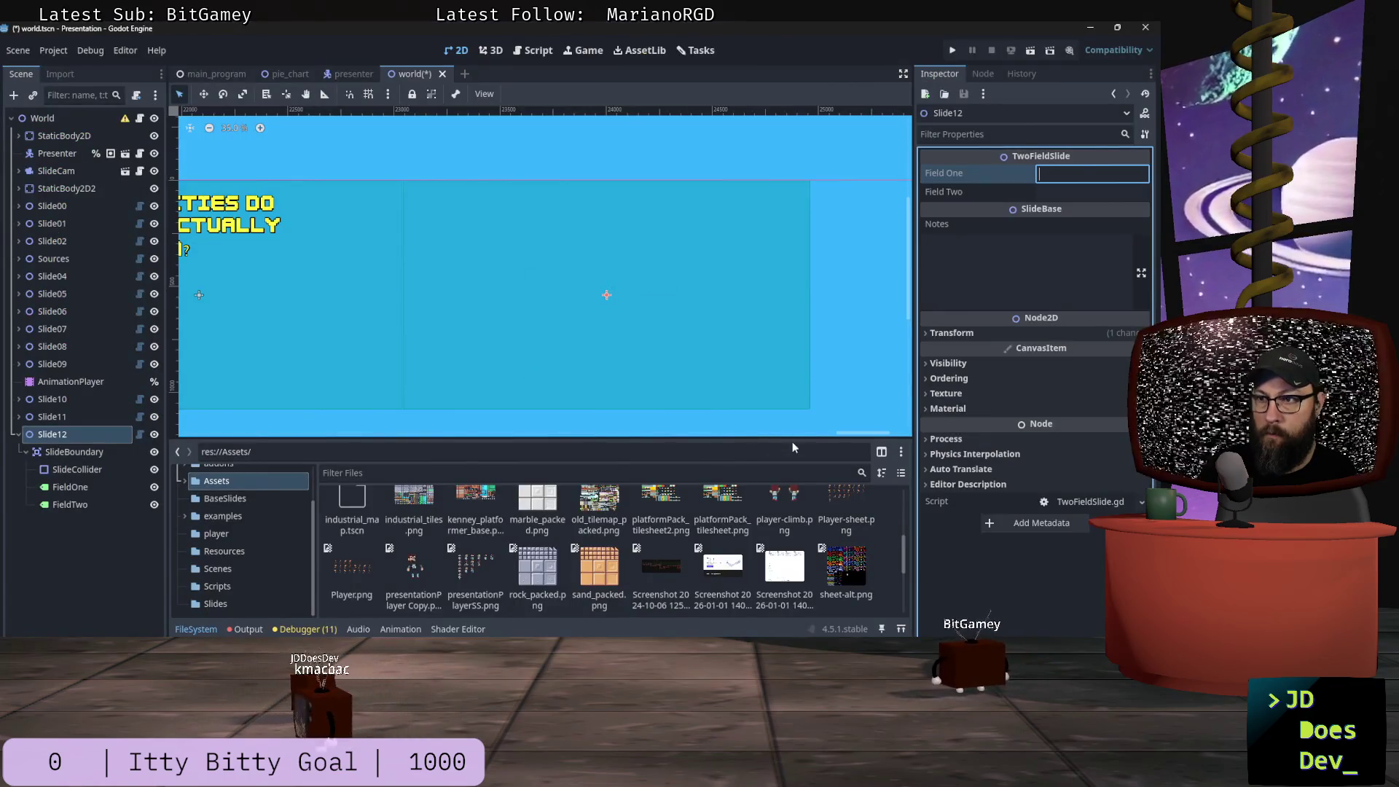
mouse_move(862, 433)
mouse_down()
mouse_move(777, 435)
mouse_move(826, 438)
mouse_up()
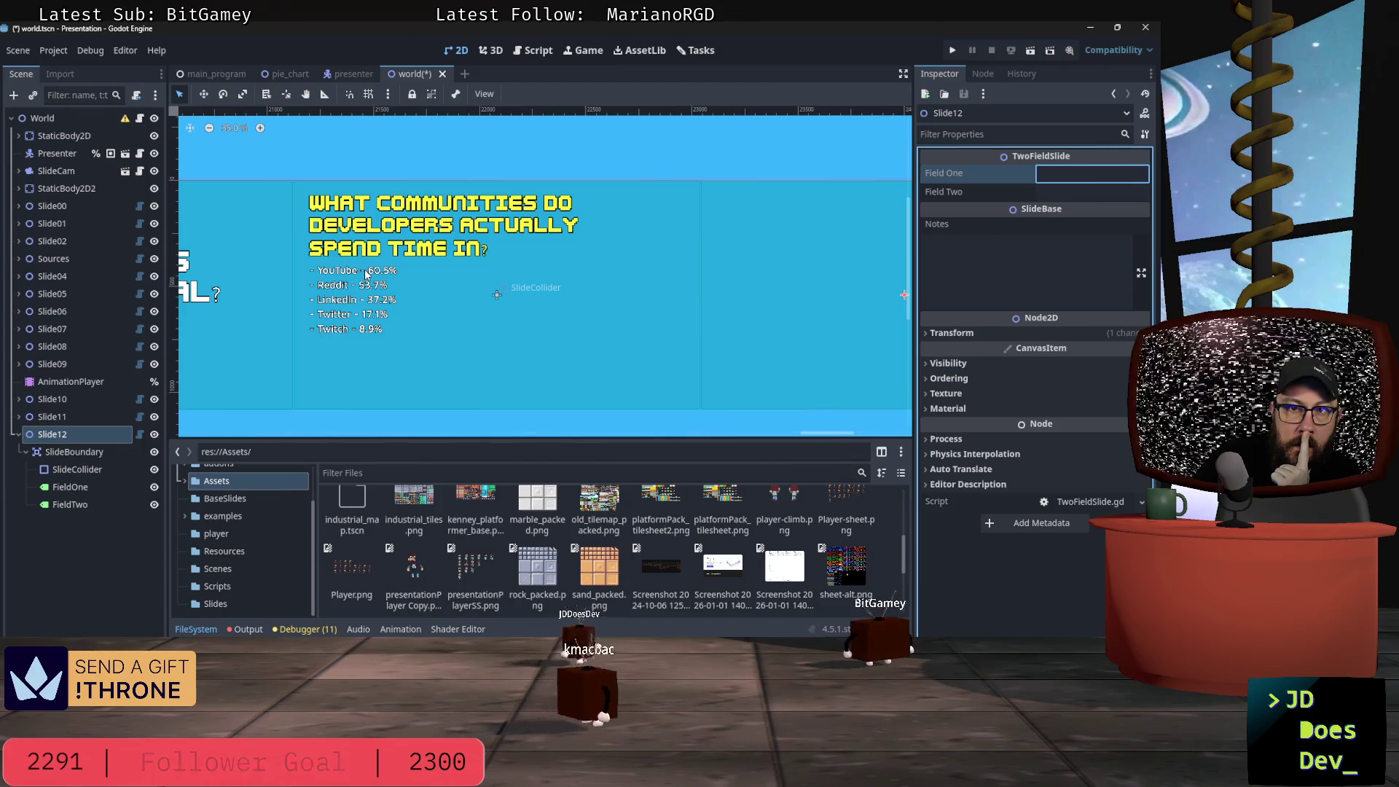
drag(820, 433, 855, 436)
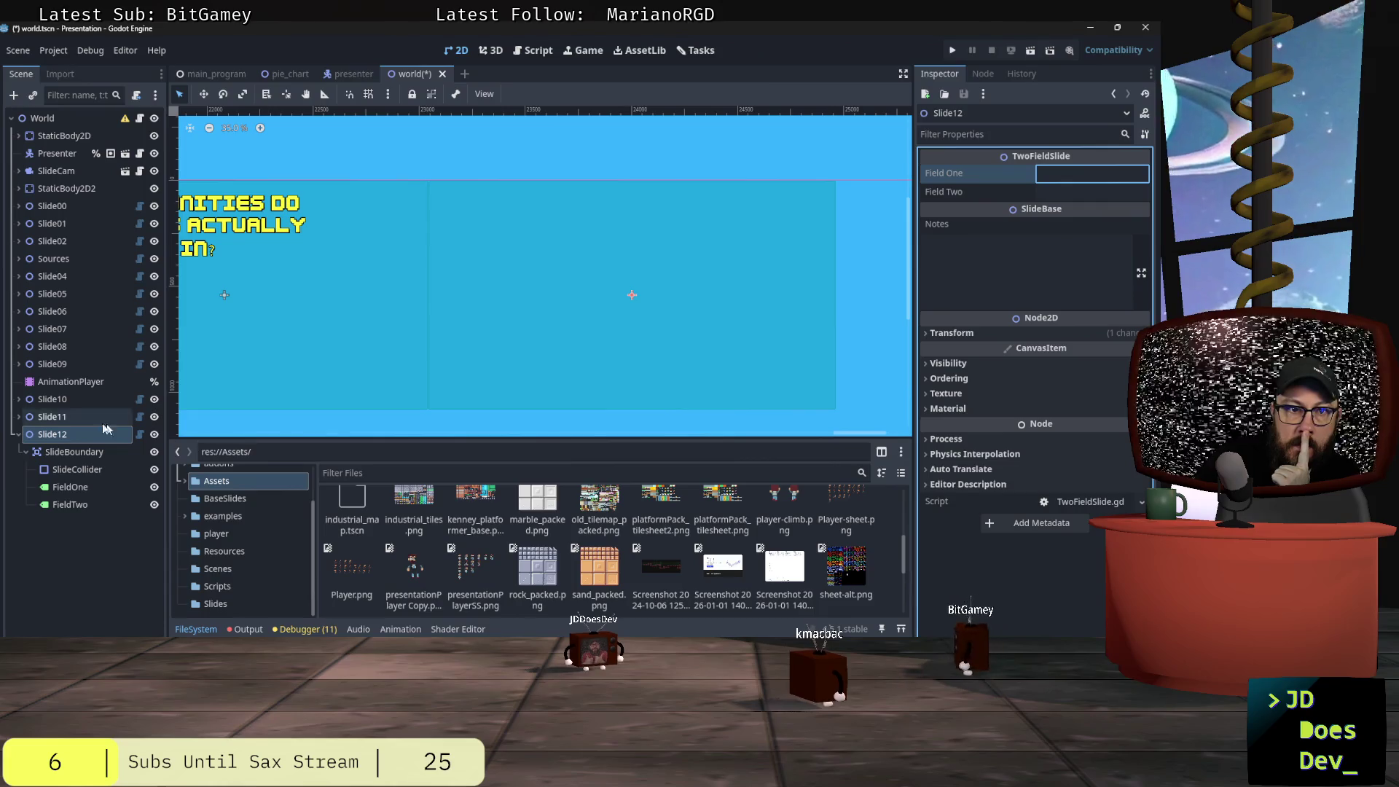
click(51, 438)
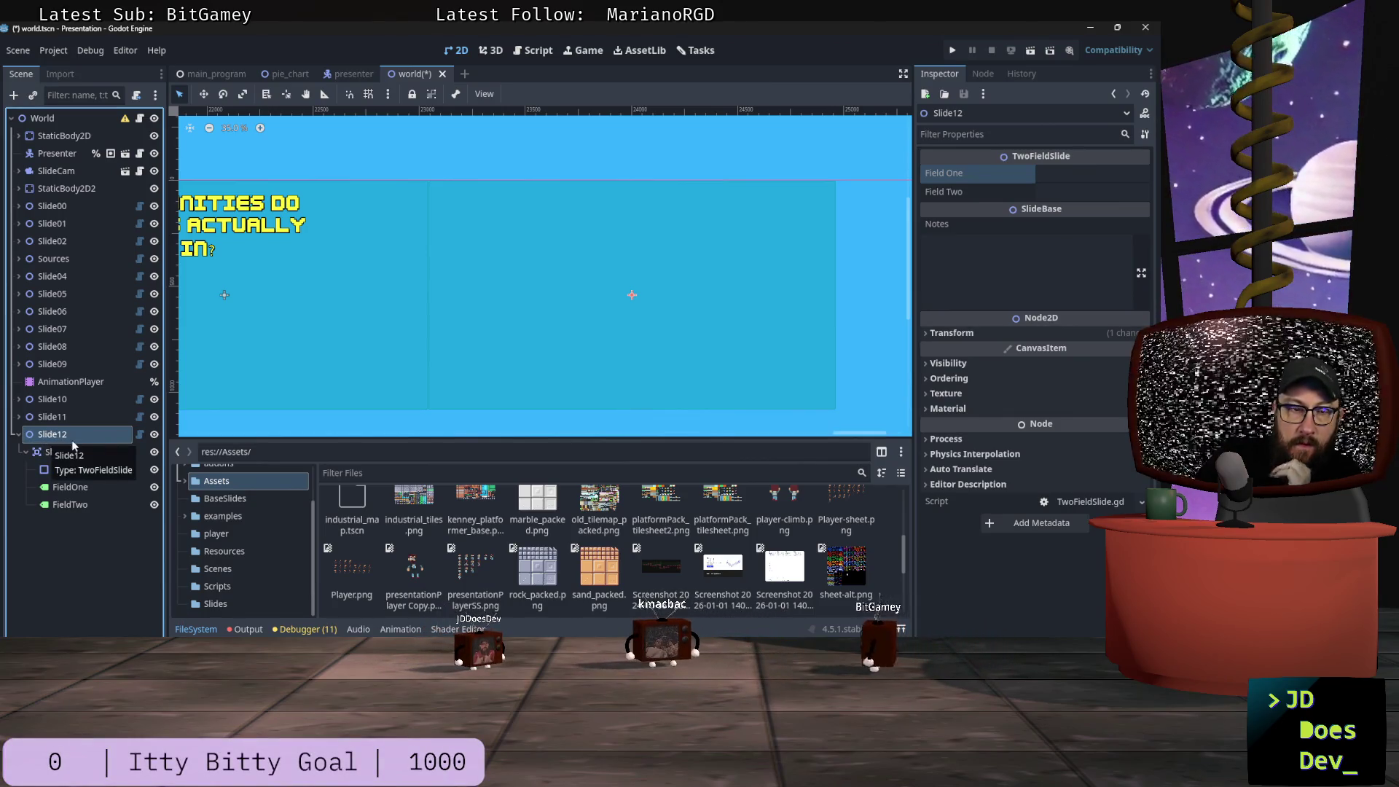
key(alt+Tab)
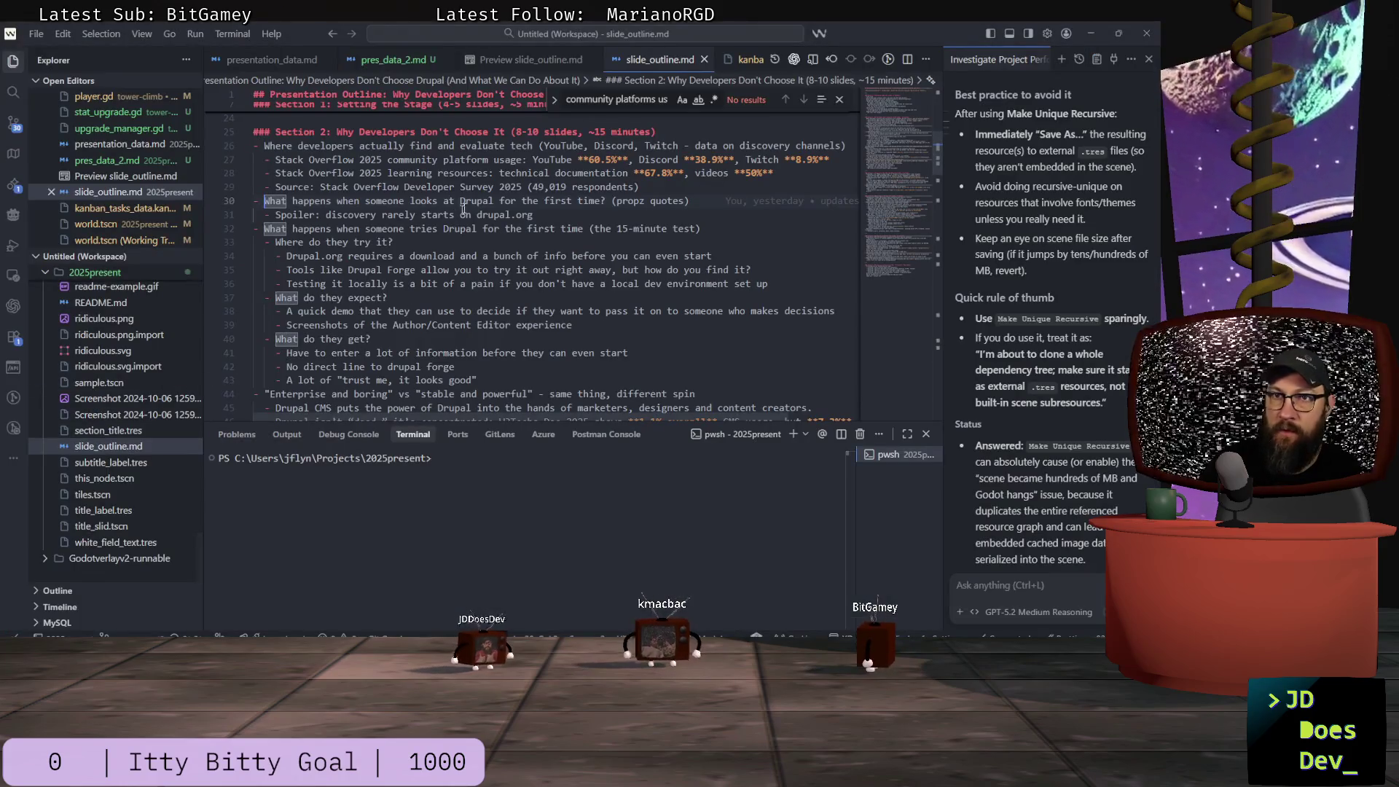
- Open pres_data_2.md and scroll up to the top of its source
click(394, 59)
scroll(377, 234, up, 15)
scroll(391, 264, up, 5)
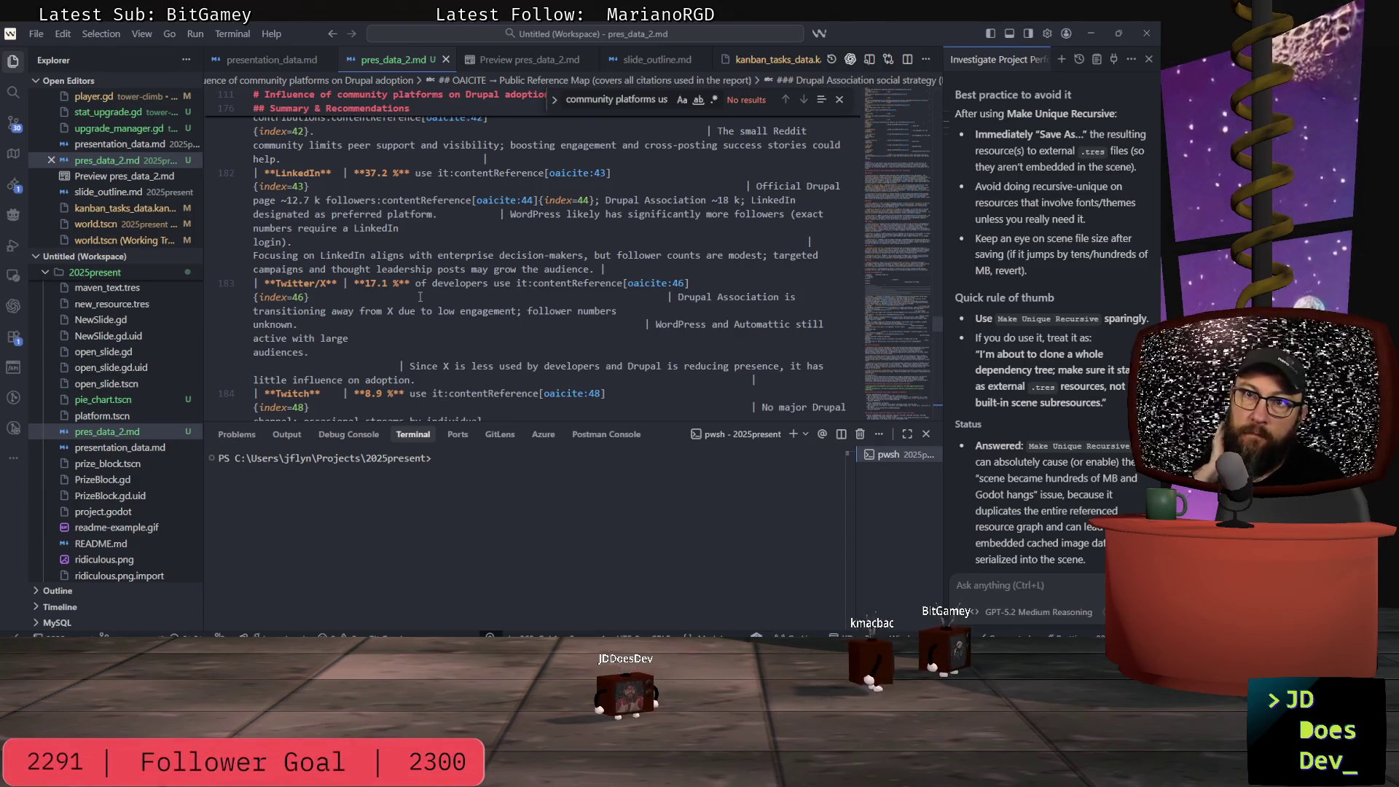
scroll(419, 297, up, 10)
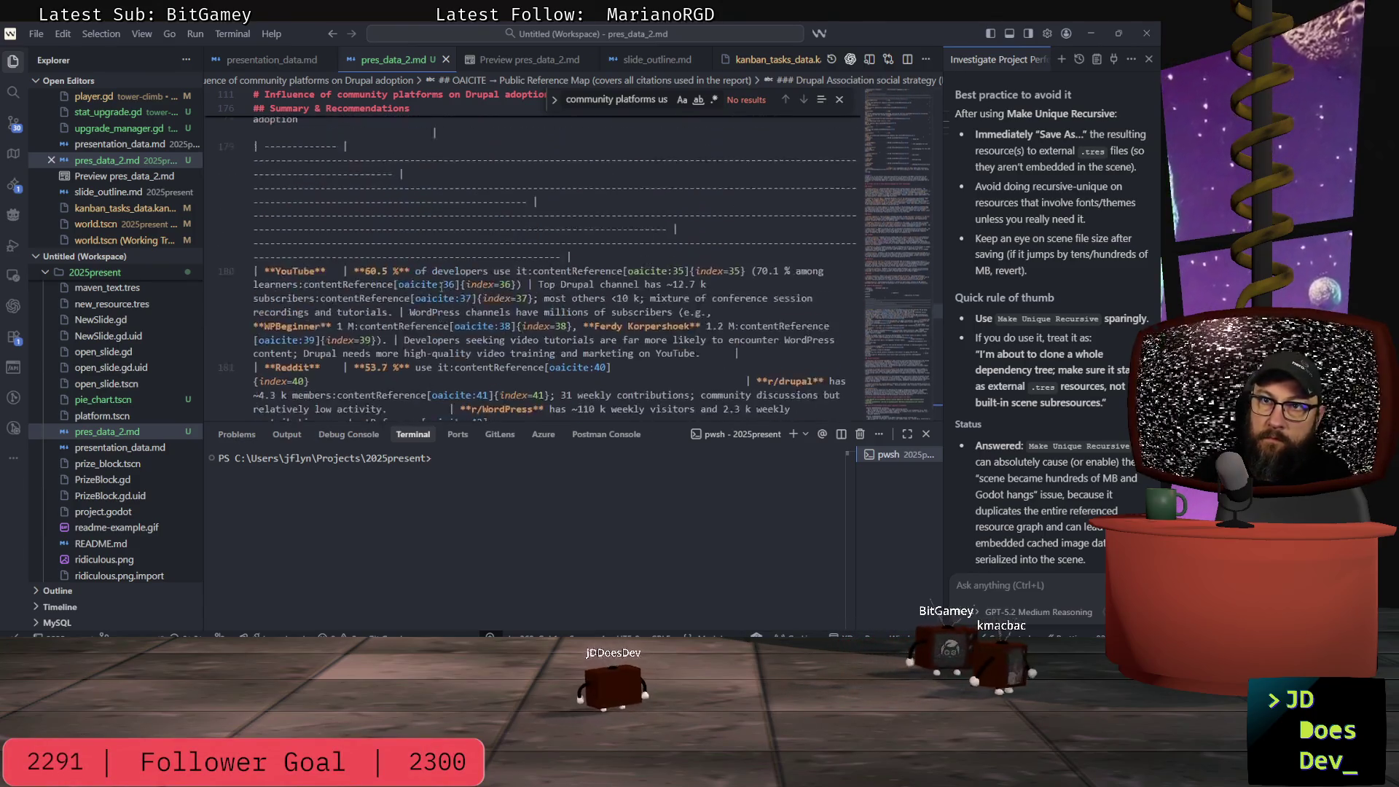
scroll(446, 294, up, 4)
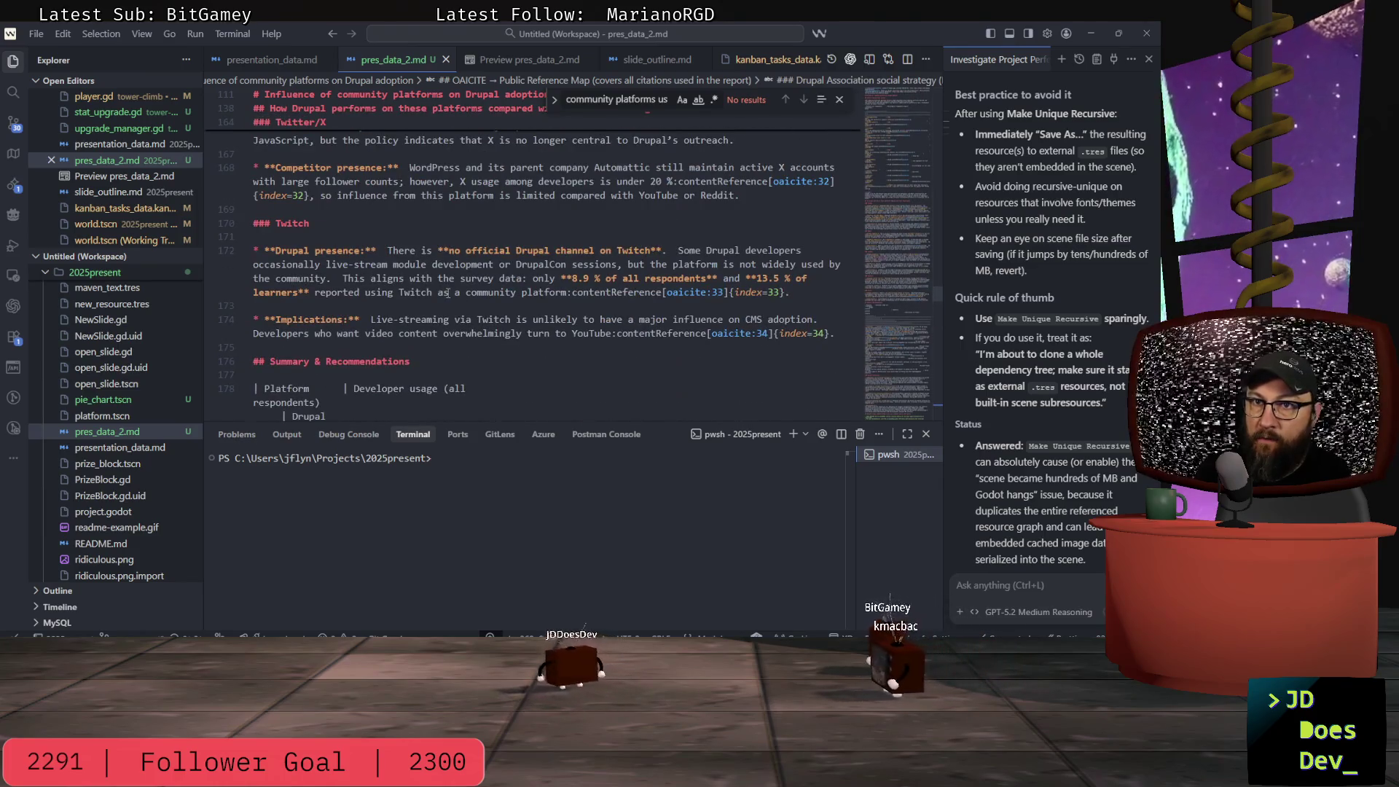
- Read the rendered preview of the developer-community research notes, then return to Godot
click(500, 60)
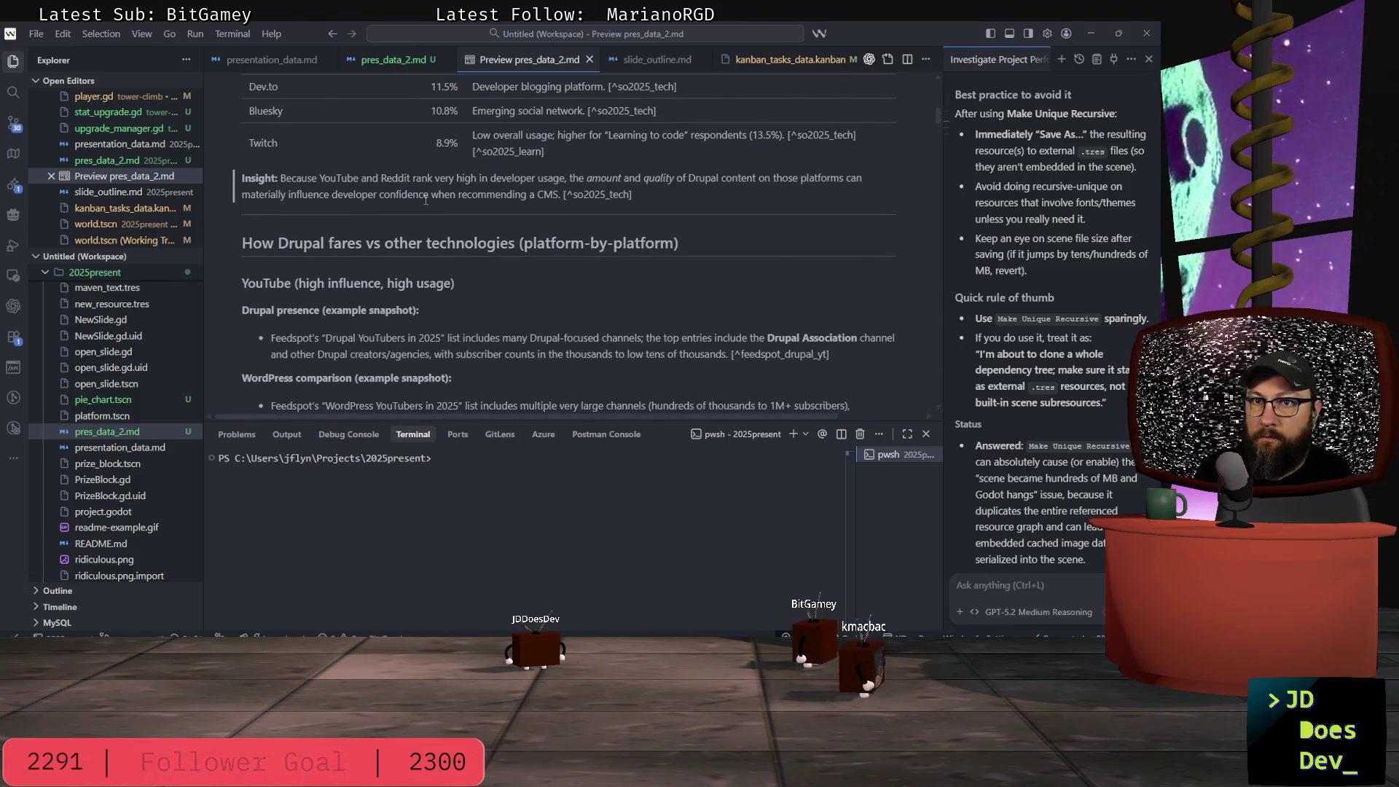
scroll(428, 204, down, 1)
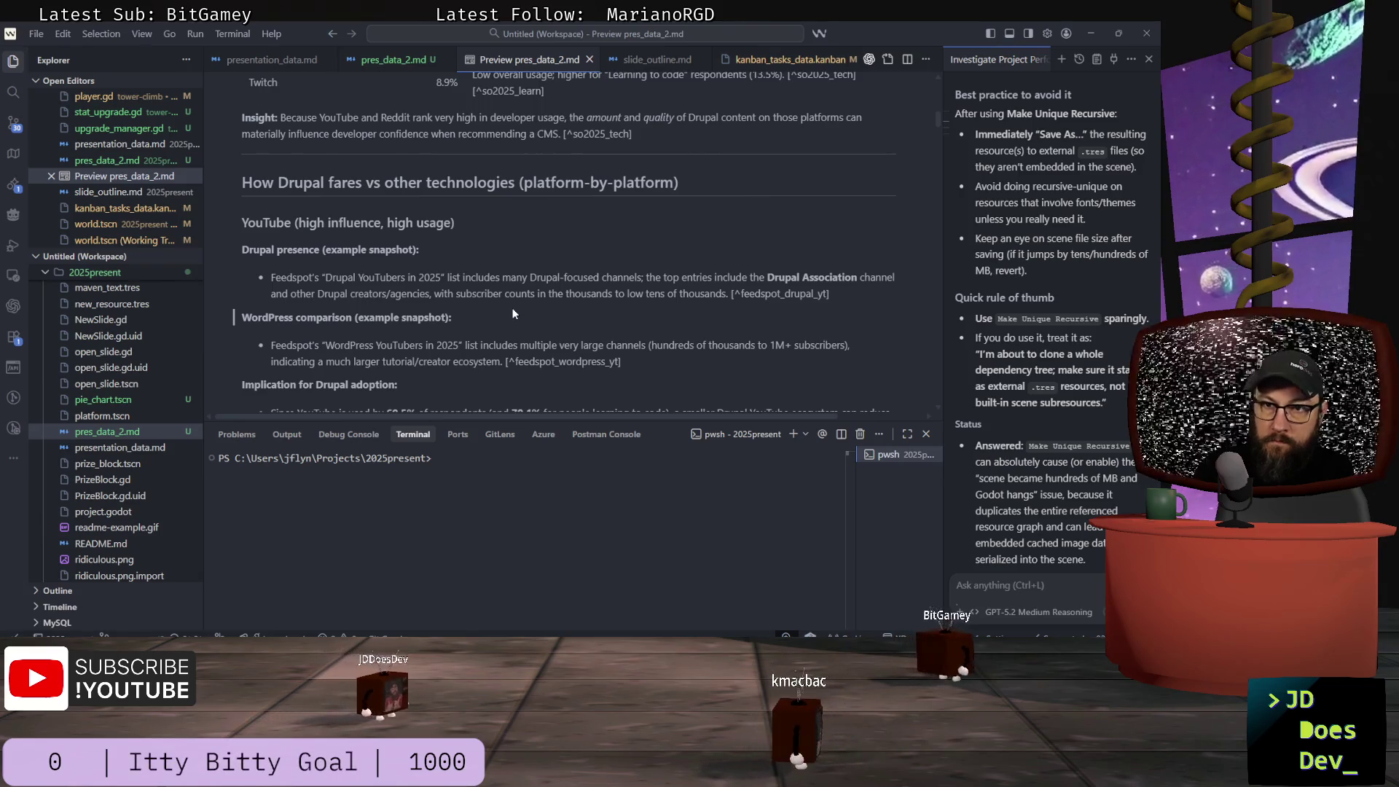
scroll(515, 304, down, 3)
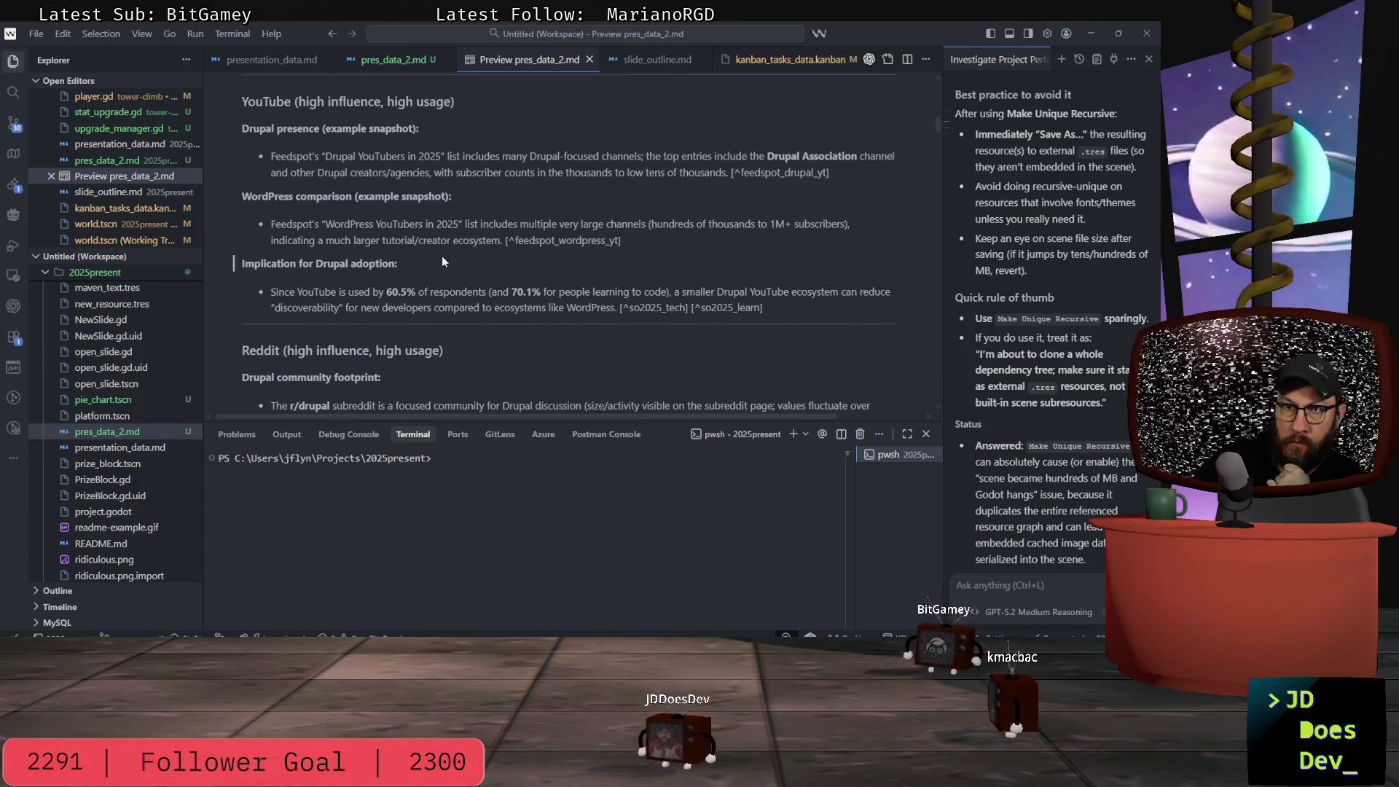
scroll(443, 260, up, 10)
scroll(443, 262, up, 5)
key(alt+Tab)
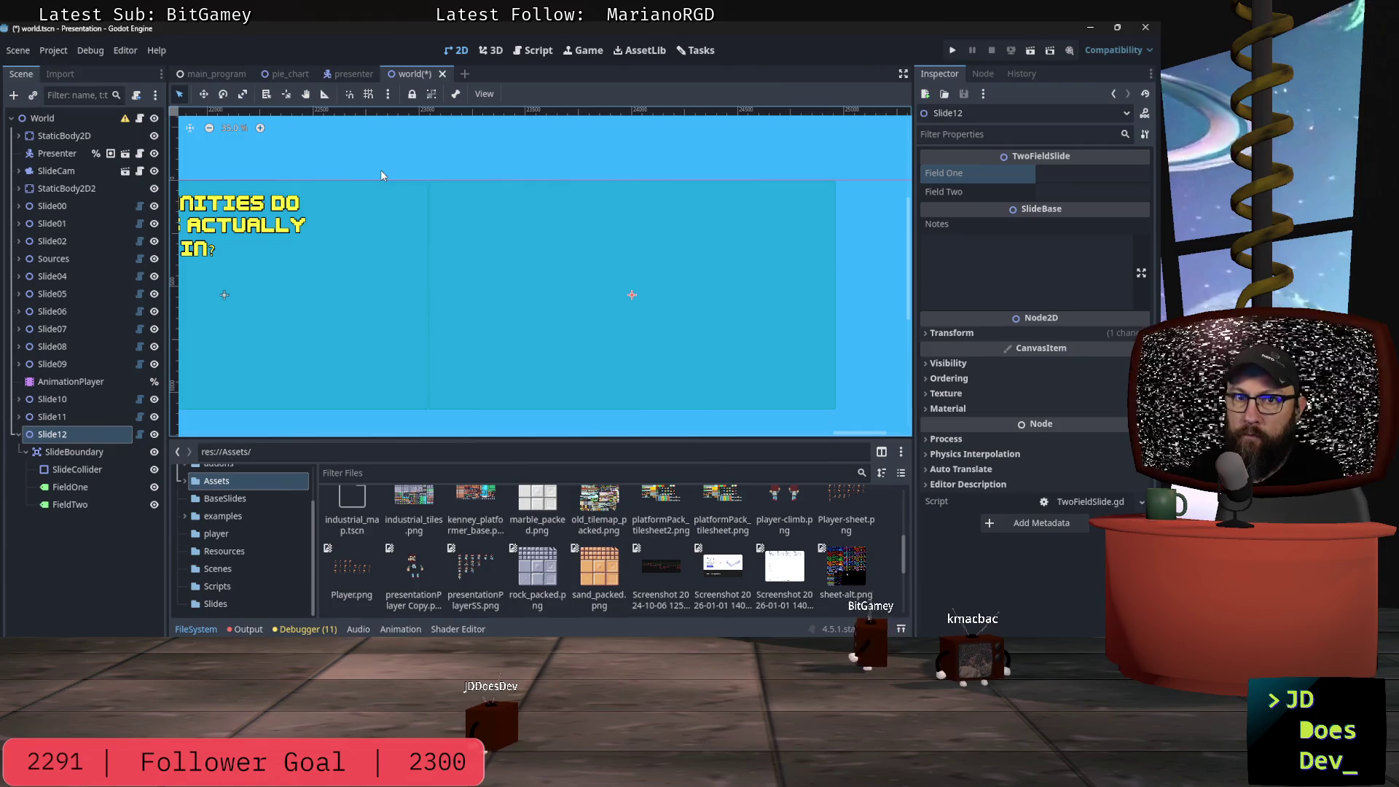
- Finish Slide12's Field One text as 'What are they finding?'
click(71, 486)
click(73, 486)
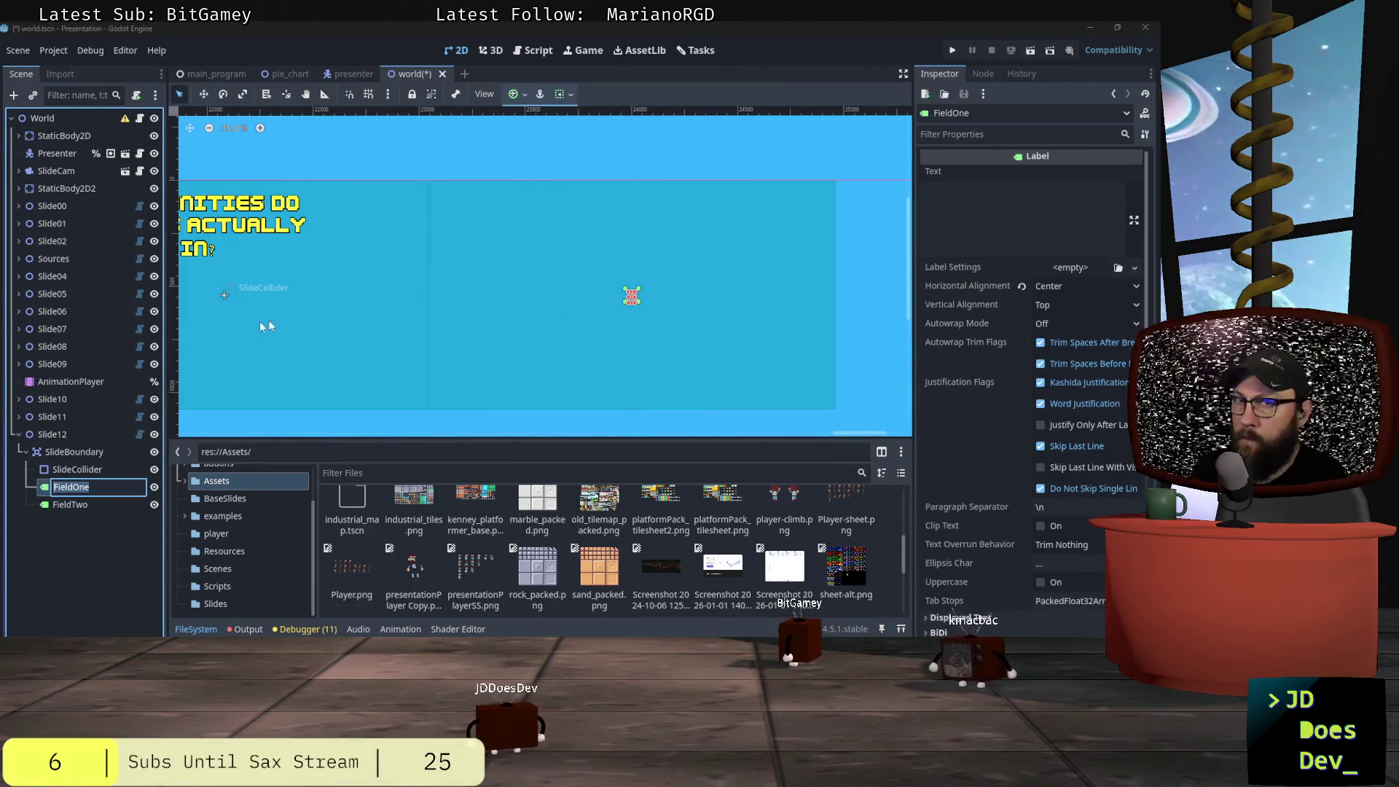
click(53, 434)
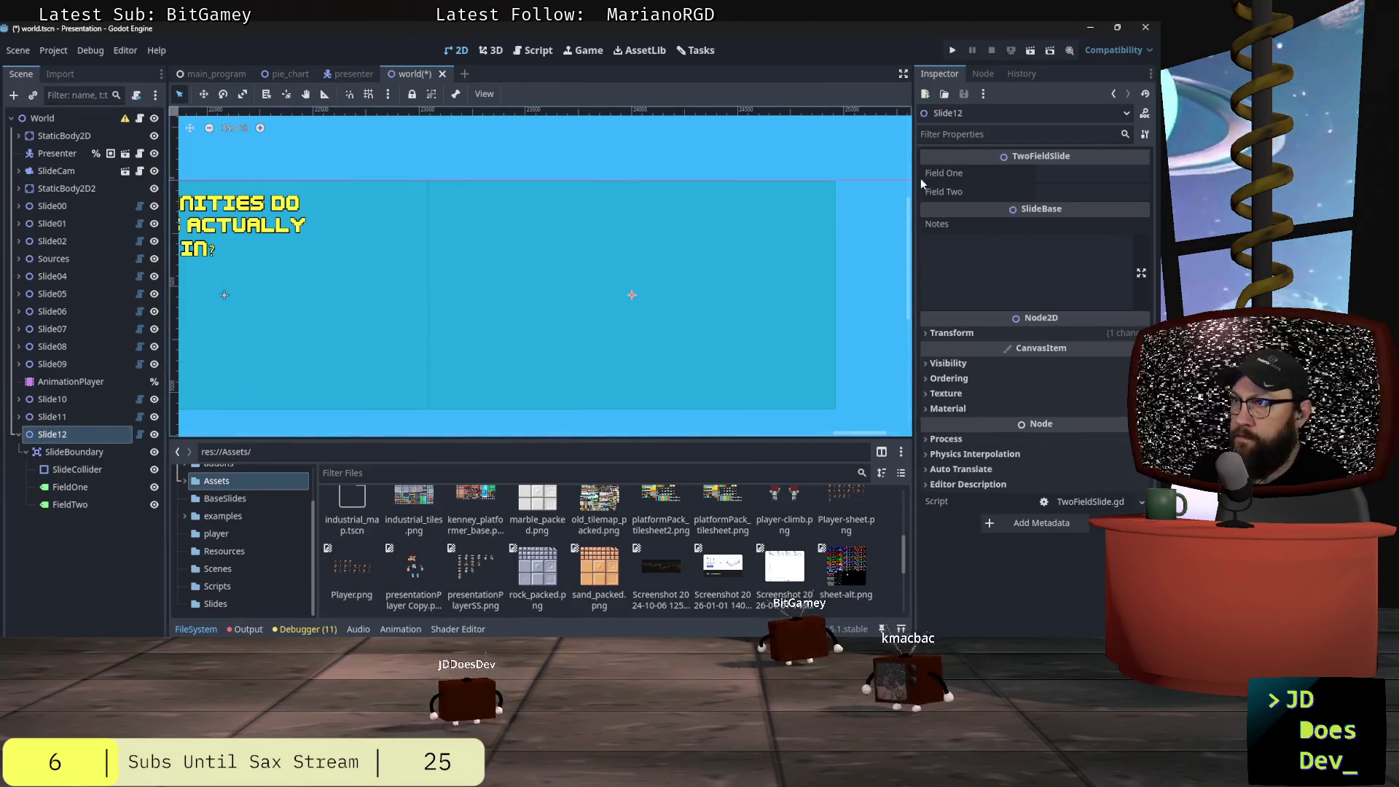
click(1074, 172)
text(What are they)
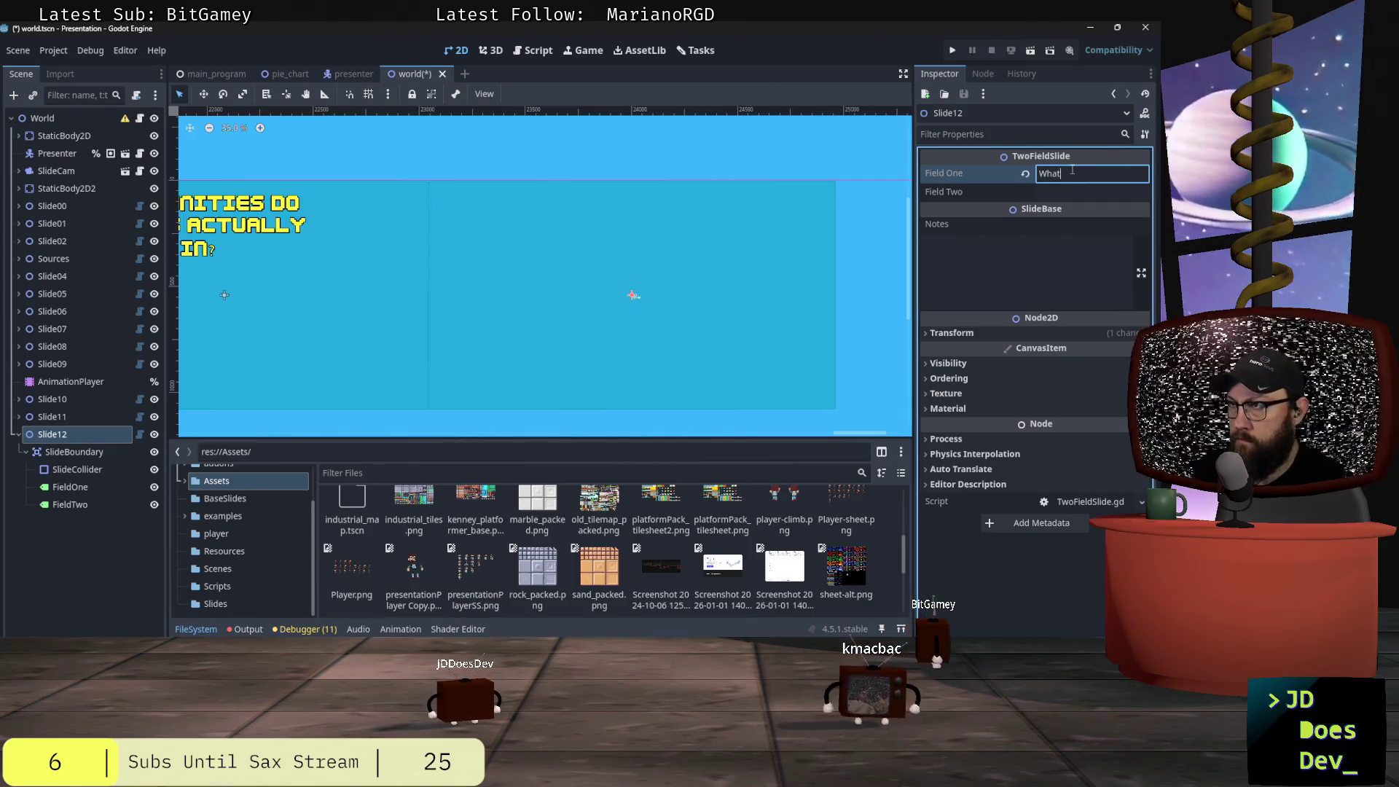
text( finding?)
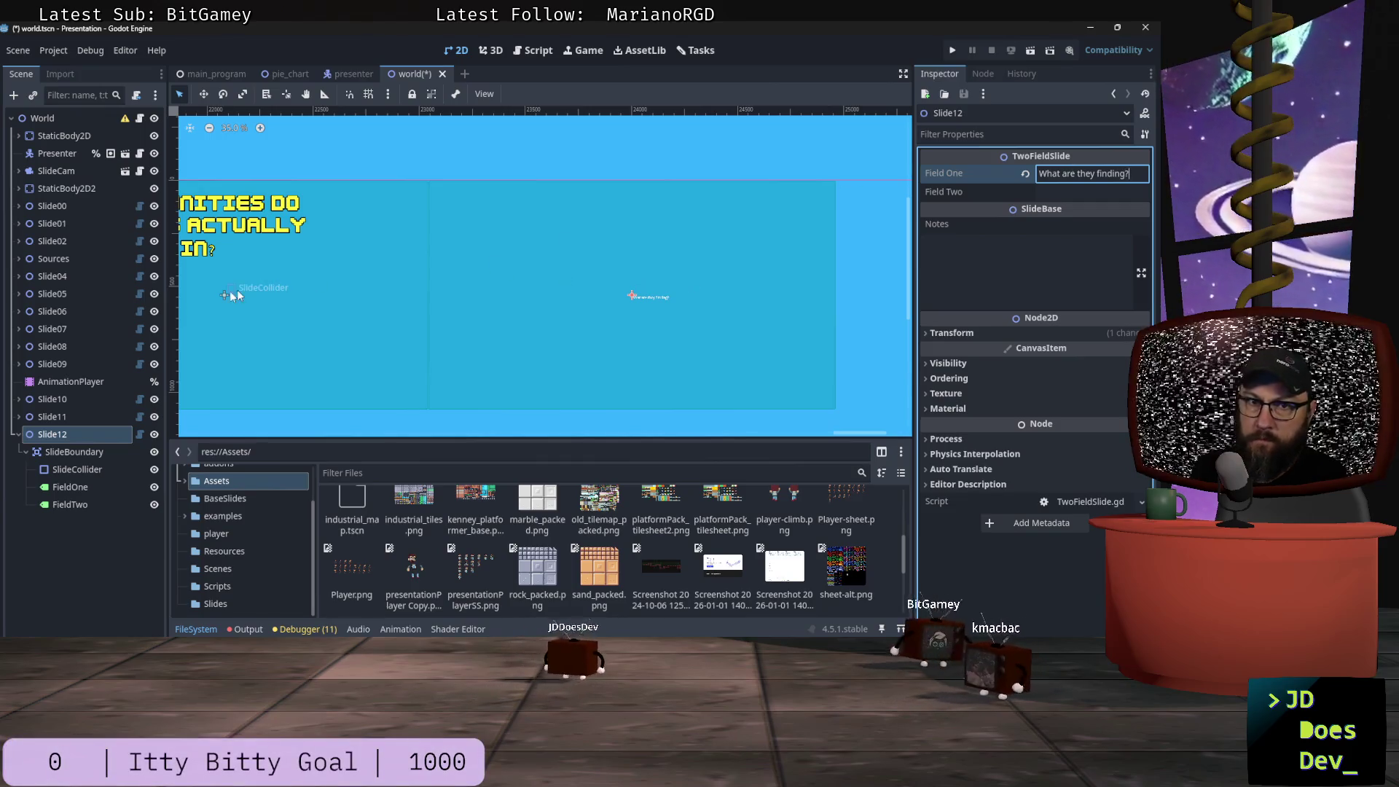
- Inspect Slide05's question label styling, then return and select Slide12's FieldOne
drag(847, 433, 532, 435)
click(513, 228)
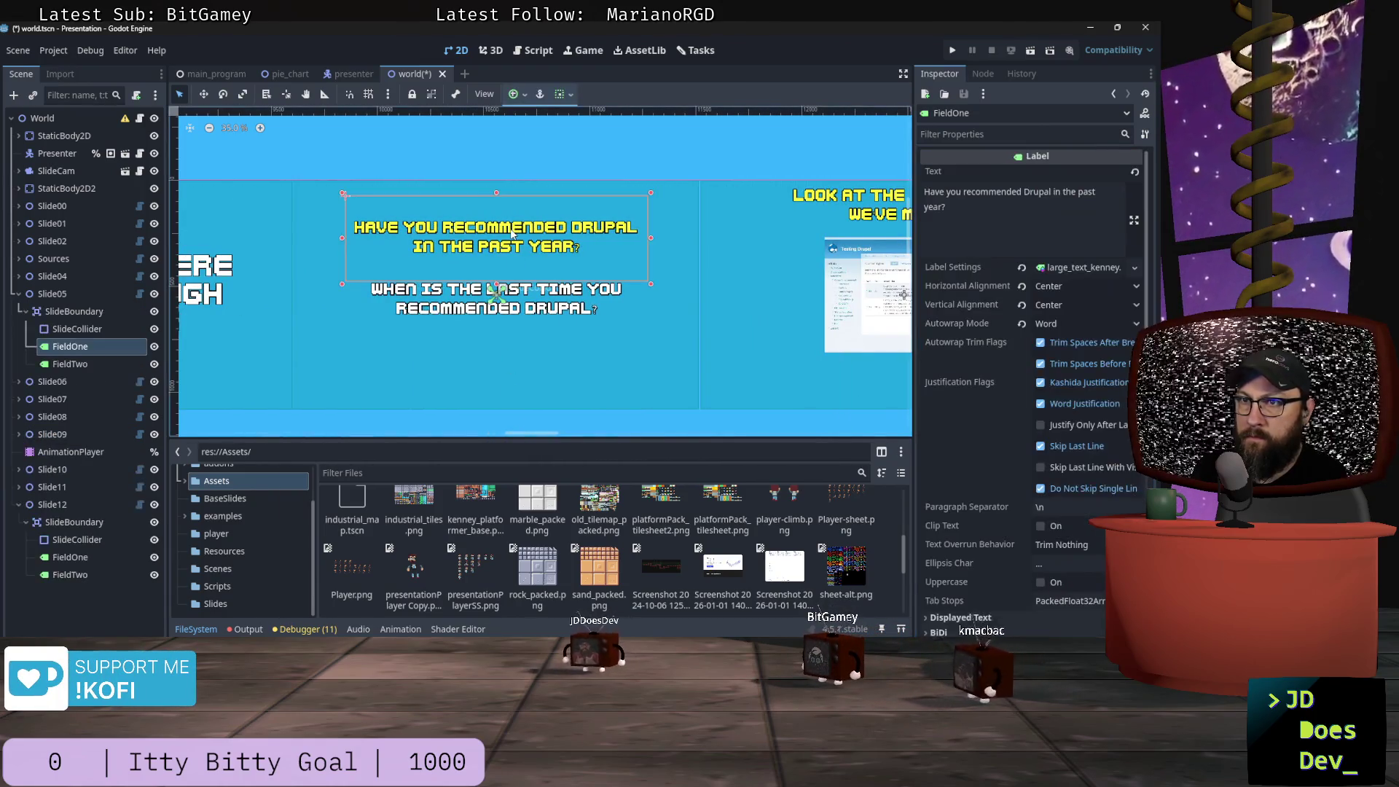
drag(532, 434, 884, 431)
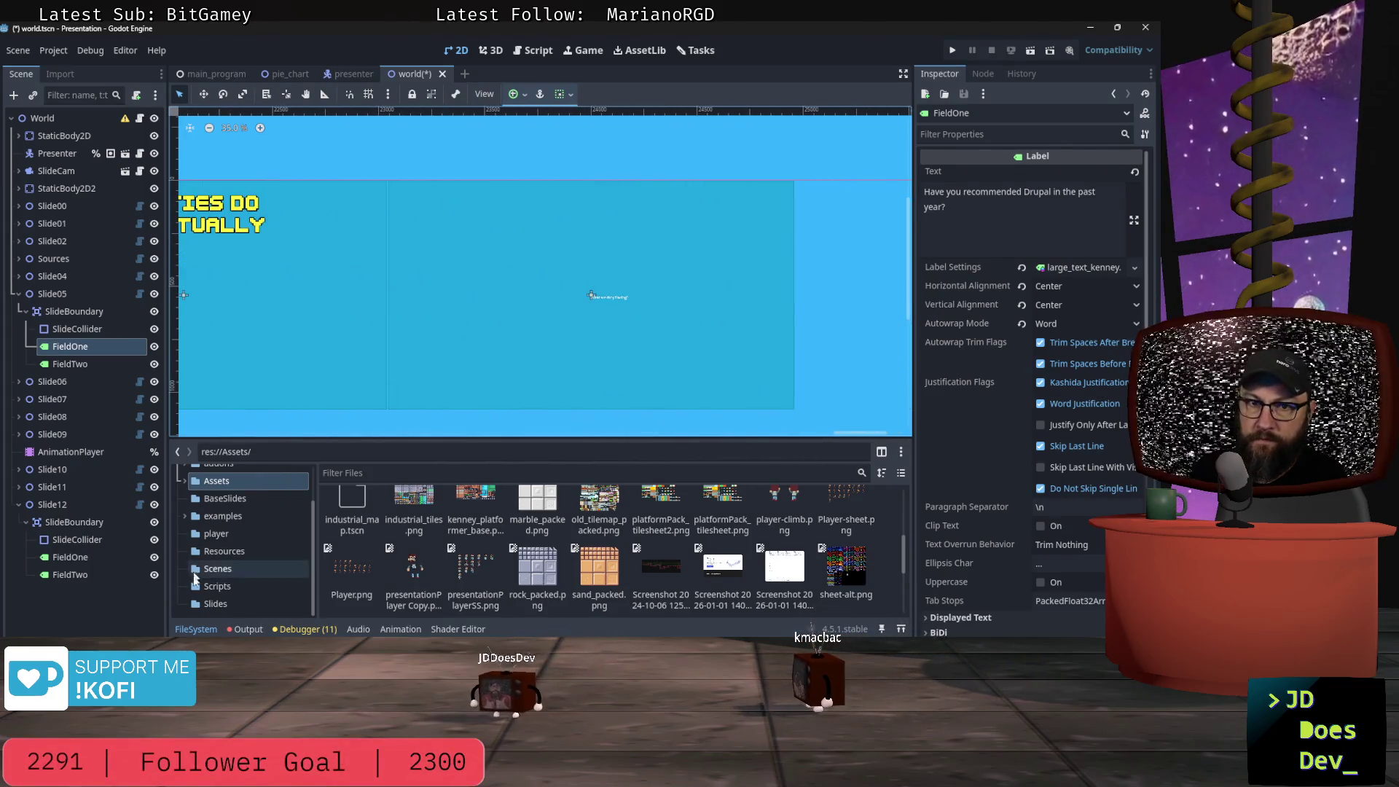
click(68, 559)
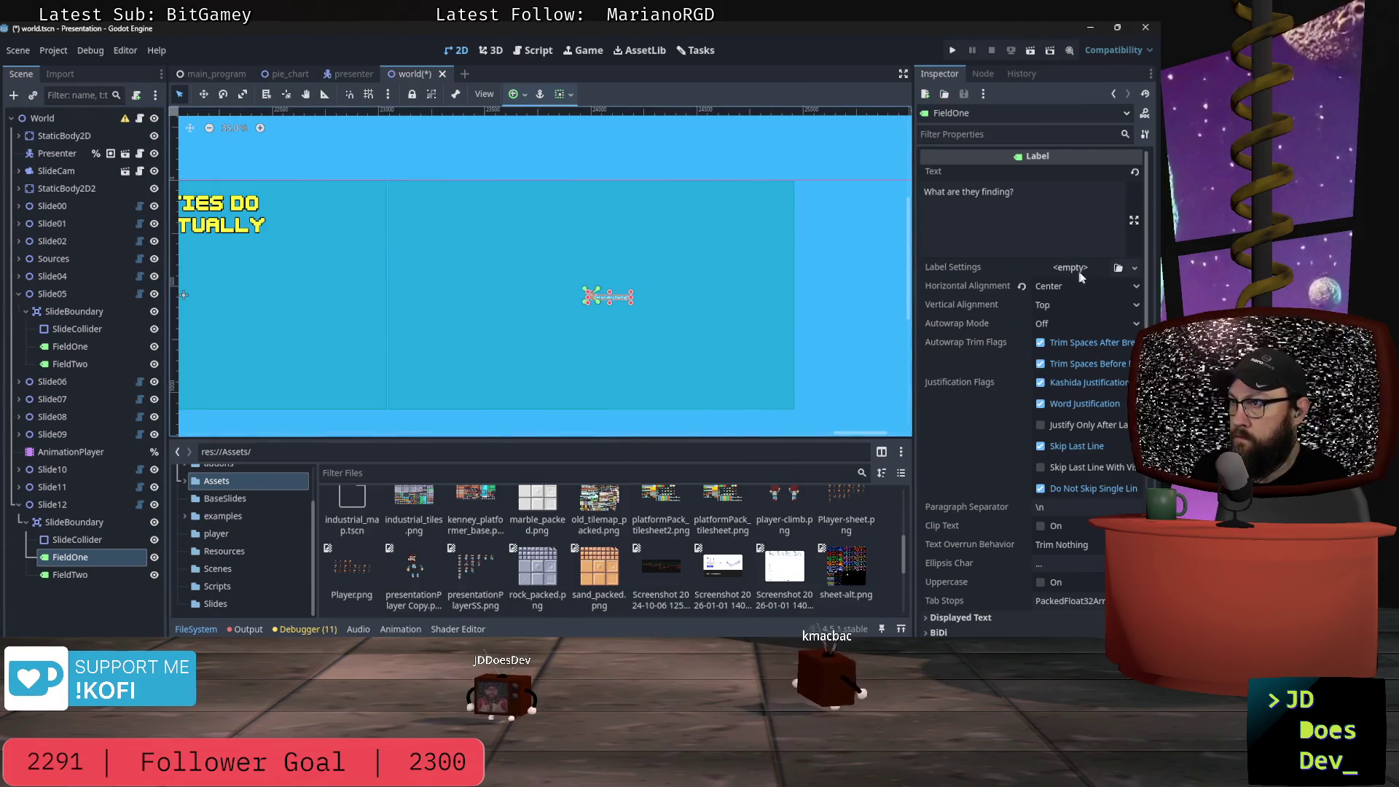
- Apply large_text_kenney.tres label settings and the Center anchor preset to the question label
click(1118, 269)
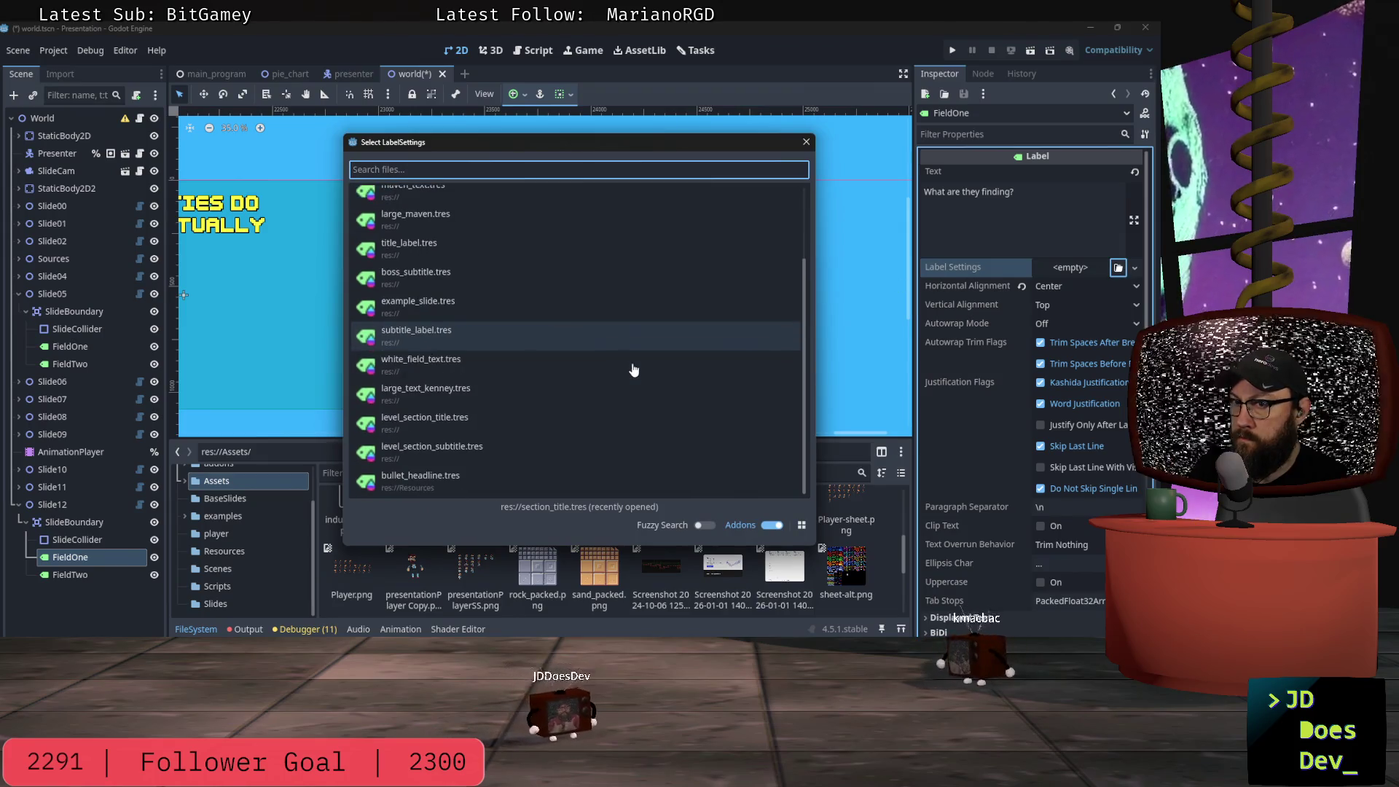
double_click(464, 394)
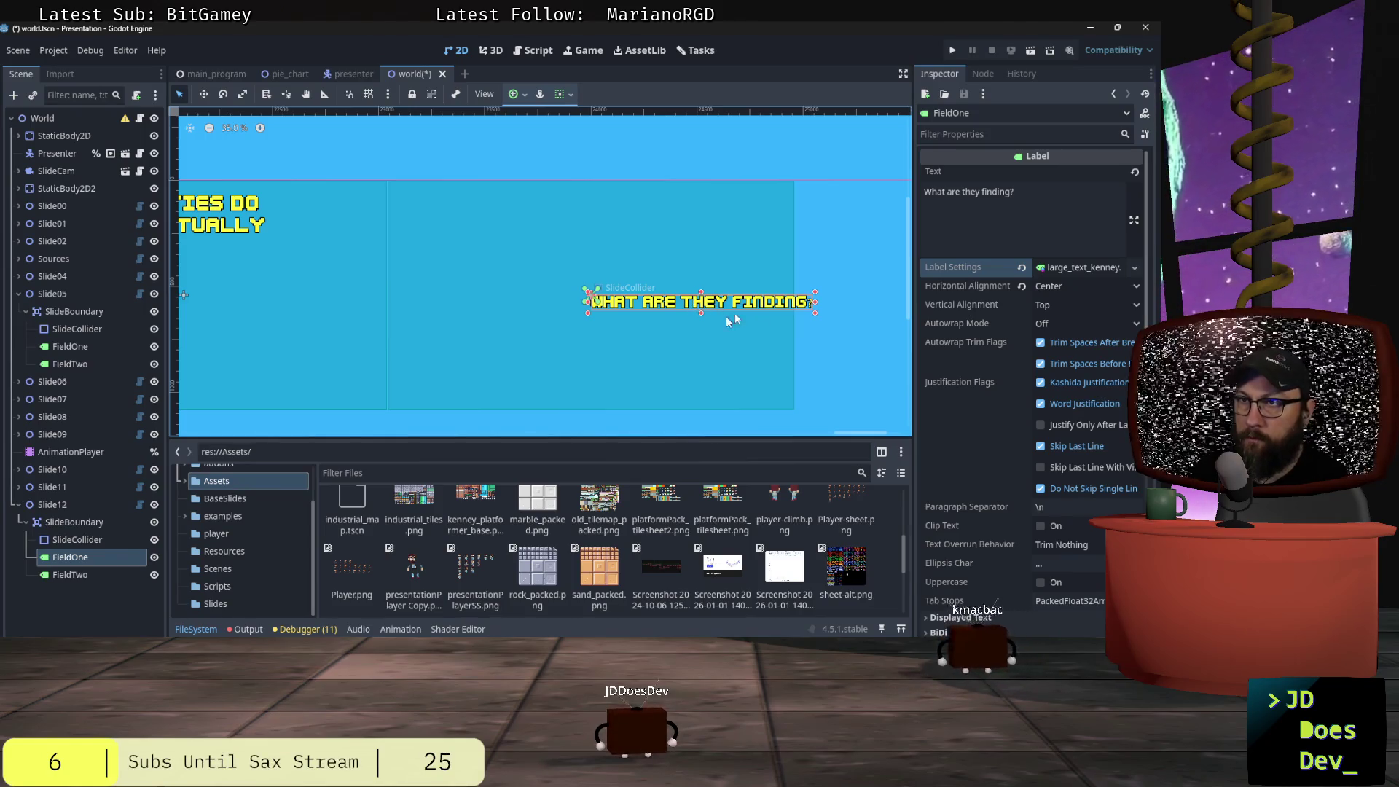
click(514, 94)
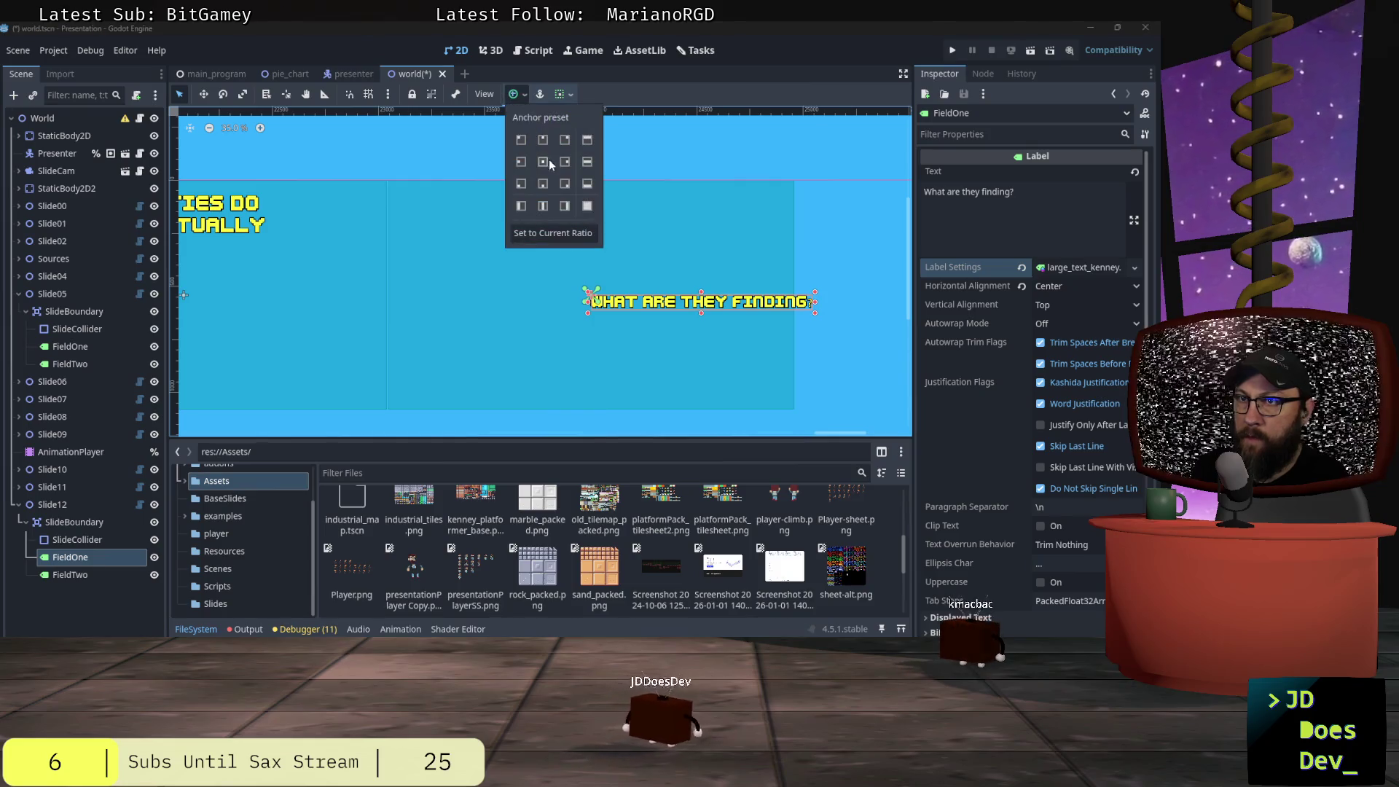
click(545, 166)
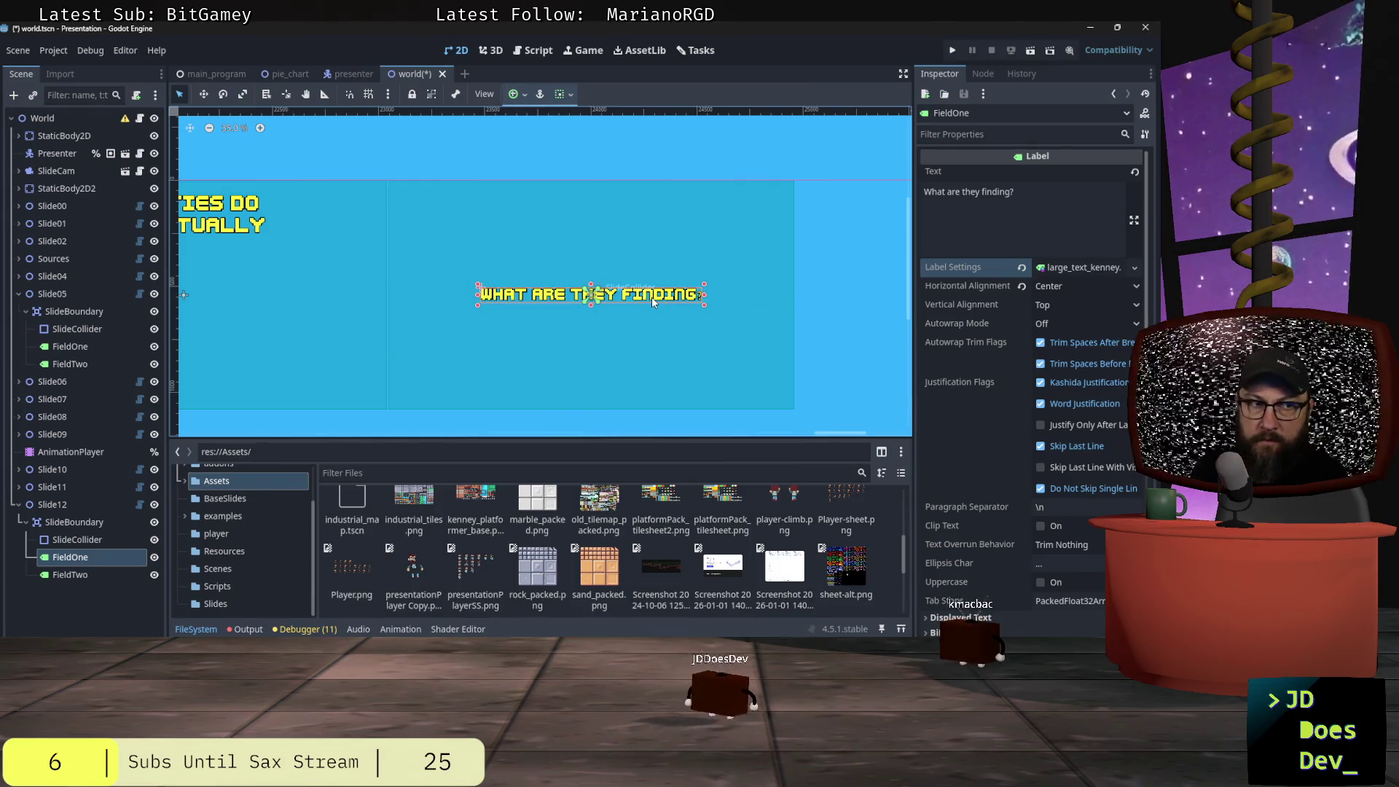
mouse_move(654, 295)
mouse_down()
mouse_move(645, 224)
mouse_move(653, 295)
mouse_up()
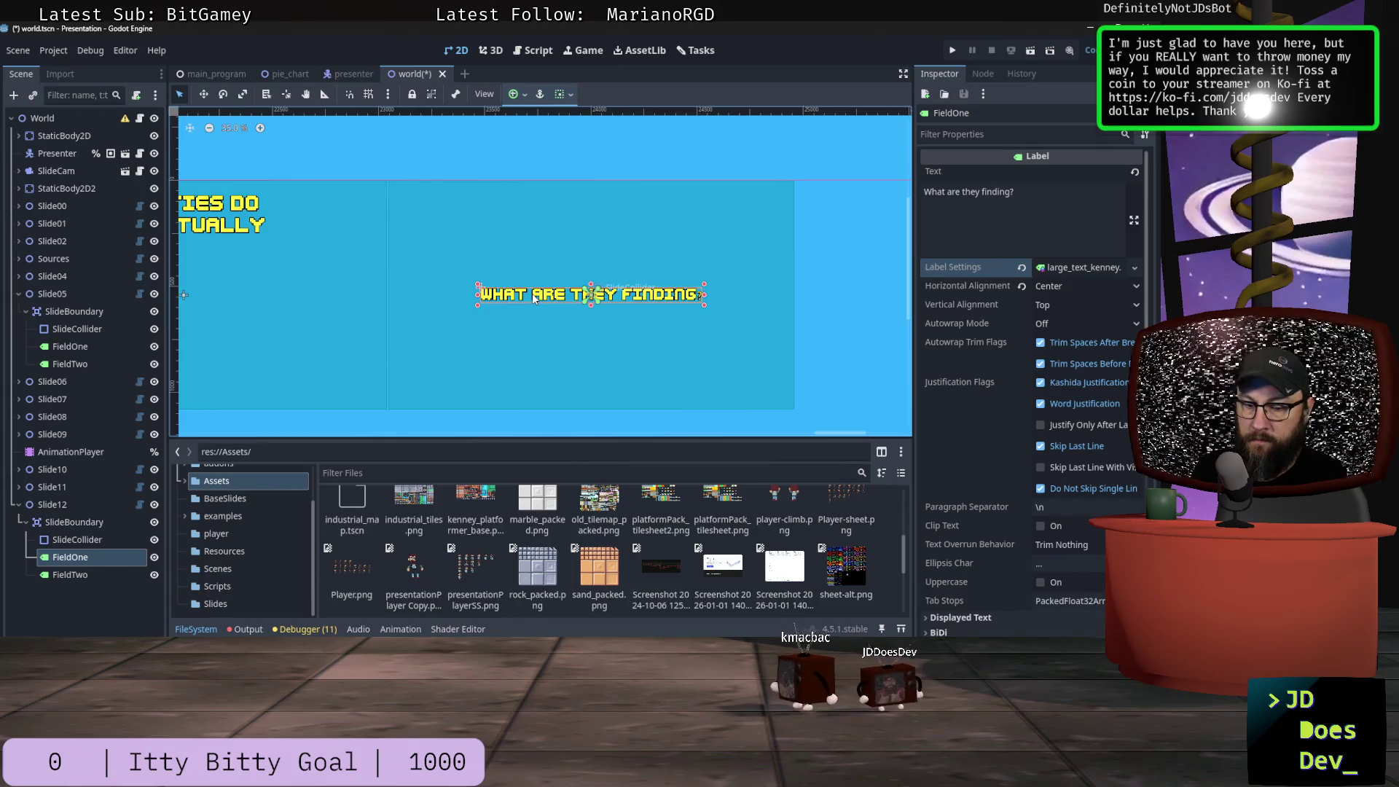
- Move the 'What are they finding?' label up near the top of the slide
key(w)
drag(533, 293, 537, 241)
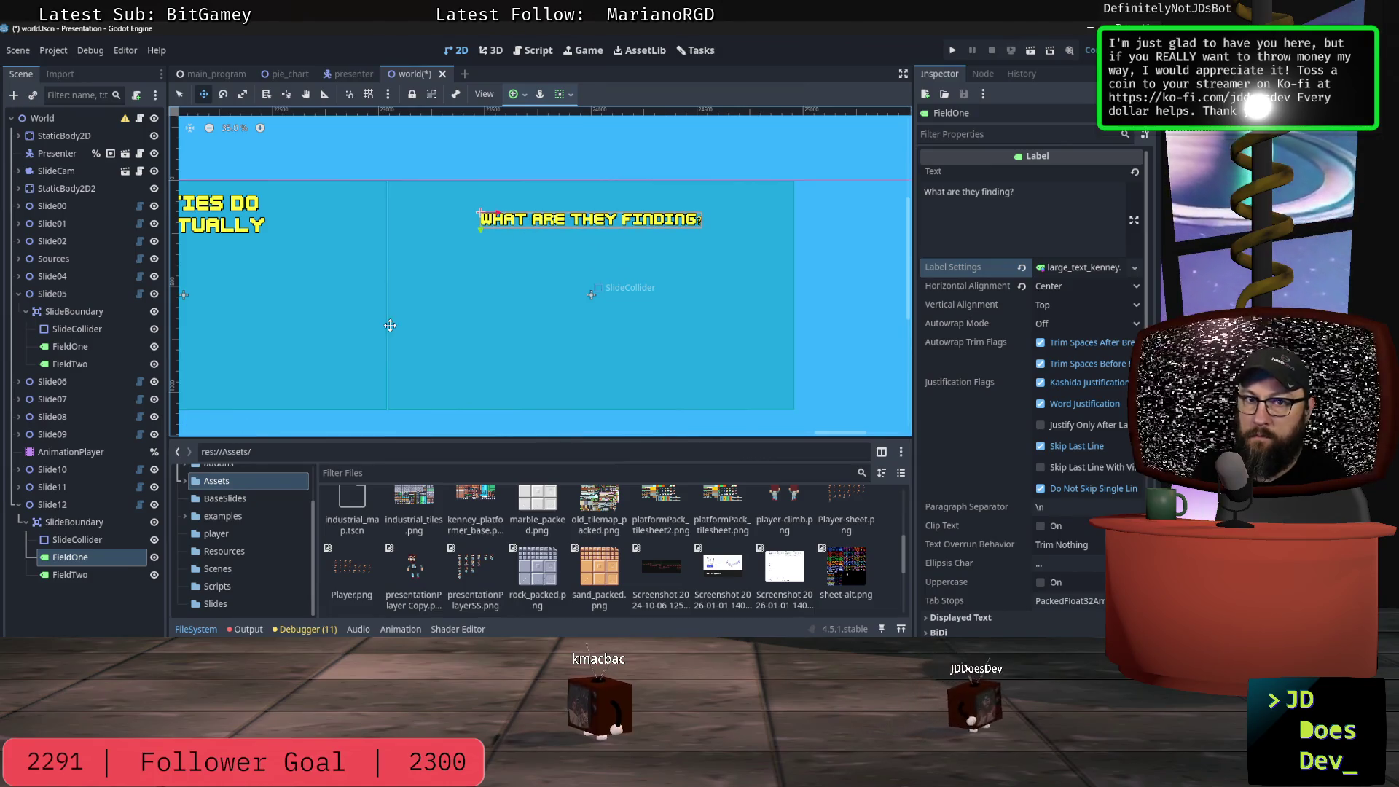
click(592, 296)
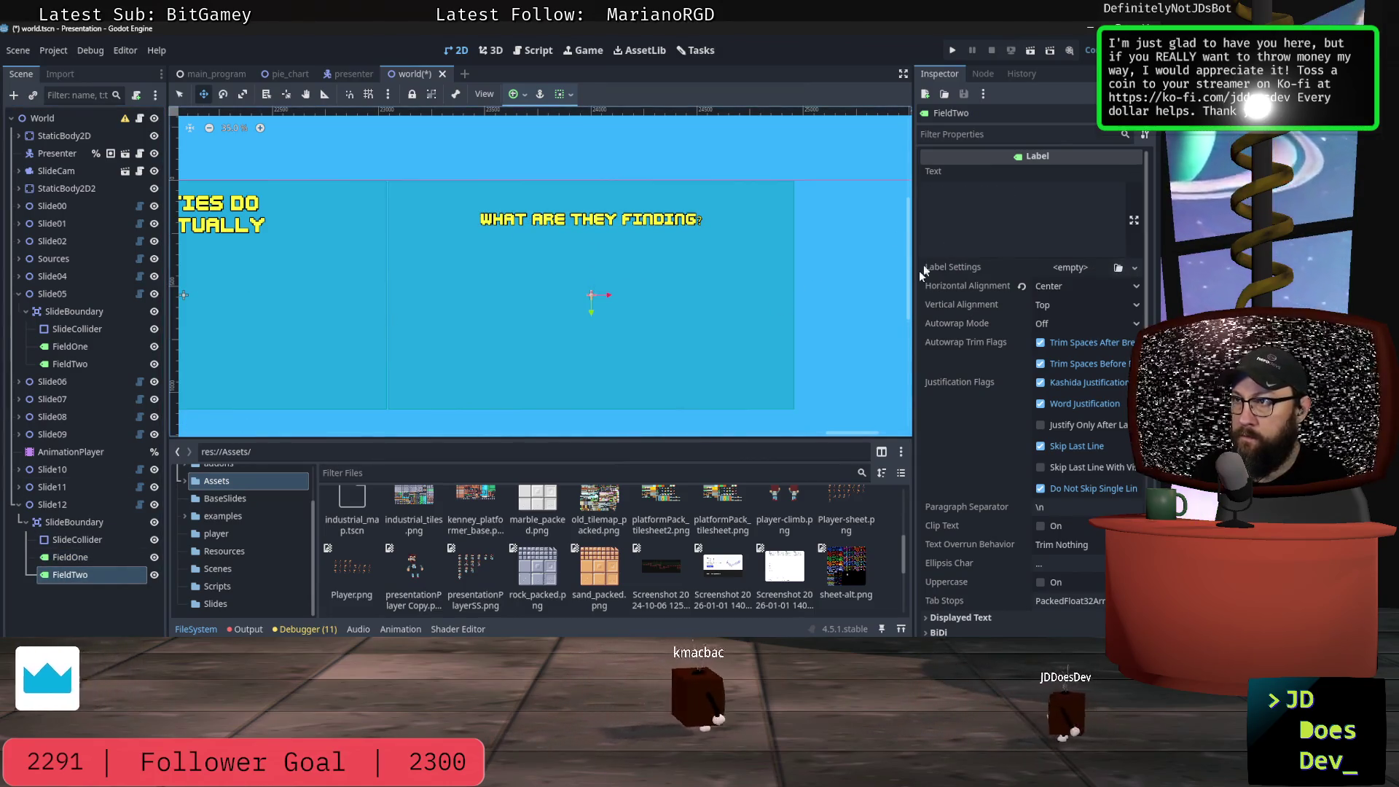
- Enter 'It ain't drupal!' as FieldTwo's text and apply the field_two.tres label style
click(1013, 193)
text(It)
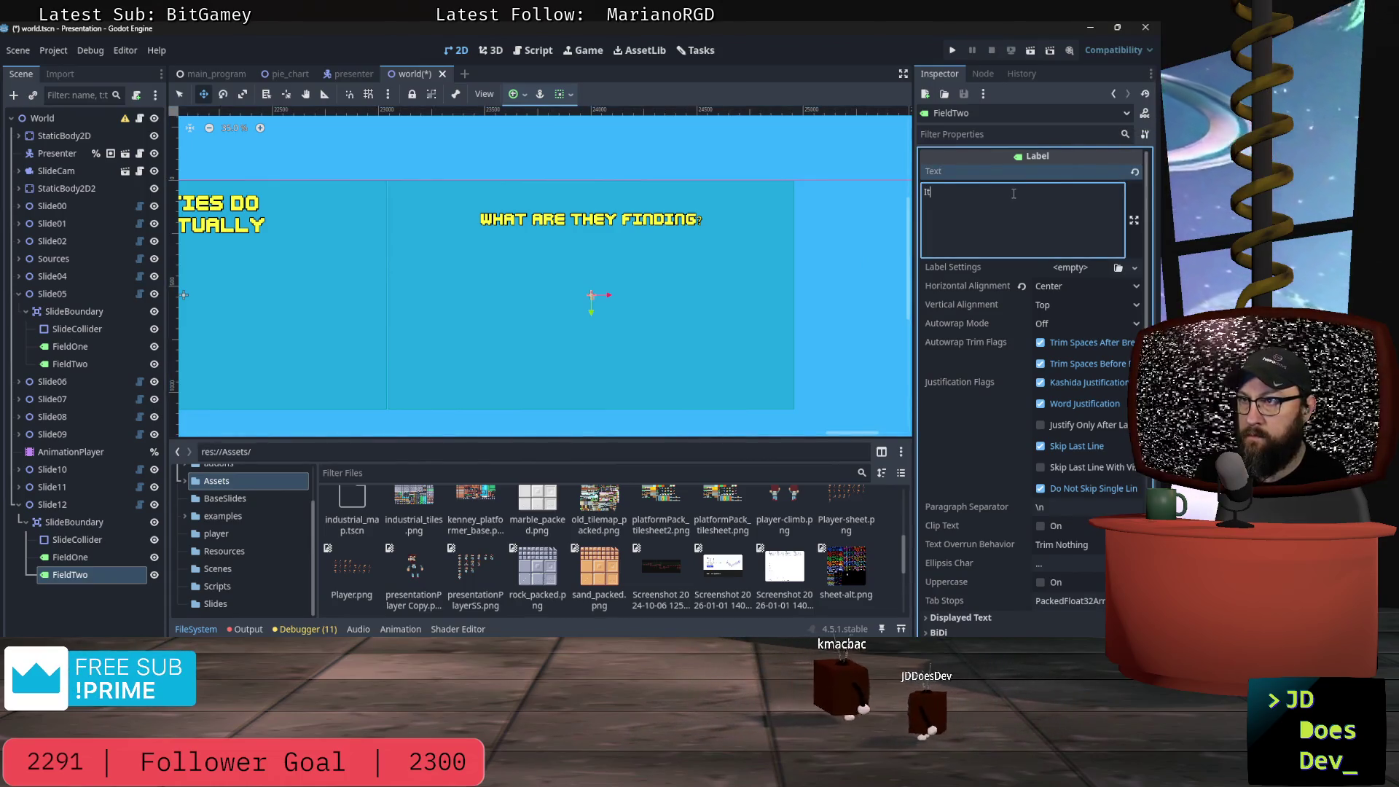
text( ain't drupal)
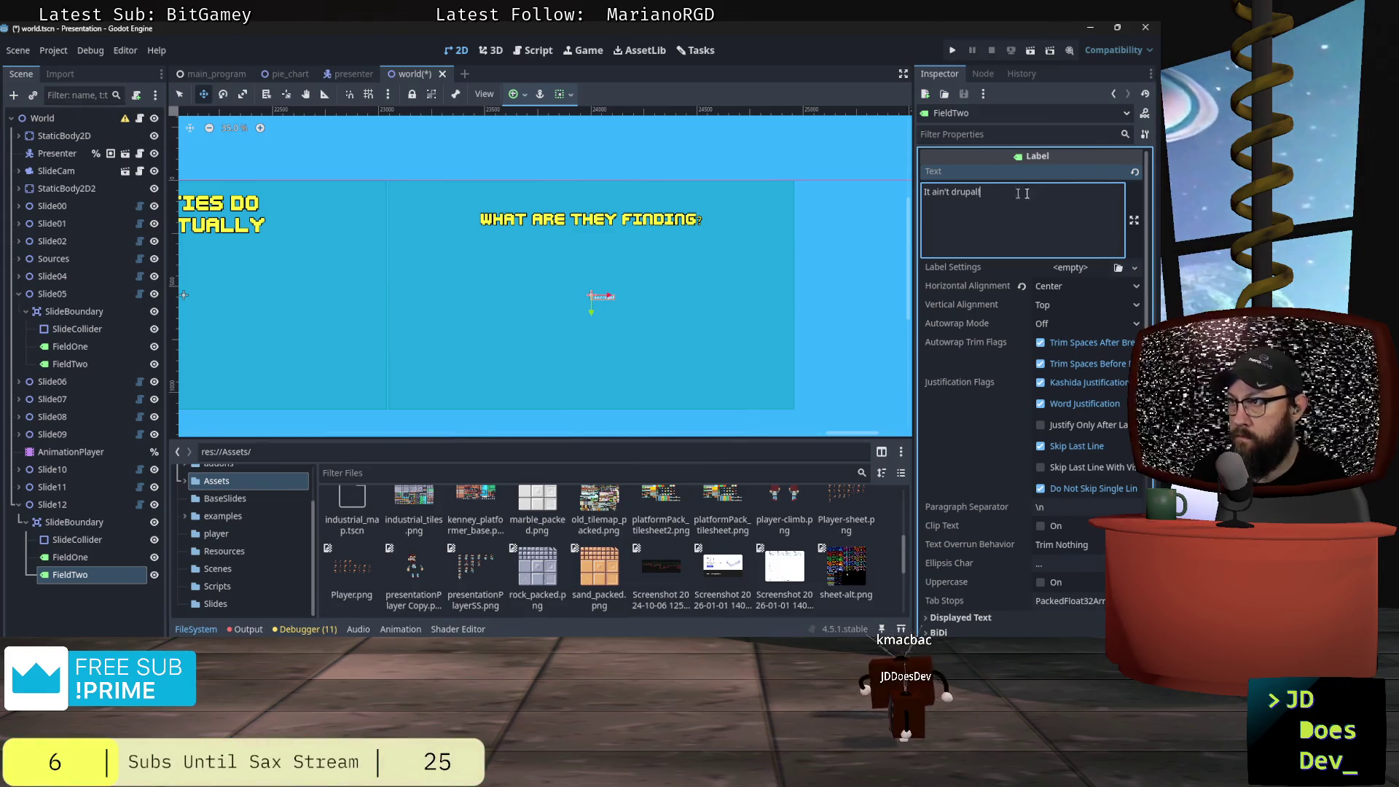
click(1118, 269)
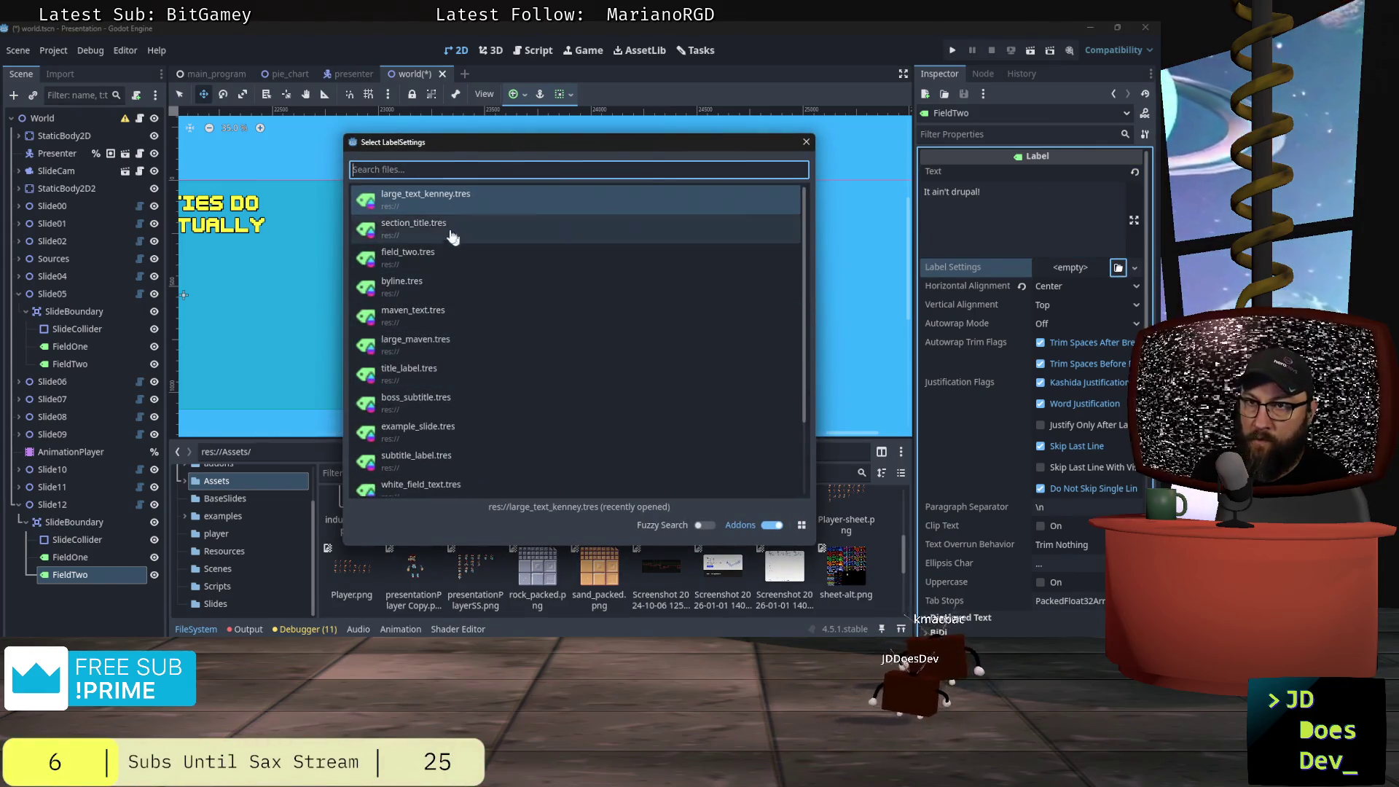
double_click(421, 255)
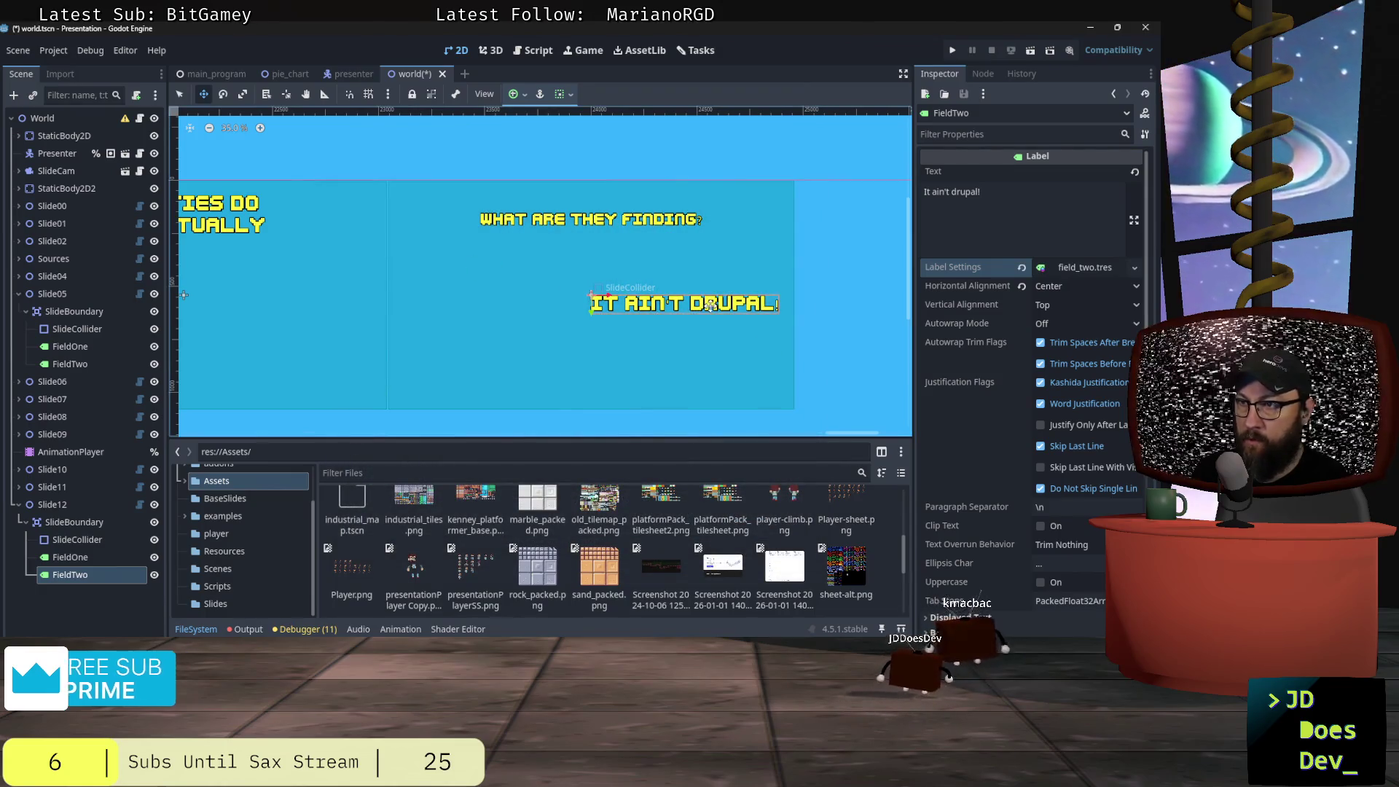
click(519, 94)
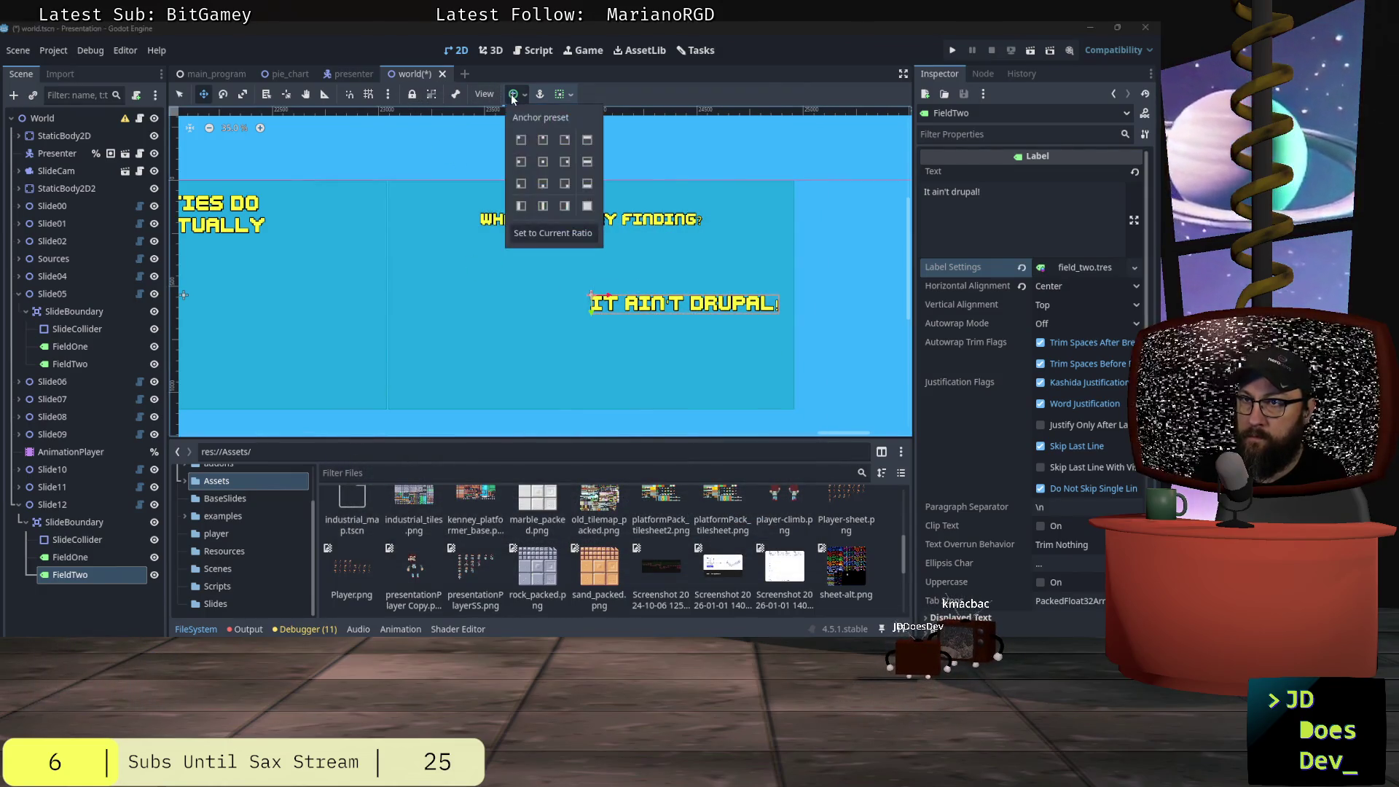
- Centre the answer label with the Center anchor preset and nudge it slightly
click(542, 163)
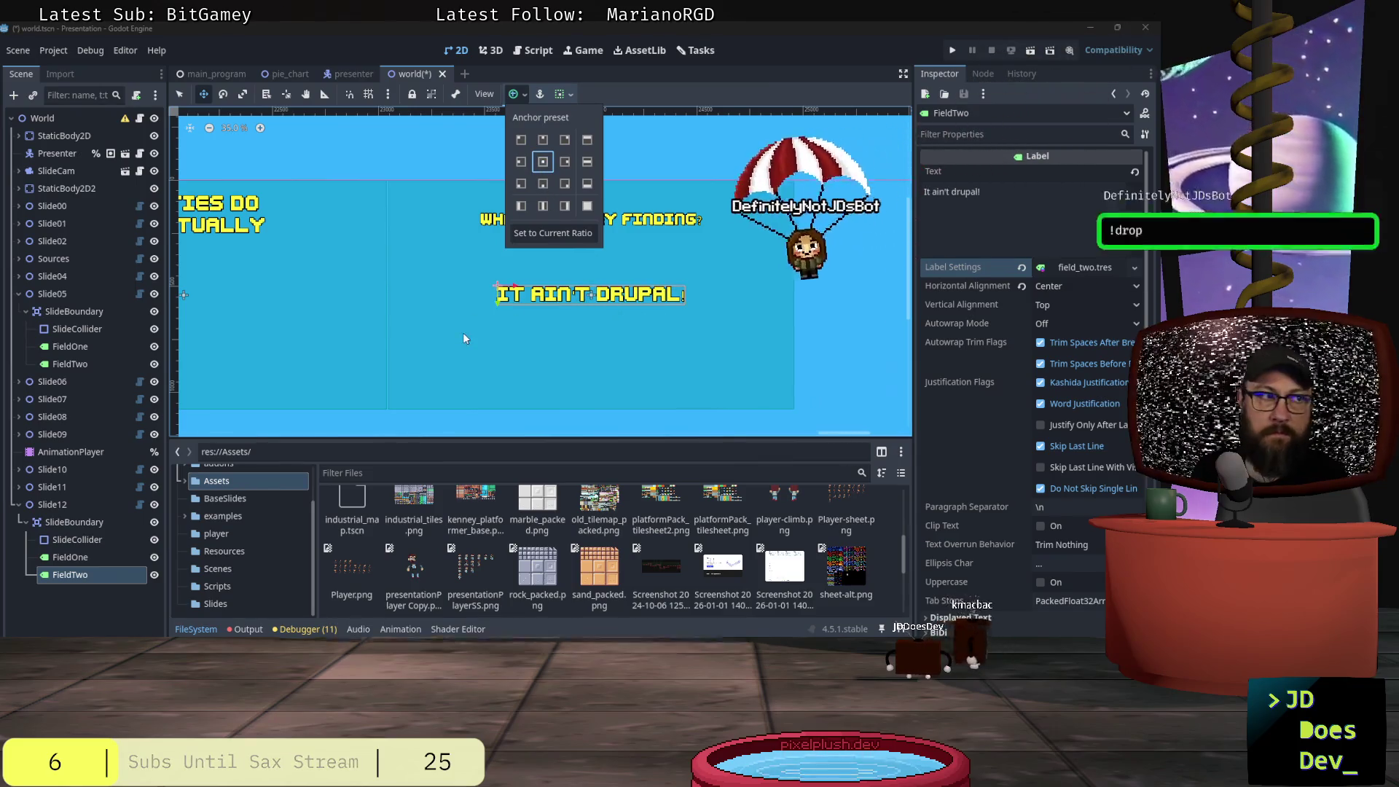
click(542, 298)
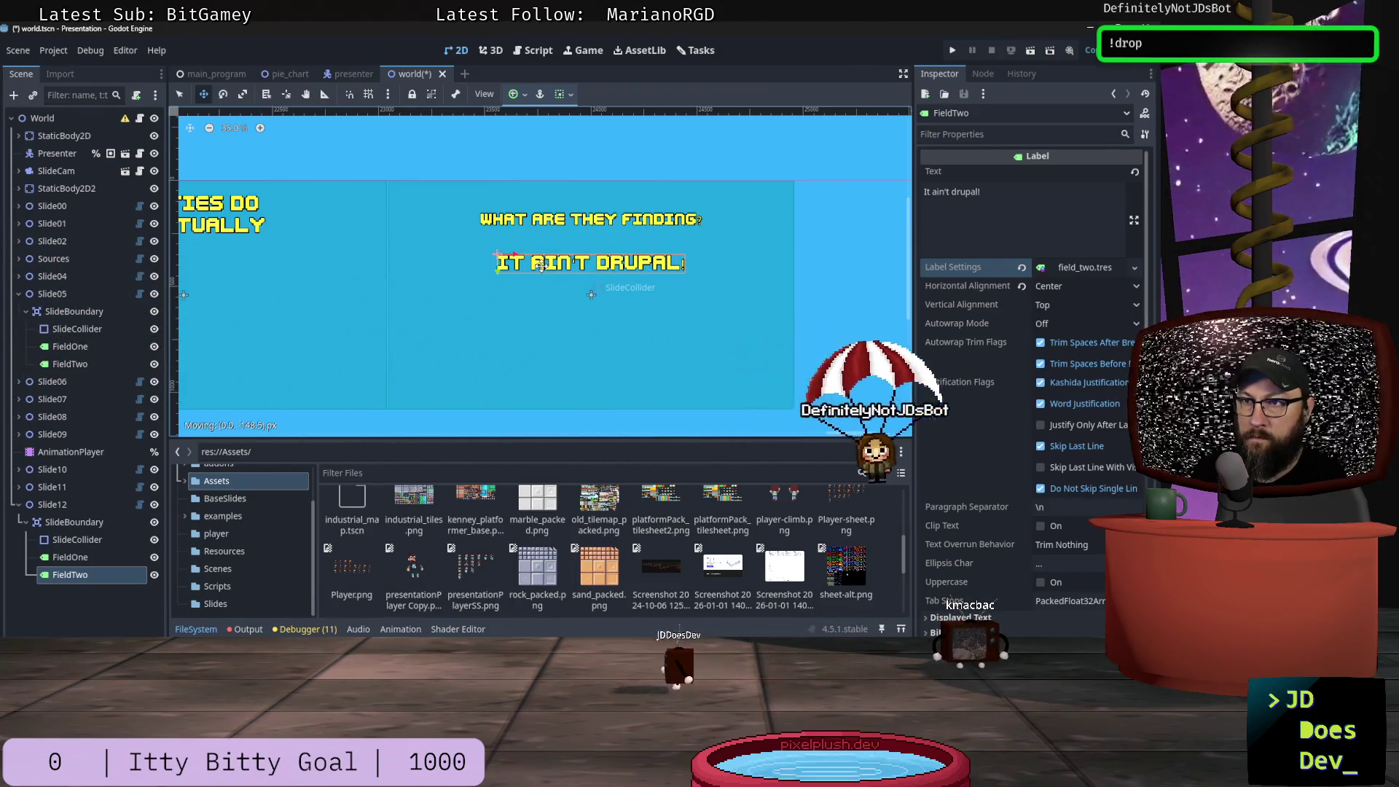
drag(542, 294, 542, 293)
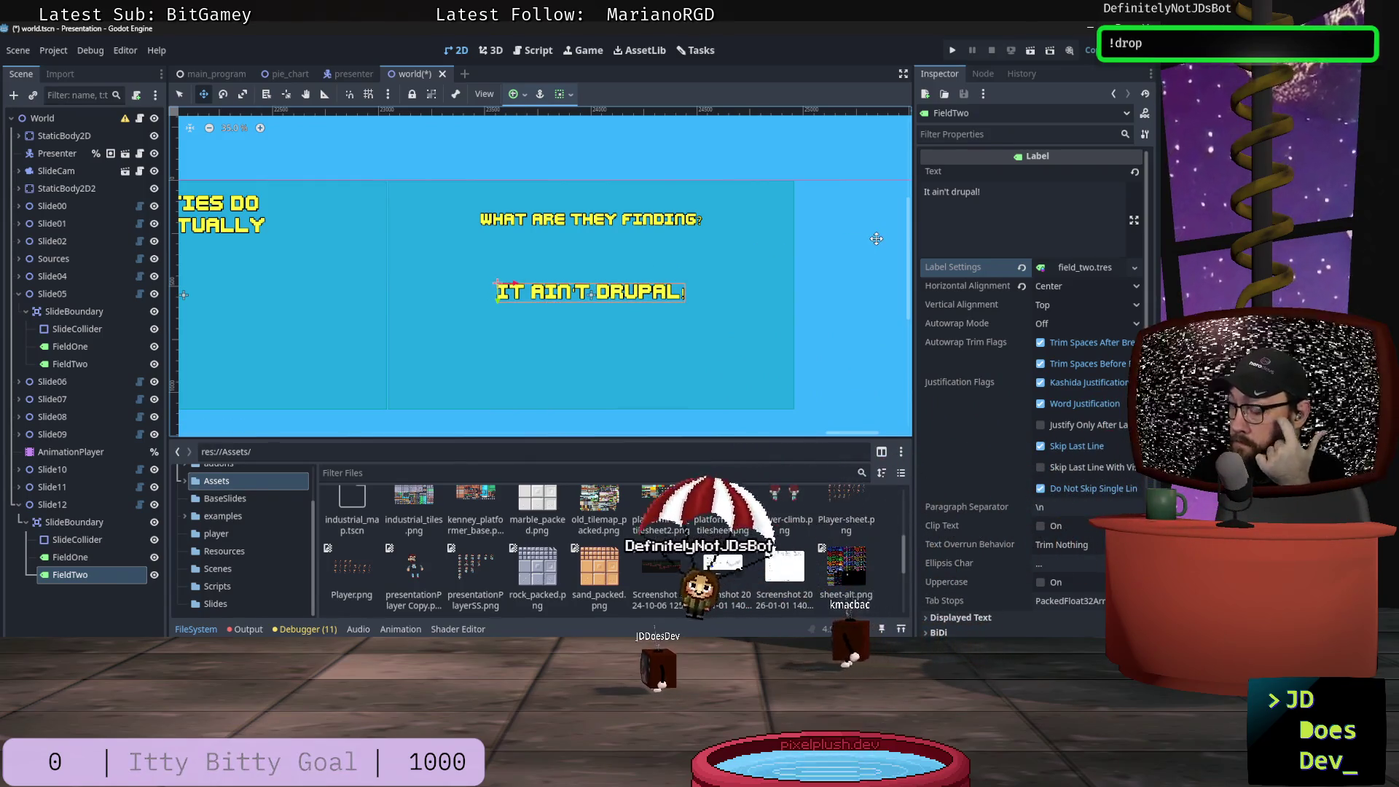
click(1135, 267)
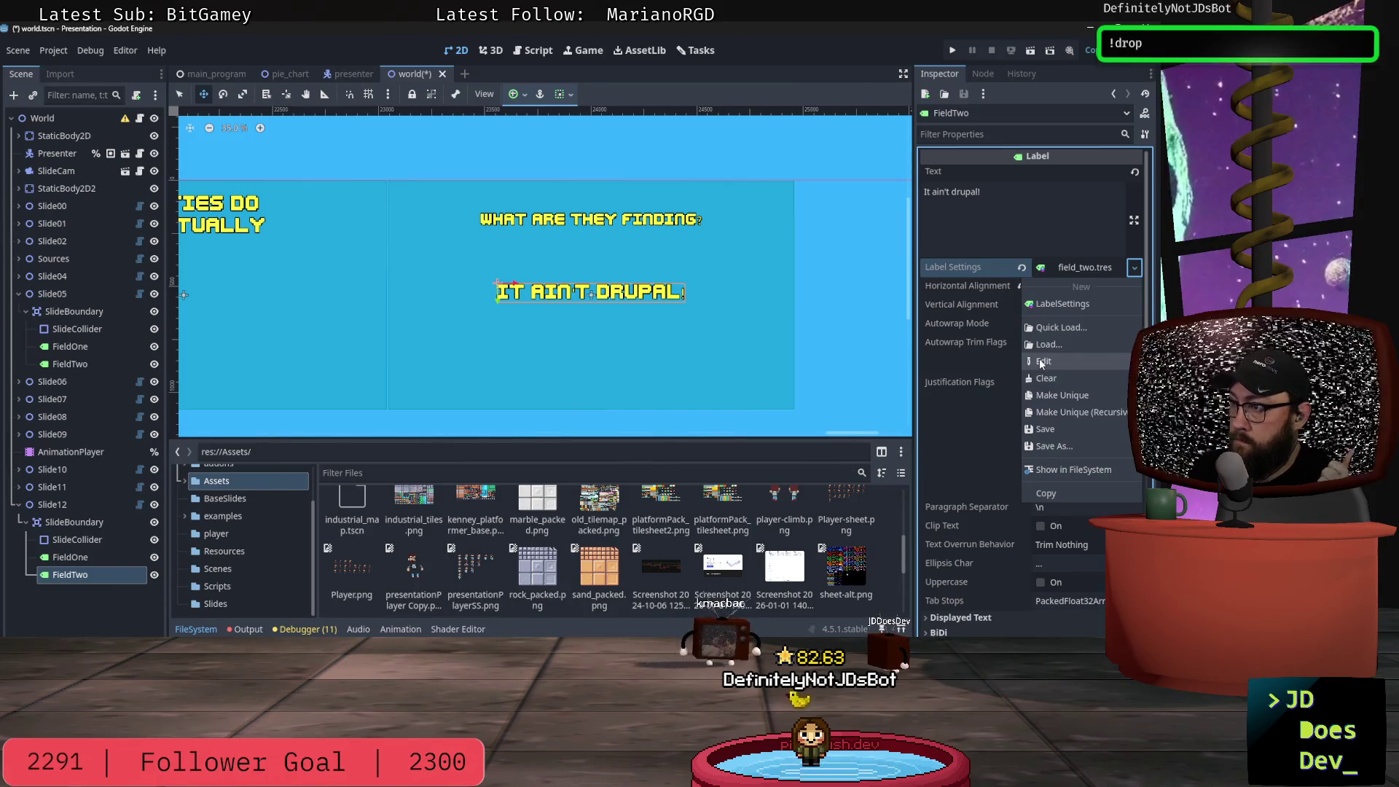
click(962, 371)
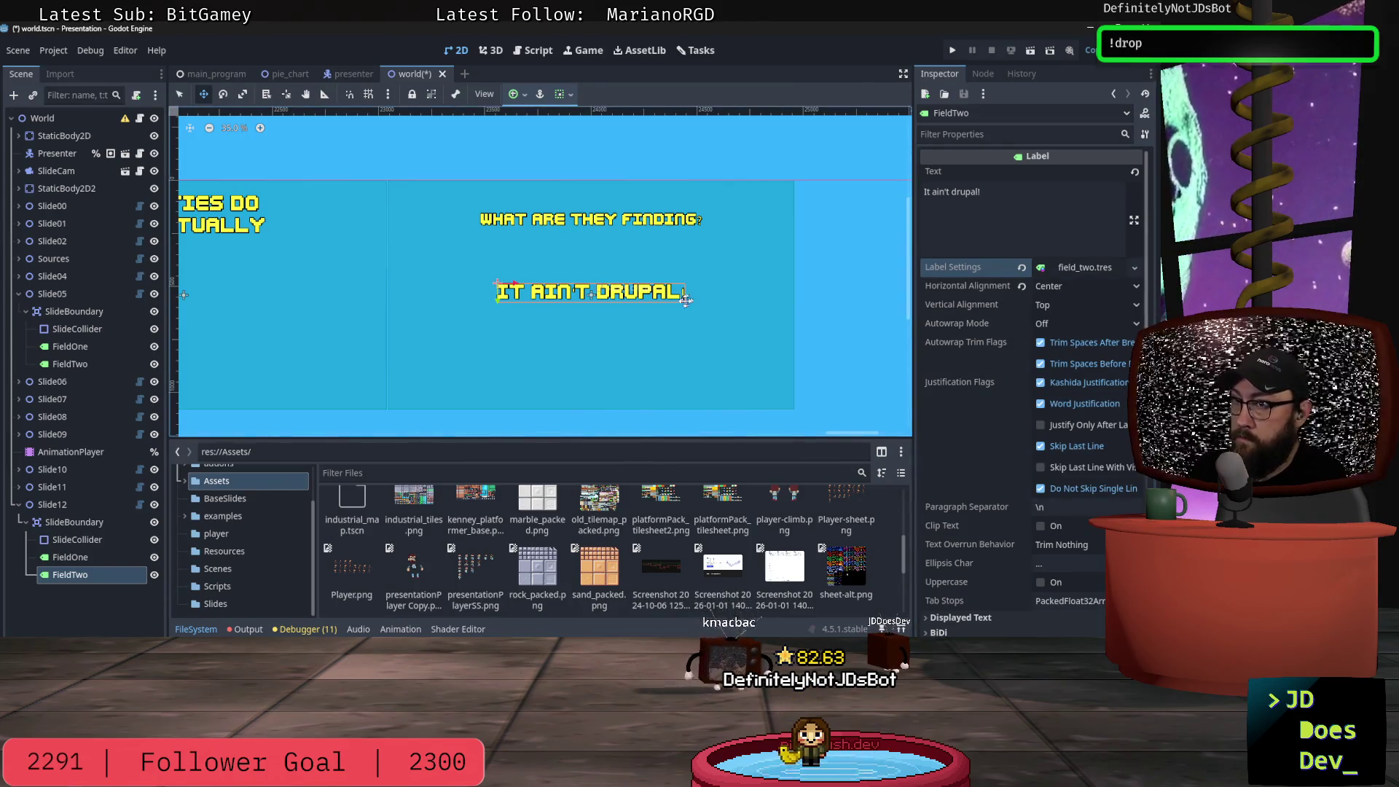
click(562, 292)
- Undo an accidental widening and move the answer up just below the question
key(q)
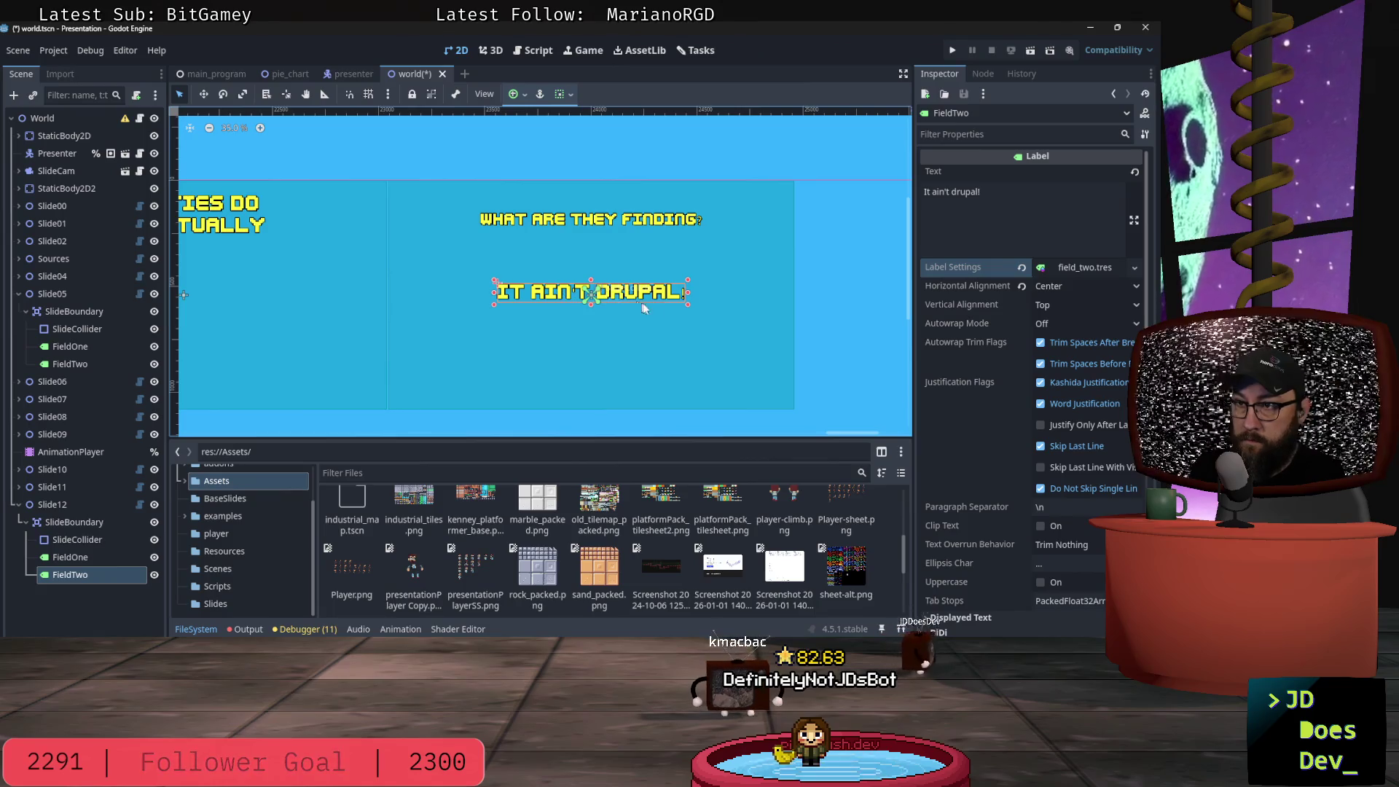
drag(685, 302, 711, 307)
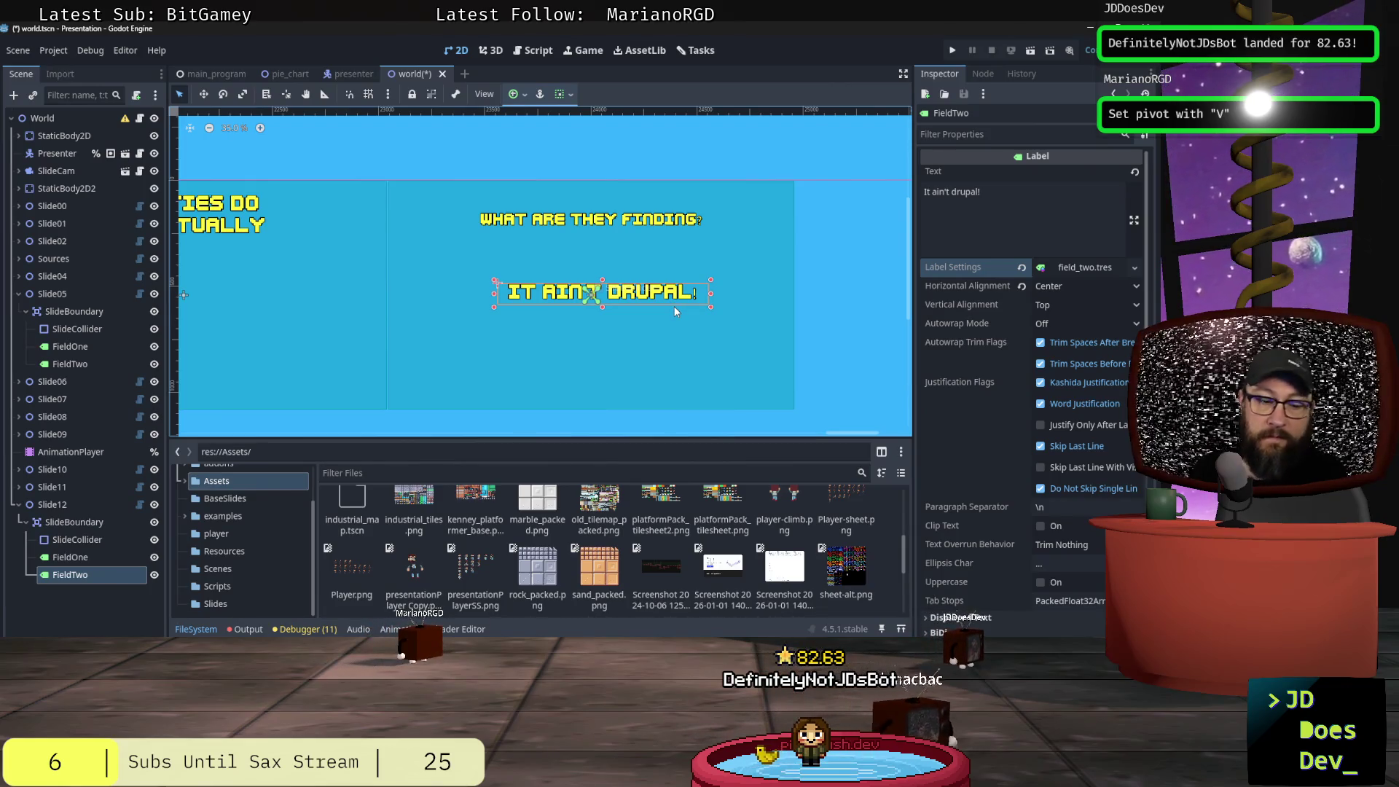
key(ctrl+z)
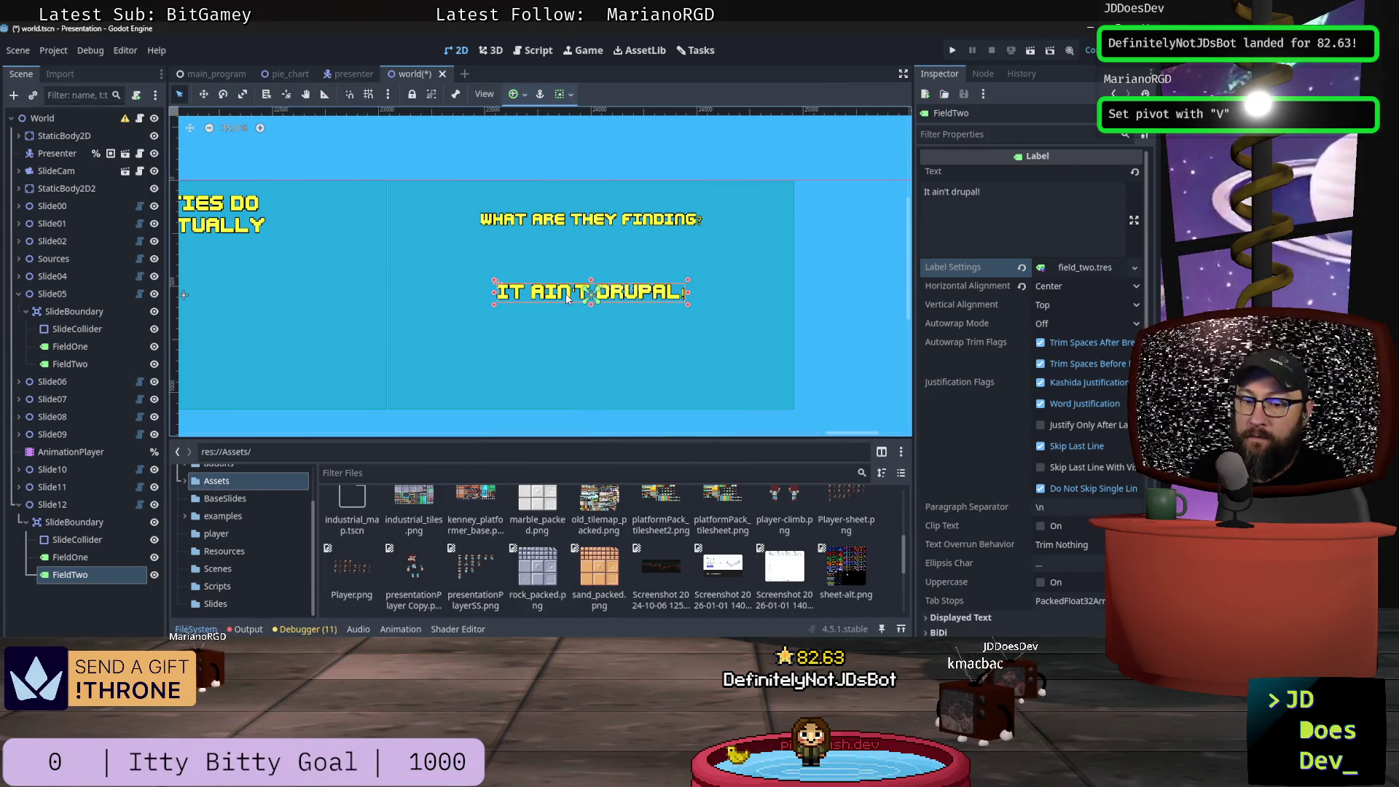
drag(567, 294, 566, 275)
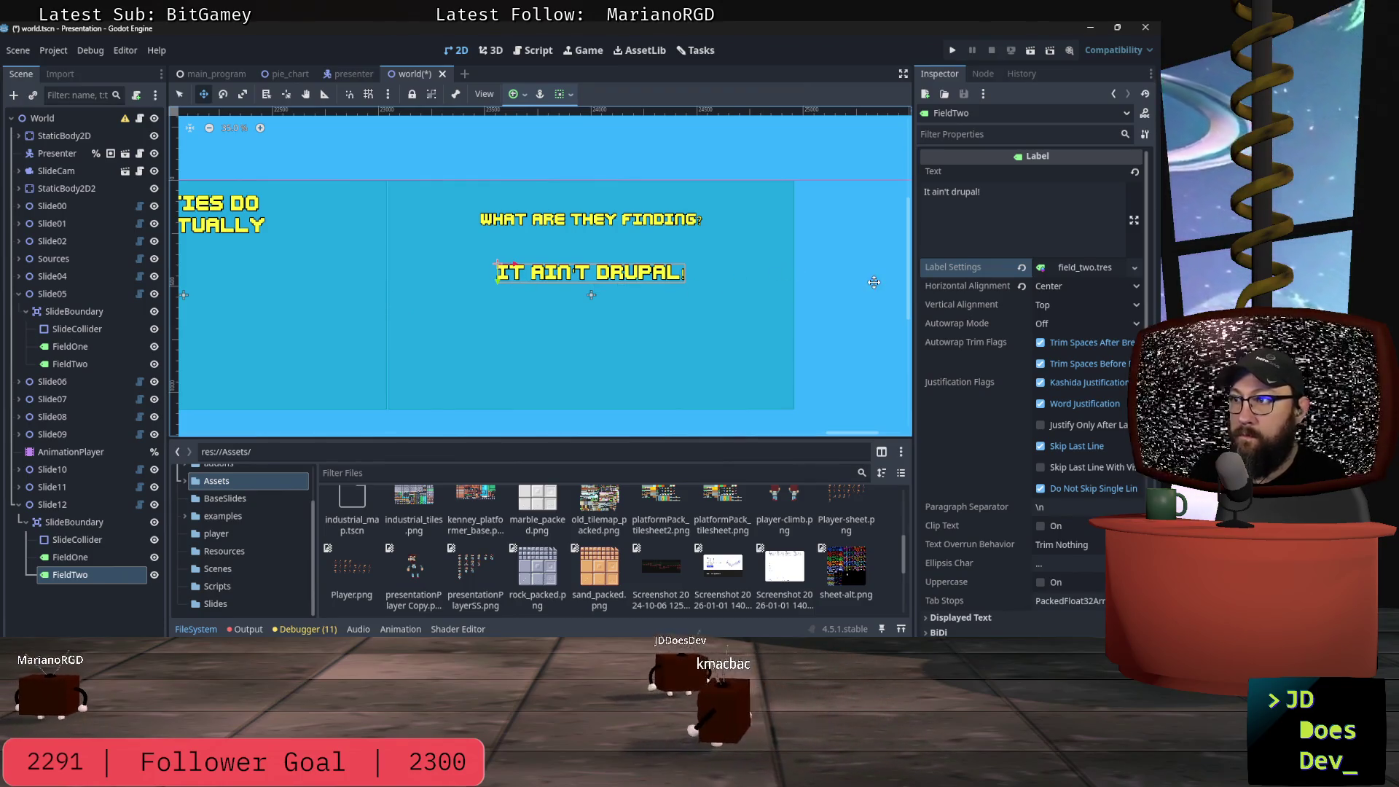
click(1135, 269)
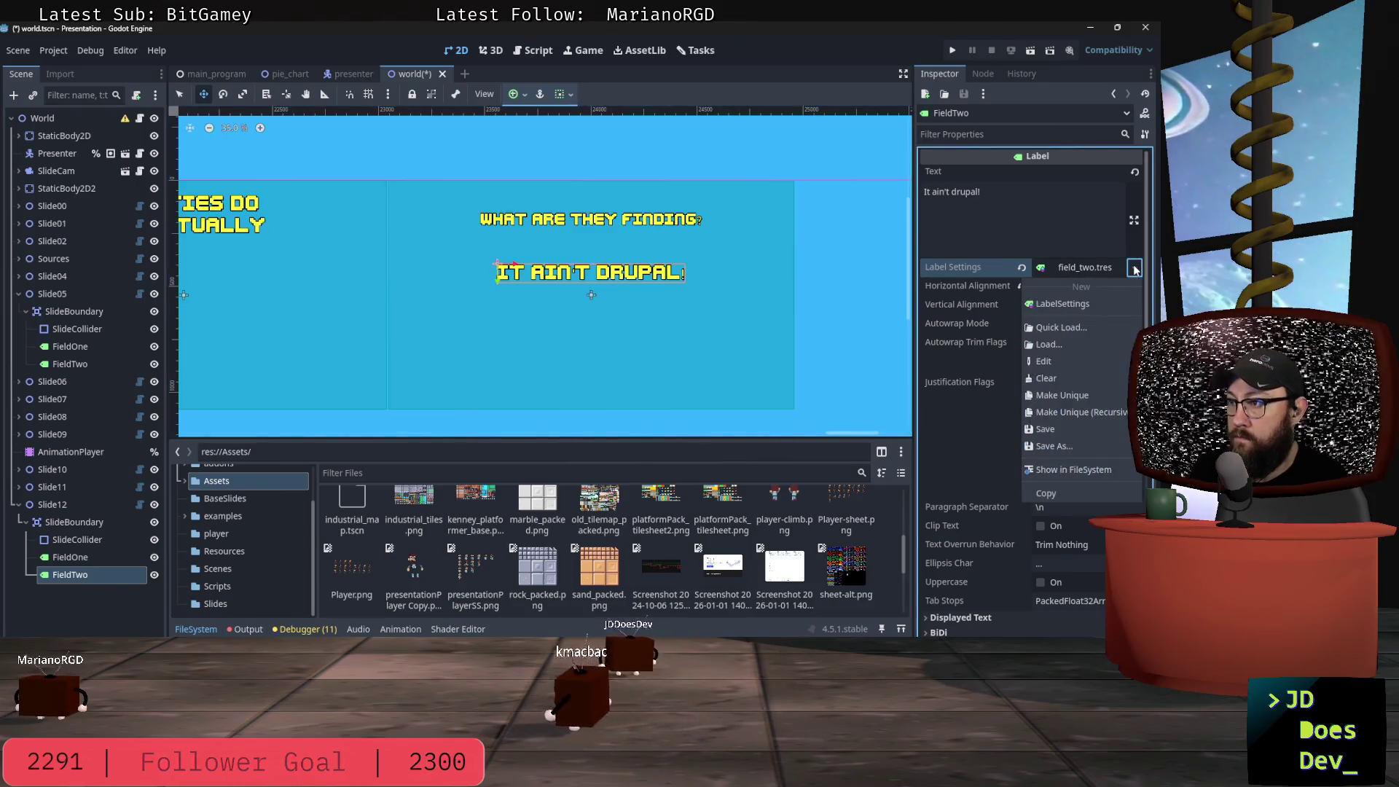
- Swap the answer's label style from field_two.tres to section_title.tres
click(1135, 269)
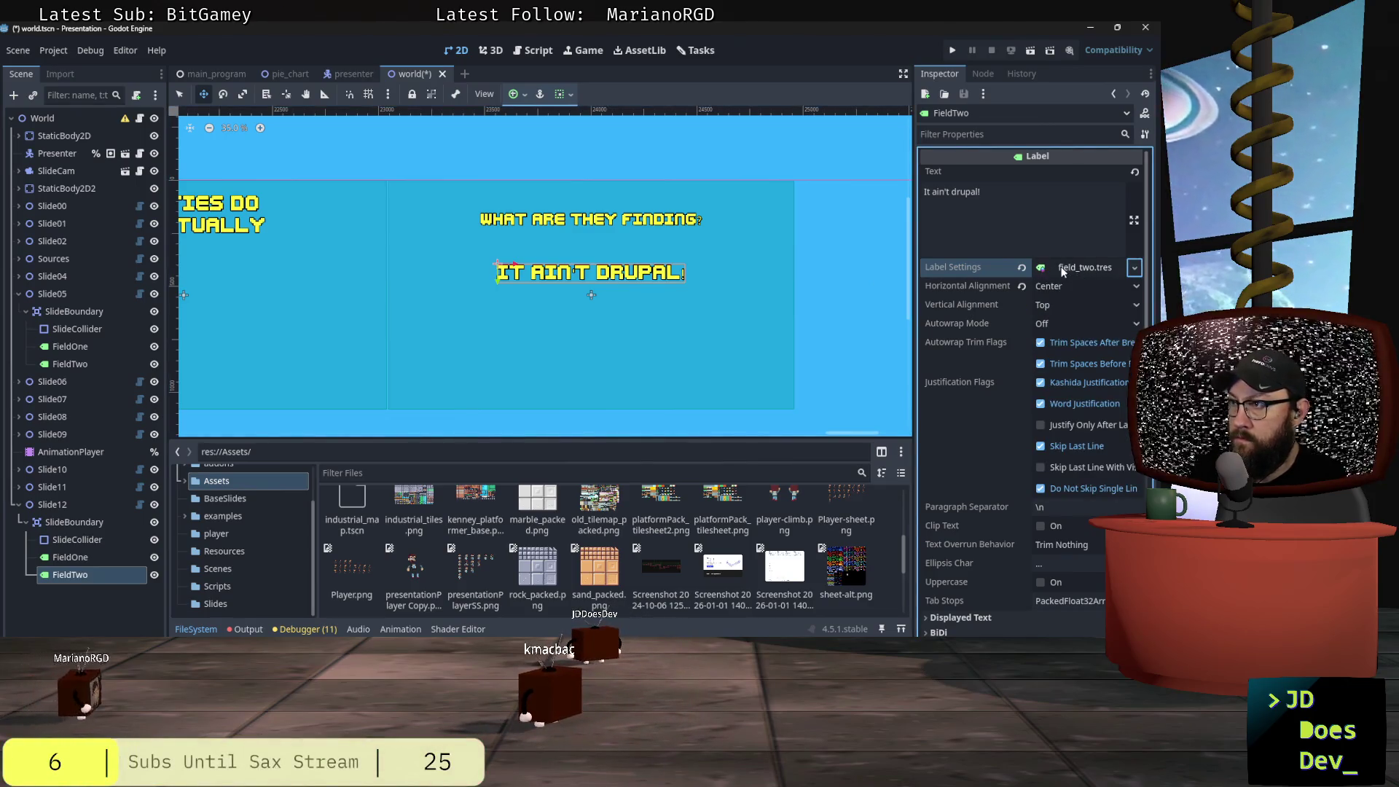
click(1062, 269)
click(1086, 269)
click(1135, 268)
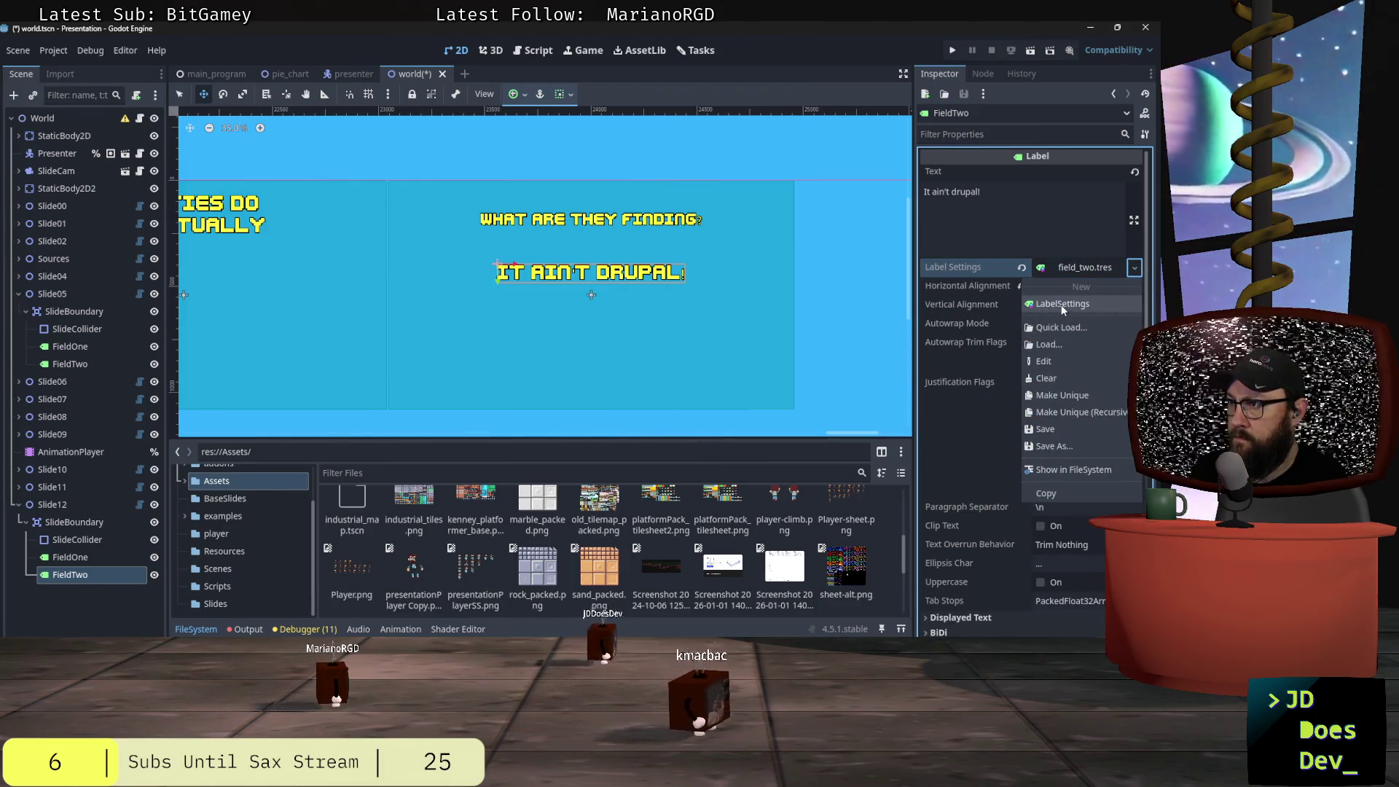
click(1058, 328)
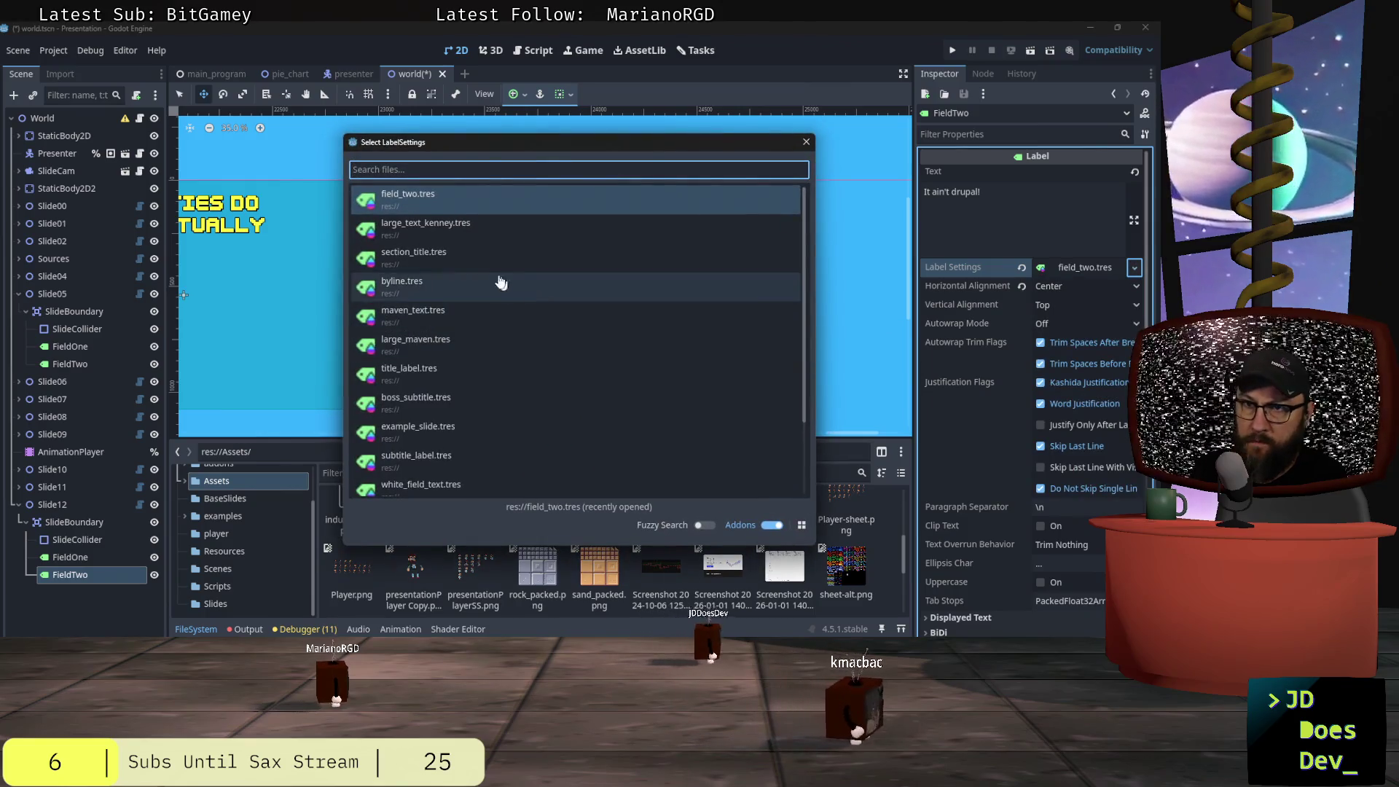
double_click(433, 227)
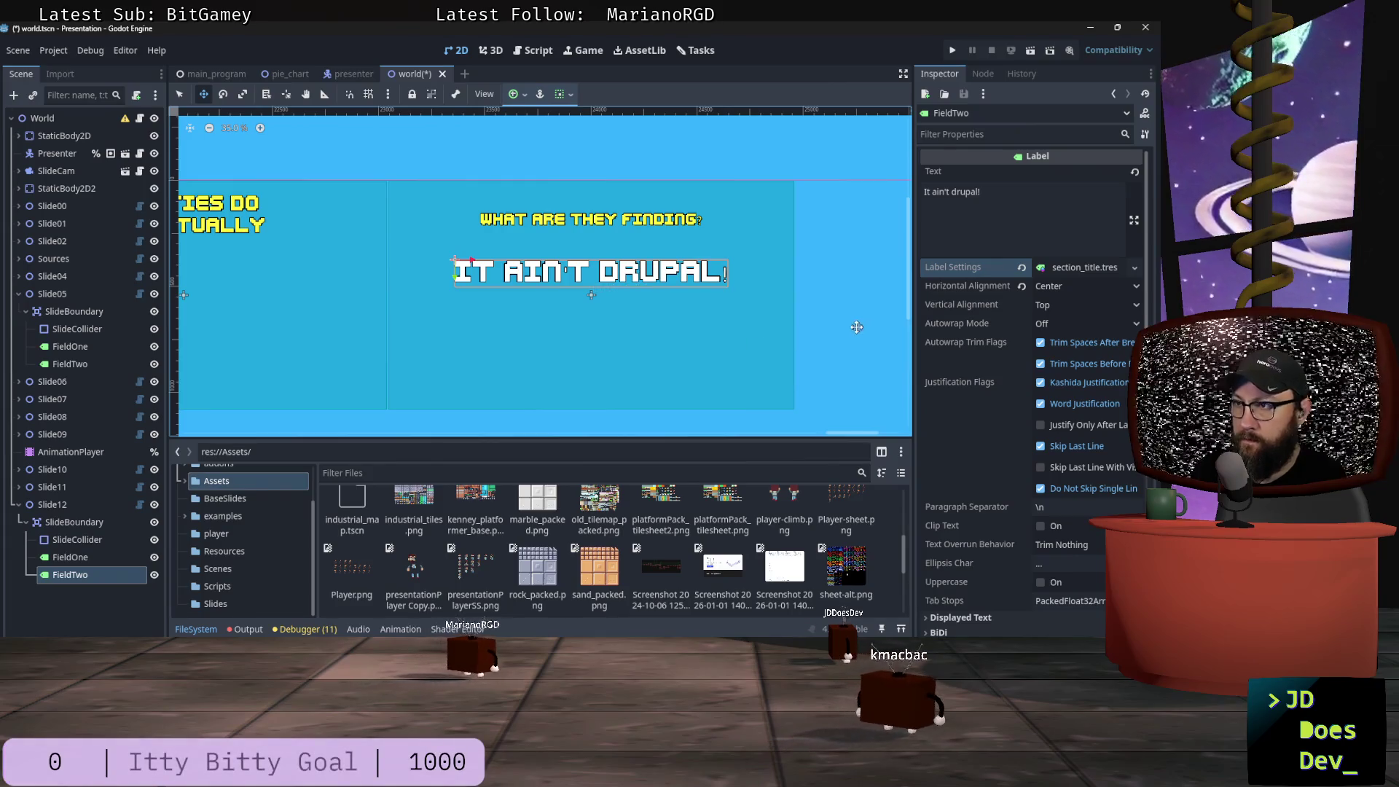
click(64, 505)
ctrl+click(66, 506)
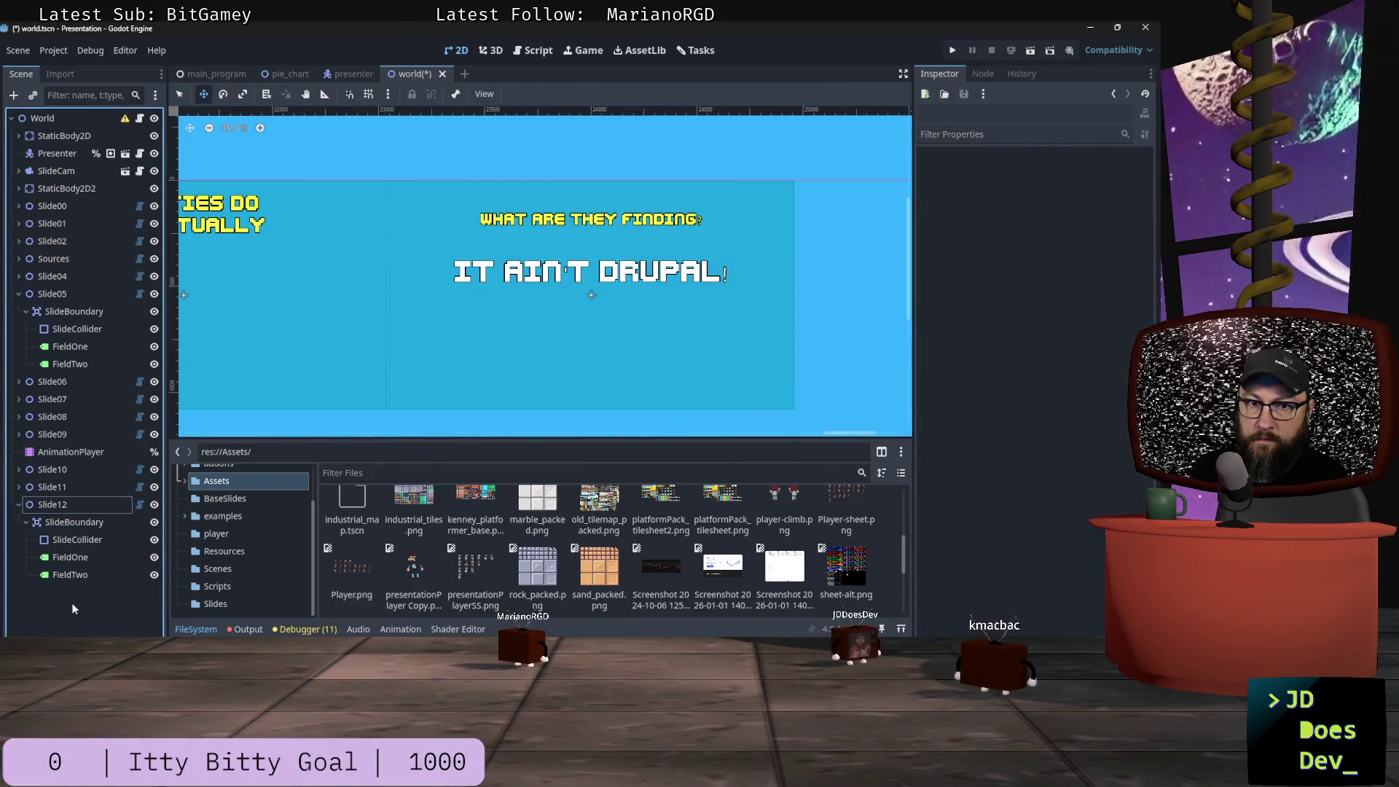
- Collapse the Slide05 and Slide12 nodes, cancel the add-node dialog, and select Slide12
click(18, 506)
click(18, 294)
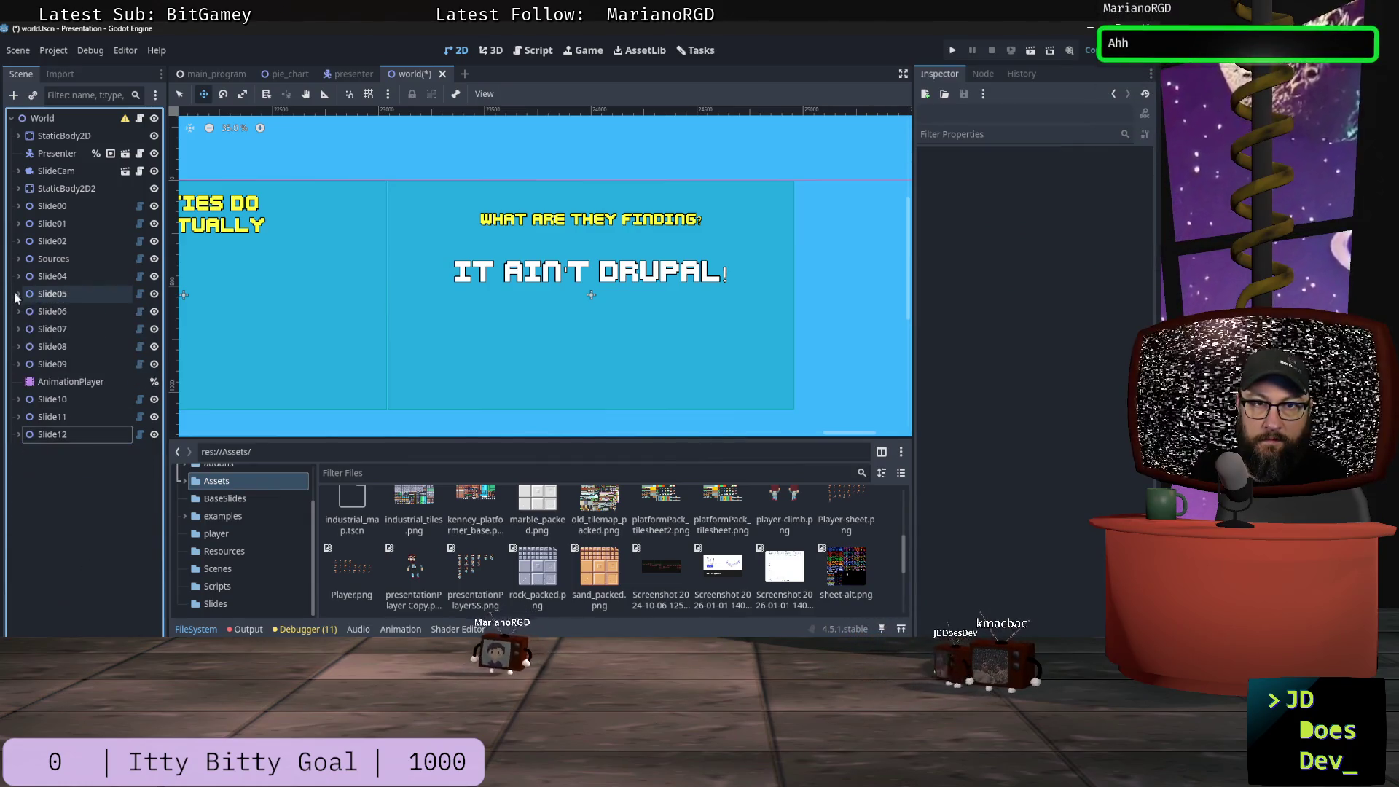
key(ctrl+a)
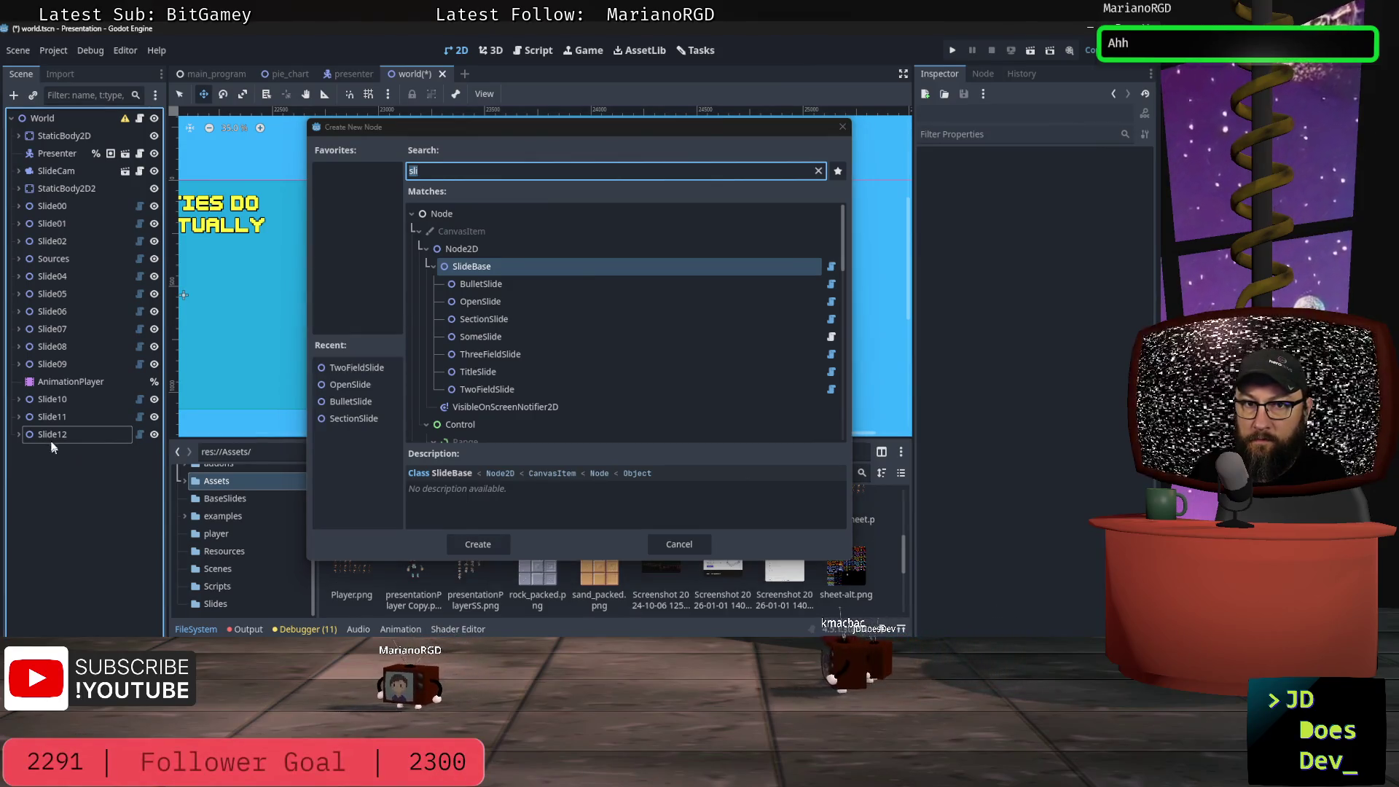
click(669, 540)
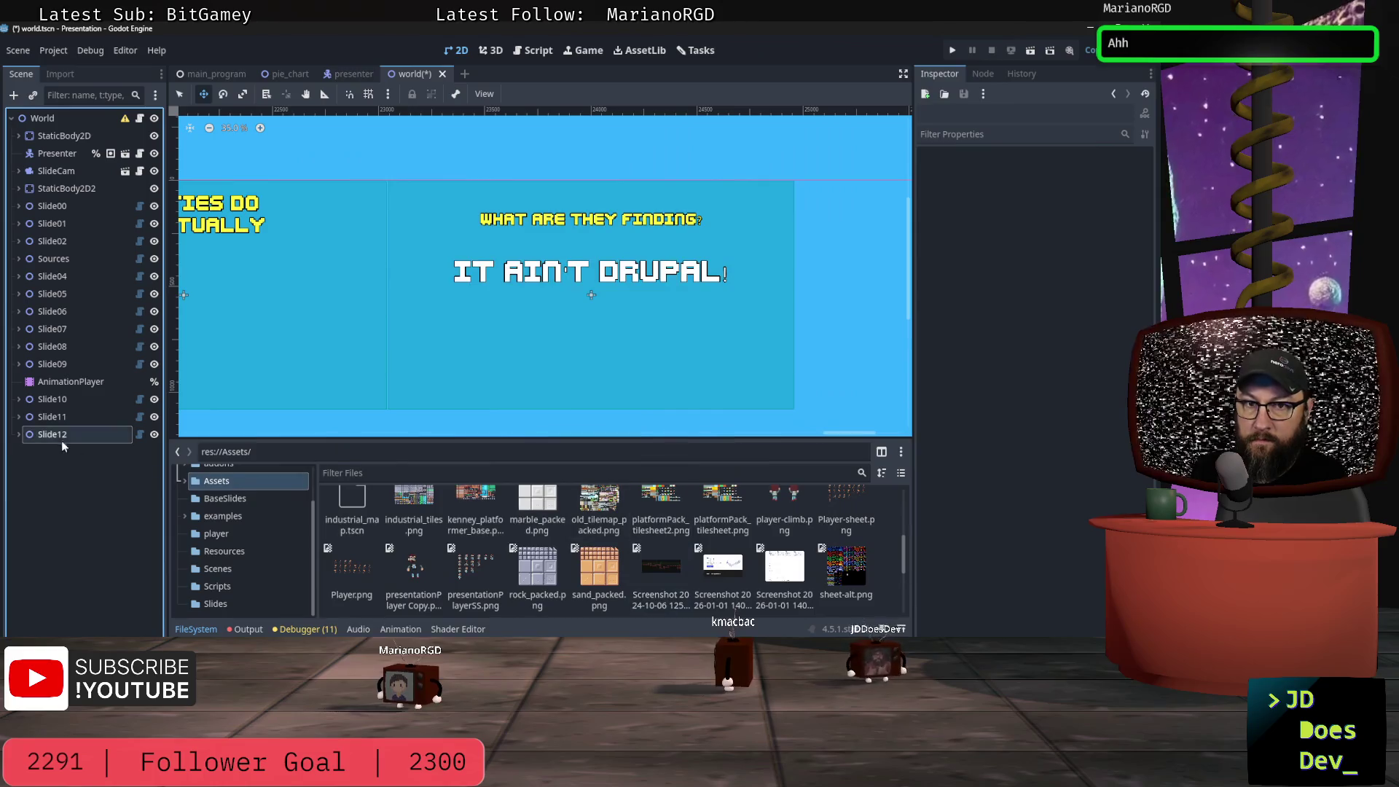
click(42, 434)
- Re-enter Slide12's Field Two as 'It ain't drupal!'
click(1071, 240)
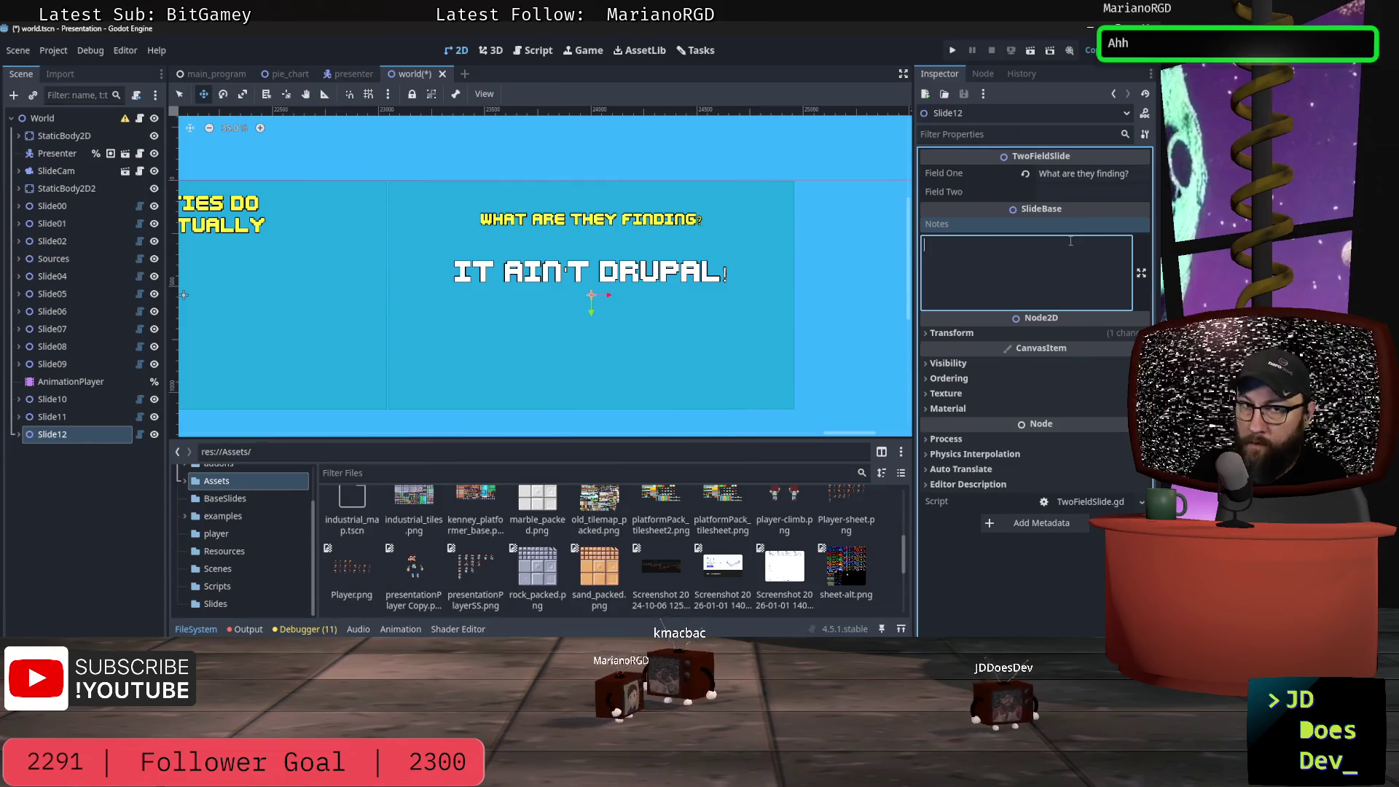
click(1061, 191)
text(It)
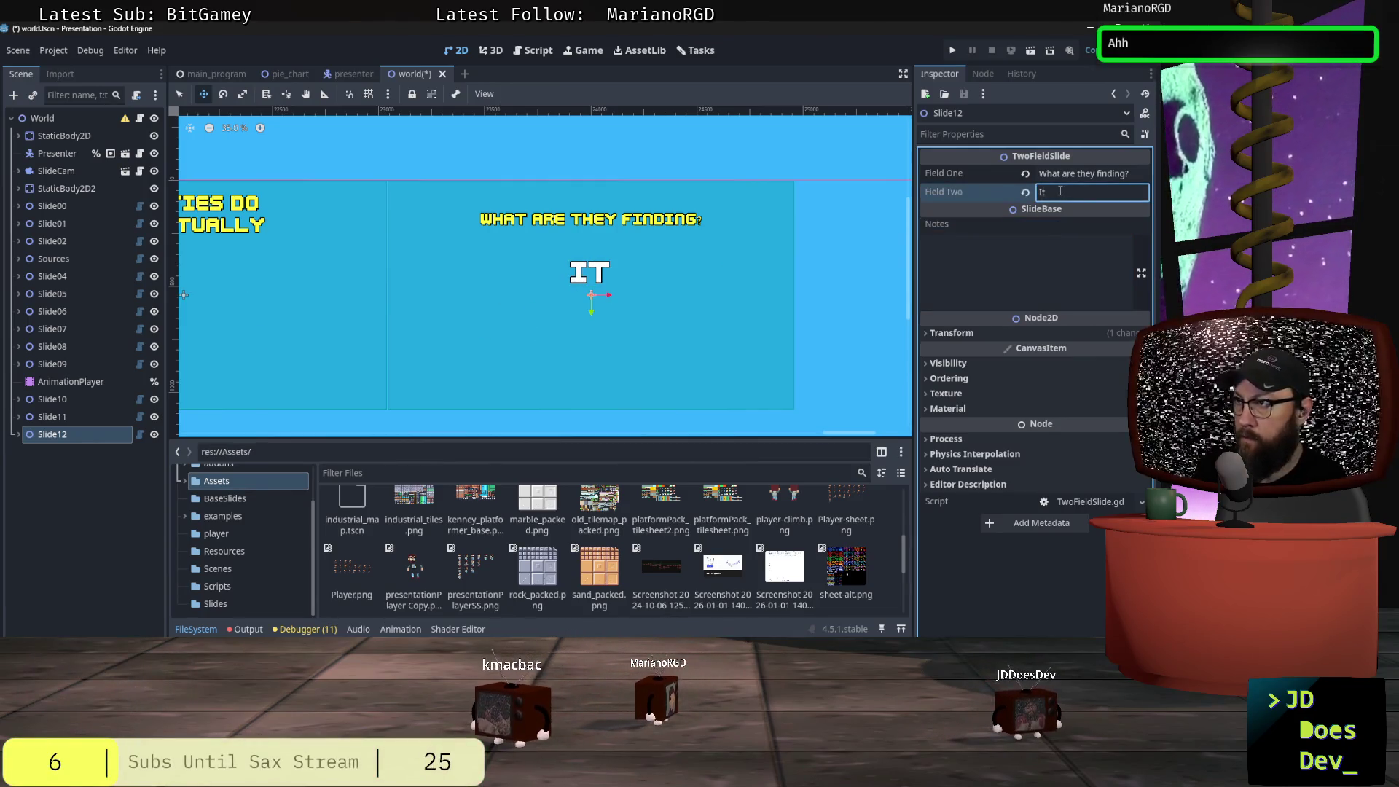
text( ain't dr)
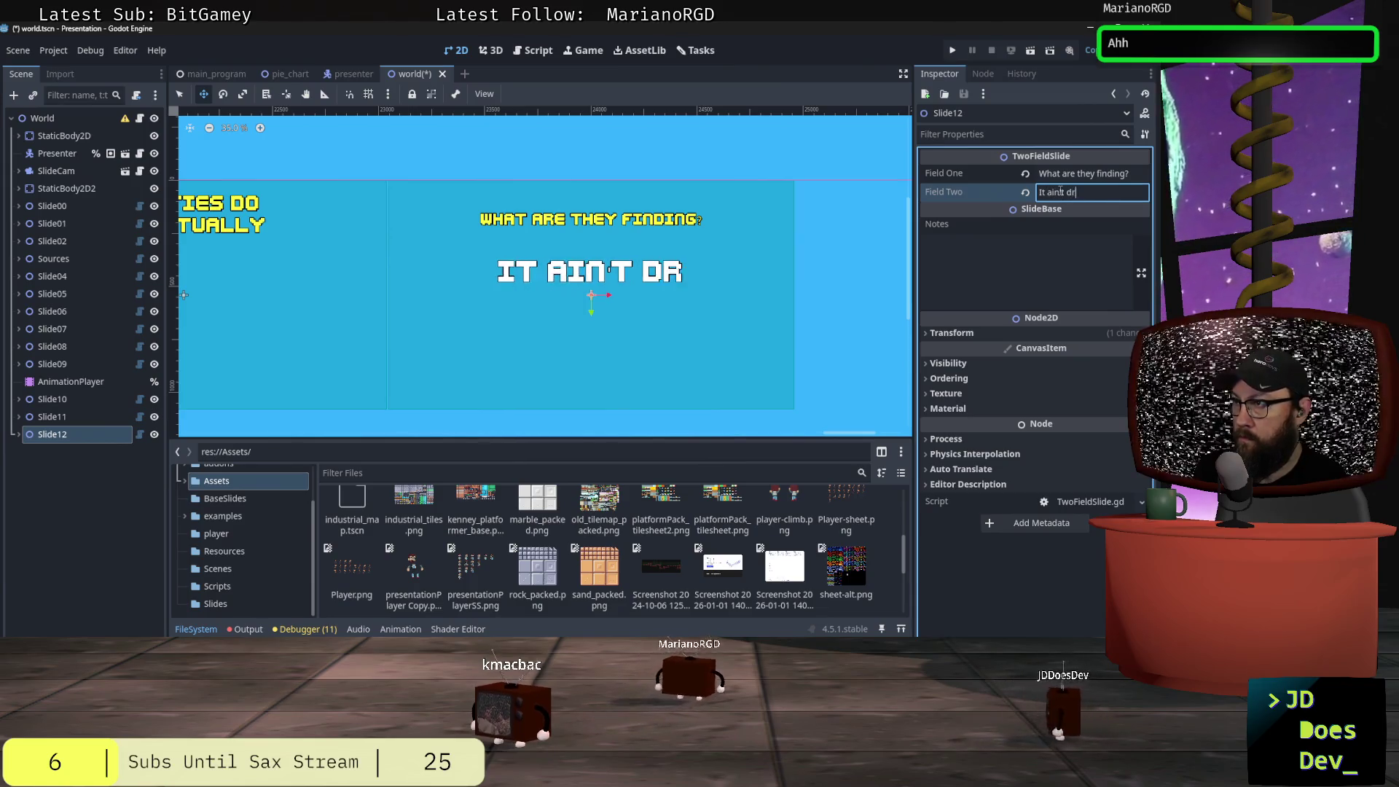
text(upal!)
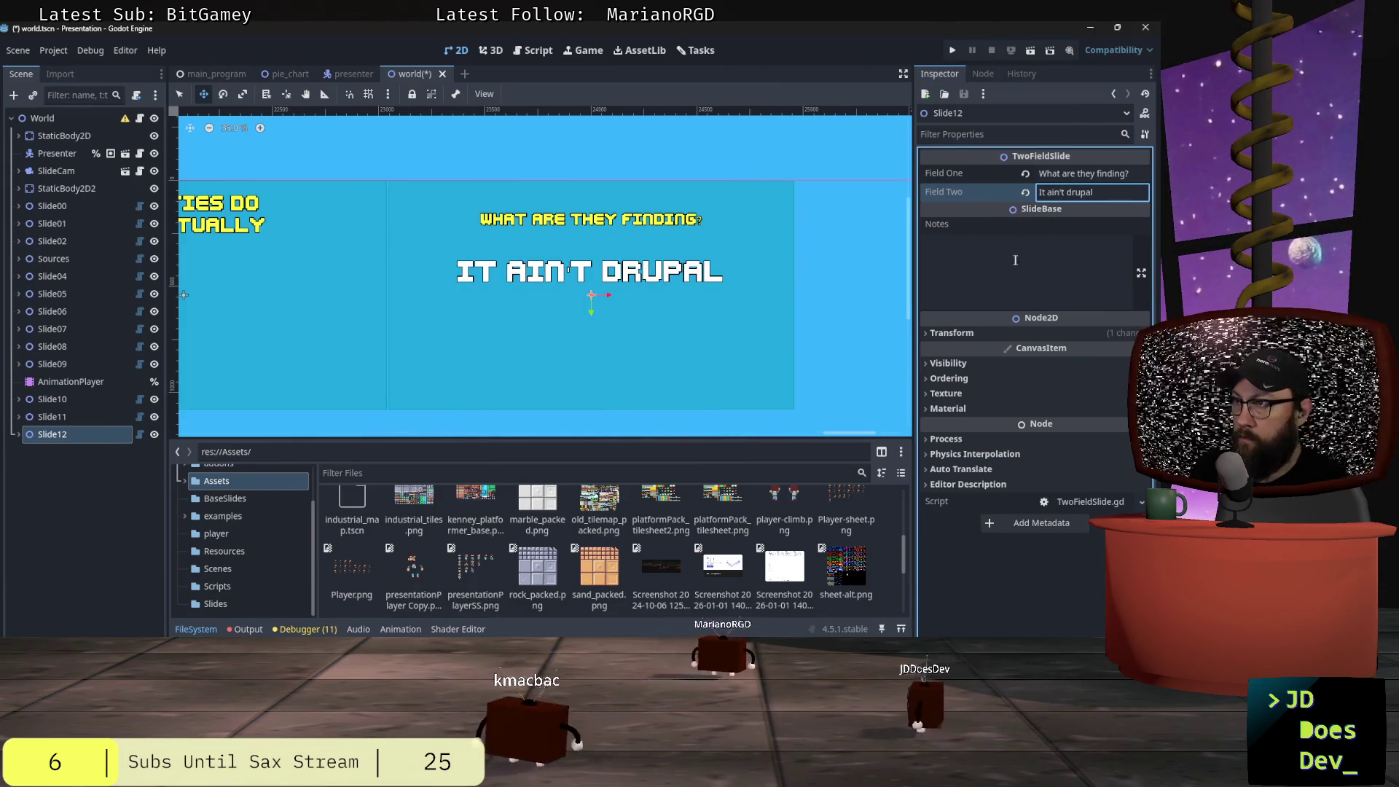
click(1041, 261)
text(There)
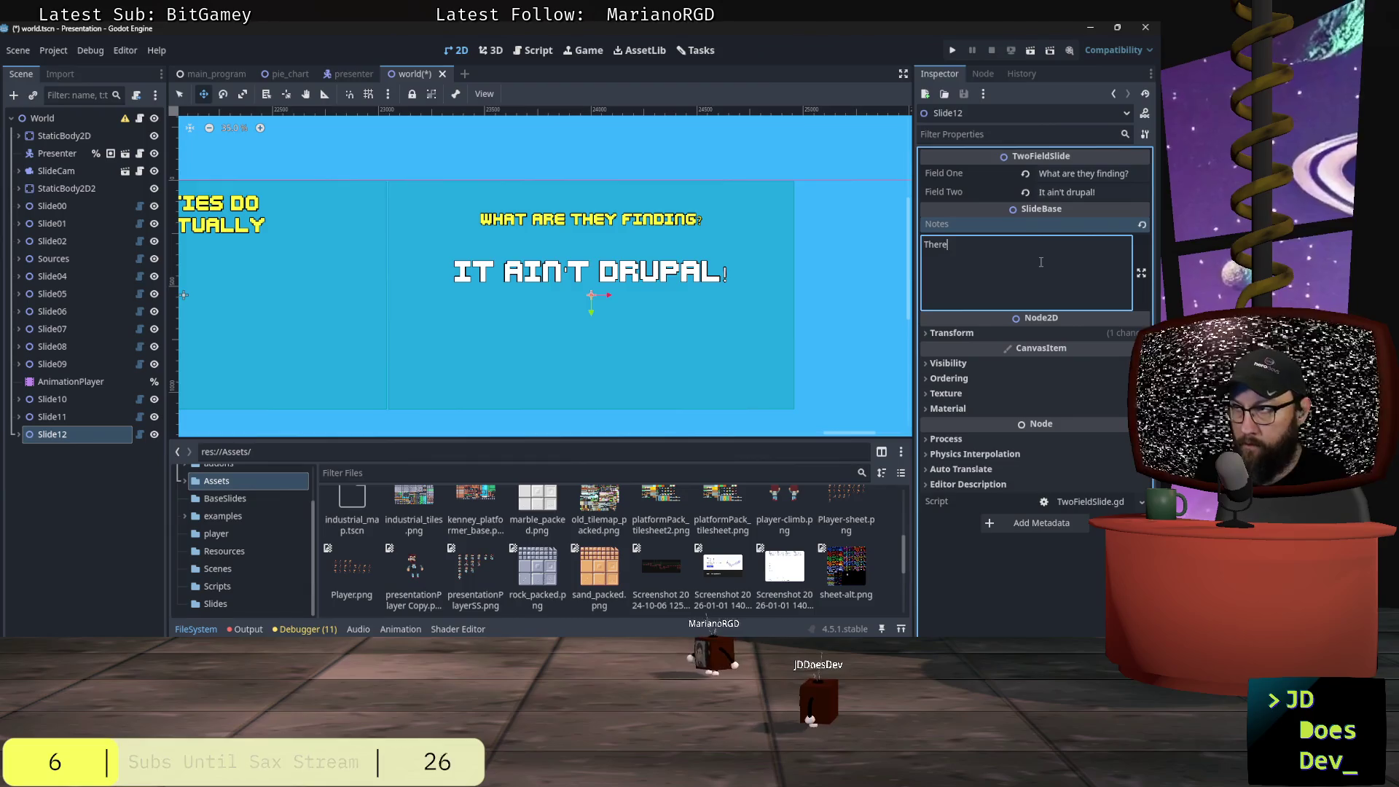
- Write Slide12's notes: fewer Drupal creators than WP, lower subs and views, mostly agencies
text(are fewer Drupal creators than)
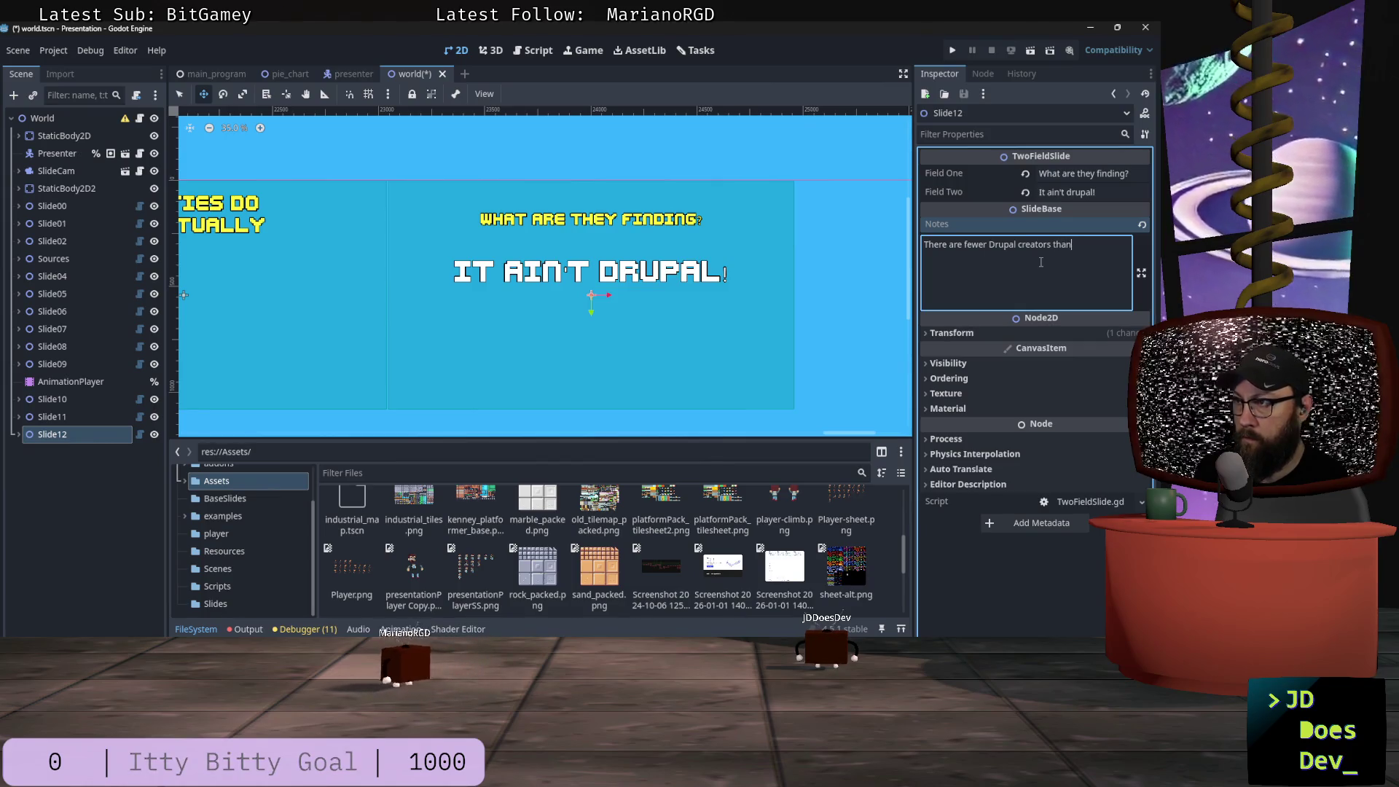
text( others (WP) with much lower sub co)
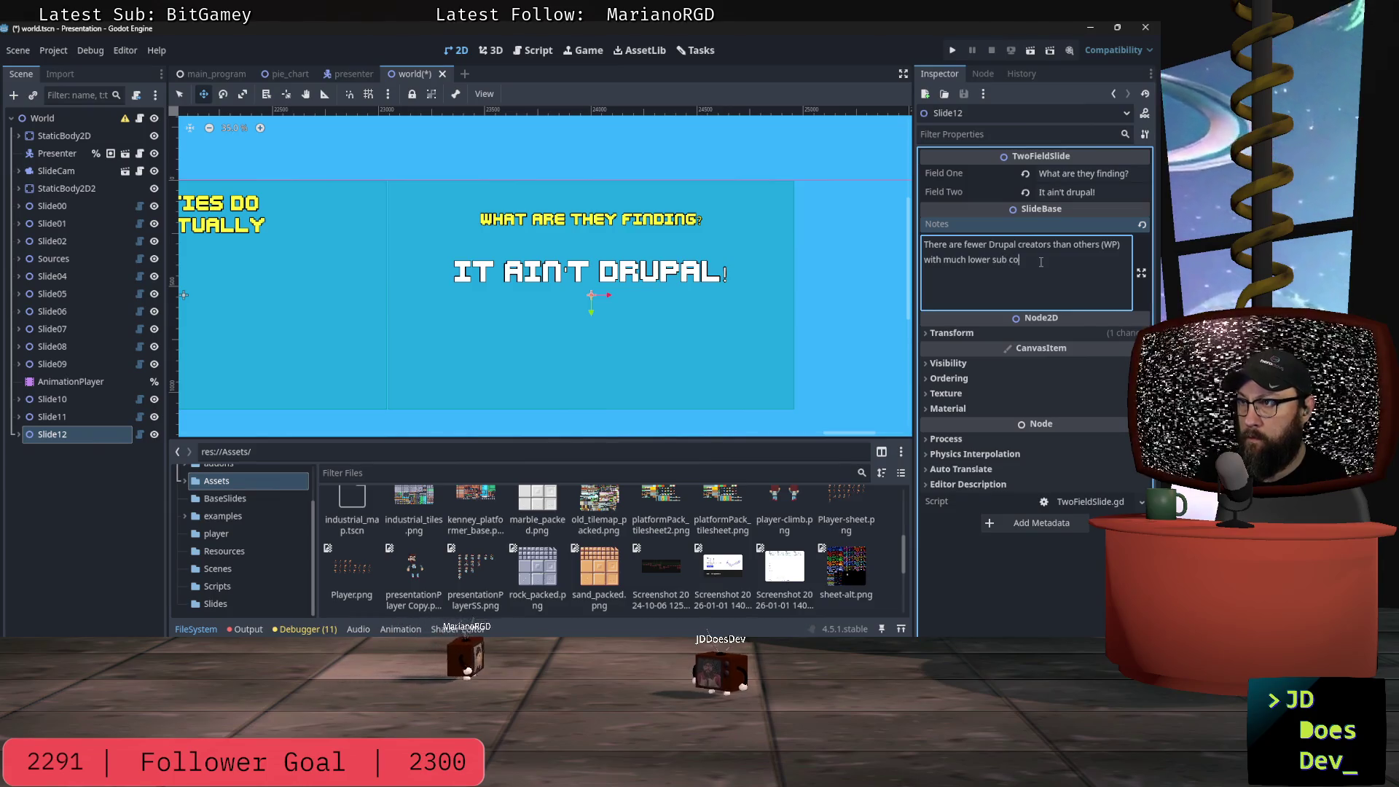
text(iews.  Mostly agencies/companies)
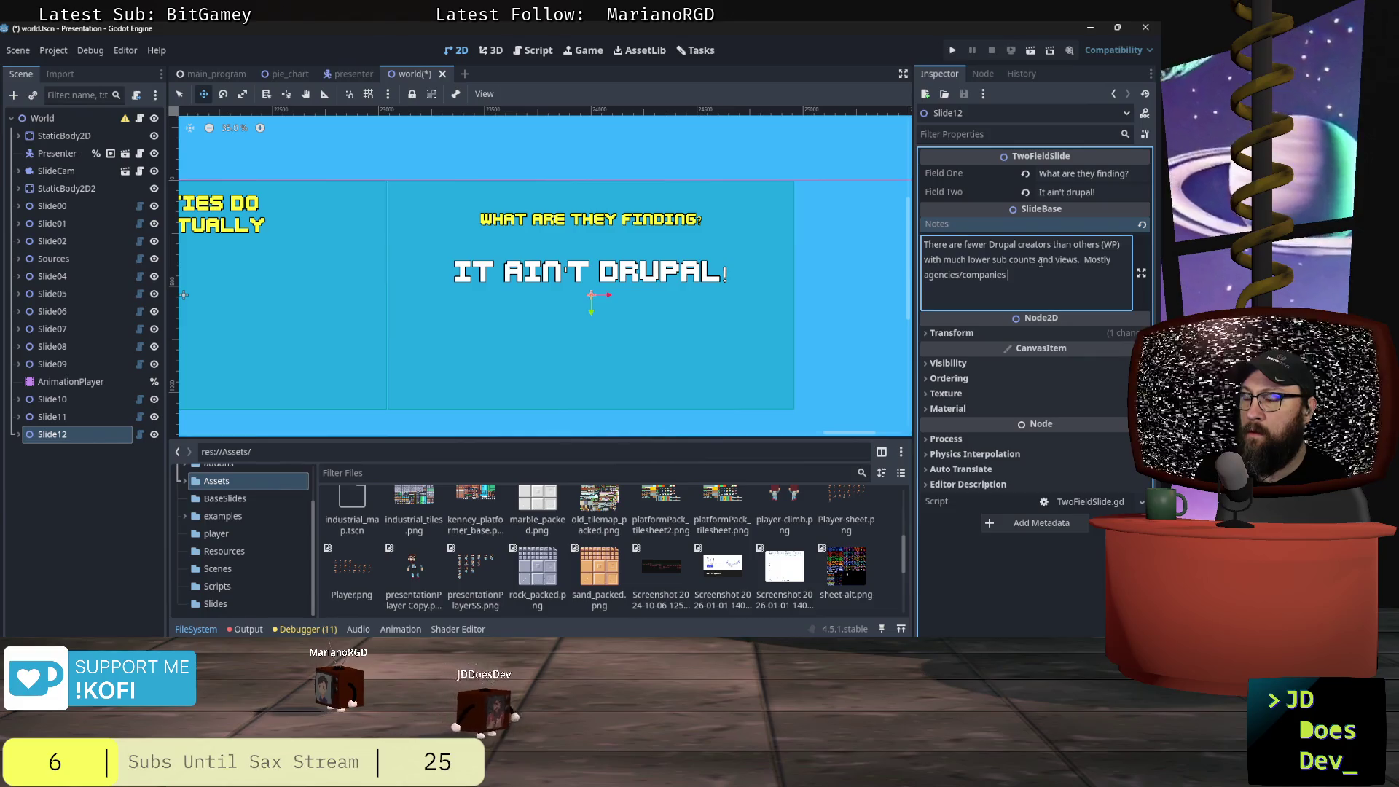
text(vs in)
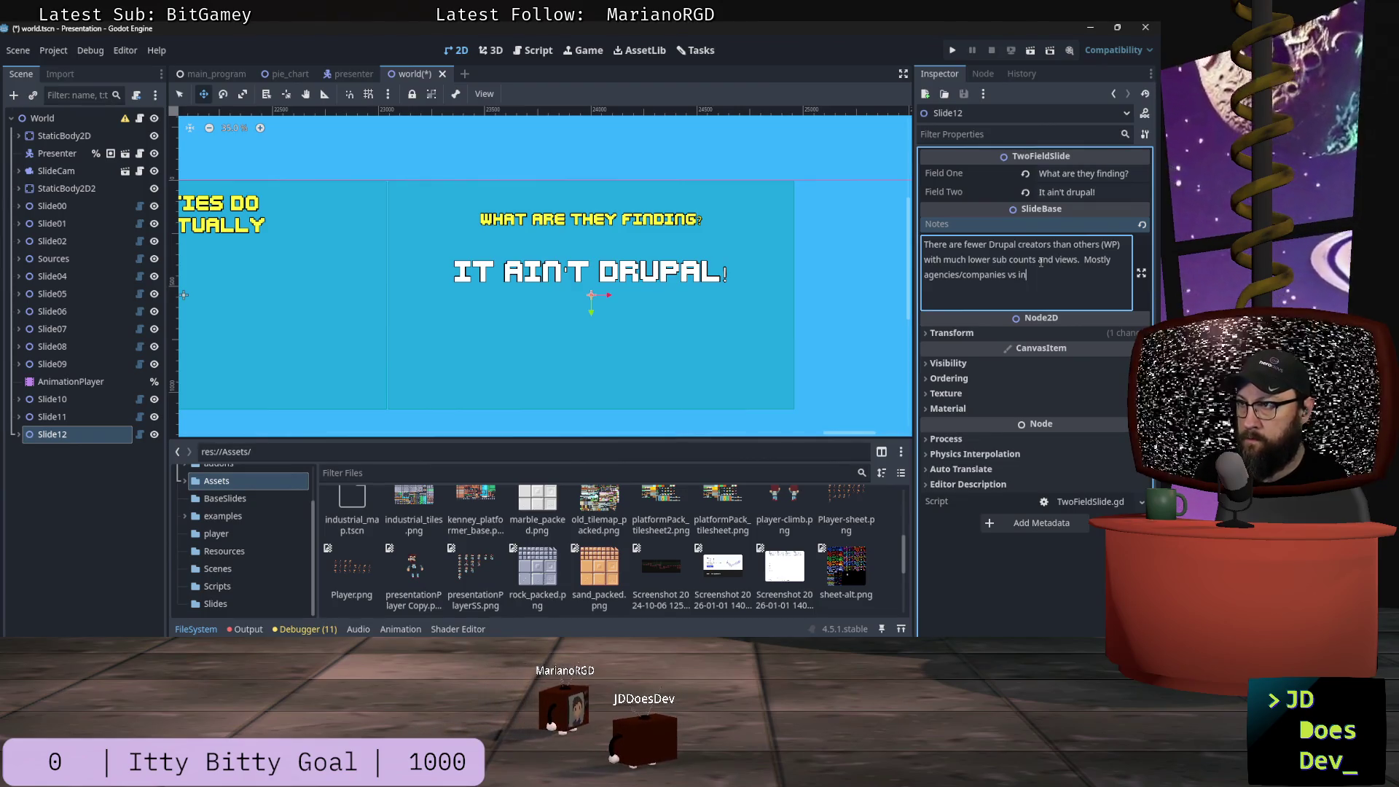
text(trying to sha)
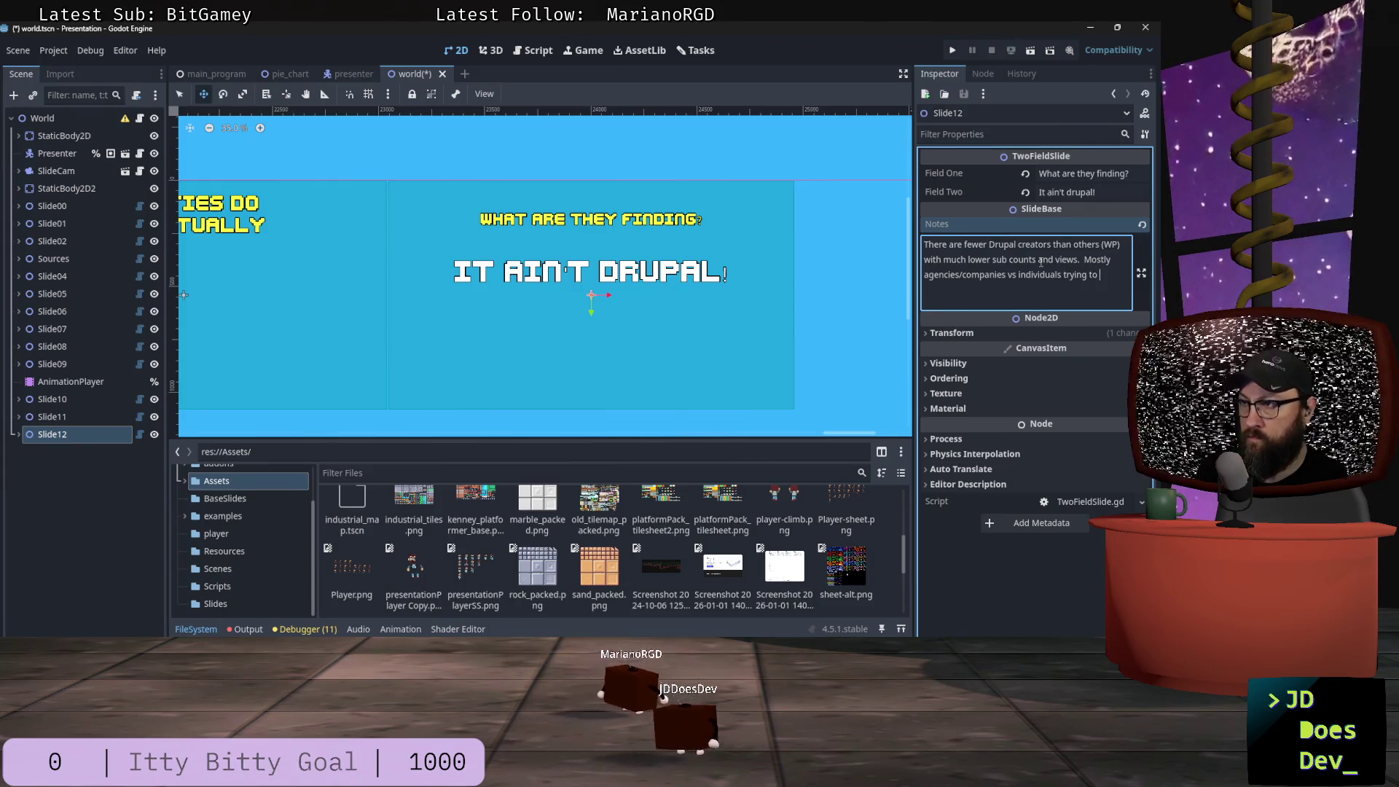
text(re s)
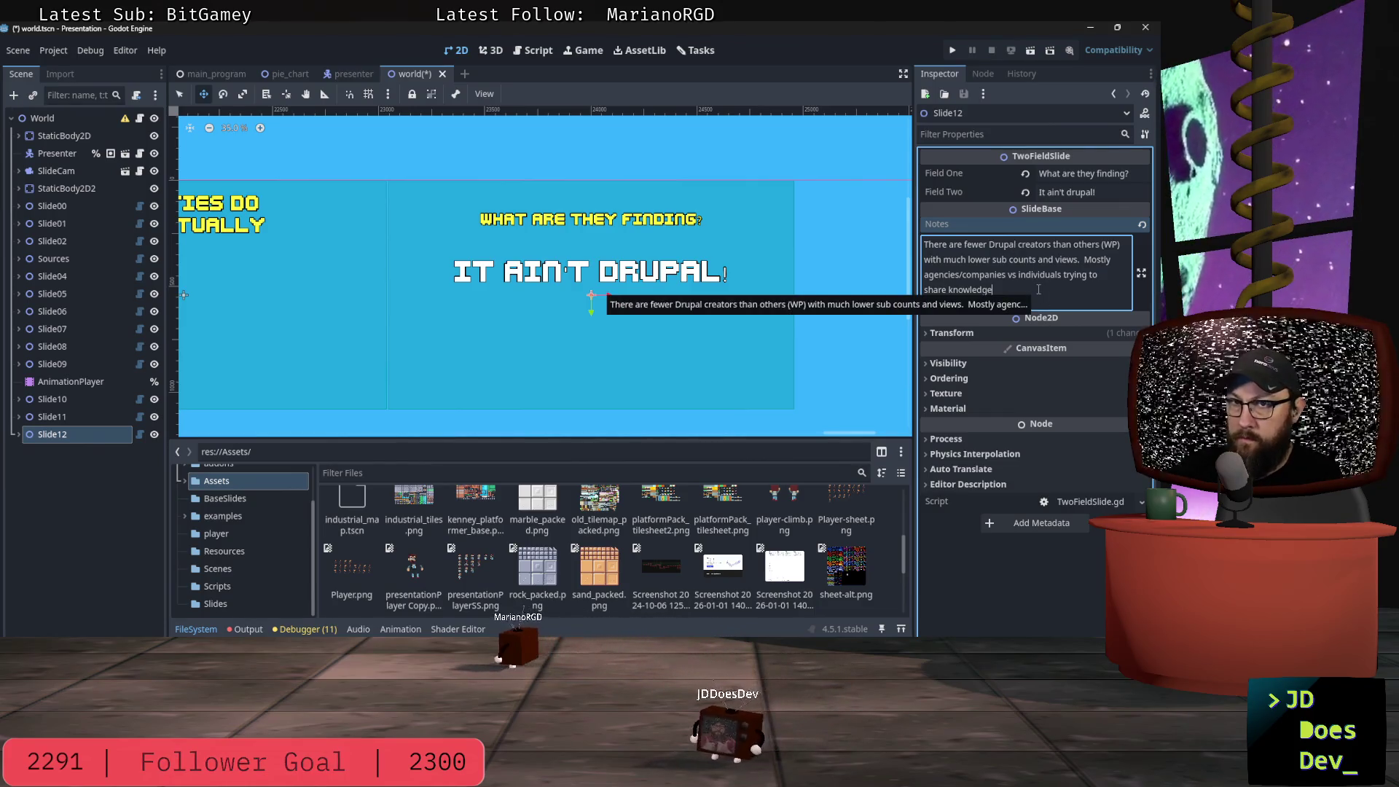
mouse_move(838, 433)
mouse_down()
mouse_move(708, 437)
mouse_move(867, 417)
mouse_up()
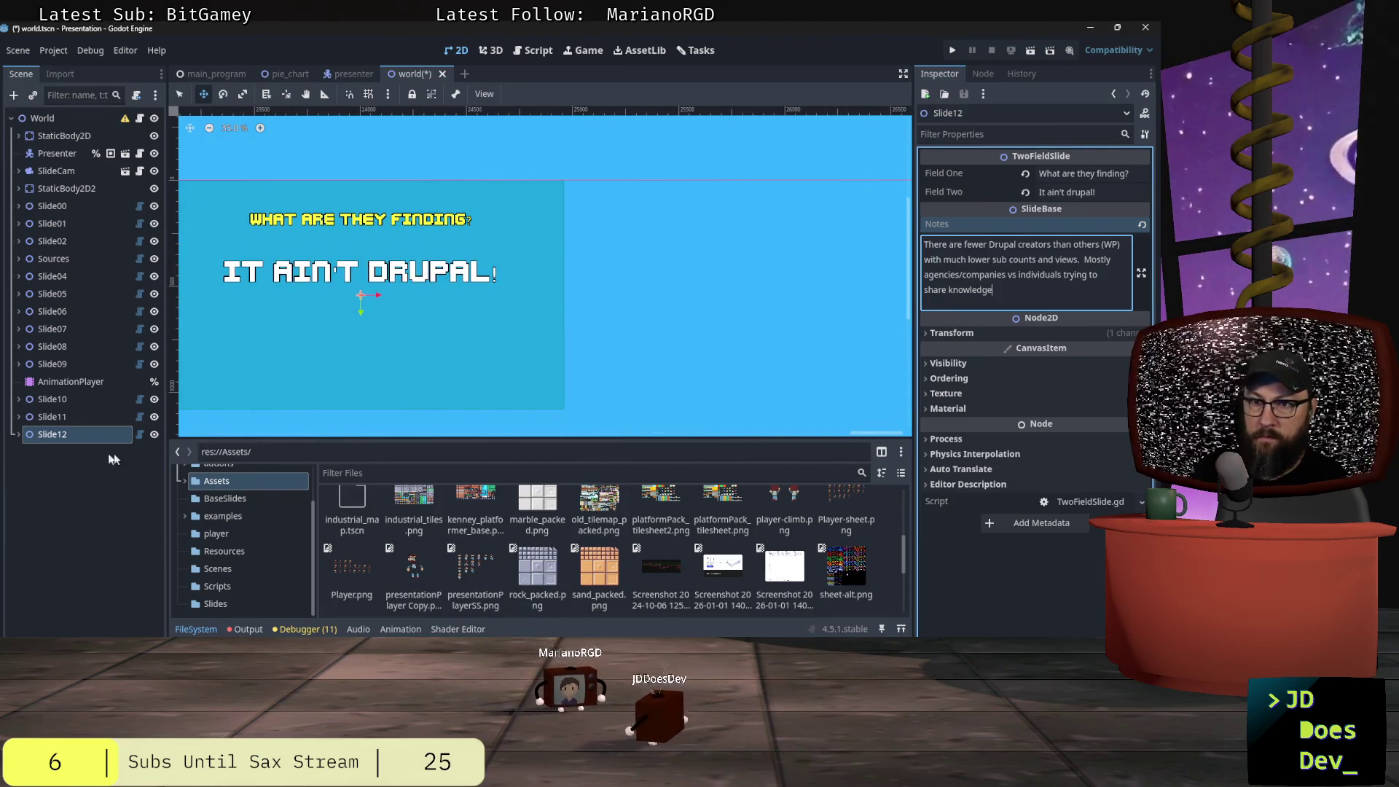
key(alt+Tab)
key(alt+Tab)
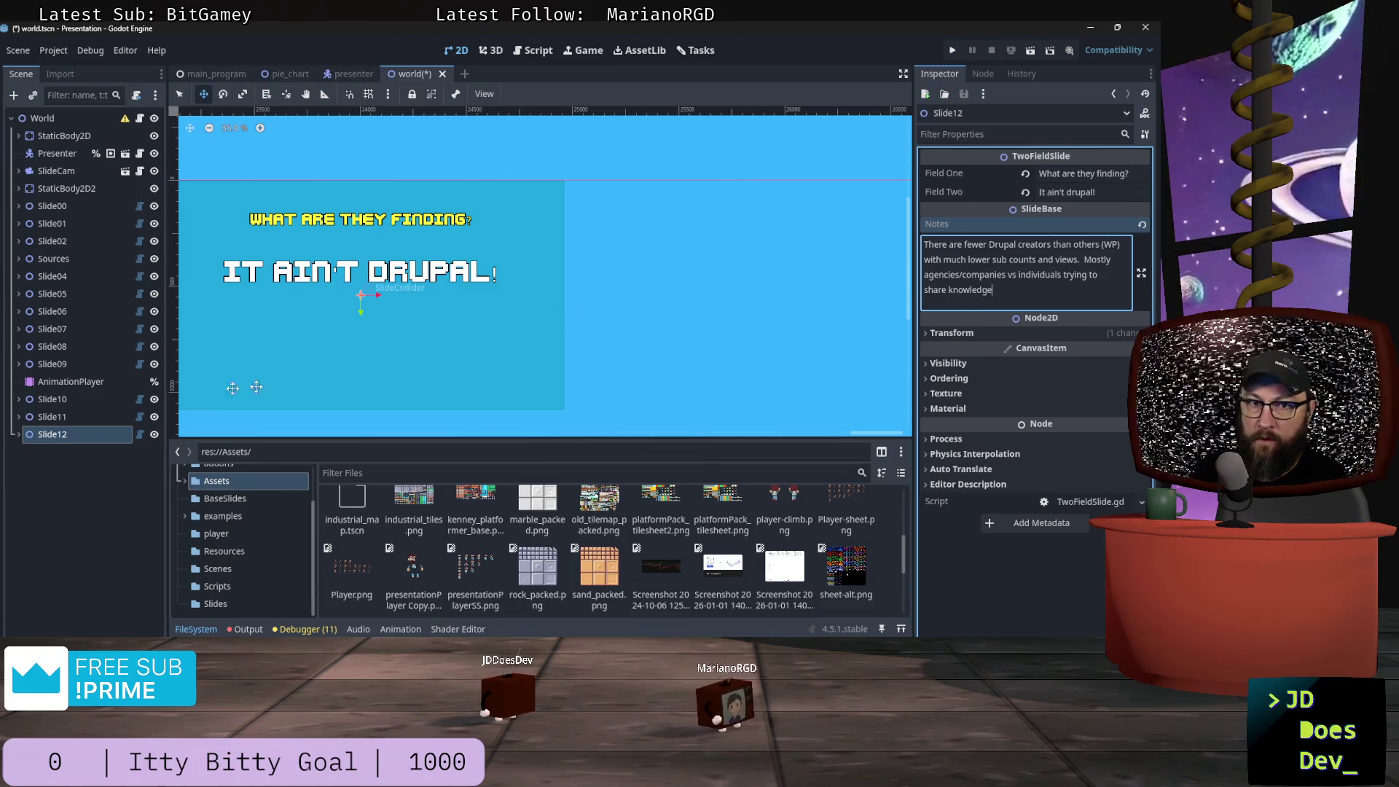
click(66, 472)
- Add a BulletSlide node to the scene via the 'sli' search
key(ctrl+a)
text(sli)
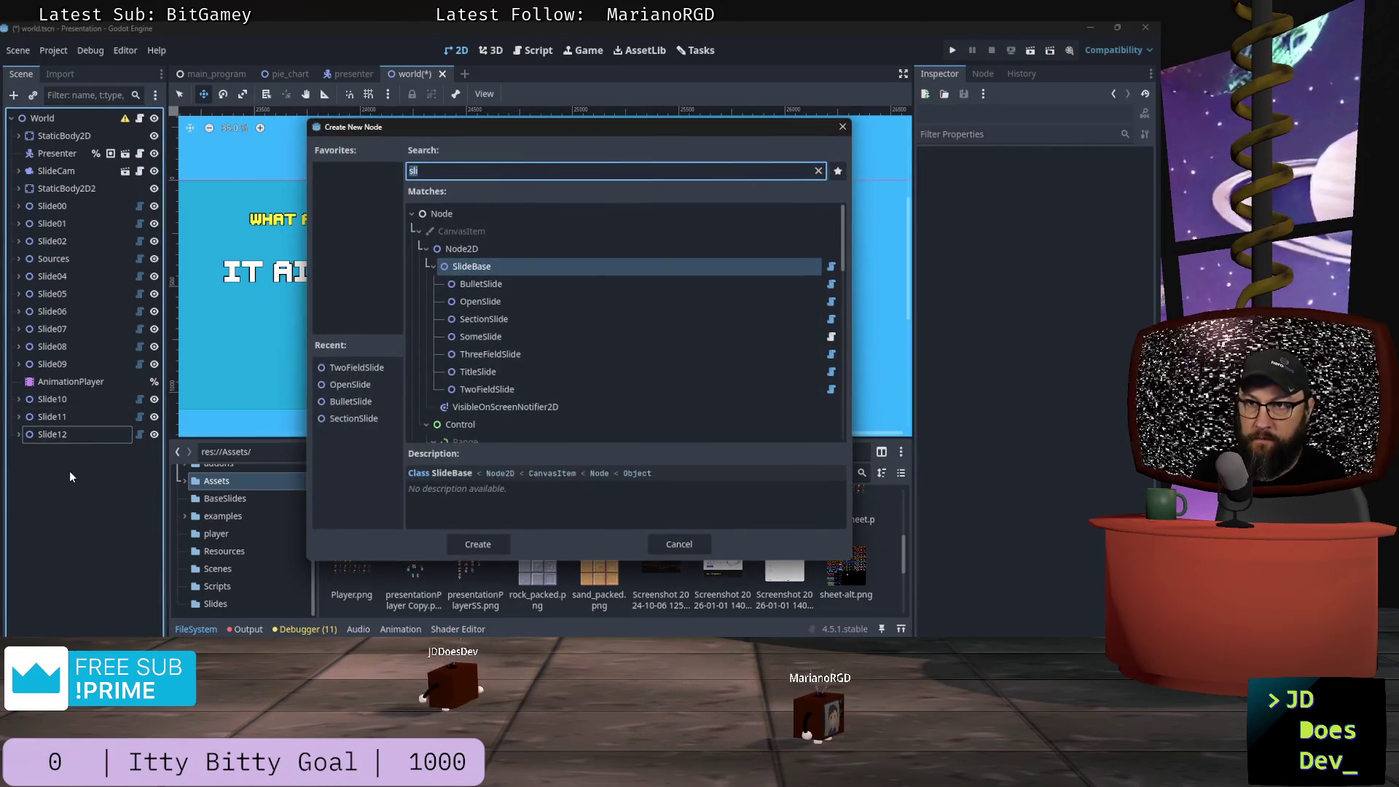
click(486, 285)
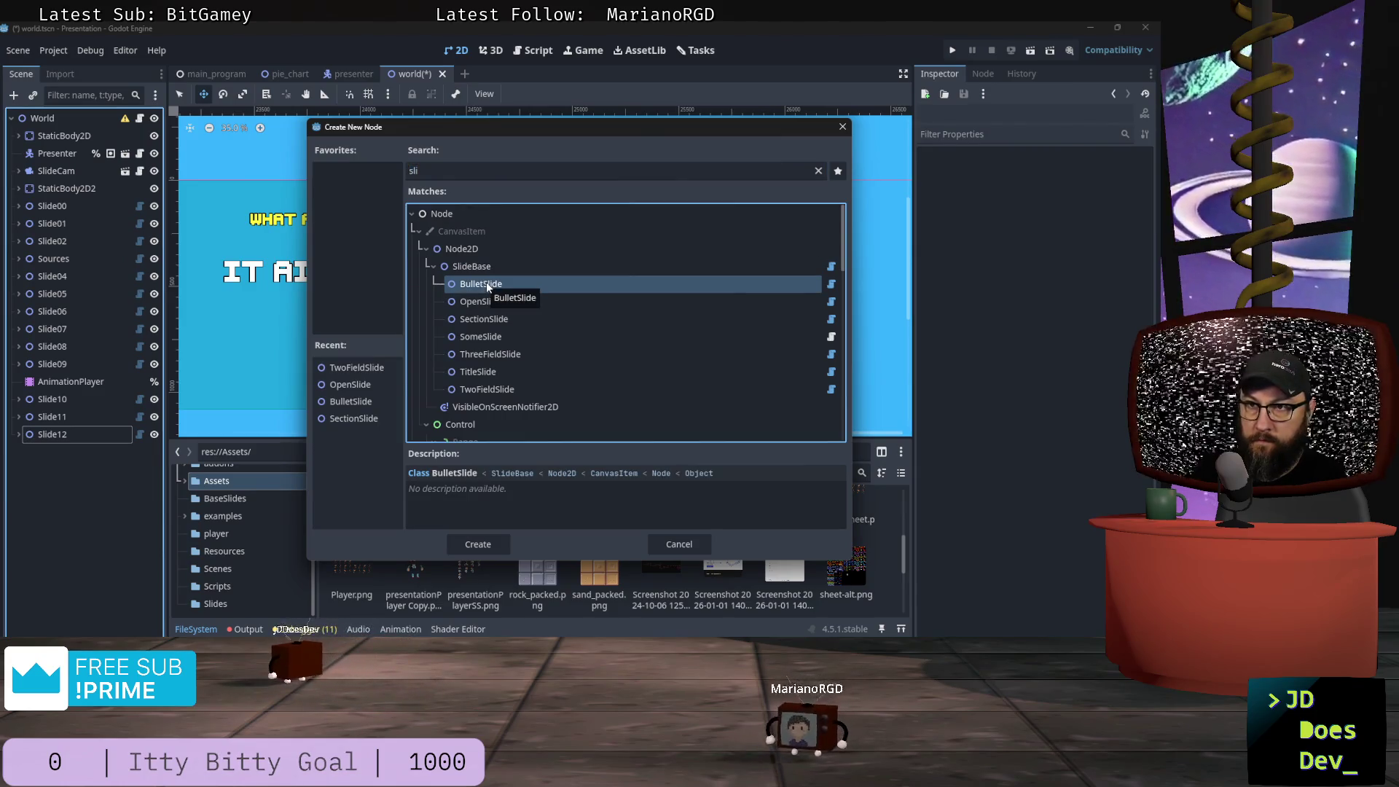
double_click(486, 285)
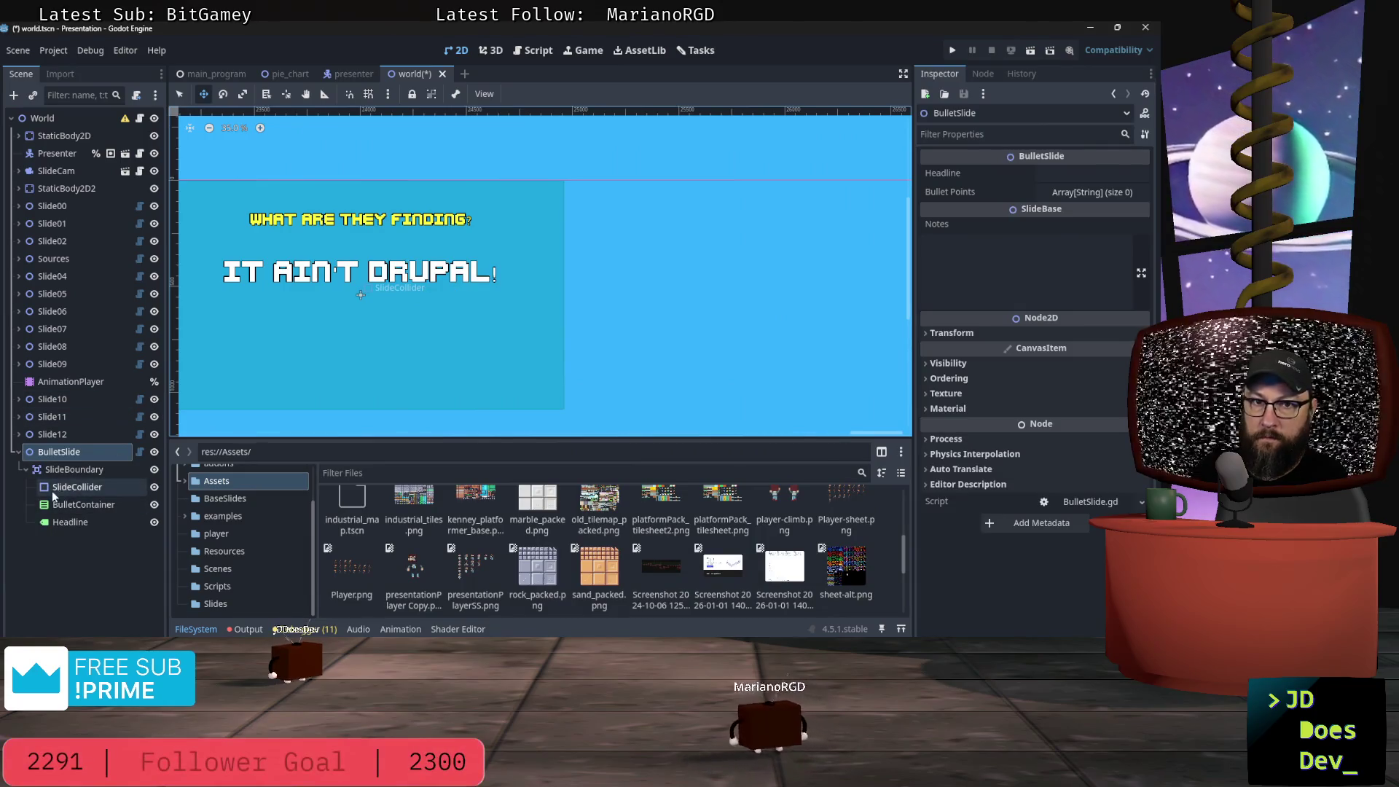
- Move the bullet slide to x 24960 (1920*13) and start its headline about what devs want to see
click(1074, 177)
text(What)
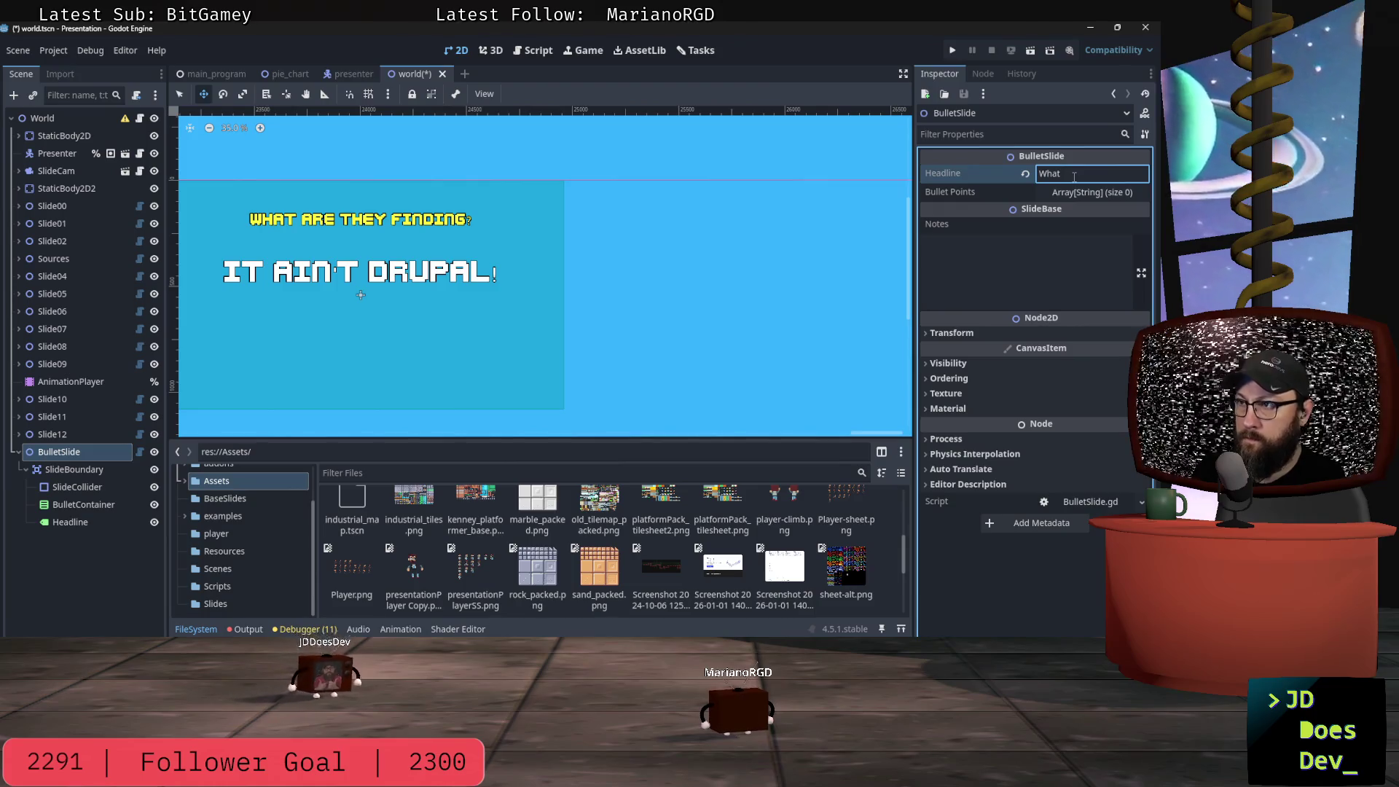
click(950, 332)
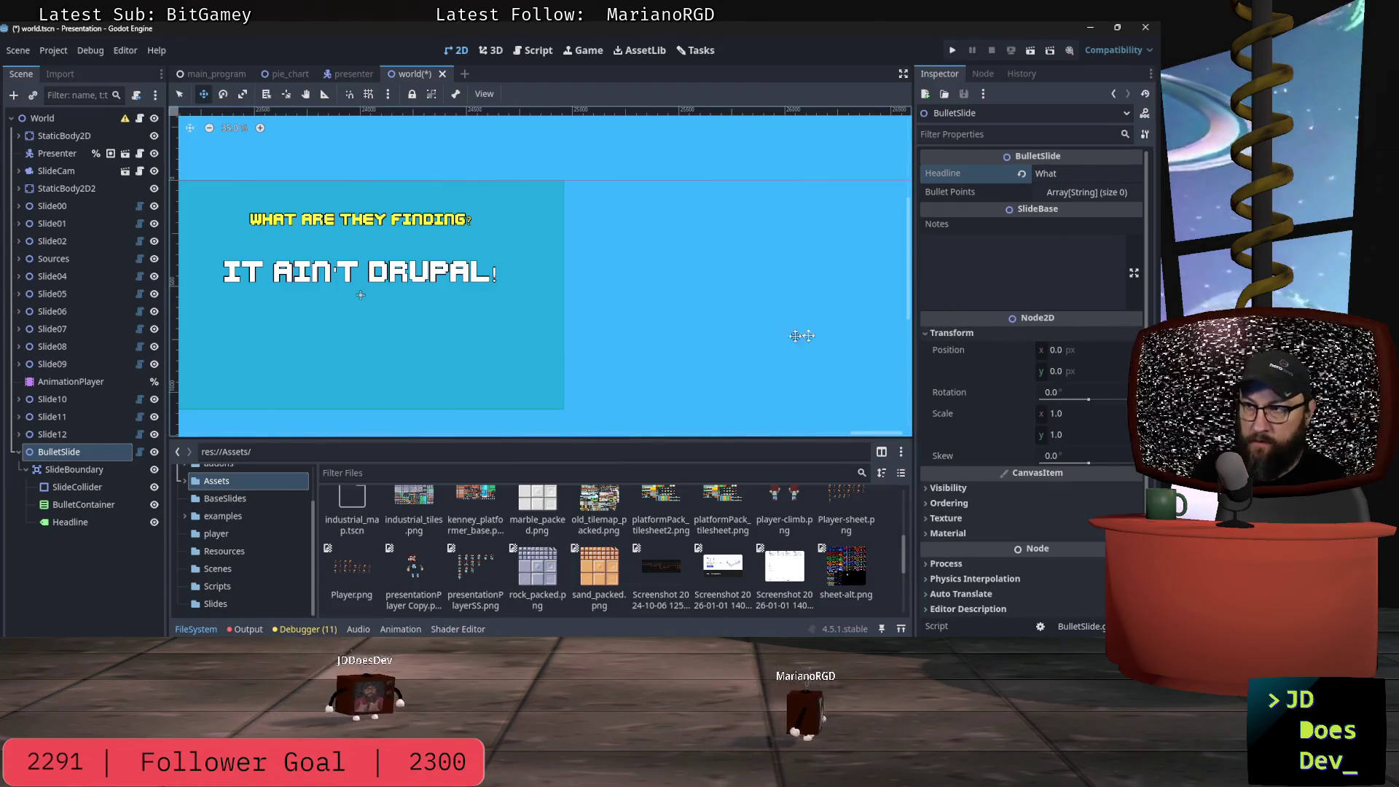
click(1083, 349)
text(1920)
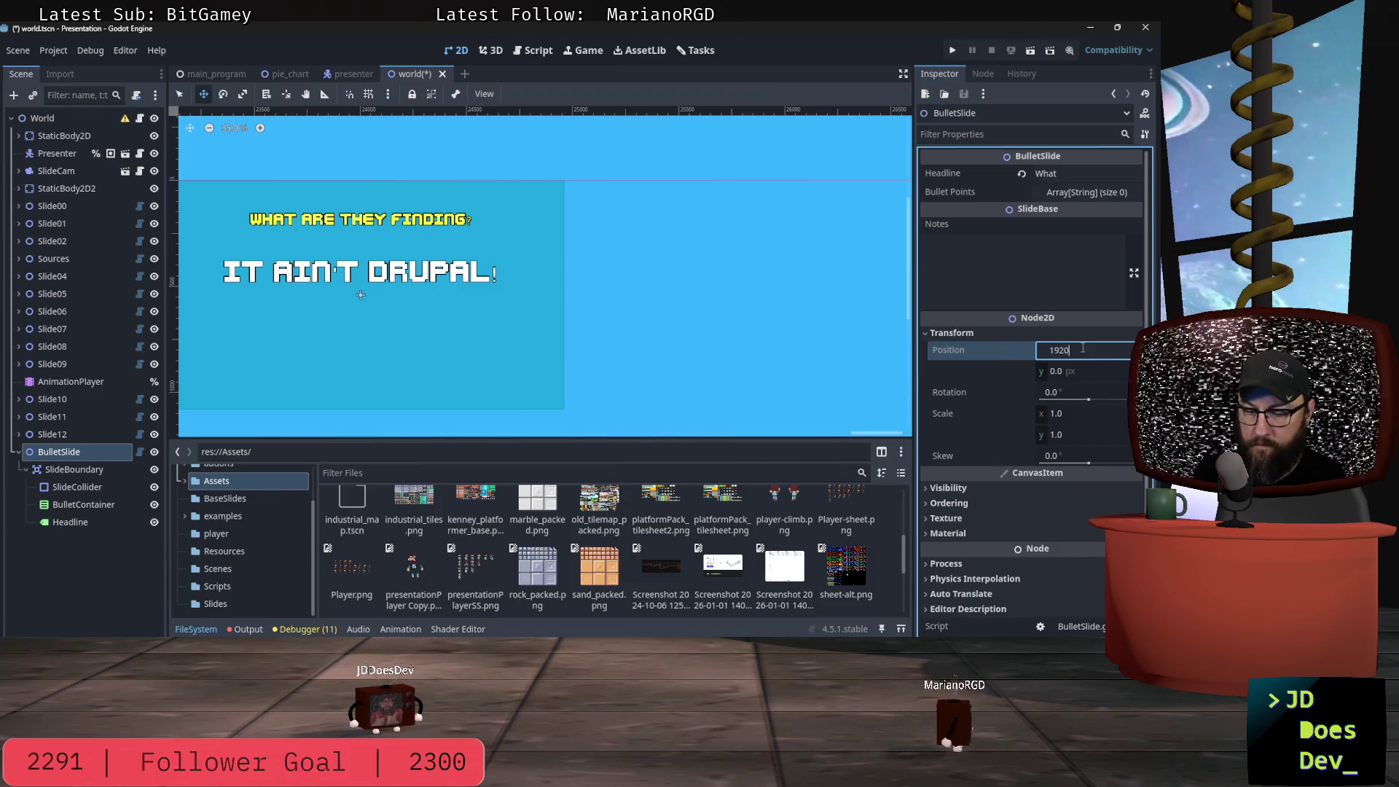
text(*13)
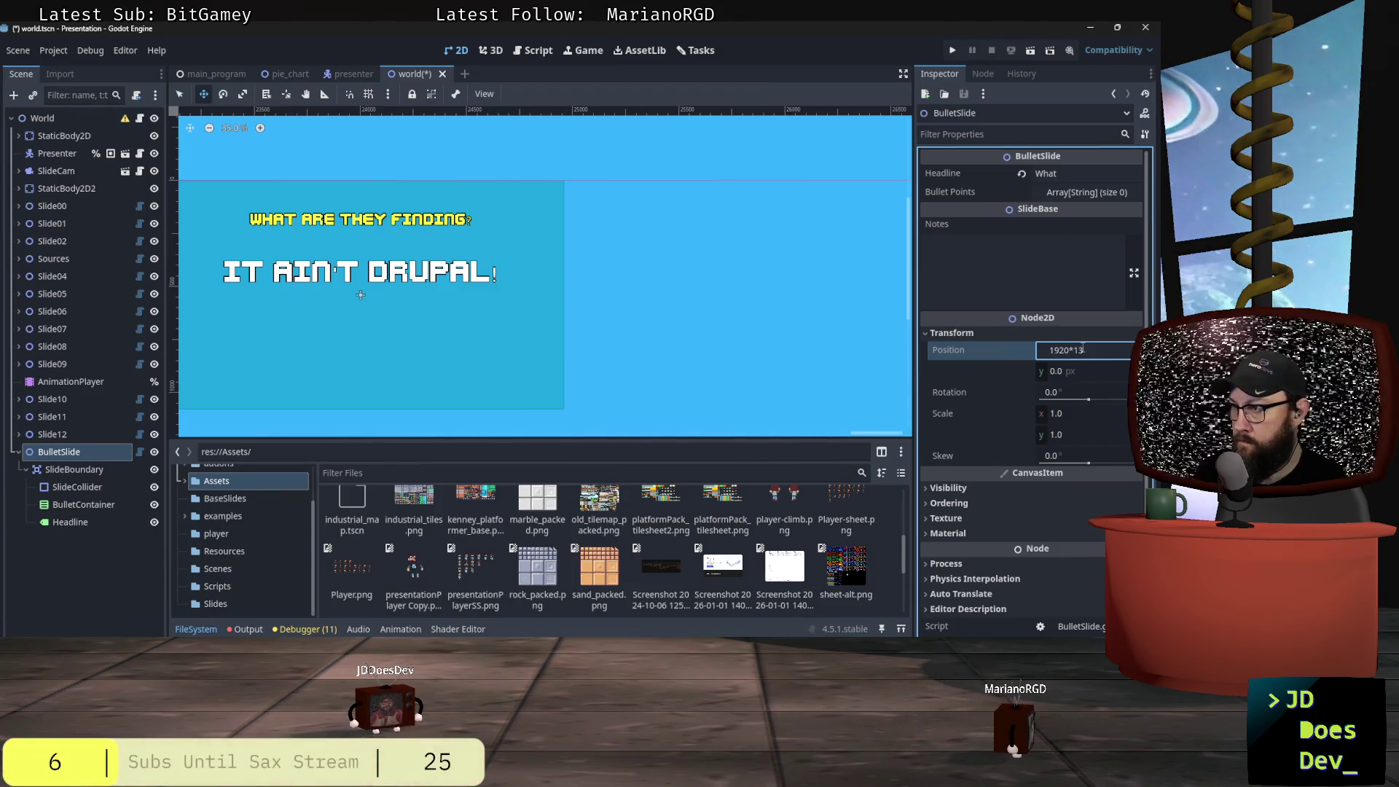
key(Return)
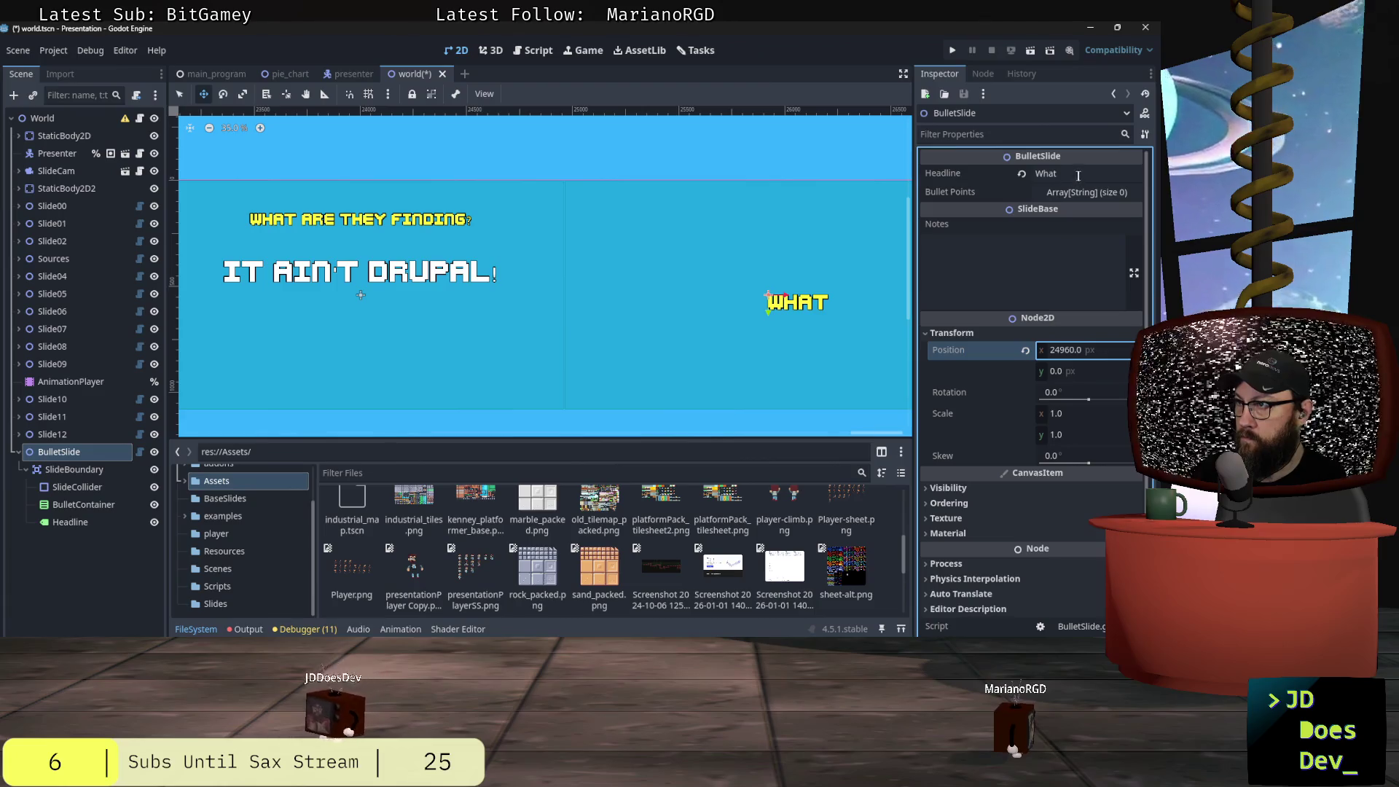
click(1078, 175)
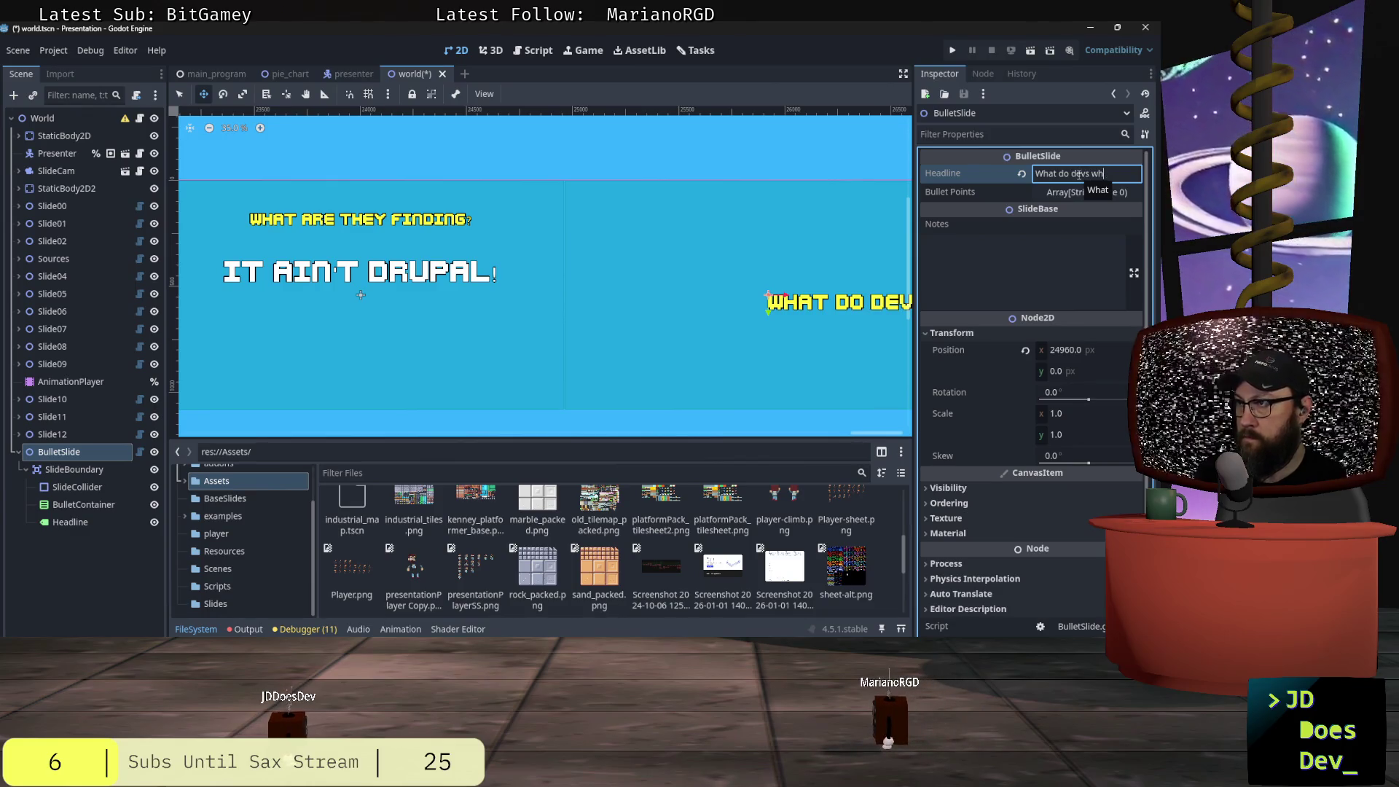
text(o see whe)
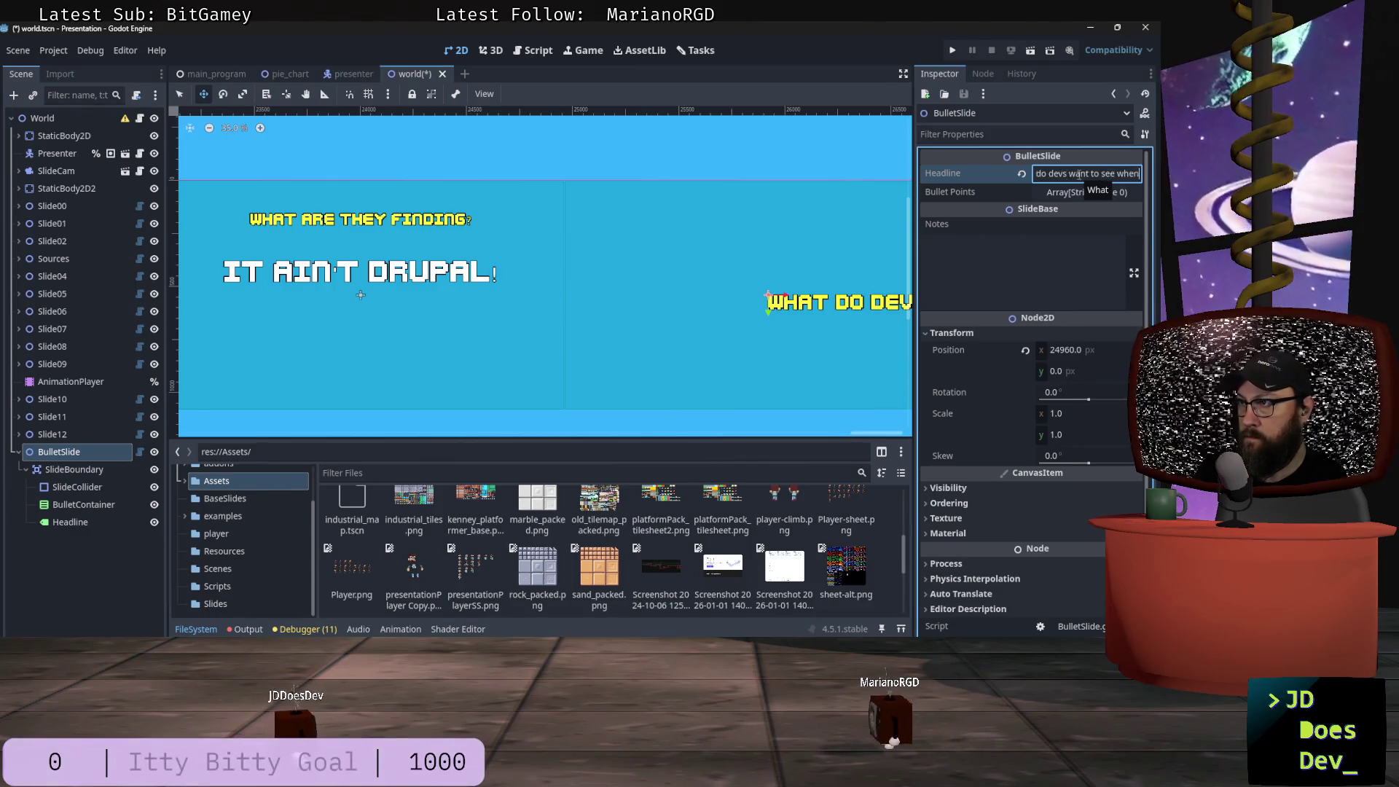
text(n)
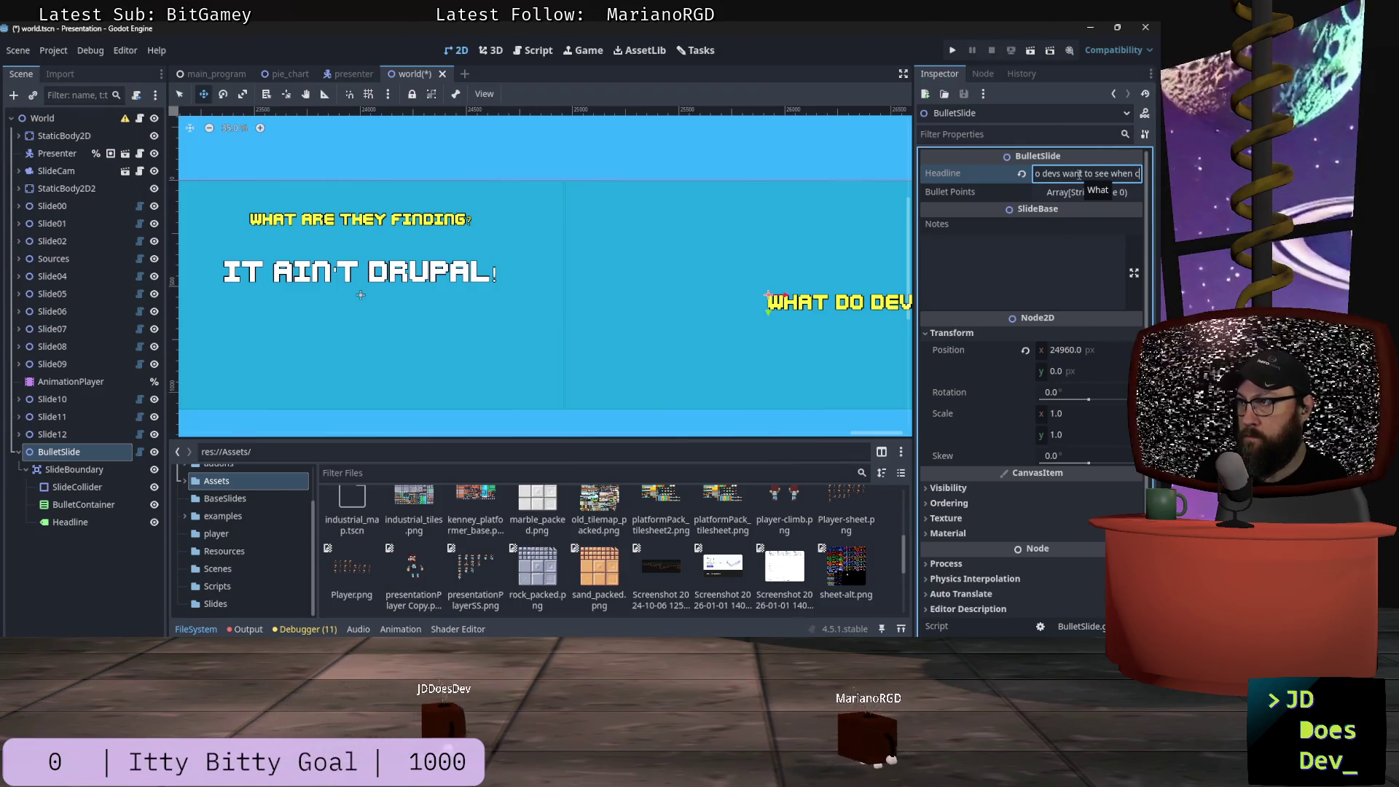